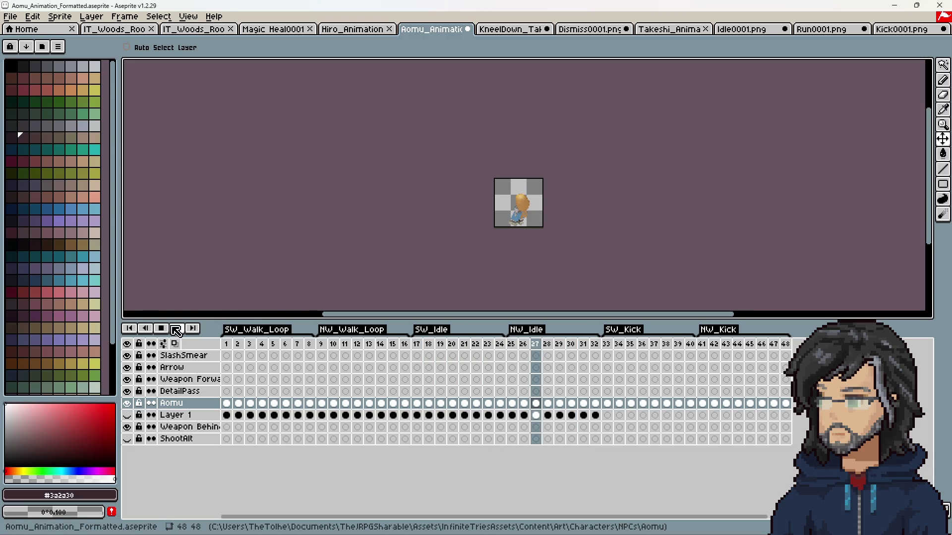
Stop the animation playback and repeat the last sprite sheet export.
{"action": "key", "text": "Return"}
{"action": "left_click", "coordinate": [31, 18]}
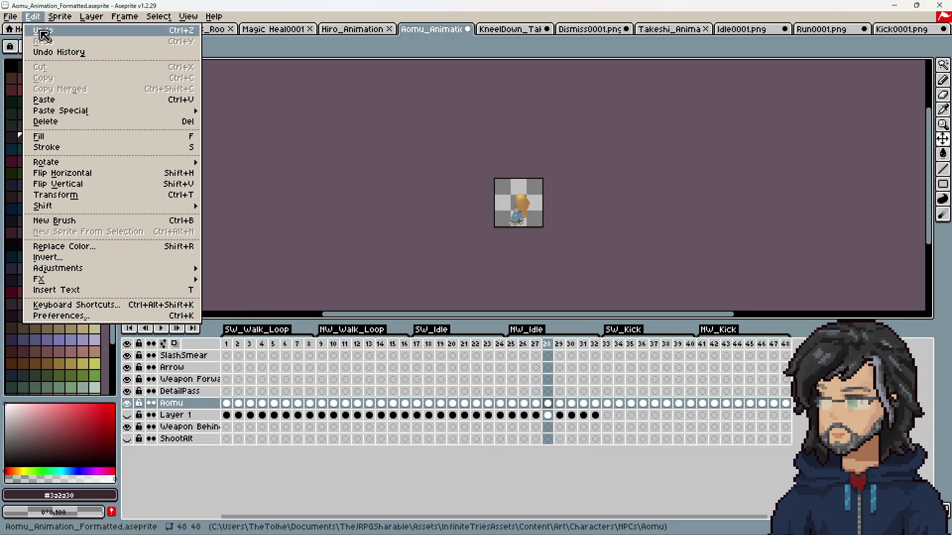
{"action": "left_click", "coordinate": [76, 153]}
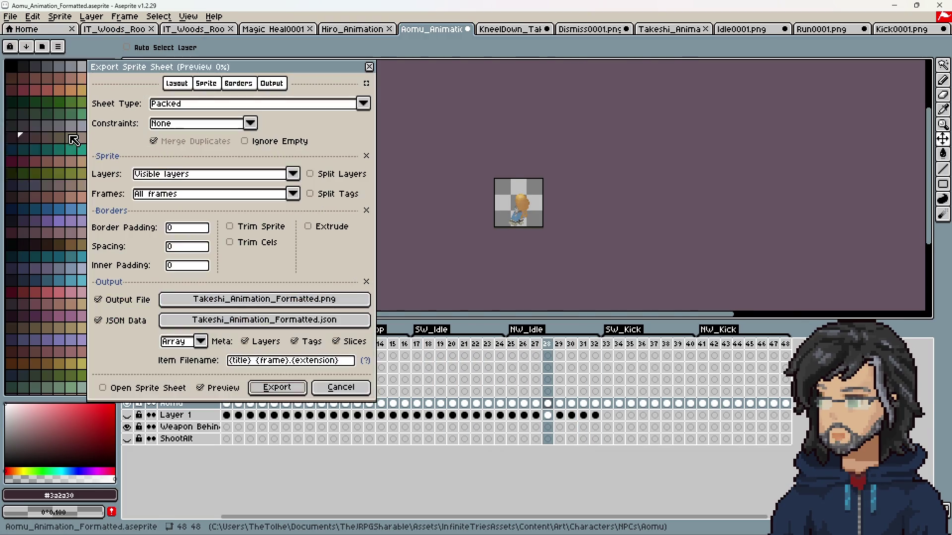
Save the sprite sheet image as Aomu_Animation_Formatted.png in the NPCs > Aomu folder.
{"action": "left_click", "coordinate": [310, 304]}
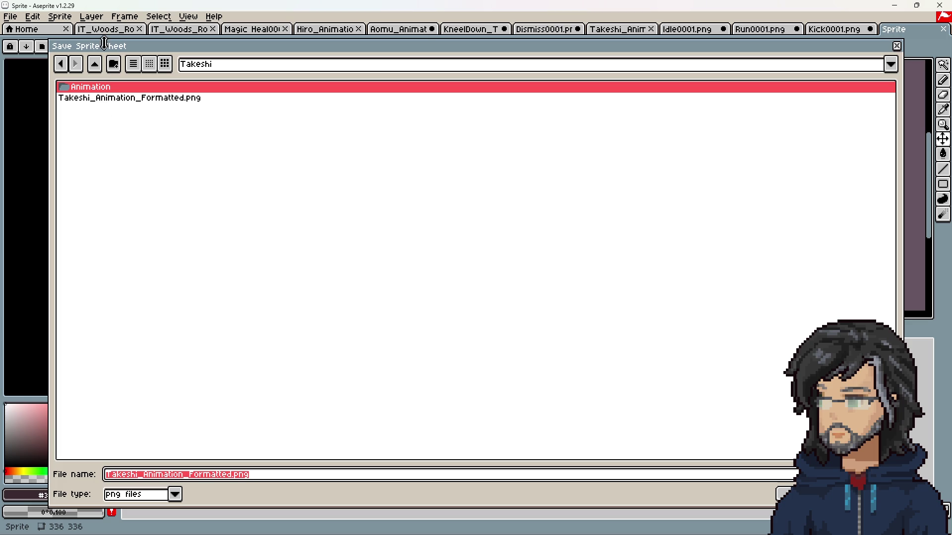
{"action": "left_click", "coordinate": [95, 64]}
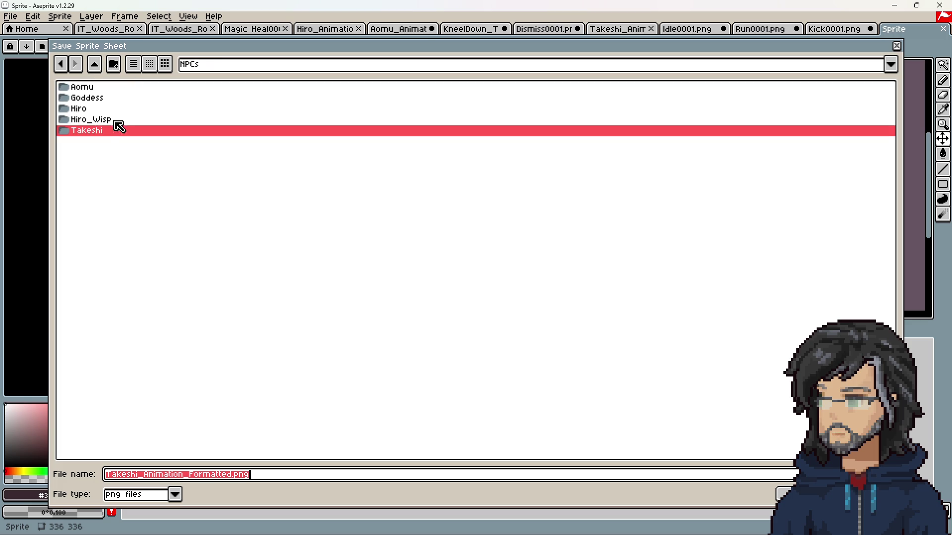
{"action": "double_click", "coordinate": [91, 90]}
{"action": "left_click", "coordinate": [144, 477]}
{"action": "double_click", "coordinate": [143, 477]}
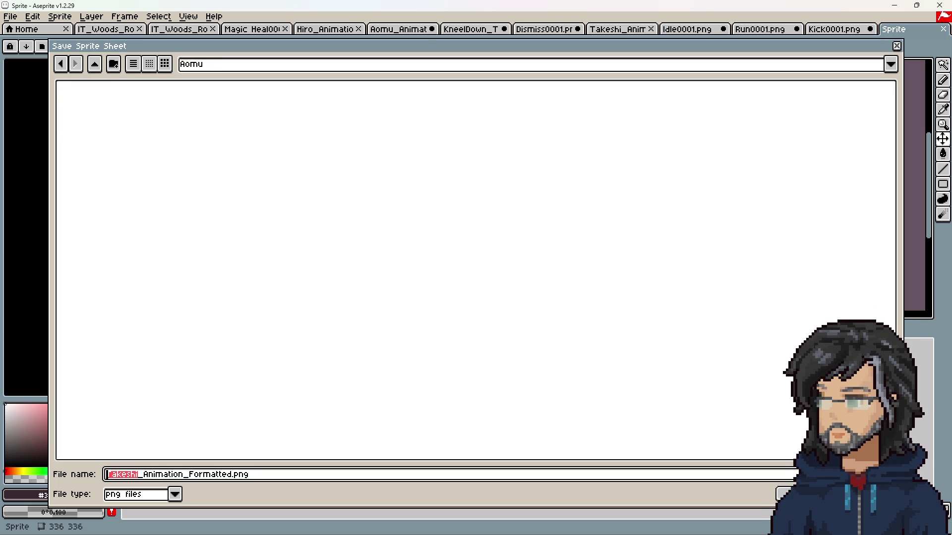
{"action": "type", "text": "Aomu"}
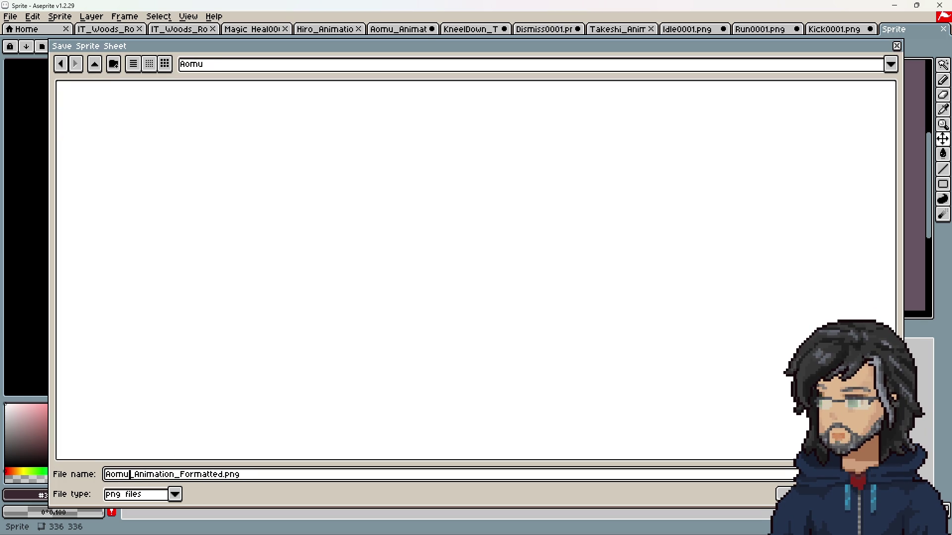
{"action": "key", "text": "ctrl+a"}
{"action": "left_click", "coordinate": [221, 475]}
{"action": "double_click", "coordinate": [221, 475]}
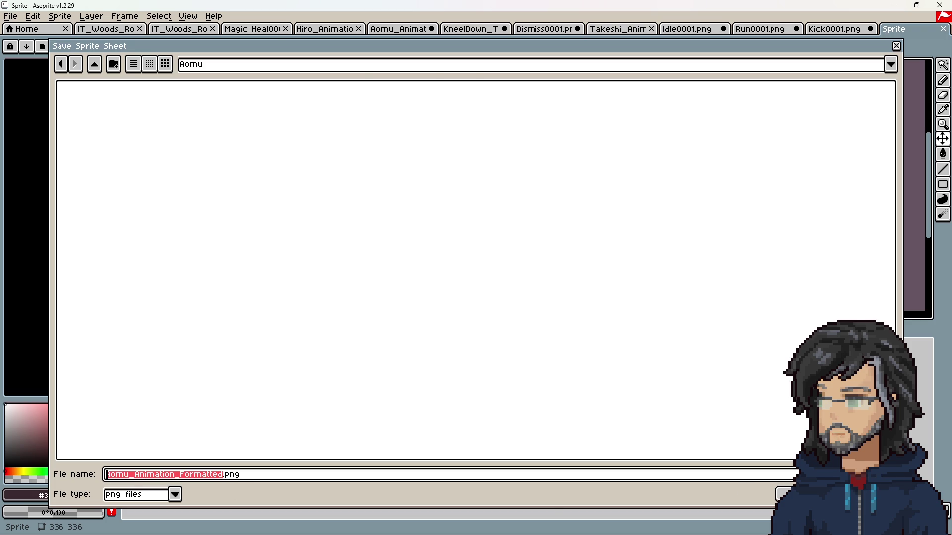
{"action": "left_click", "coordinate": [786, 494]}
Save the JSON data as Aomu_Animation_Formatted.json in the NPCs > Aomu folder.
{"action": "left_click", "coordinate": [215, 304]}
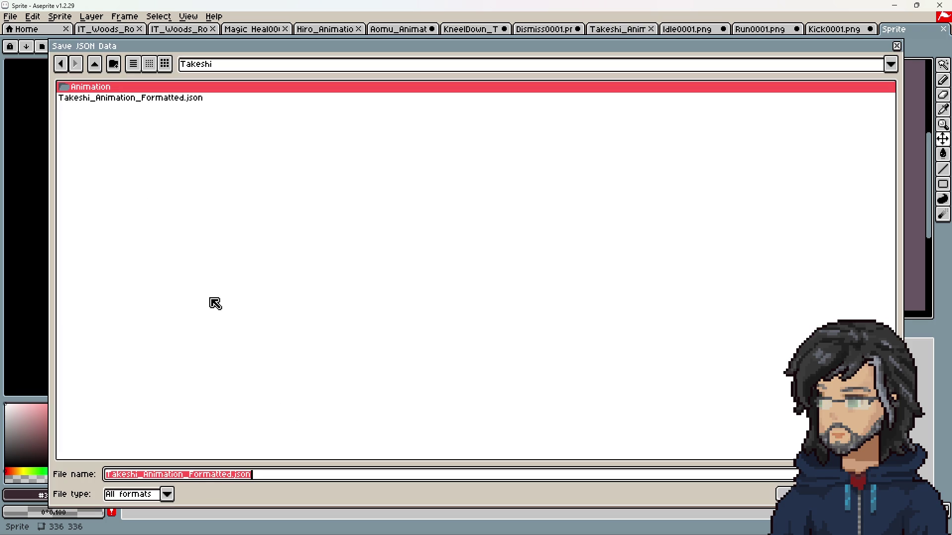
{"action": "left_click", "coordinate": [95, 63]}
{"action": "double_click", "coordinate": [96, 87]}
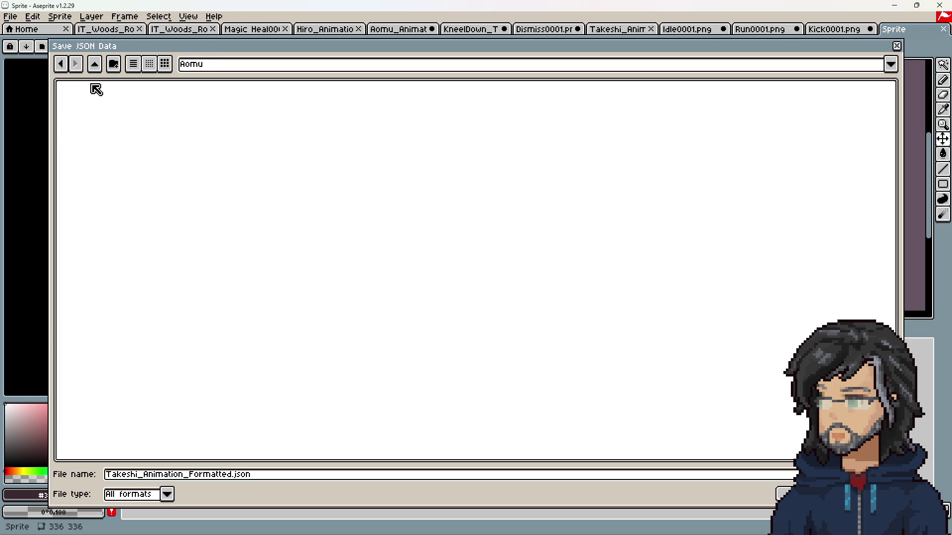
{"action": "left_click", "coordinate": [218, 475]}
{"action": "key", "text": "shift+Home"}
{"action": "type", "text": "Aomu_Animation_Formatt"}
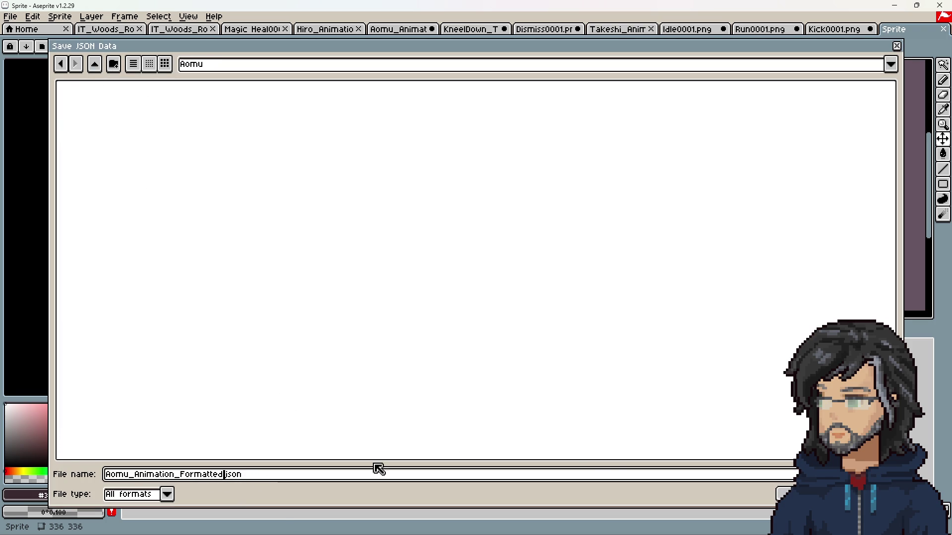
{"action": "left_click", "coordinate": [785, 494]}
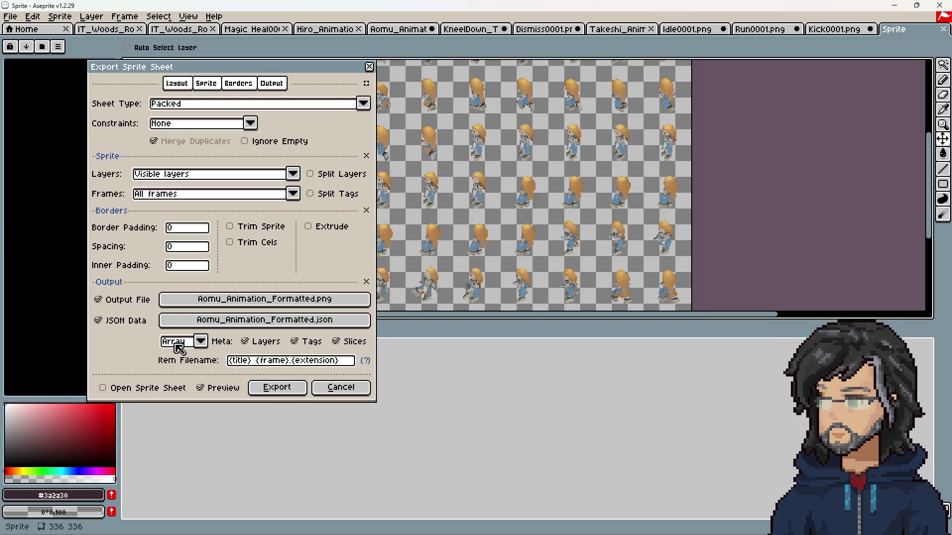
Export the Aomu sprite sheet with its JSON, then switch over to Unity.
{"action": "left_click", "coordinate": [276, 387]}
{"action": "left_click", "coordinate": [894, 6]}
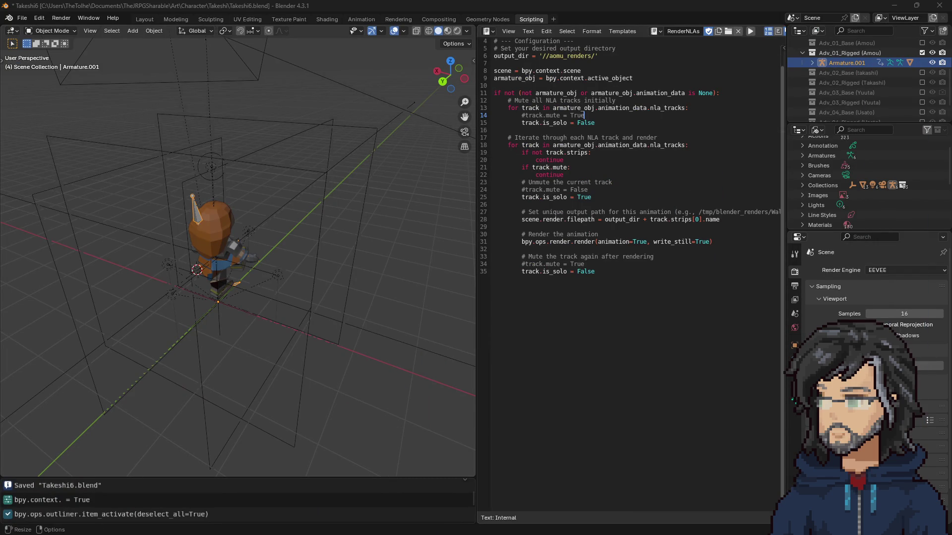
{"action": "key", "text": "alt+Tab"}
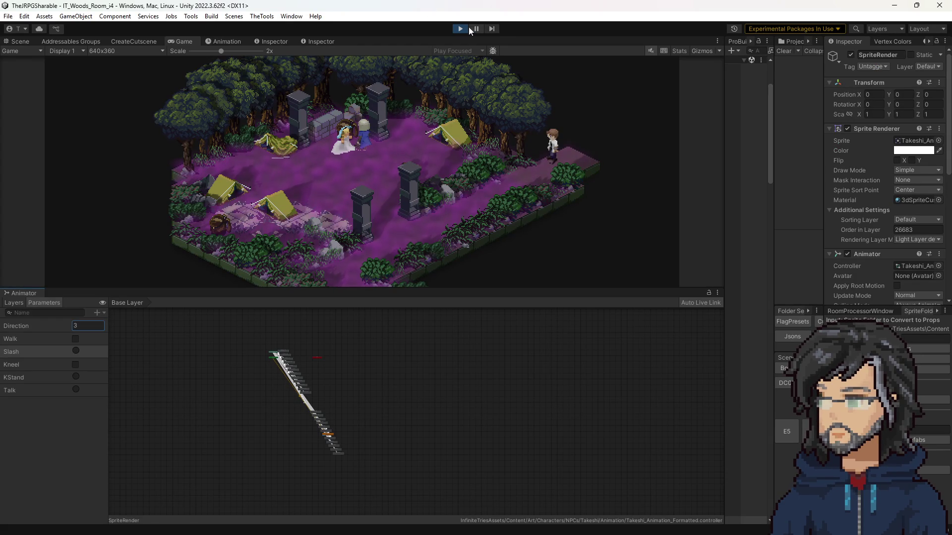
Exit play mode, load IT_Woods_Room_G7 via the Scene Grid Loader, and show the Project assets.
{"action": "left_click", "coordinate": [459, 28]}
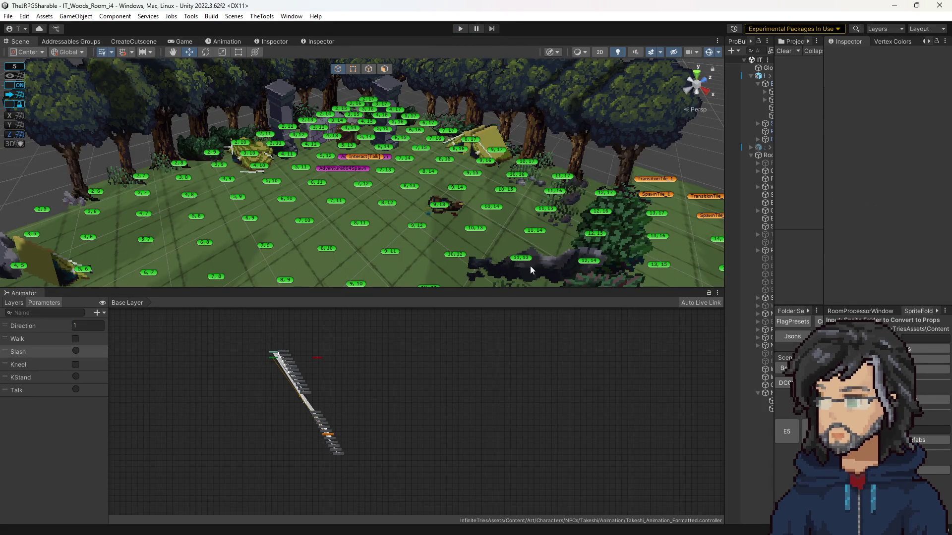
{"action": "scroll", "coordinate": [531, 267], "scroll_direction": "down", "scroll_amount": 10}
{"action": "left_click_drag", "start_coordinate": [773, 394], "coordinate": [643, 396]}
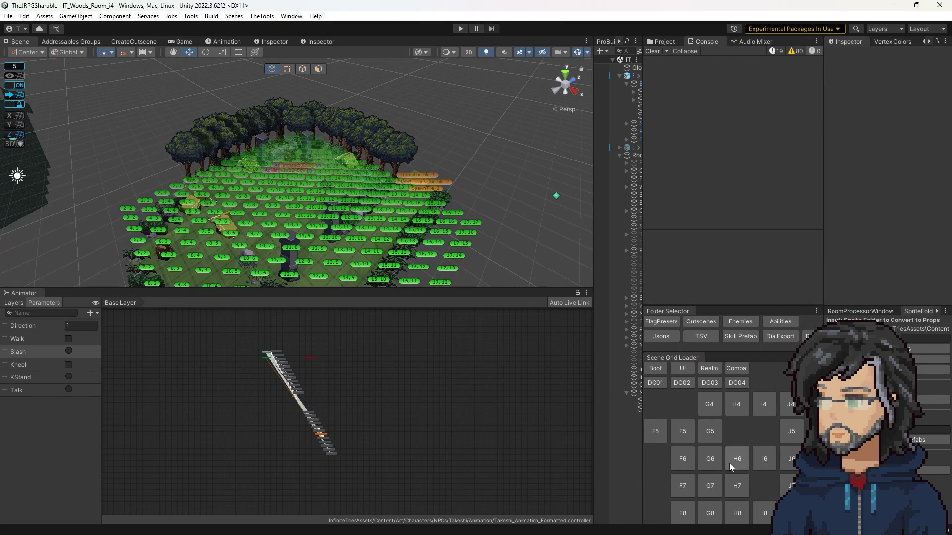
{"action": "left_click", "coordinate": [736, 486]}
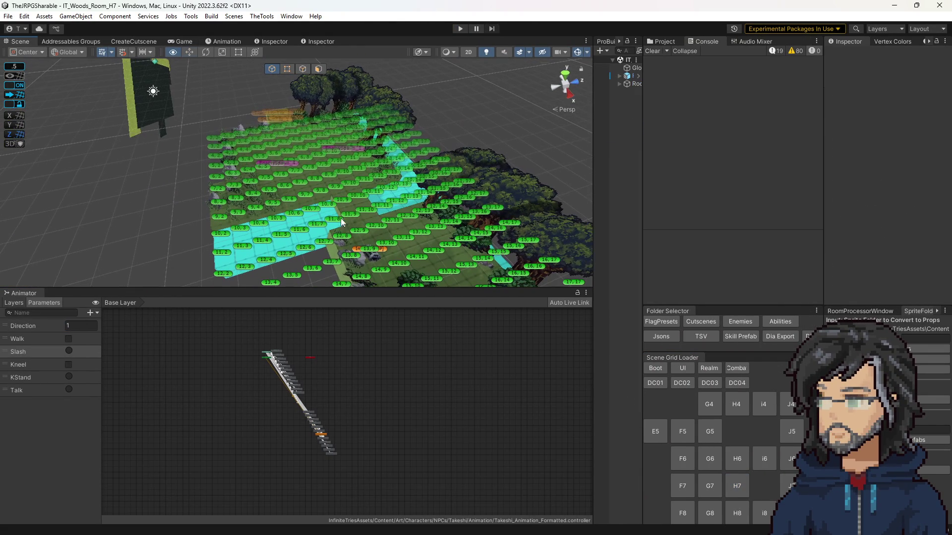
{"action": "left_click", "coordinate": [710, 486]}
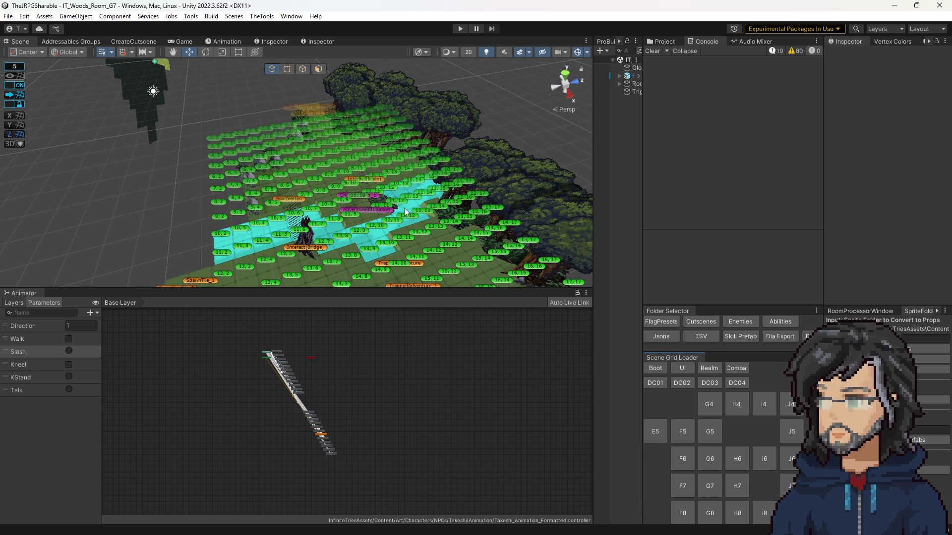
{"action": "left_click", "coordinate": [649, 41]}
Expand the G7 room hierarchy and inspect ParticlePools, SceneManagers and the Board object.
{"action": "left_click", "coordinate": [700, 50]}
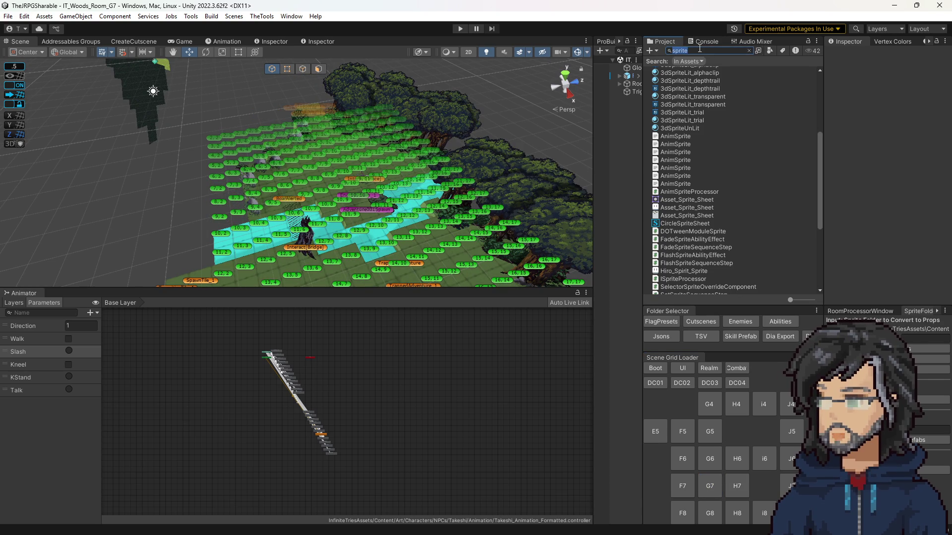
{"action": "left_click", "coordinate": [620, 76]}
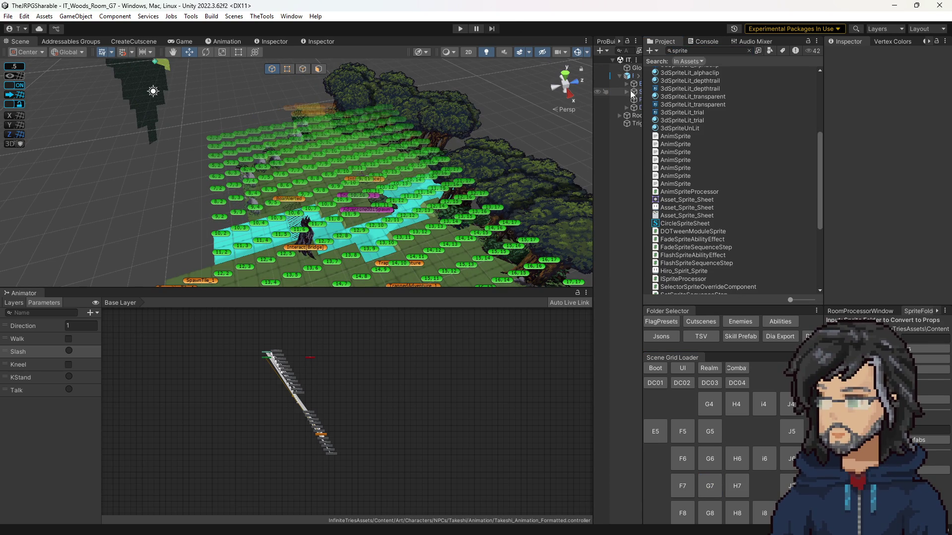
{"action": "left_click", "coordinate": [637, 101]}
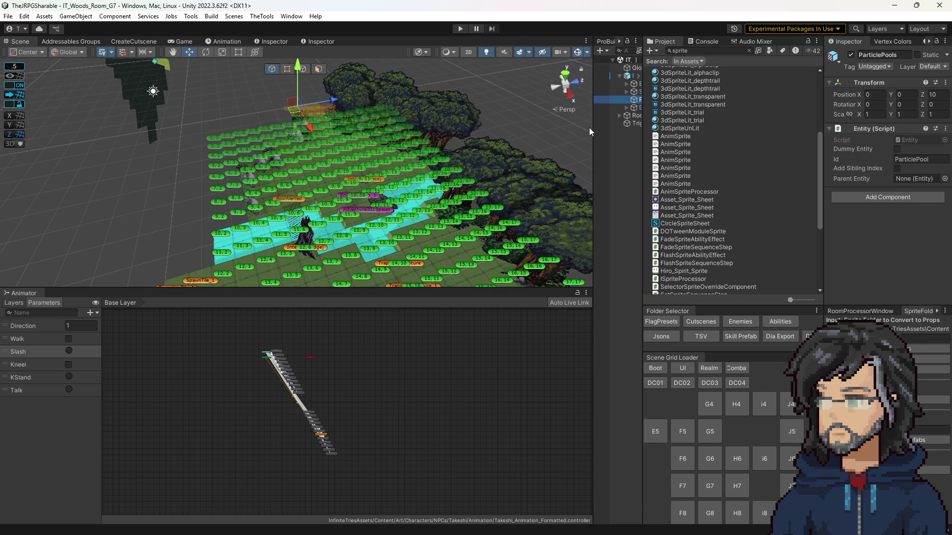
{"action": "left_click_drag", "start_coordinate": [590, 132], "coordinate": [566, 131]}
{"action": "left_click", "coordinate": [610, 92]}
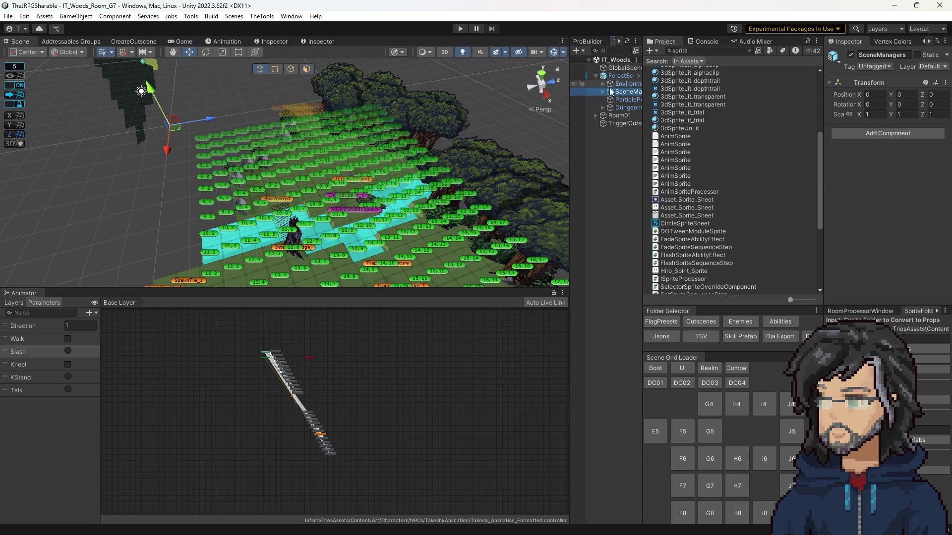
{"action": "left_click", "coordinate": [623, 84]}
{"action": "left_click", "coordinate": [602, 83]}
{"action": "left_click", "coordinate": [630, 108]}
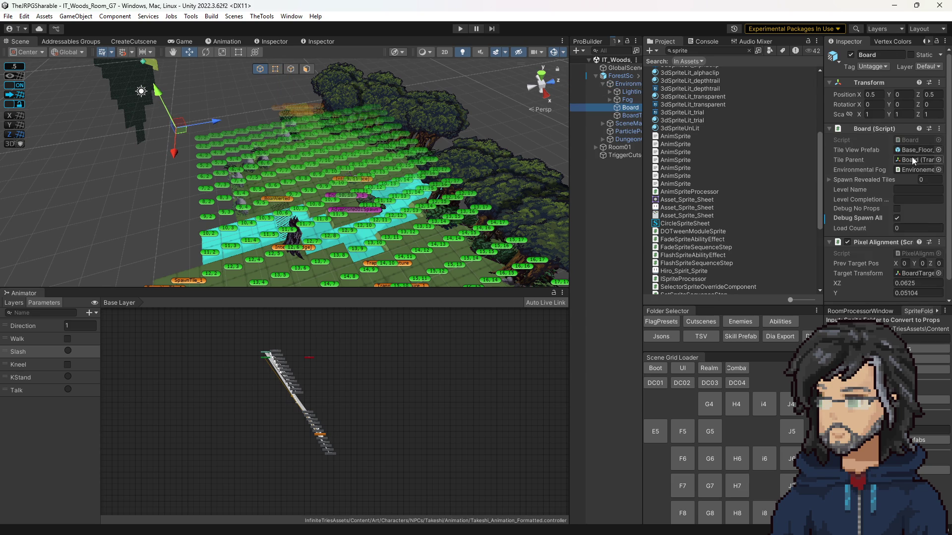
Inspect SpawnTile_1 and the global scene checker, then ping its 3_PostSlimeFight flags preset.
{"action": "scroll", "coordinate": [907, 164], "scroll_direction": "down", "scroll_amount": 1}
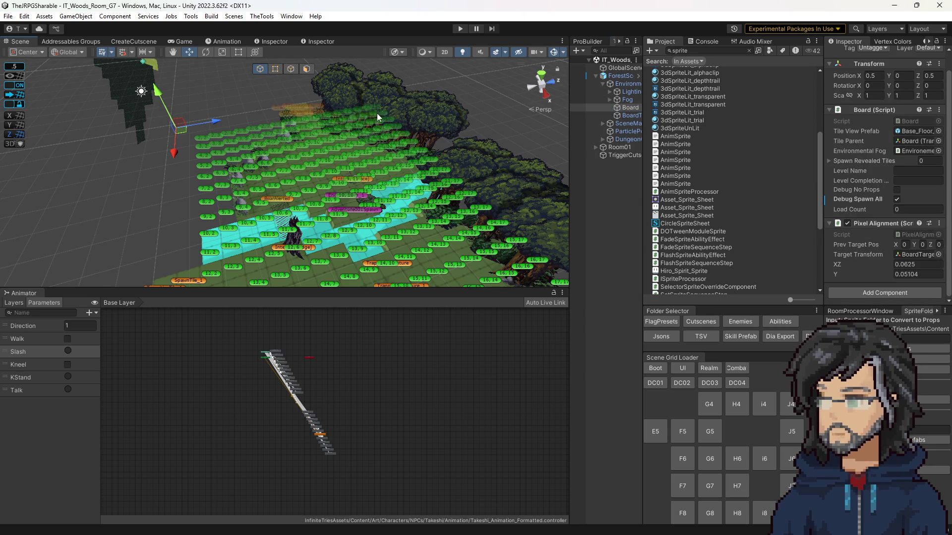
{"action": "left_click_drag", "start_coordinate": [379, 118], "coordinate": [333, 106]}
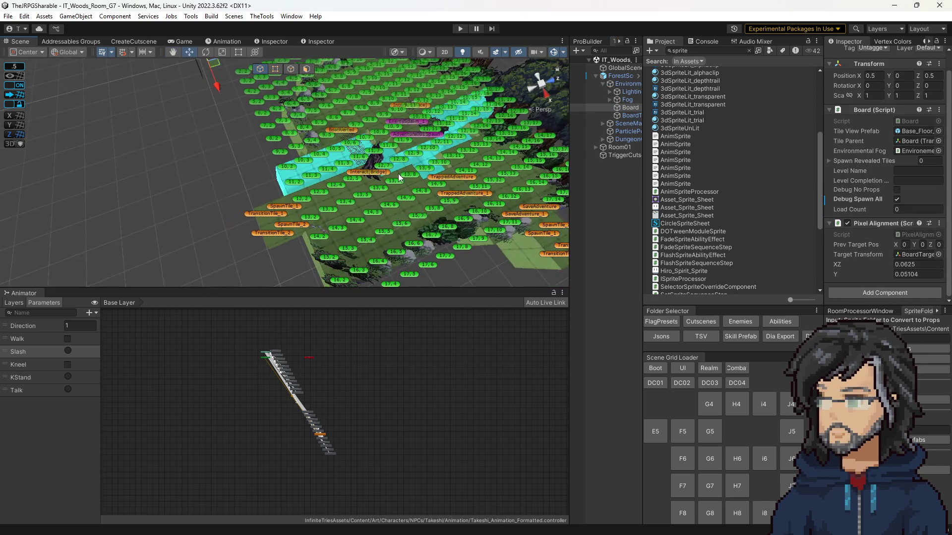
{"action": "left_click", "coordinate": [625, 69]}
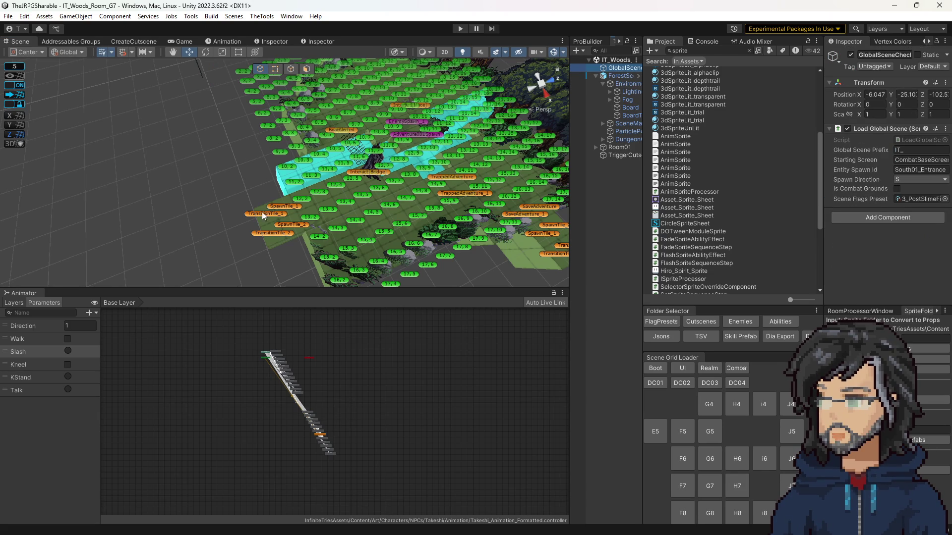
{"action": "left_click", "coordinate": [282, 208]}
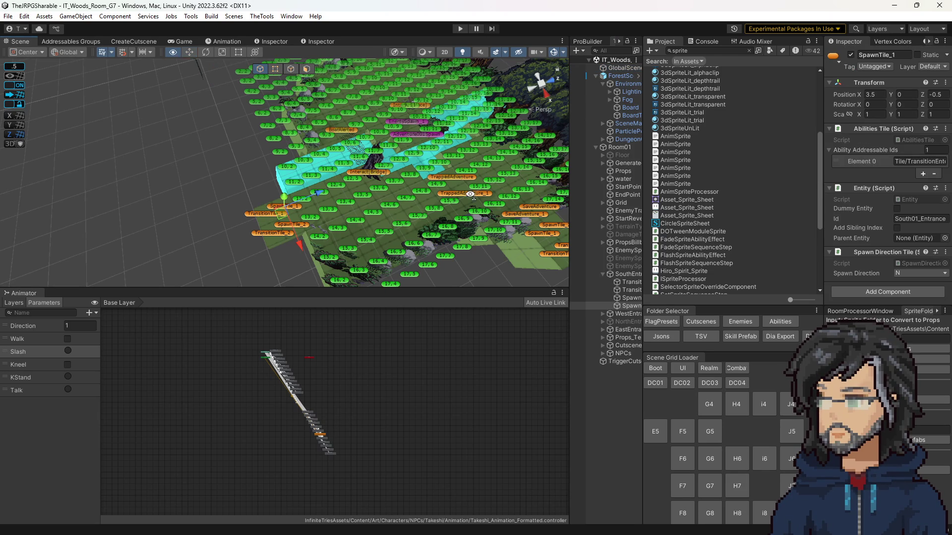
{"action": "left_click_drag", "start_coordinate": [471, 194], "coordinate": [521, 172]}
{"action": "left_click", "coordinate": [622, 68]}
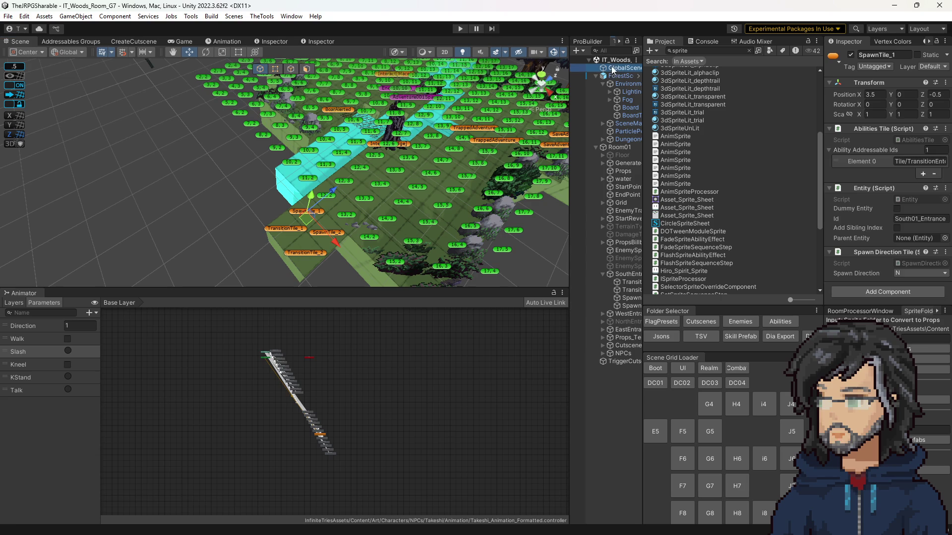
{"action": "left_click", "coordinate": [909, 198]}
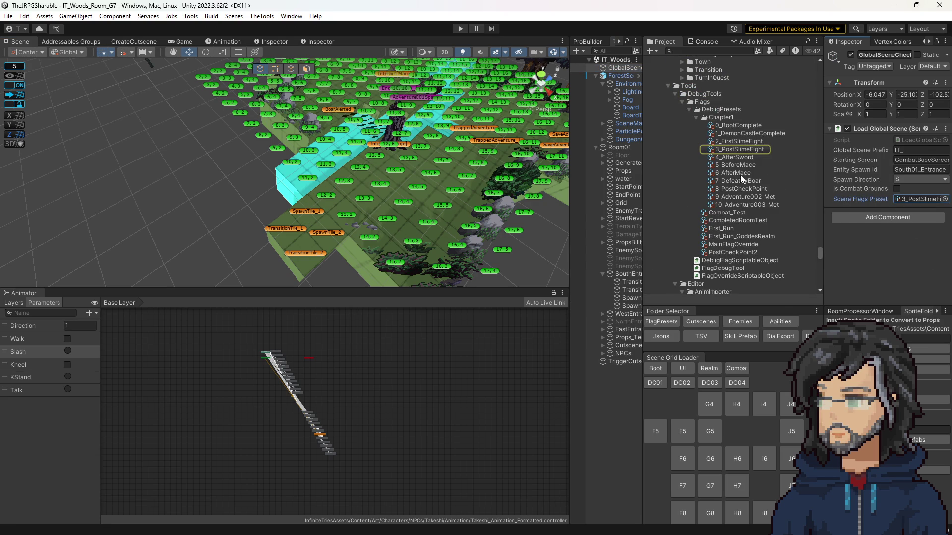
Assign 6_AfterMace as the global scene checker's Scene Flags Preset and widen the Hierarchy.
{"action": "left_click_drag", "start_coordinate": [734, 173], "coordinate": [916, 201]}
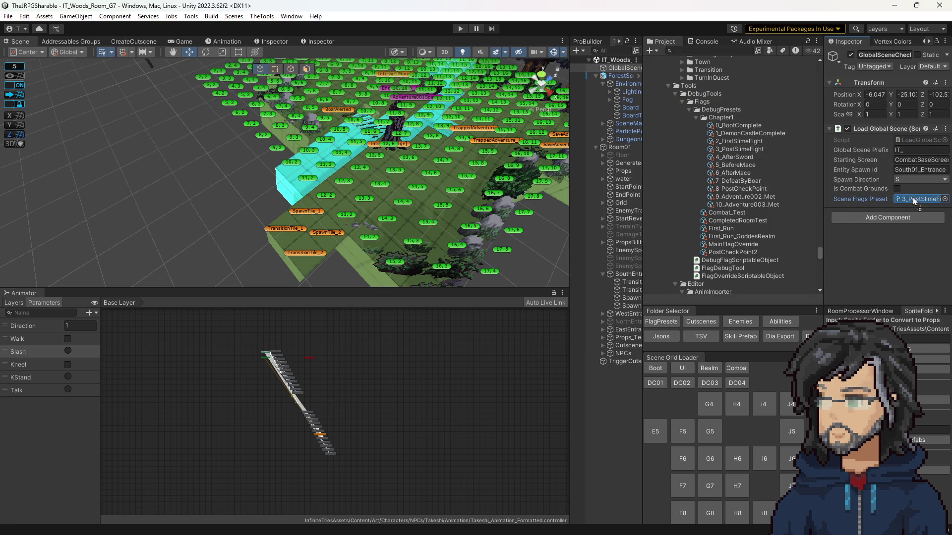
{"action": "left_click_drag", "start_coordinate": [912, 197], "coordinate": [912, 197]}
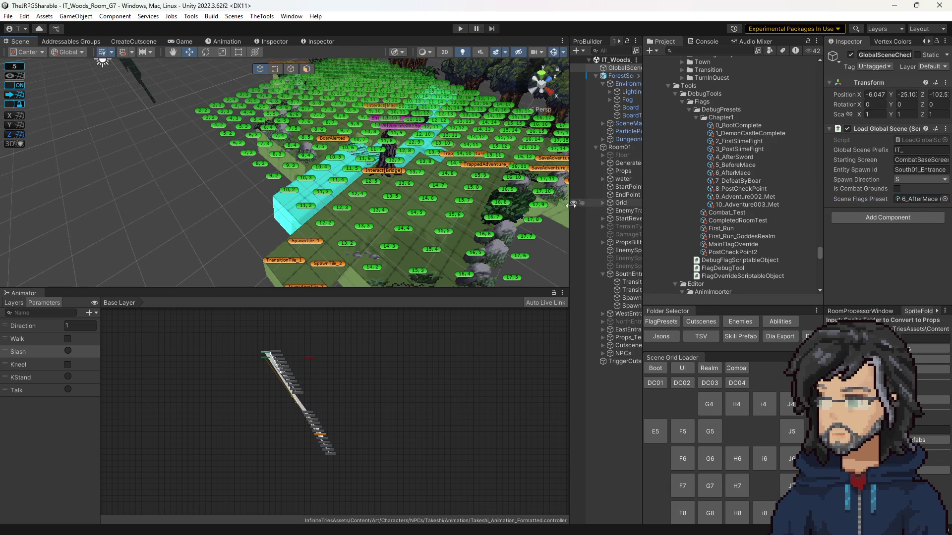
{"action": "left_click_drag", "start_coordinate": [569, 207], "coordinate": [531, 207]}
{"action": "mouse_move", "coordinate": [391, 203]}
{"action": "left_mouse_down"}
{"action": "mouse_move", "coordinate": [382, 201]}
{"action": "mouse_move", "coordinate": [392, 204]}
{"action": "left_mouse_up"}
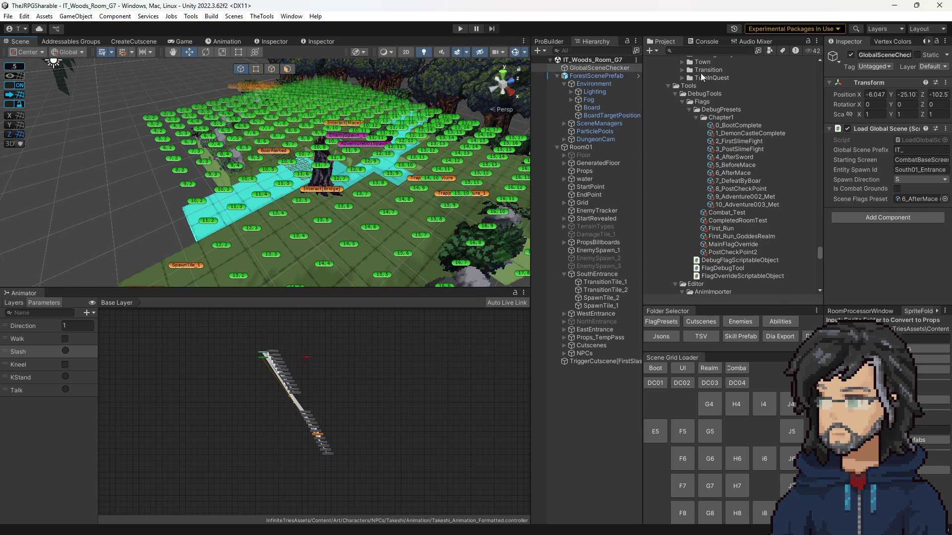
Filter the Project assets with 'pro' and switch to AnimSpriteProcessor.cs in Visual Studio.
{"action": "left_click", "coordinate": [690, 51]}
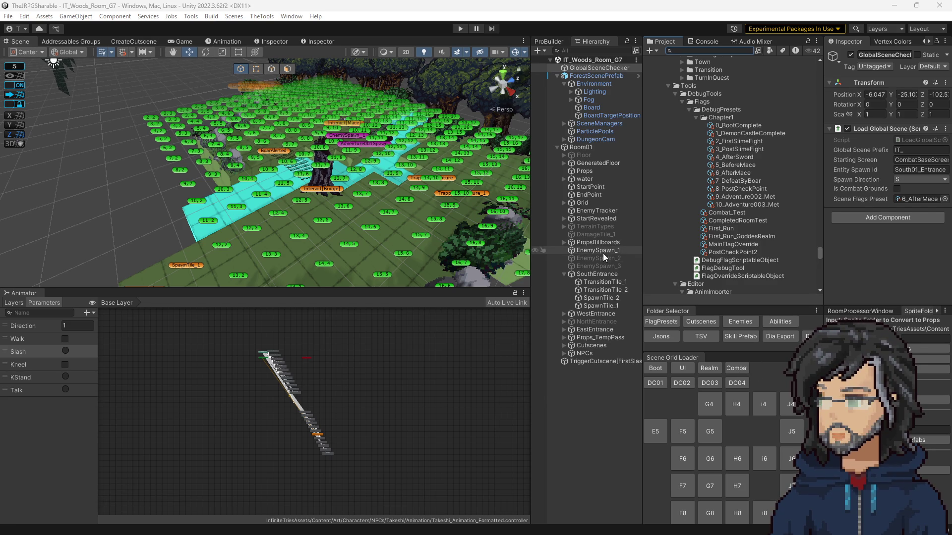
{"action": "left_click", "coordinate": [690, 51]}
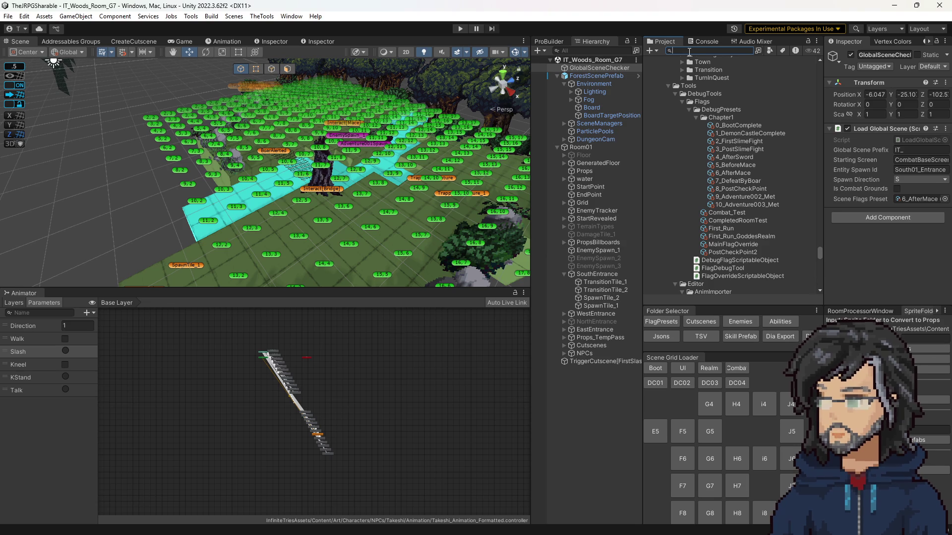
{"action": "type", "text": "pro"}
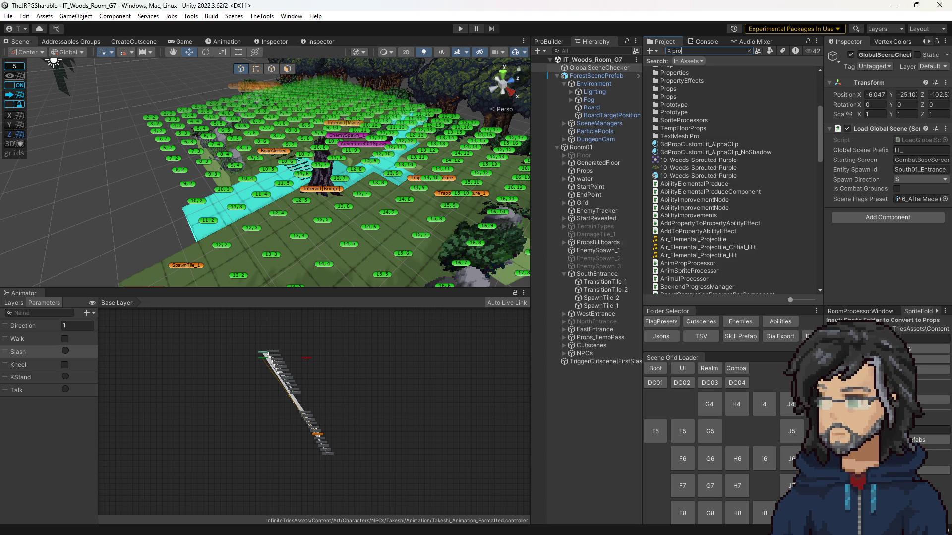
{"action": "key", "text": "alt+Tab"}
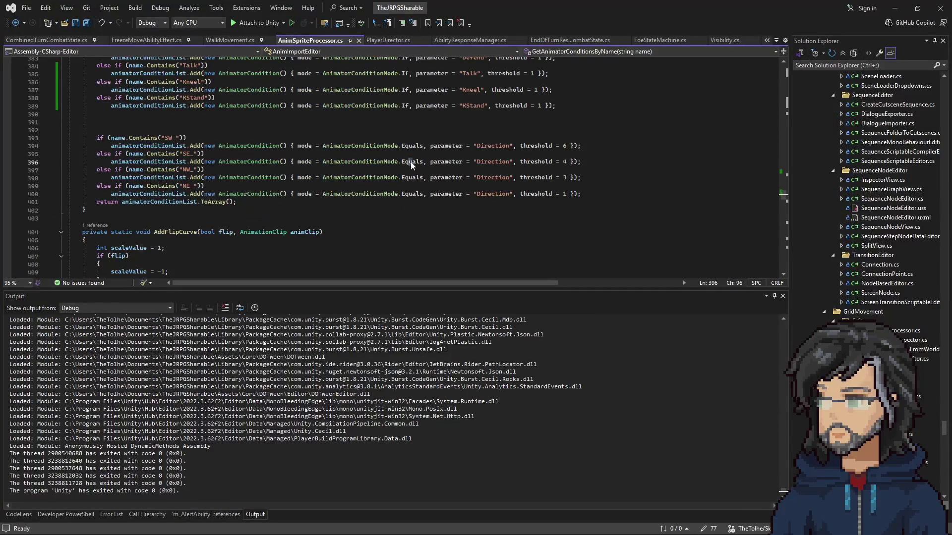
Go to the definition of ProcessSliceDirectories from its call in AnimSprites.
{"action": "scroll", "coordinate": [371, 141], "scroll_direction": "up", "scroll_amount": 20}
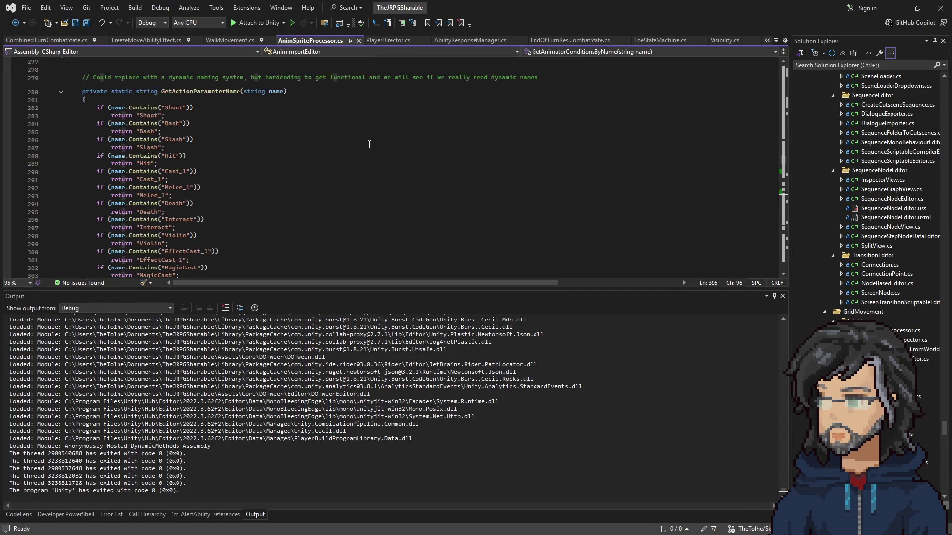
{"action": "scroll", "coordinate": [371, 138], "scroll_direction": "up", "scroll_amount": 15}
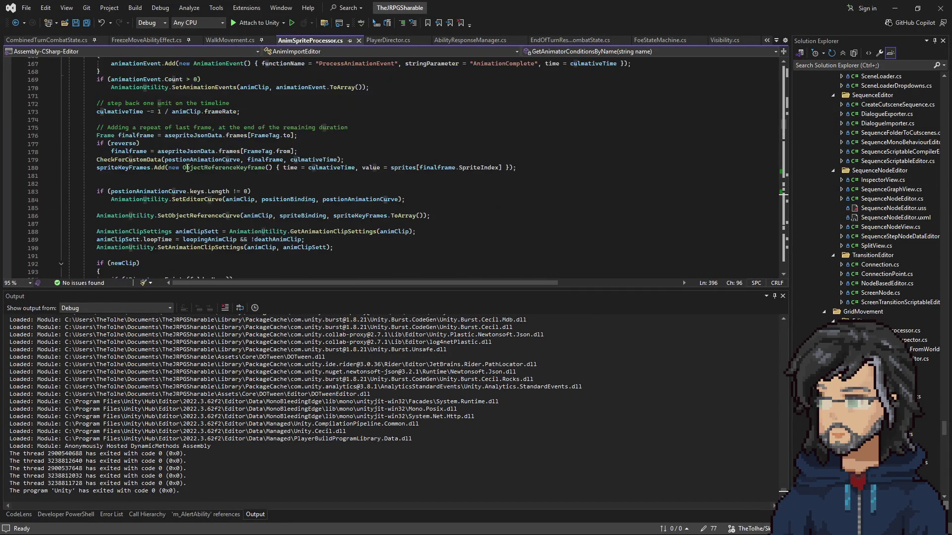
{"action": "scroll", "coordinate": [191, 193], "scroll_direction": "up", "scroll_amount": 20}
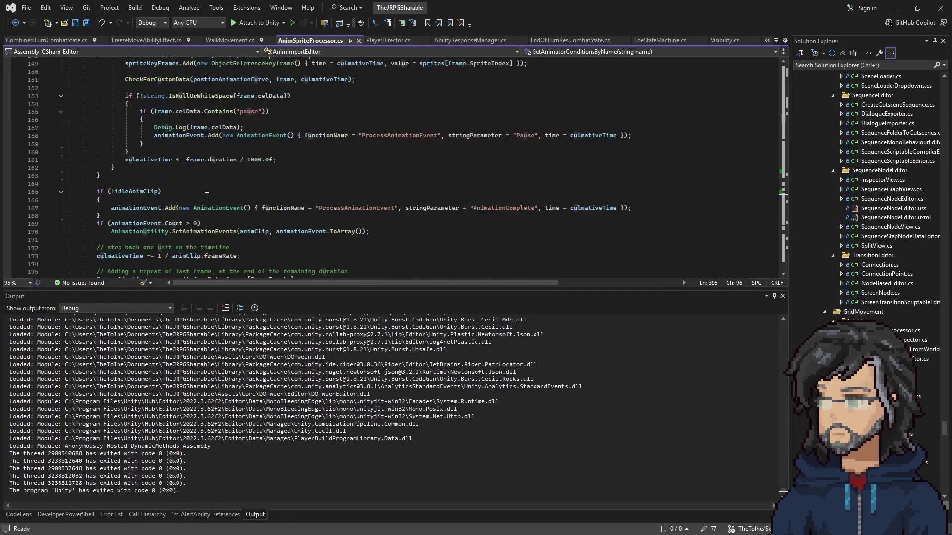
{"action": "scroll", "coordinate": [209, 203], "scroll_direction": "up", "scroll_amount": 20}
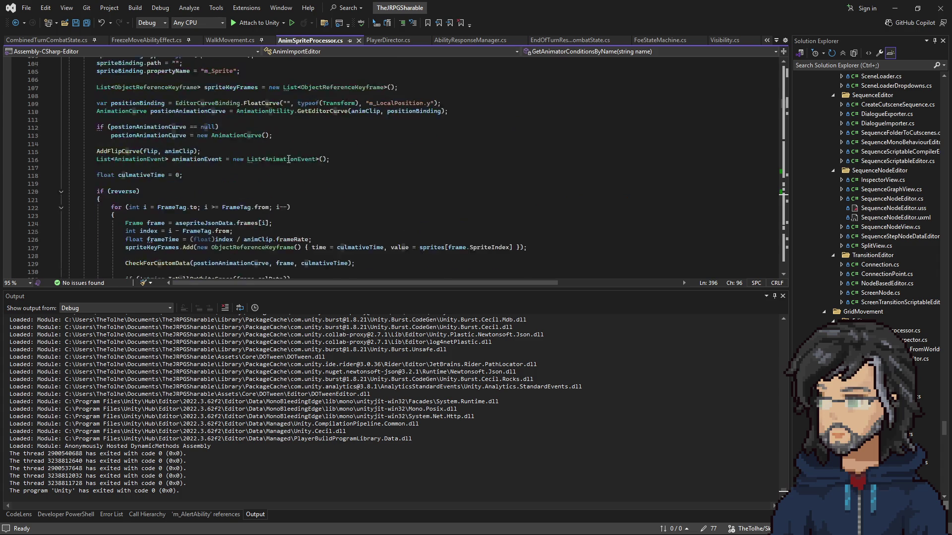
{"action": "scroll", "coordinate": [273, 185], "scroll_direction": "up", "scroll_amount": 3}
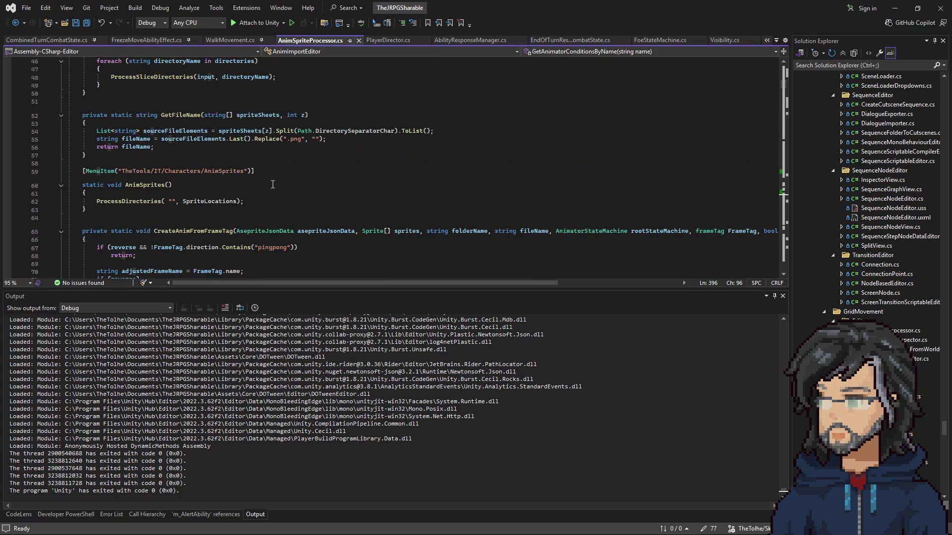
{"action": "left_click", "coordinate": [127, 197]}
{"action": "scroll", "coordinate": [149, 190], "scroll_direction": "up", "scroll_amount": 12}
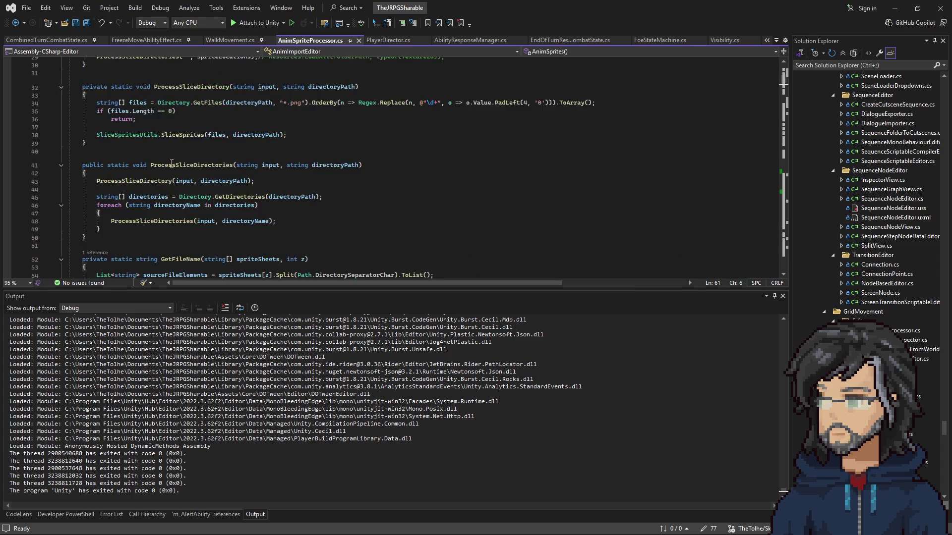
{"action": "scroll", "coordinate": [180, 172], "scroll_direction": "down", "scroll_amount": 1}
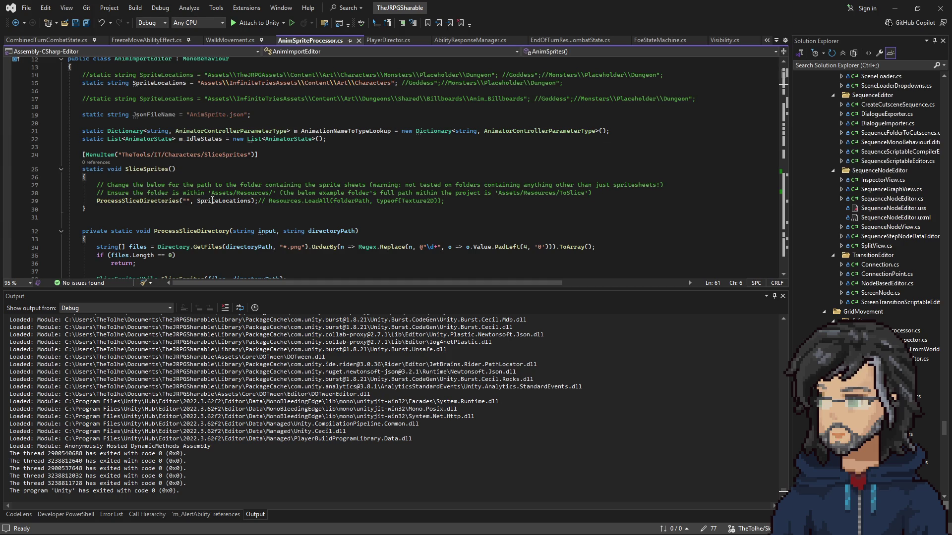
{"action": "right_click", "coordinate": [145, 200]}
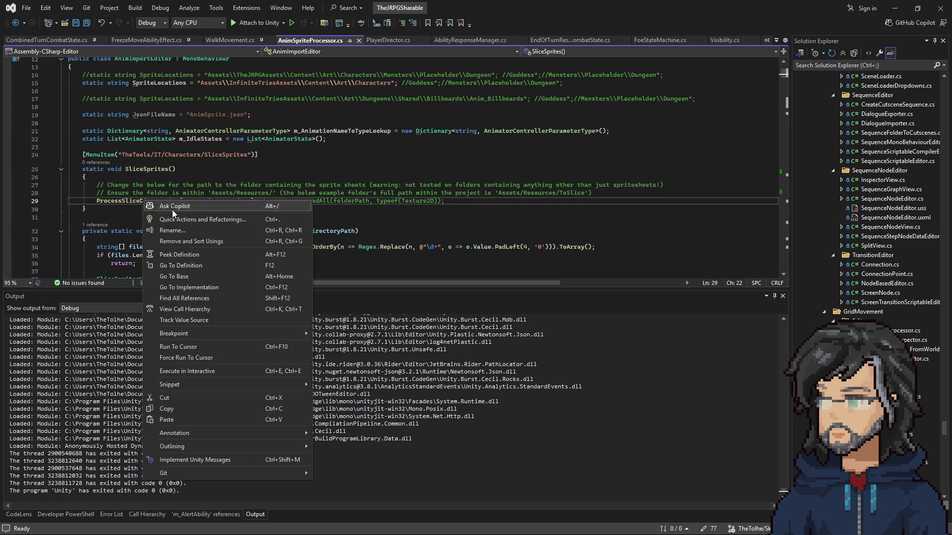
{"action": "left_click", "coordinate": [182, 267]}
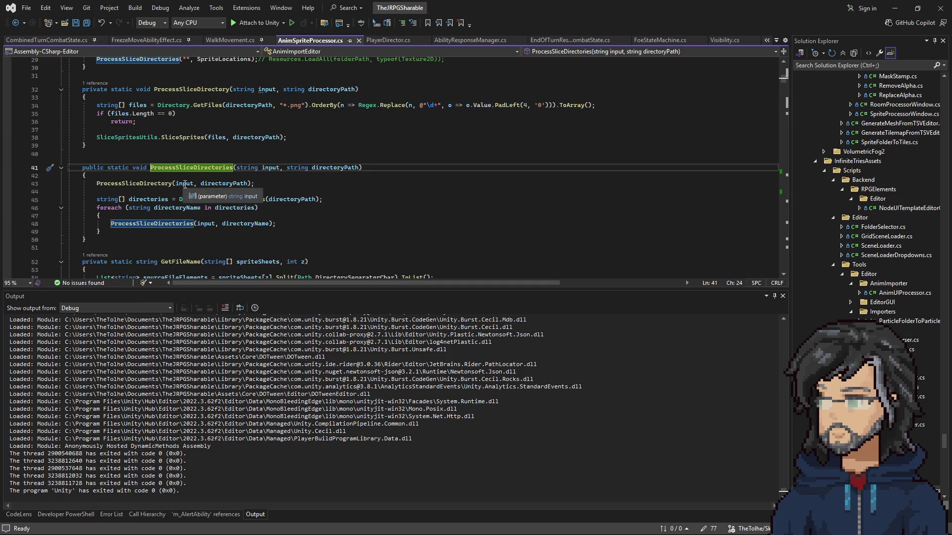
Review the input parameter's uses, the recursive call and the ProcessSliceDirectory call on line 43.
{"action": "scroll", "coordinate": [225, 217], "scroll_direction": "down", "scroll_amount": 2}
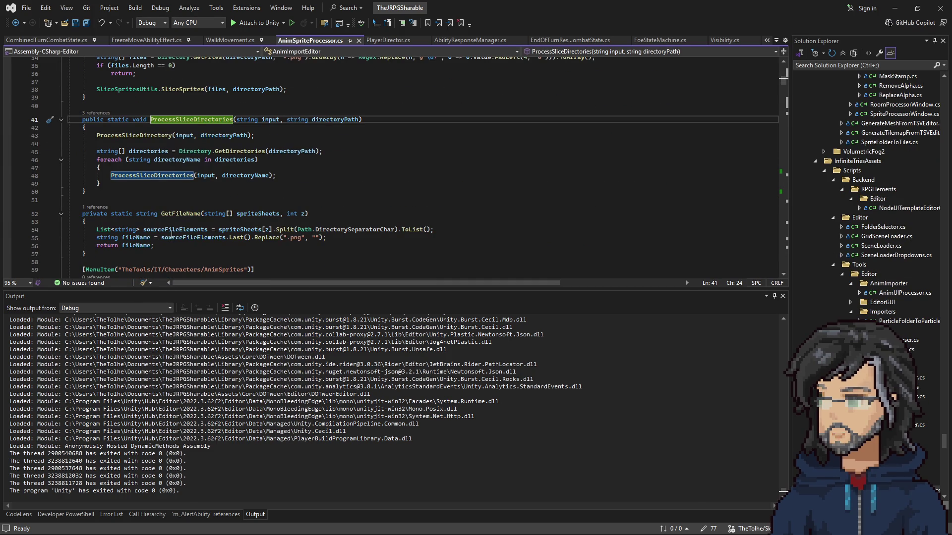
{"action": "double_click", "coordinate": [206, 175]}
{"action": "scroll", "coordinate": [214, 232], "scroll_direction": "down", "scroll_amount": 1}
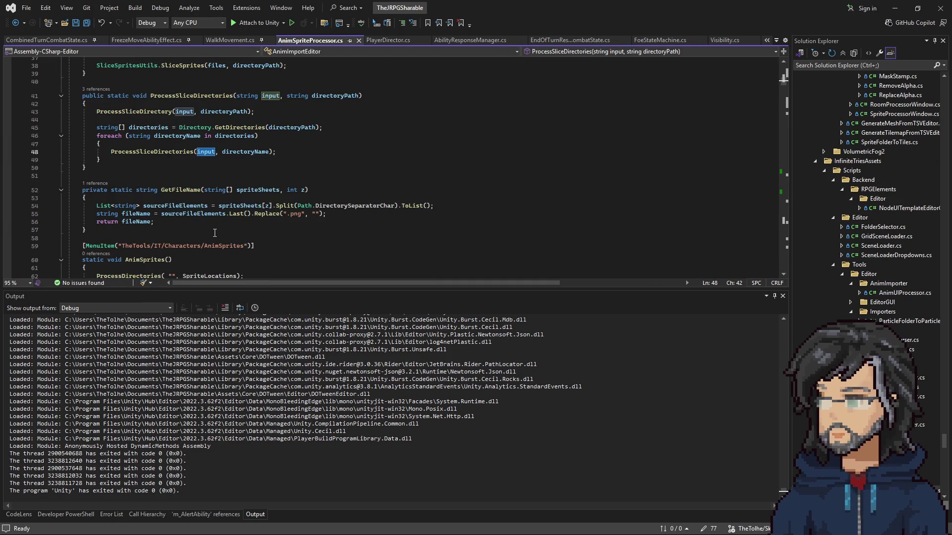
{"action": "scroll", "coordinate": [157, 156], "scroll_direction": "down", "scroll_amount": 8}
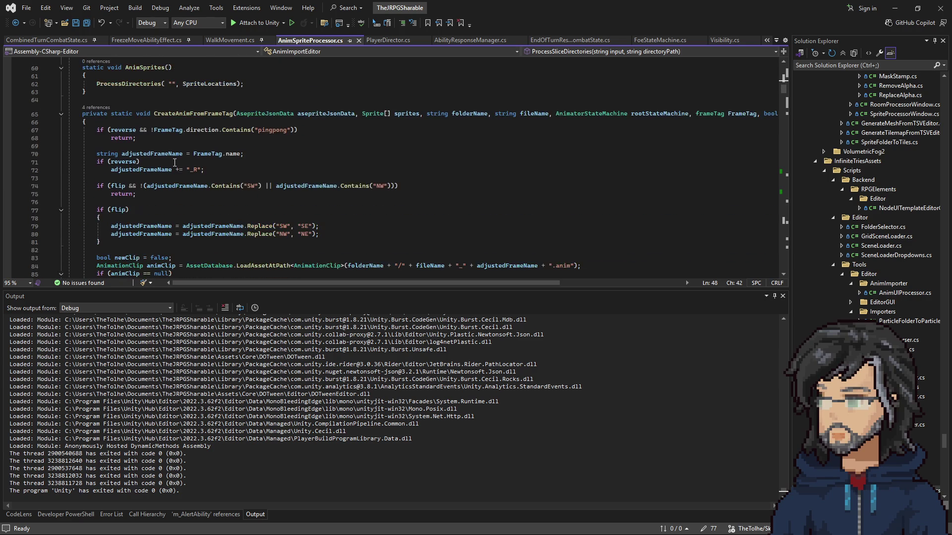
{"action": "scroll", "coordinate": [292, 142], "scroll_direction": "up", "scroll_amount": 6}
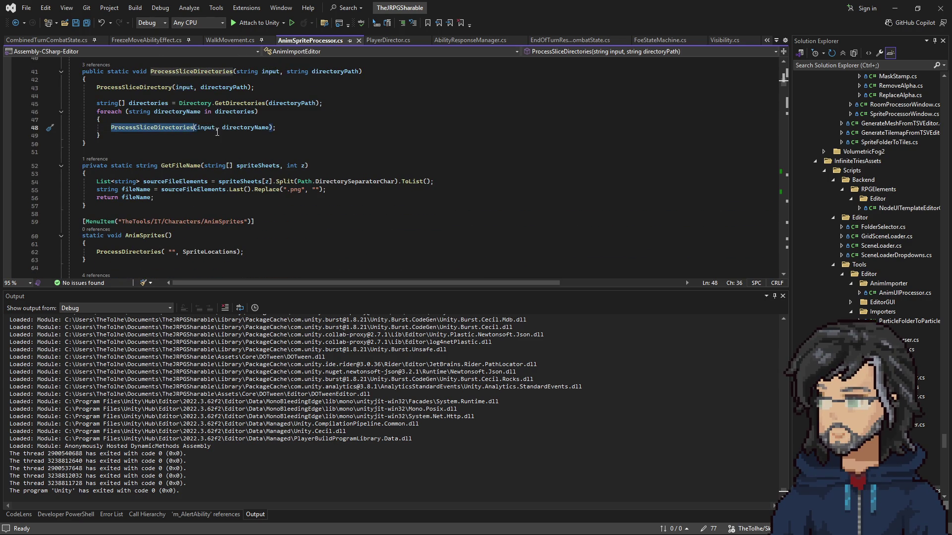
{"action": "double_click", "coordinate": [160, 127]}
{"action": "scroll", "coordinate": [213, 136], "scroll_direction": "up", "scroll_amount": 2}
{"action": "double_click", "coordinate": [139, 134]}
{"action": "scroll", "coordinate": [218, 169], "scroll_direction": "down", "scroll_amount": 20}
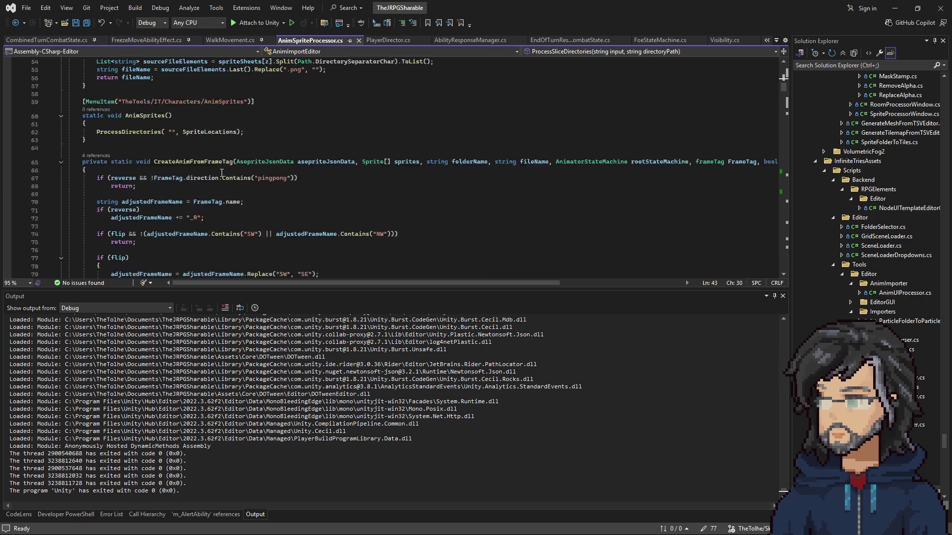
{"action": "scroll", "coordinate": [217, 168], "scroll_direction": "down", "scroll_amount": 20}
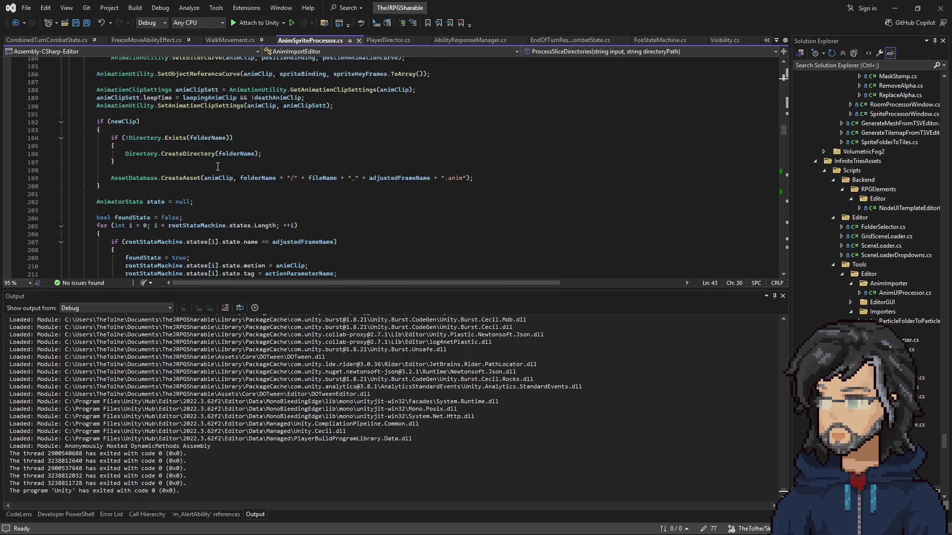
{"action": "scroll", "coordinate": [218, 167], "scroll_direction": "down", "scroll_amount": 20}
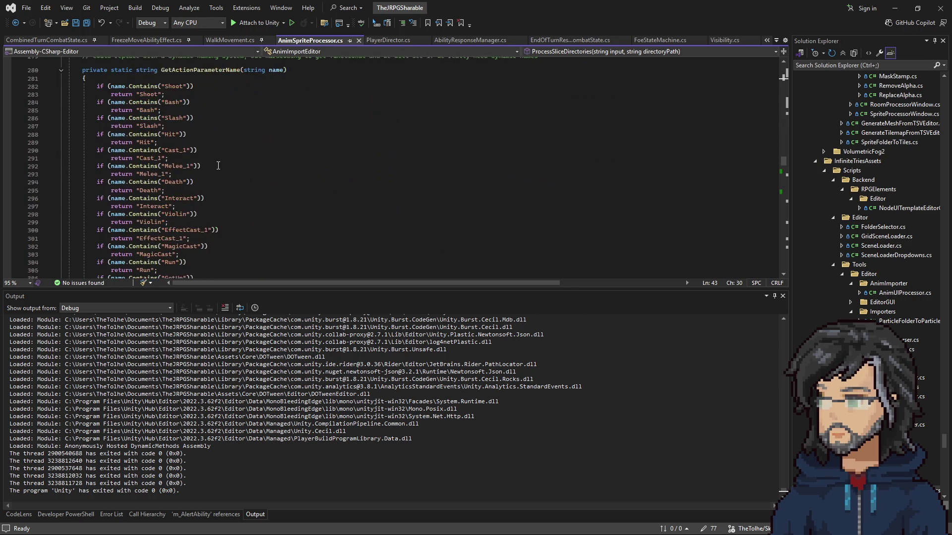
Find ProcessSliceDirectory in the file, check its input uses, and return to Unity.
{"action": "key", "text": "ctrl+f"}
{"action": "key", "text": "Return"}
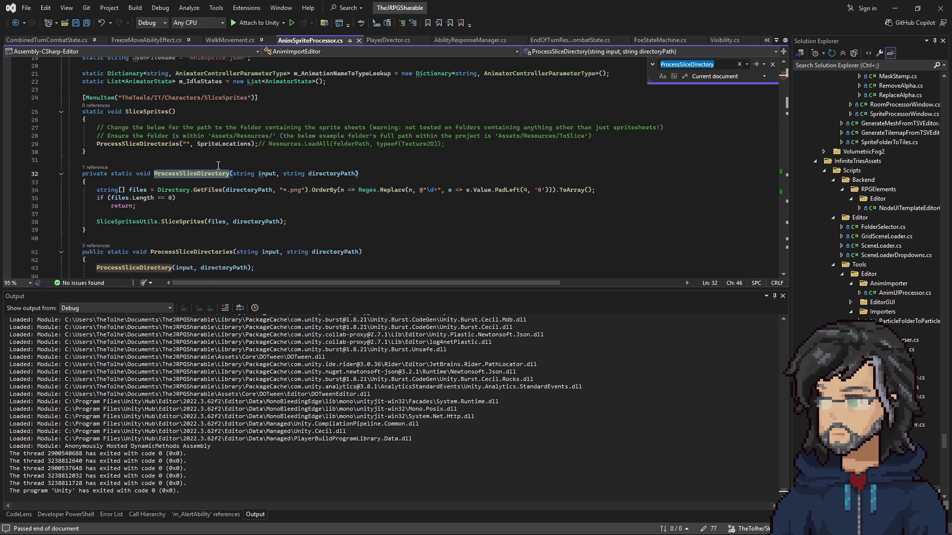
{"action": "key", "text": "Return"}
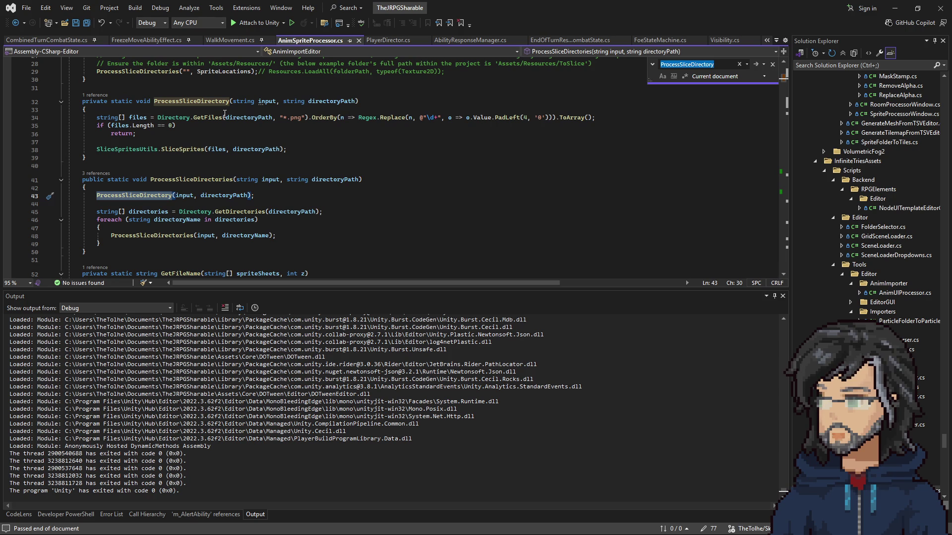
{"action": "left_click", "coordinate": [262, 101]}
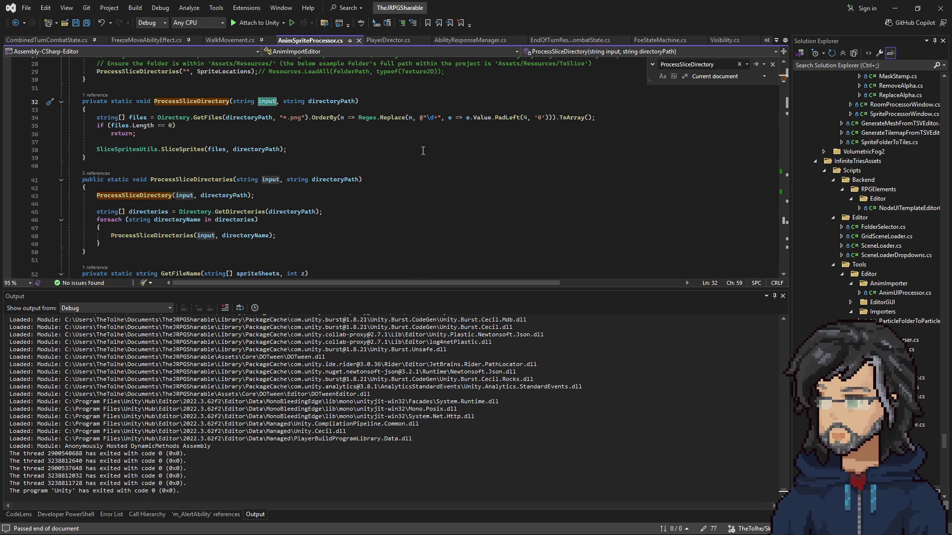
{"action": "left_click", "coordinate": [902, 14]}
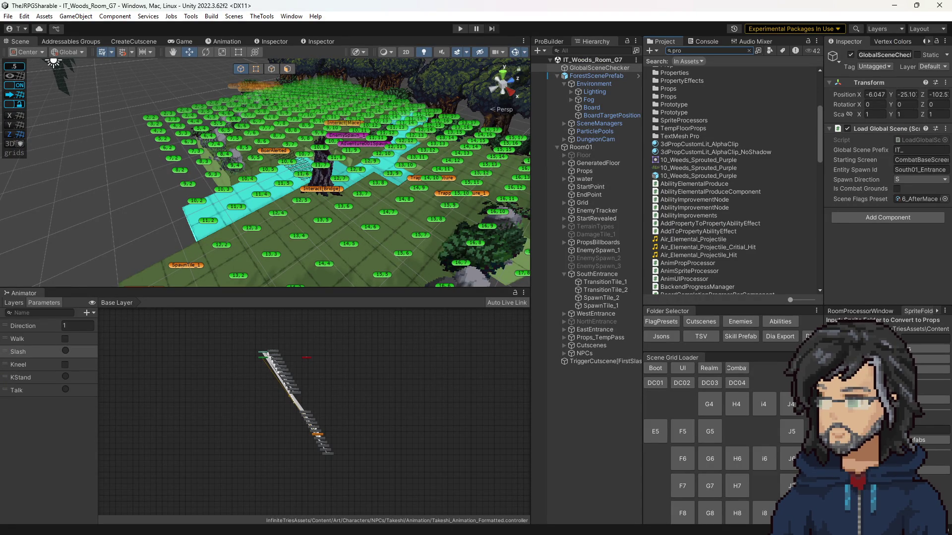
Search the Project for 'fold' and open the SpriteFolderToProps script in Visual Studio.
{"action": "left_click_drag", "start_coordinate": [823, 338], "coordinate": [693, 338]}
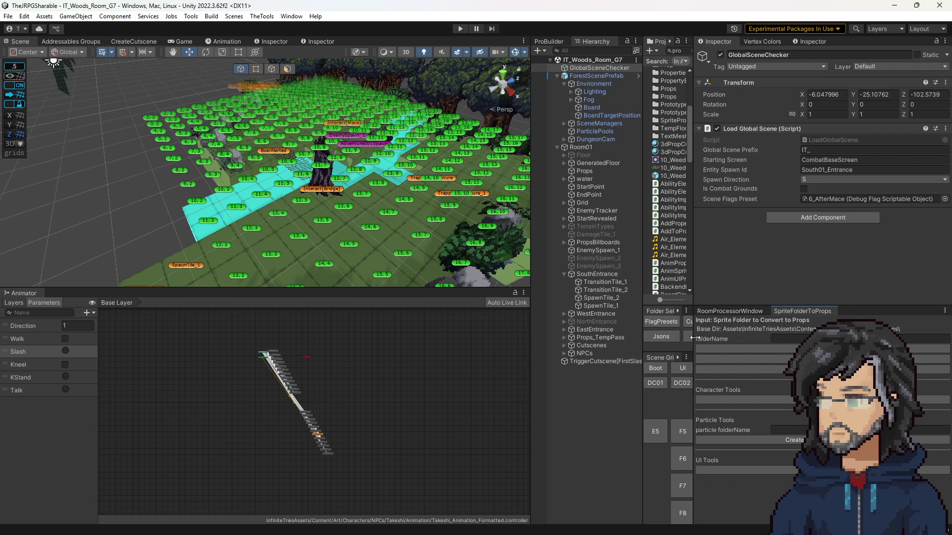
{"action": "left_click_drag", "start_coordinate": [693, 338], "coordinate": [807, 333]}
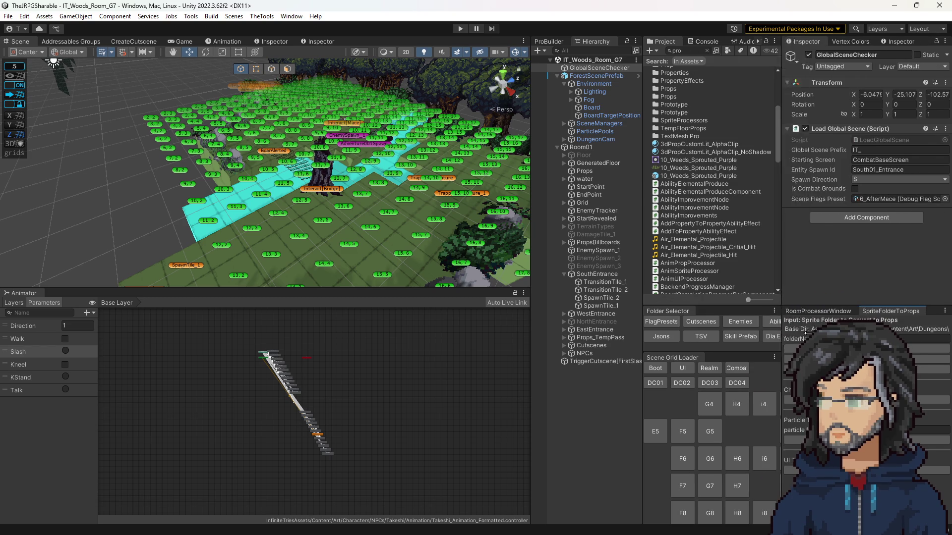
{"action": "left_click", "coordinate": [693, 52]}
{"action": "type", "text": "prite"}
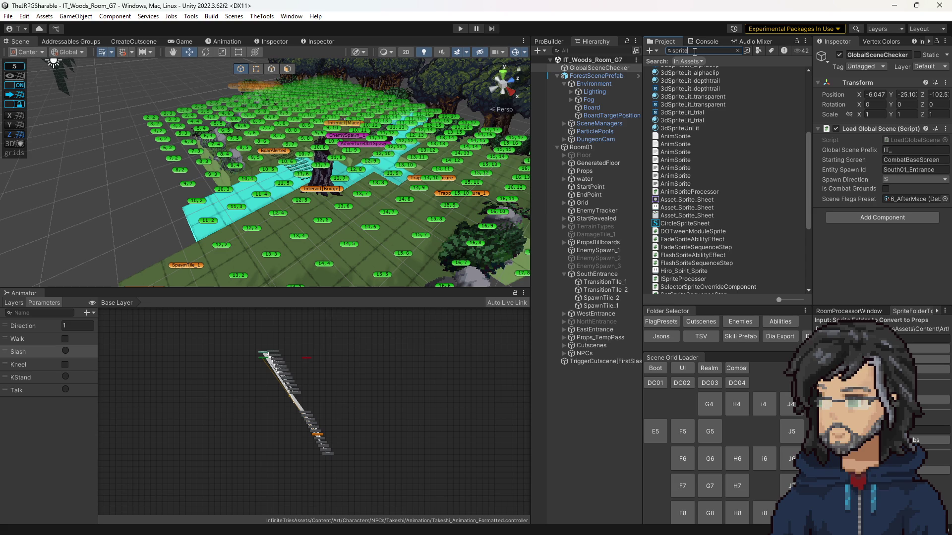
{"action": "type", "text": "fold"}
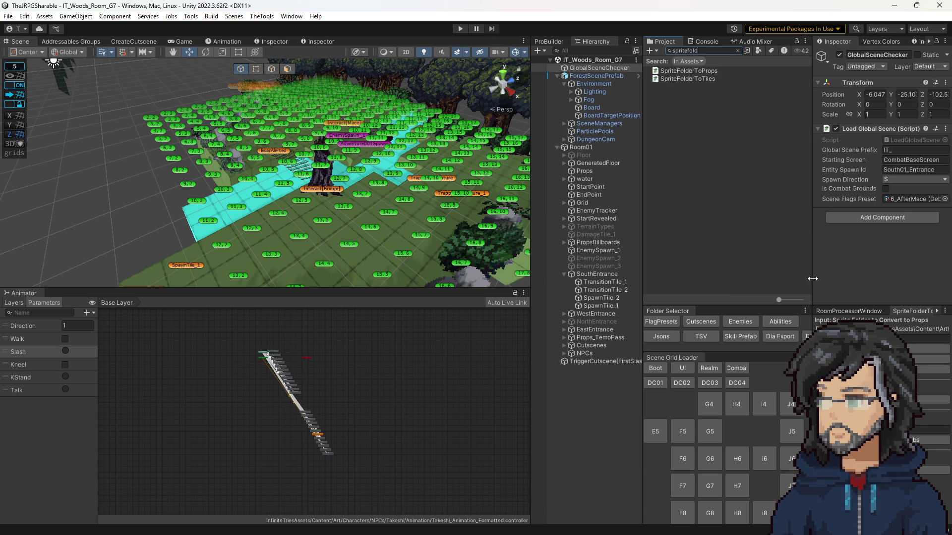
{"action": "left_click_drag", "start_coordinate": [812, 279], "coordinate": [808, 279]}
{"action": "left_click", "coordinate": [682, 71]}
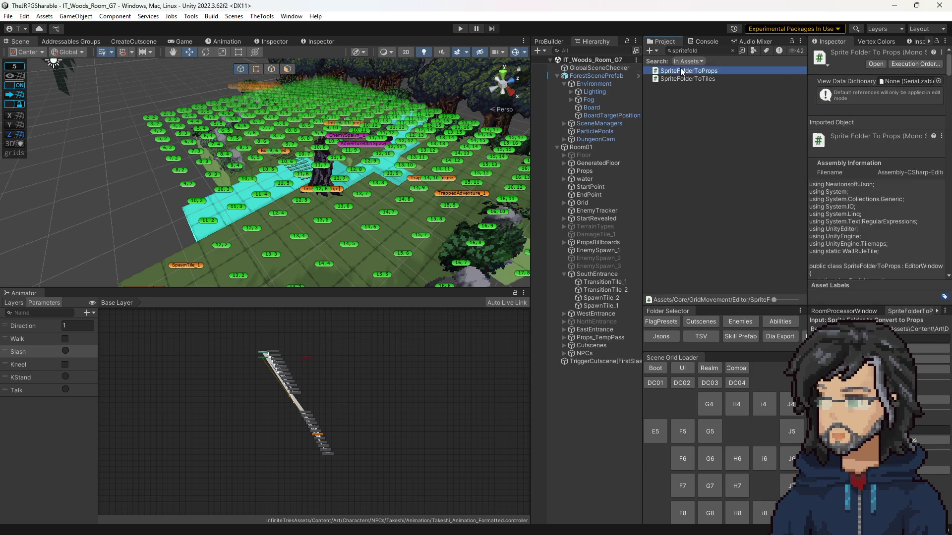
{"action": "double_click", "coordinate": [682, 71]}
{"action": "scroll", "coordinate": [214, 188], "scroll_direction": "down", "scroll_amount": 3}
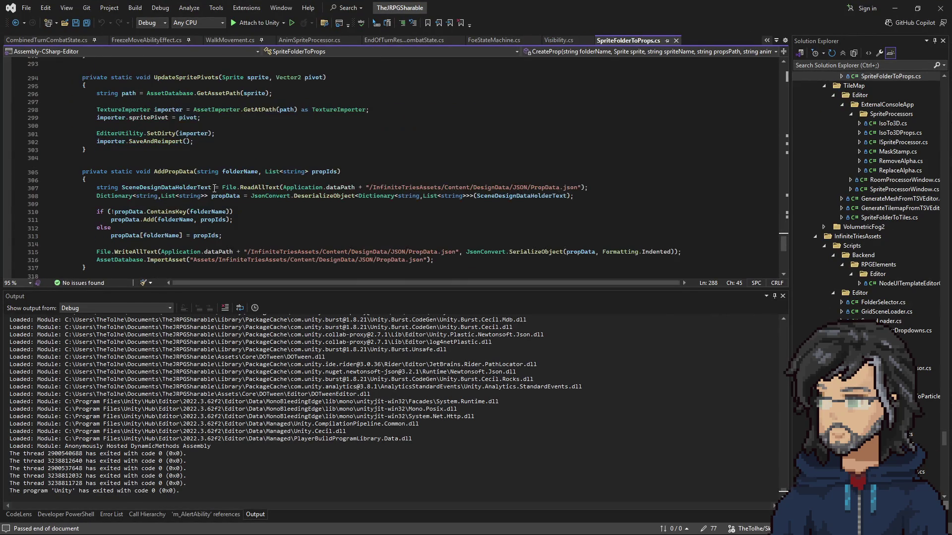
Locate the ProcessSliceDirectories and ProcessDirectories calls on lines 79-80 in OnGUI.
{"action": "scroll", "coordinate": [169, 195], "scroll_direction": "up", "scroll_amount": 2}
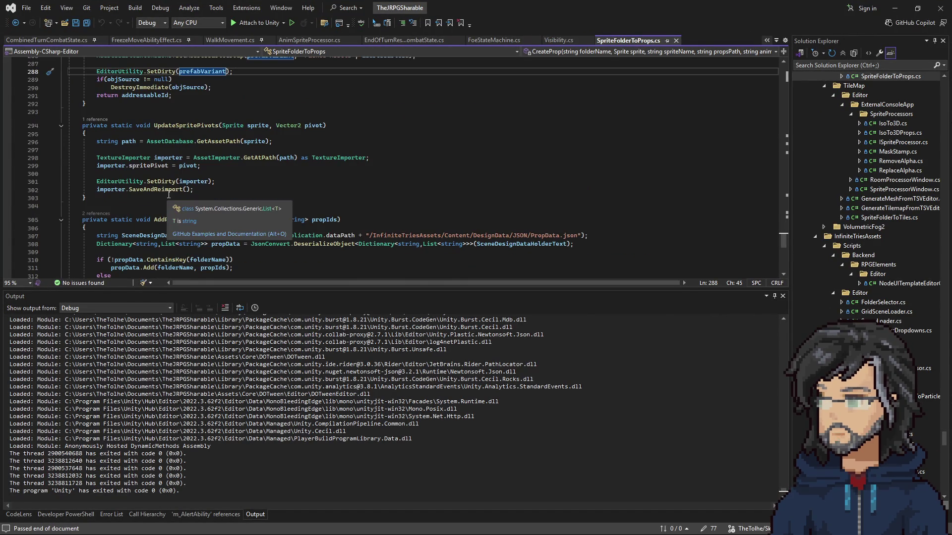
{"action": "scroll", "coordinate": [168, 195], "scroll_direction": "up", "scroll_amount": 20}
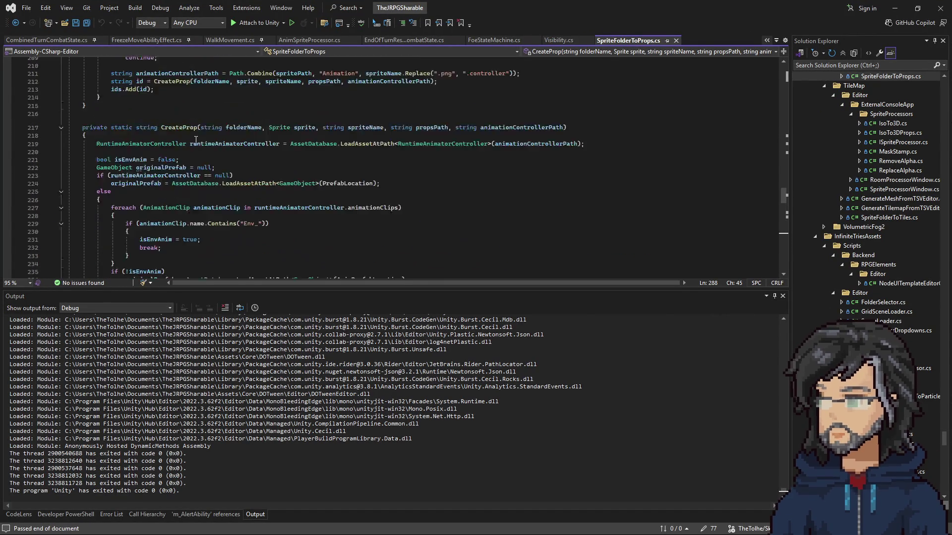
{"action": "scroll", "coordinate": [195, 141], "scroll_direction": "up", "scroll_amount": 20}
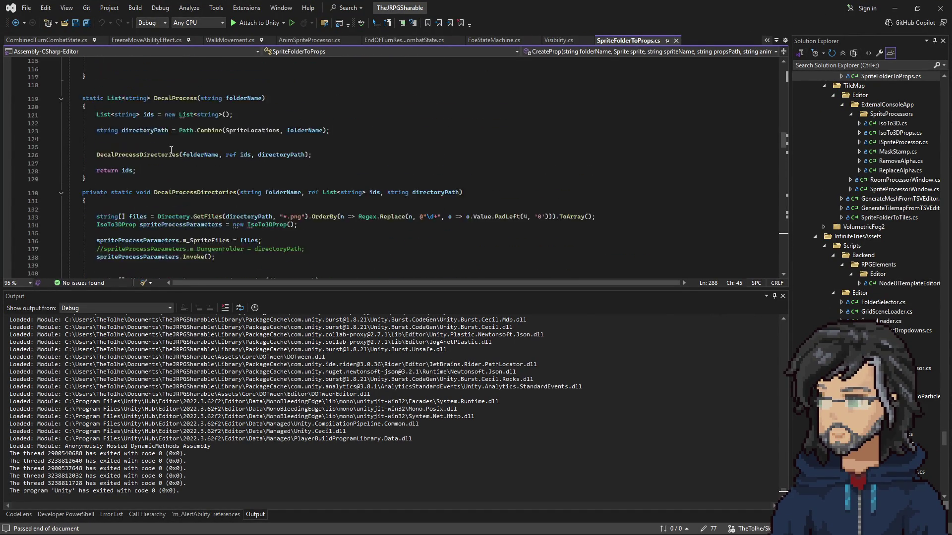
{"action": "scroll", "coordinate": [171, 150], "scroll_direction": "up", "scroll_amount": 20}
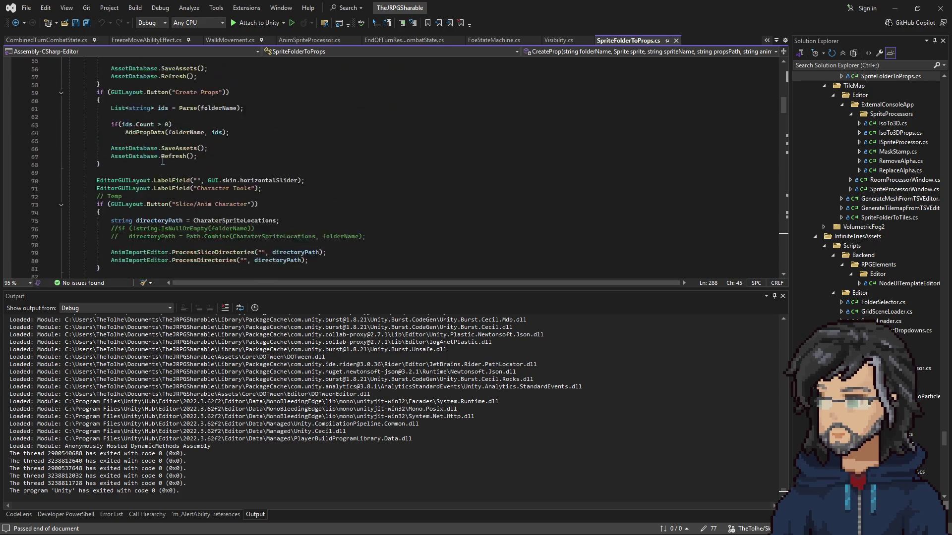
{"action": "scroll", "coordinate": [162, 160], "scroll_direction": "down", "scroll_amount": 2}
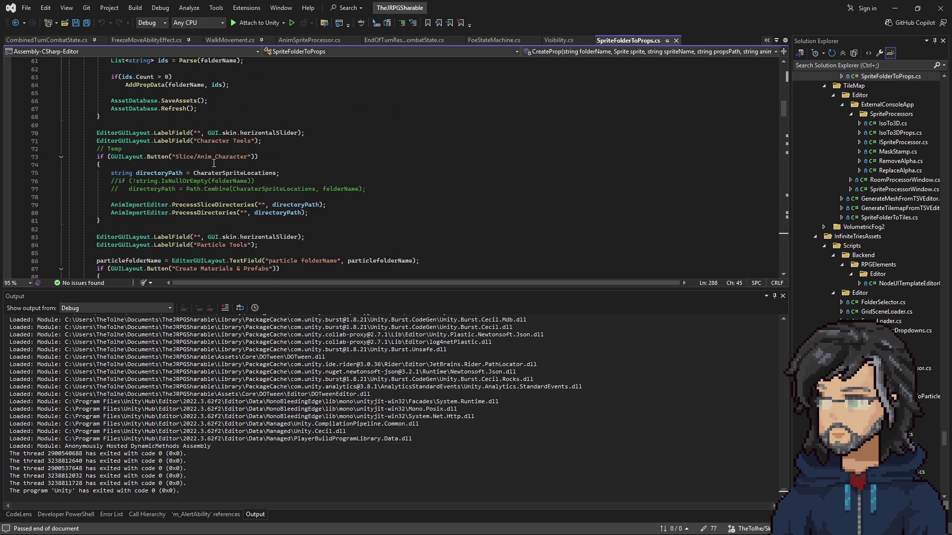
{"action": "double_click", "coordinate": [204, 212]}
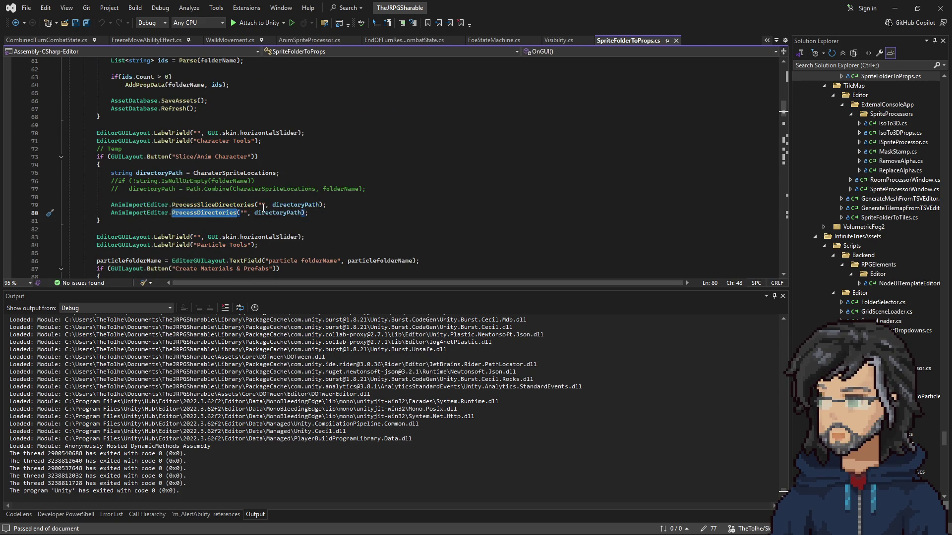
{"action": "double_click", "coordinate": [213, 205]}
Uncomment the folderName check and directoryPath assignment on lines 76 and 77.
{"action": "left_click", "coordinate": [118, 181]}
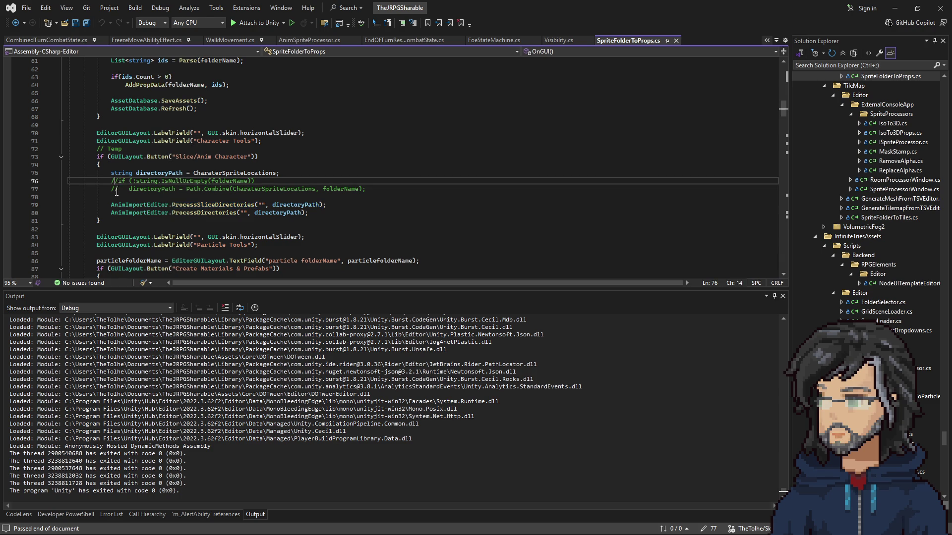
{"action": "key", "text": "BackSpace"}
{"action": "key", "text": "BackSpace"}
{"action": "left_click", "coordinate": [115, 189]}
{"action": "key", "text": "BackSpace"}
{"action": "key", "text": "Delete"}
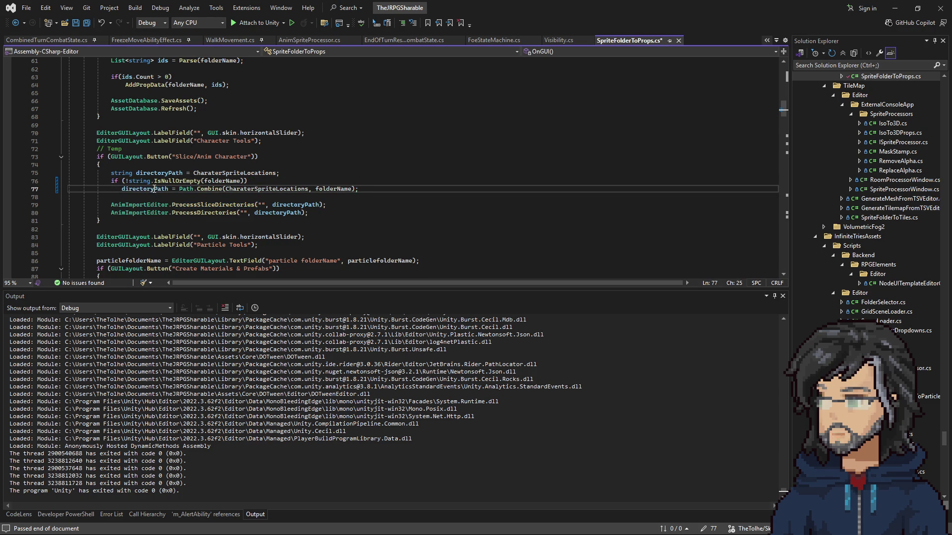
{"action": "double_click", "coordinate": [155, 188]}
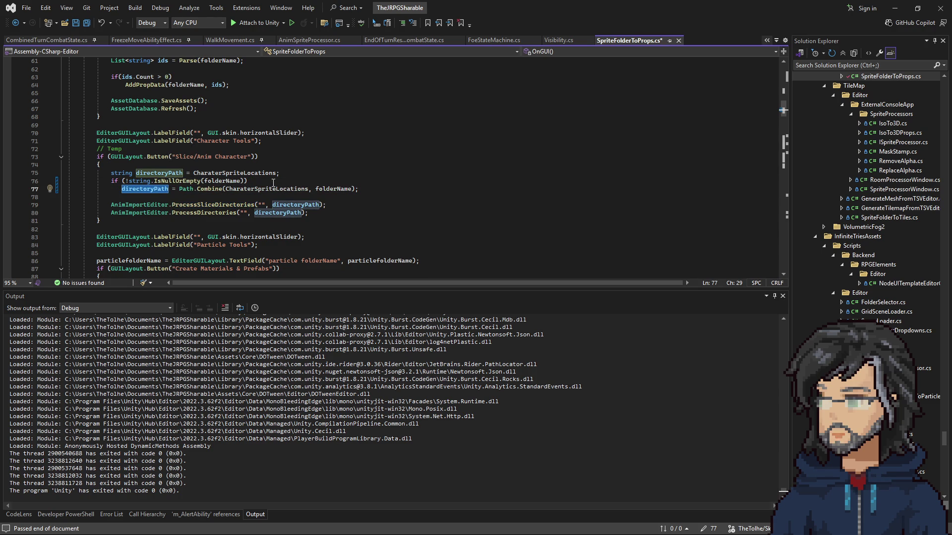
Review folderName and CharaterSpriteLocations in the new code, then return to Unity.
{"action": "double_click", "coordinate": [222, 181]}
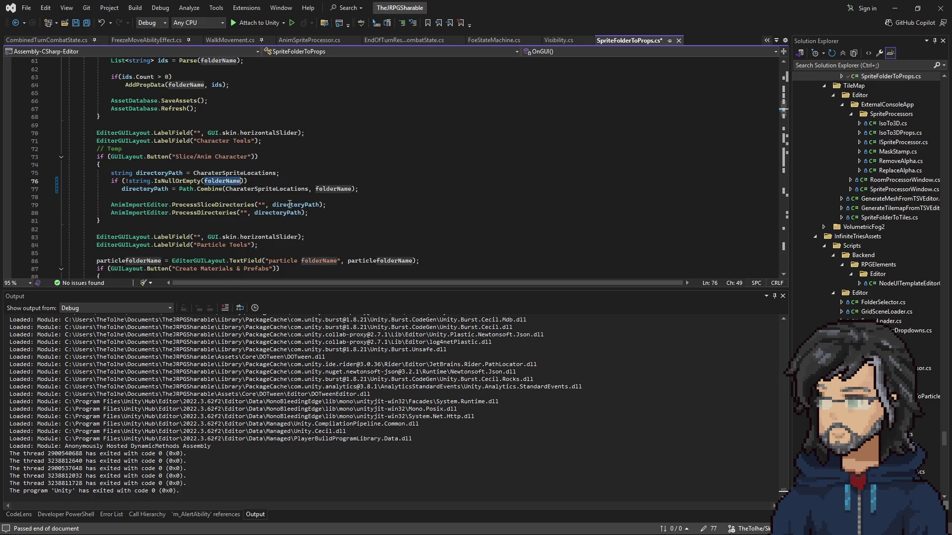
{"action": "scroll", "coordinate": [270, 205], "scroll_direction": "up", "scroll_amount": 2}
{"action": "scroll", "coordinate": [269, 205], "scroll_direction": "down", "scroll_amount": 1}
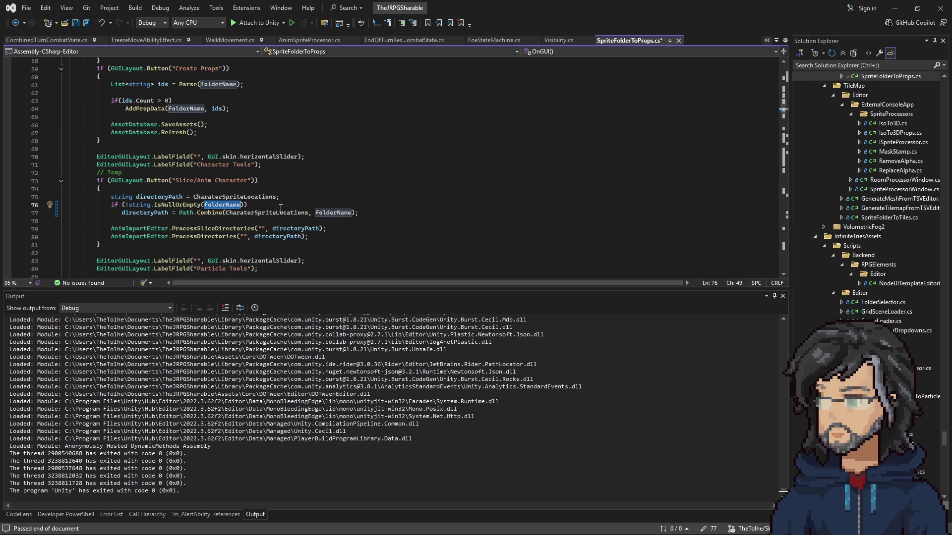
{"action": "scroll", "coordinate": [209, 212], "scroll_direction": "up", "scroll_amount": 8}
{"action": "scroll", "coordinate": [249, 205], "scroll_direction": "up", "scroll_amount": 1}
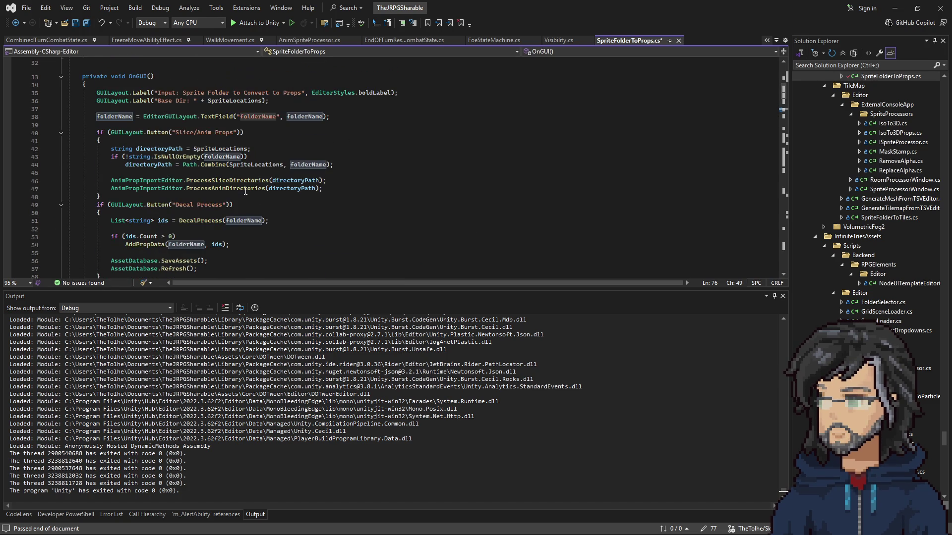
{"action": "scroll", "coordinate": [250, 185], "scroll_direction": "down", "scroll_amount": 8}
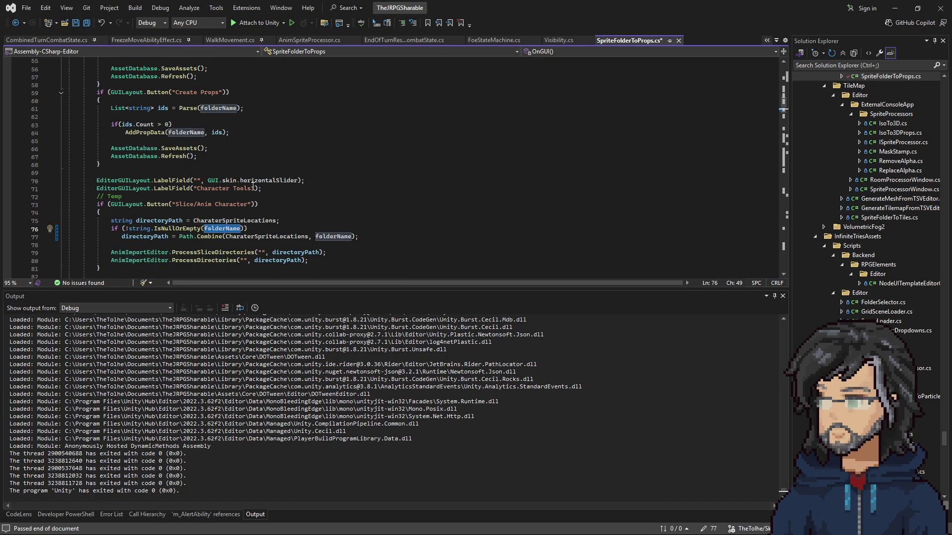
{"action": "double_click", "coordinate": [268, 237]}
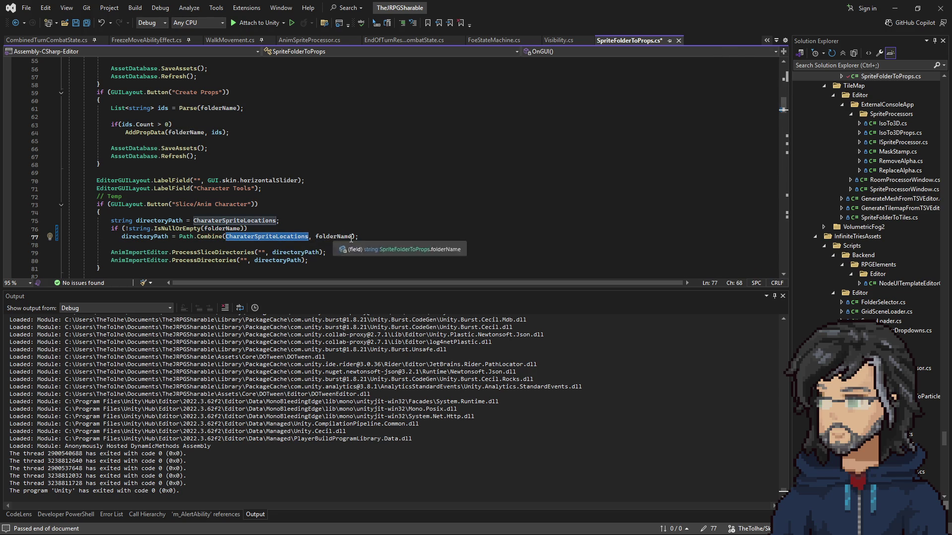
{"action": "left_click", "coordinate": [895, 8]}
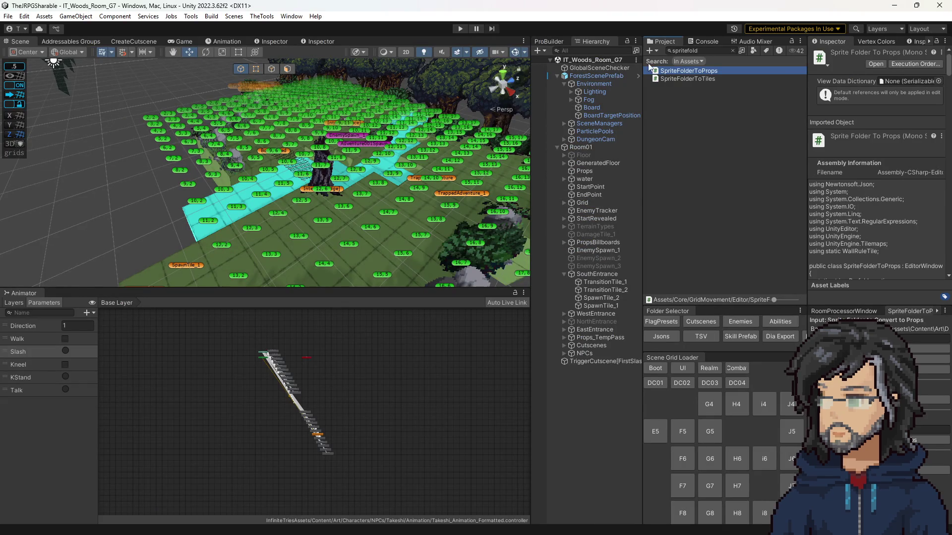
Clear the Project search, collapse the Monsters folder in the full tree, and switch to Discord.
{"action": "left_click_drag", "start_coordinate": [642, 101], "coordinate": [594, 102]}
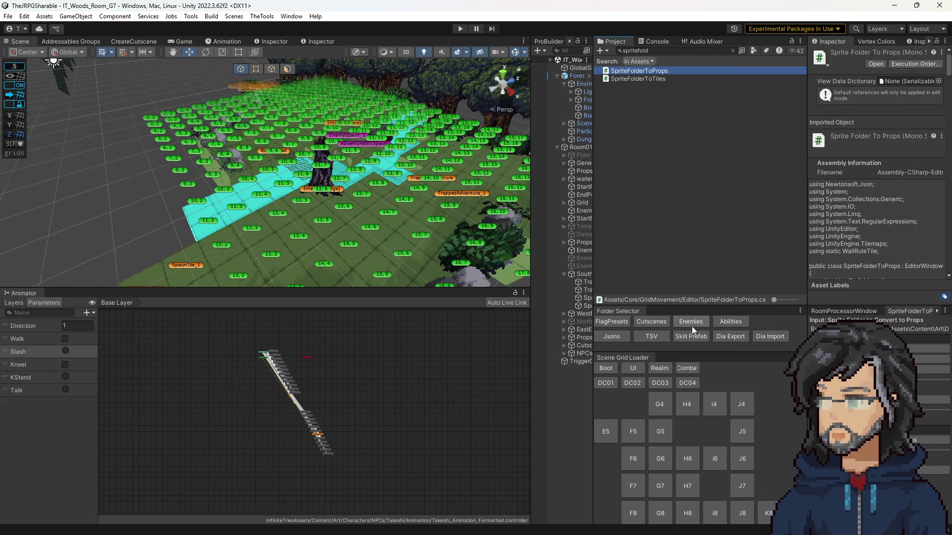
{"action": "left_click", "coordinate": [734, 51]}
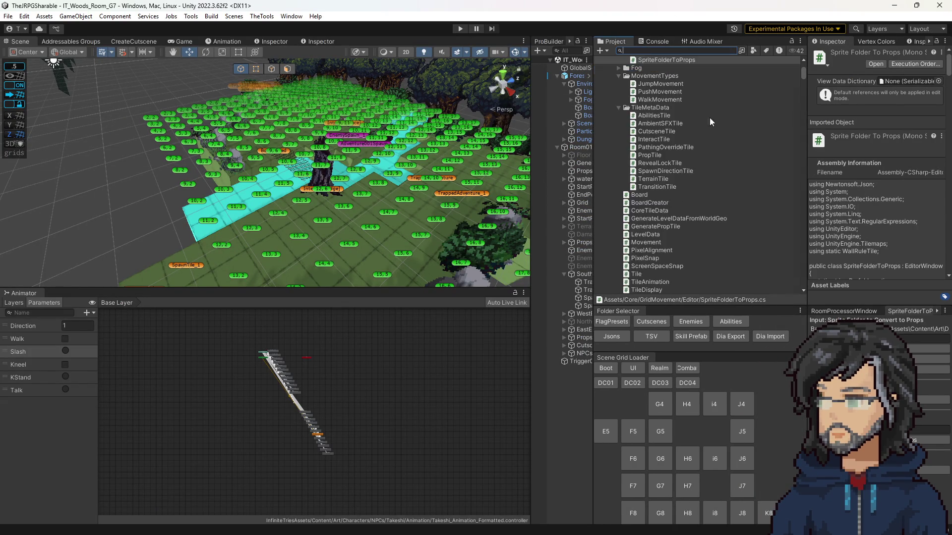
{"action": "scroll", "coordinate": [674, 197], "scroll_direction": "up", "scroll_amount": 5}
{"action": "scroll", "coordinate": [687, 208], "scroll_direction": "down", "scroll_amount": 15}
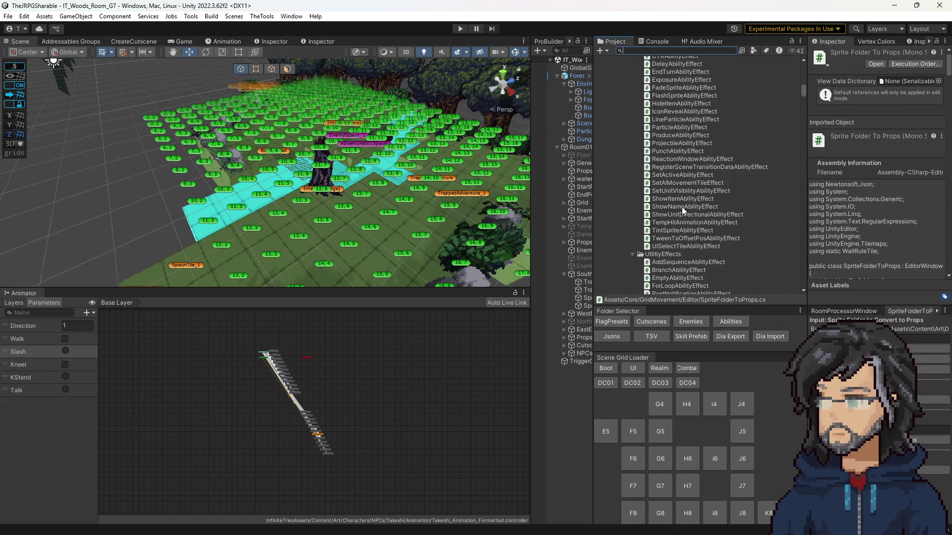
{"action": "scroll", "coordinate": [676, 218], "scroll_direction": "down", "scroll_amount": 10}
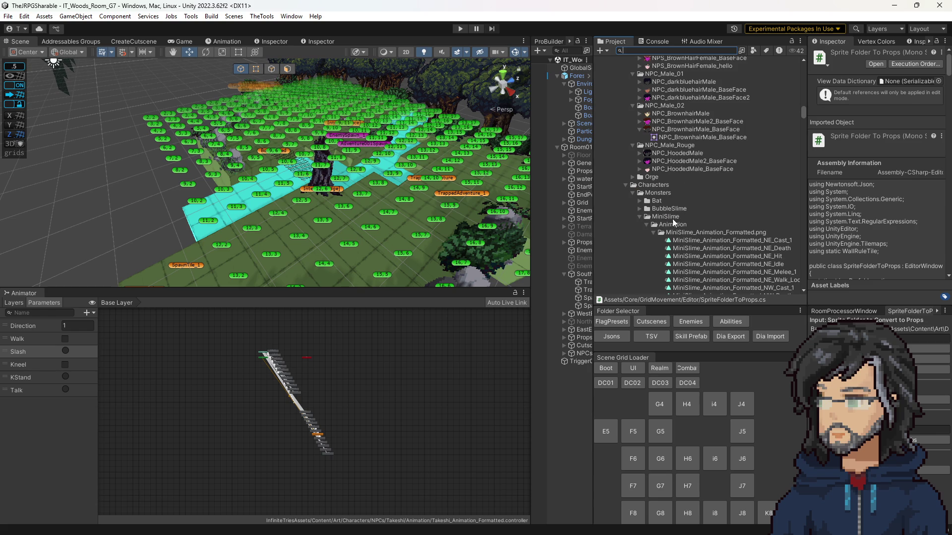
{"action": "left_click", "coordinate": [632, 193]}
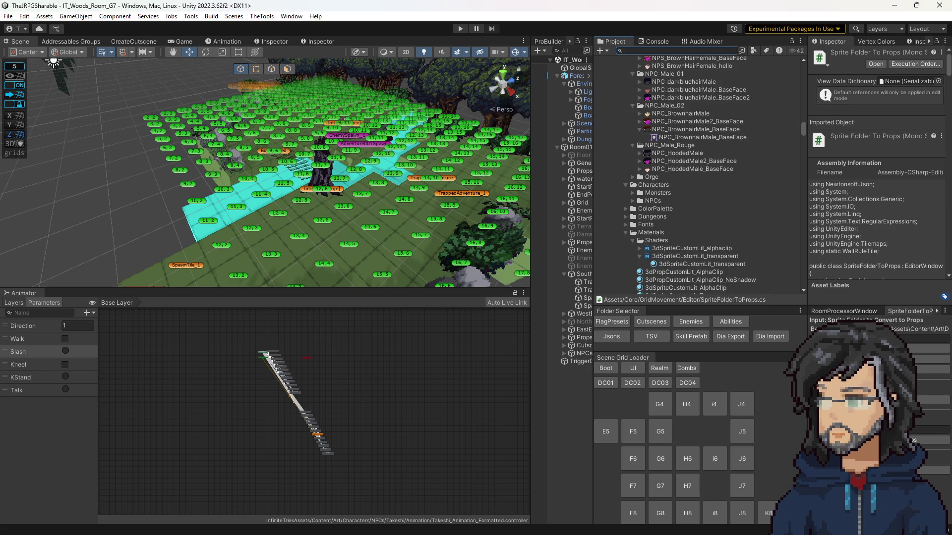
{"action": "key", "text": "alt+Tab"}
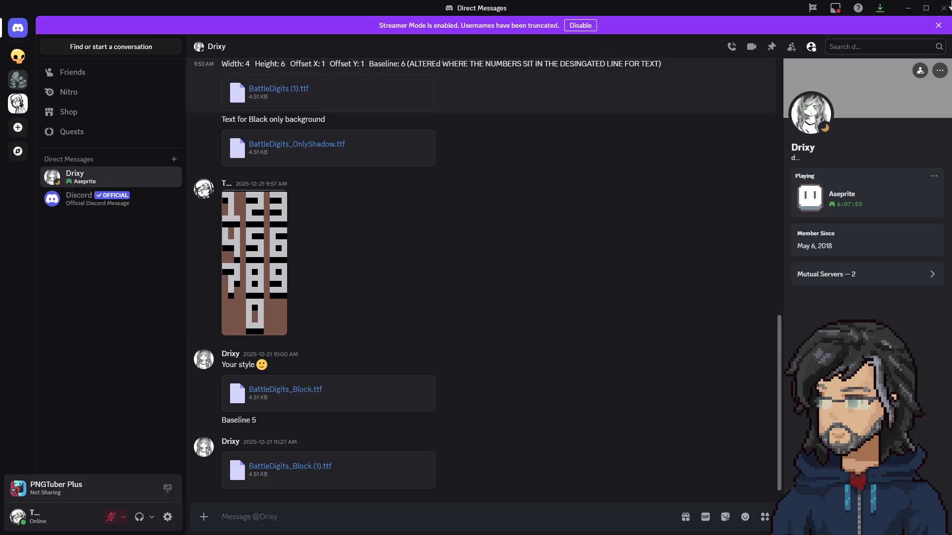
Return to Unity and select the 3dSpriteCustomLit_transparent material in the Project panel.
{"action": "key", "text": "alt+Tab"}
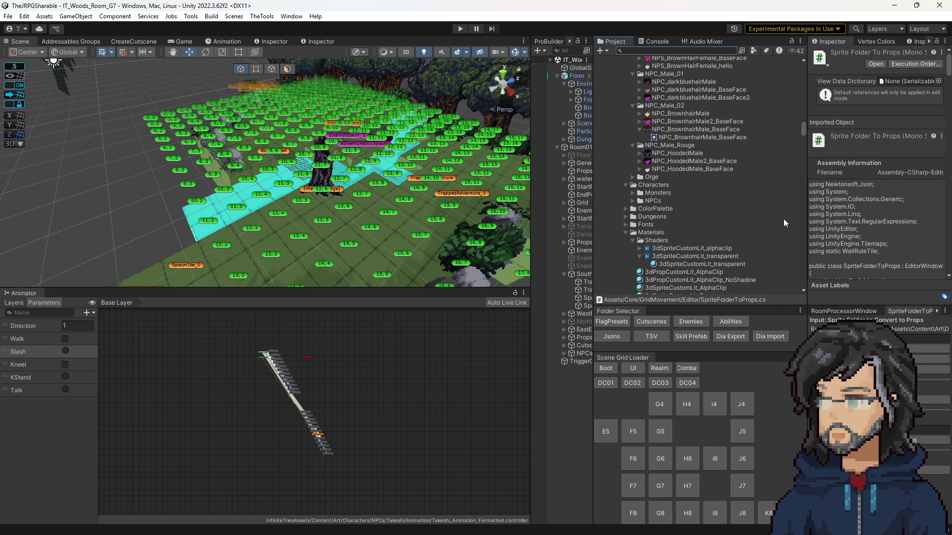
{"action": "left_click", "coordinate": [695, 266]}
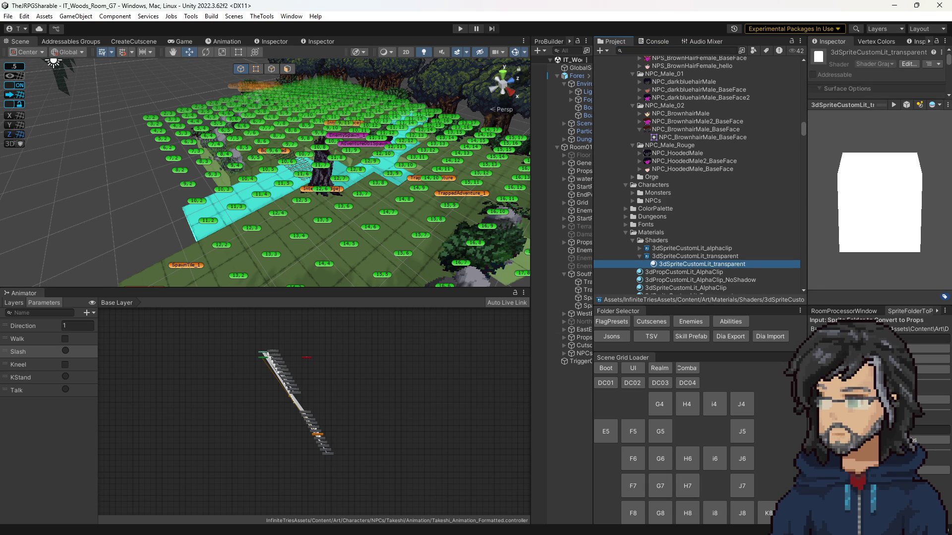
Copy the folderName EditorGUILayout.TextField line in SpriteFolderToProps.cs.
{"action": "key", "text": "alt+Tab"}
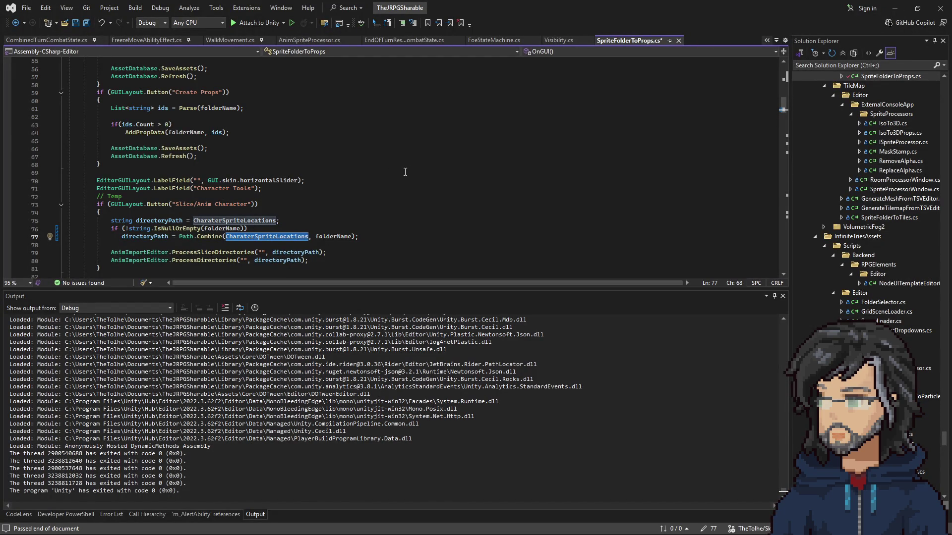
{"action": "left_click_drag", "start_coordinate": [243, 252], "coordinate": [342, 247]}
{"action": "left_click", "coordinate": [342, 251]}
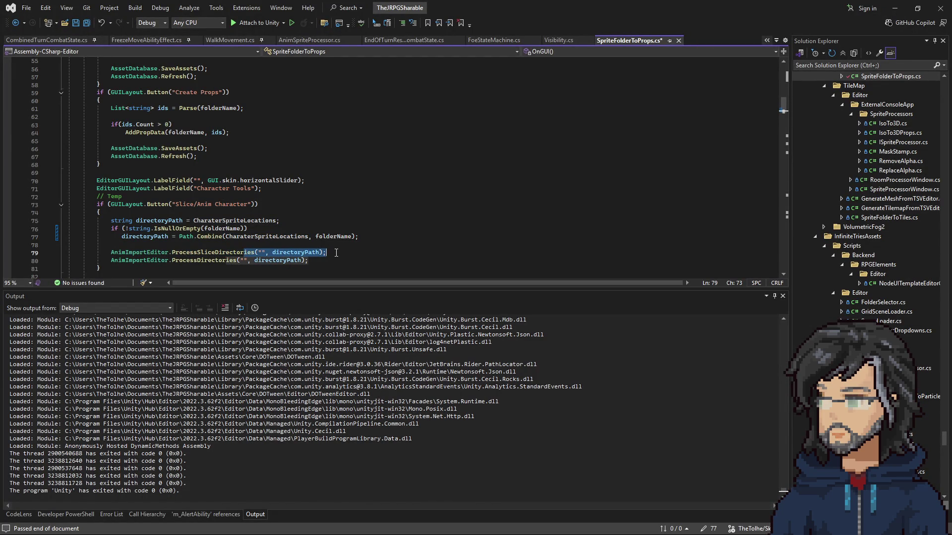
{"action": "double_click", "coordinate": [263, 253]}
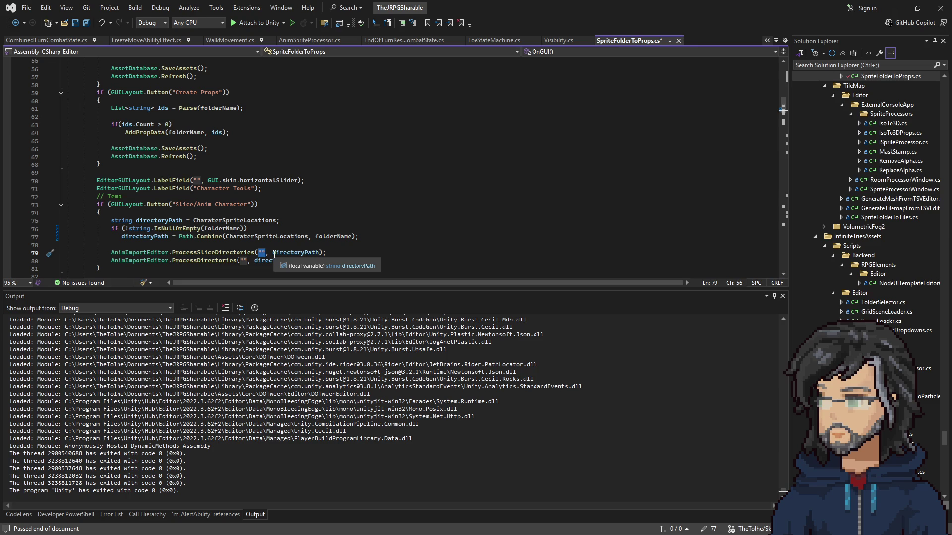
{"action": "scroll", "coordinate": [226, 171], "scroll_direction": "up", "scroll_amount": 10}
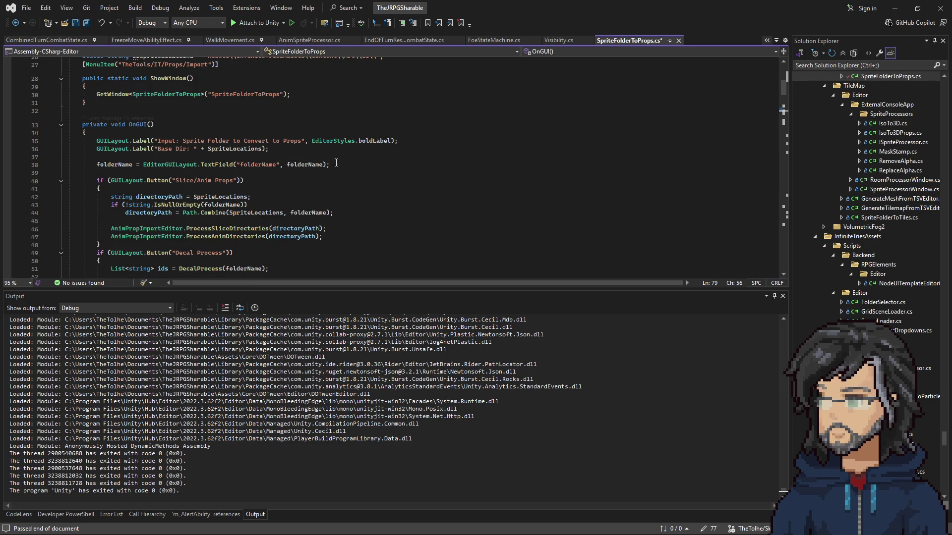
{"action": "left_click_drag", "start_coordinate": [330, 165], "coordinate": [98, 157]}
{"action": "key", "text": "ctrl+c"}
{"action": "scroll", "coordinate": [316, 199], "scroll_direction": "down", "scroll_amount": 12}
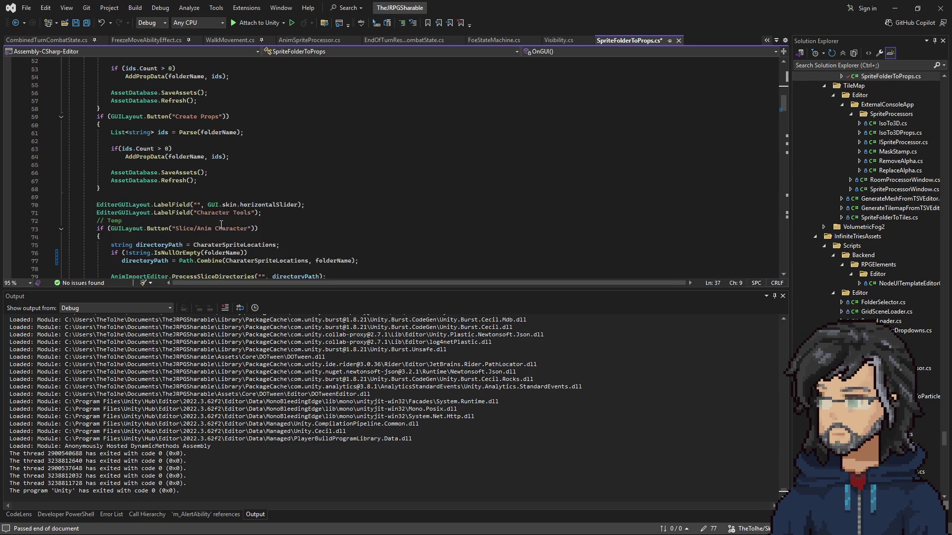
{"action": "scroll", "coordinate": [209, 216], "scroll_direction": "up", "scroll_amount": 1}
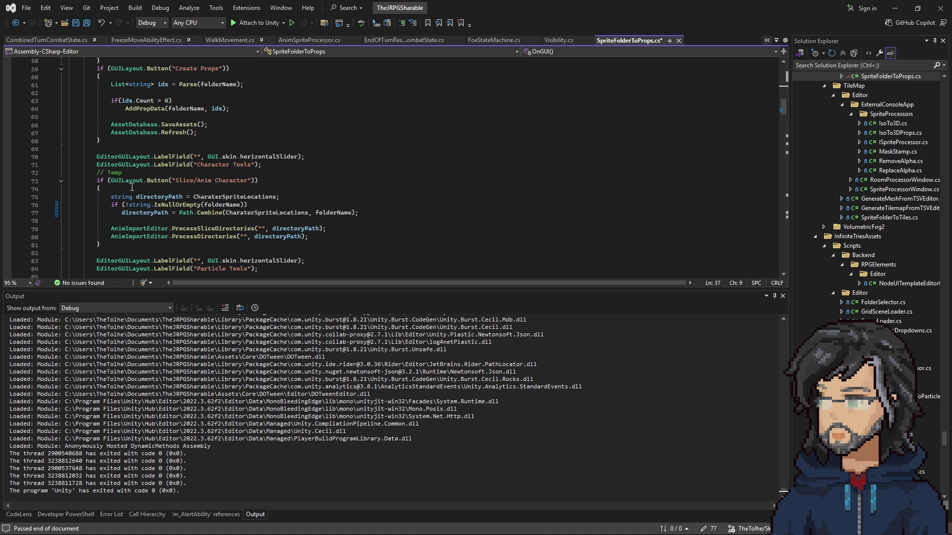
Paste the folderName text field line onto a new line under the Character Tools label.
{"action": "left_click", "coordinate": [278, 164]}
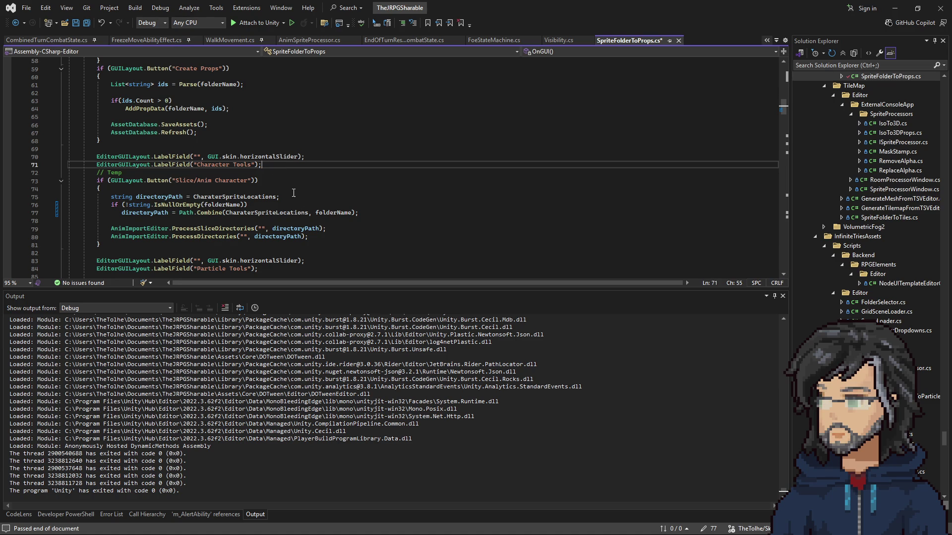
{"action": "key", "text": "Return"}
{"action": "key", "text": "ctrl+v"}
{"action": "key", "text": "ctrl+Return"}
{"action": "key", "text": "Down"}
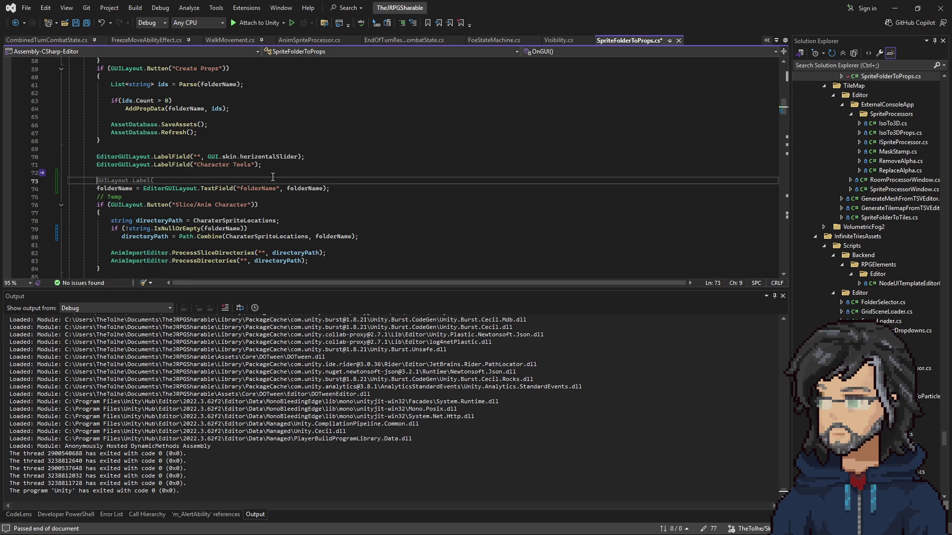
{"action": "scroll", "coordinate": [258, 171], "scroll_direction": "up", "scroll_amount": 15}
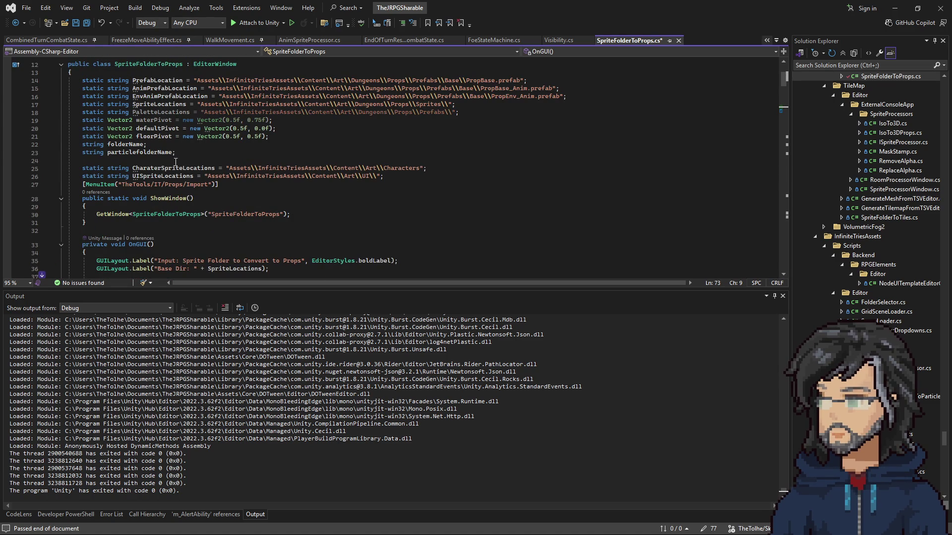
Duplicate the folderName declaration and rename the copy characterfolderName.
{"action": "left_click", "coordinate": [171, 144]}
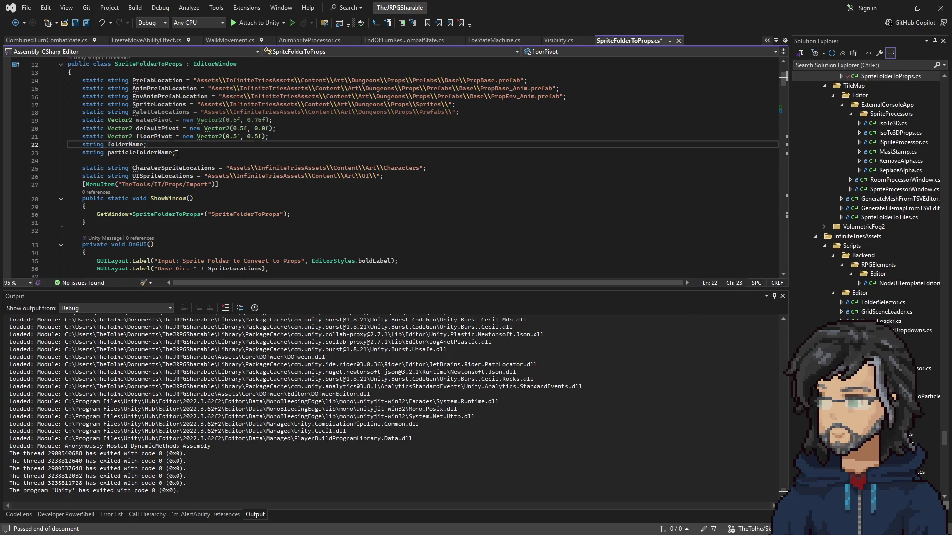
{"action": "key", "text": "ctrl+d"}
{"action": "double_click", "coordinate": [141, 152]}
{"action": "type", "text": "charFolderName"}
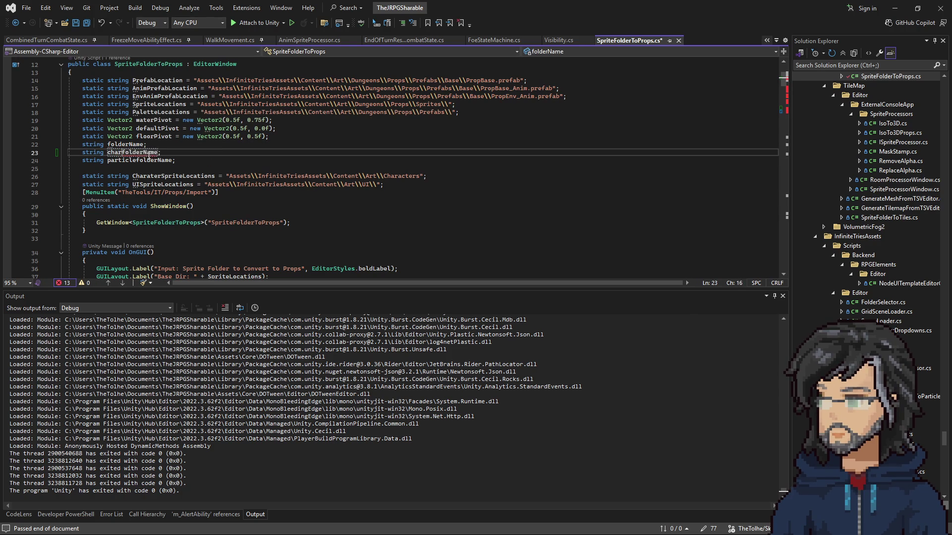
{"action": "type", "text": "characterfolder"}
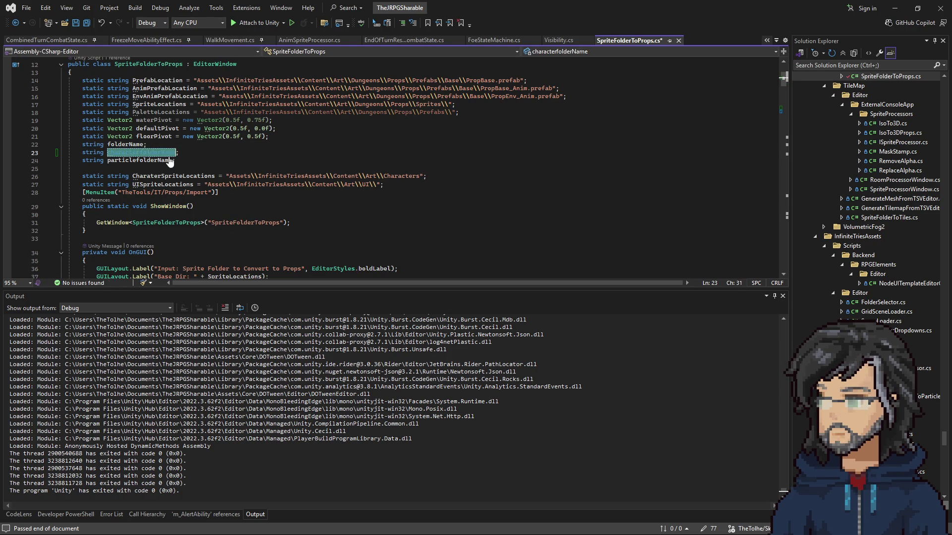
{"action": "scroll", "coordinate": [169, 161], "scroll_direction": "down", "scroll_amount": 20}
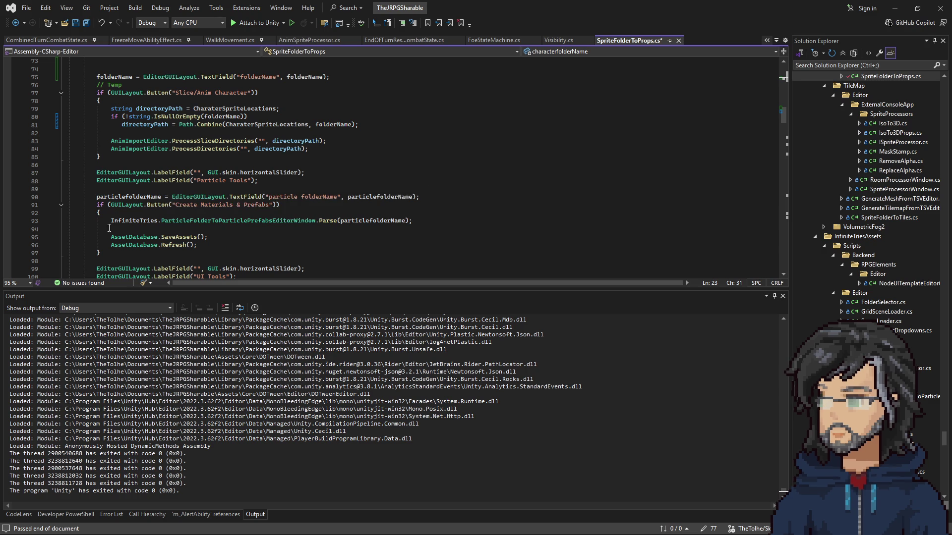
{"action": "scroll", "coordinate": [173, 203], "scroll_direction": "down", "scroll_amount": 1}
{"action": "scroll", "coordinate": [203, 207], "scroll_direction": "up", "scroll_amount": 1}
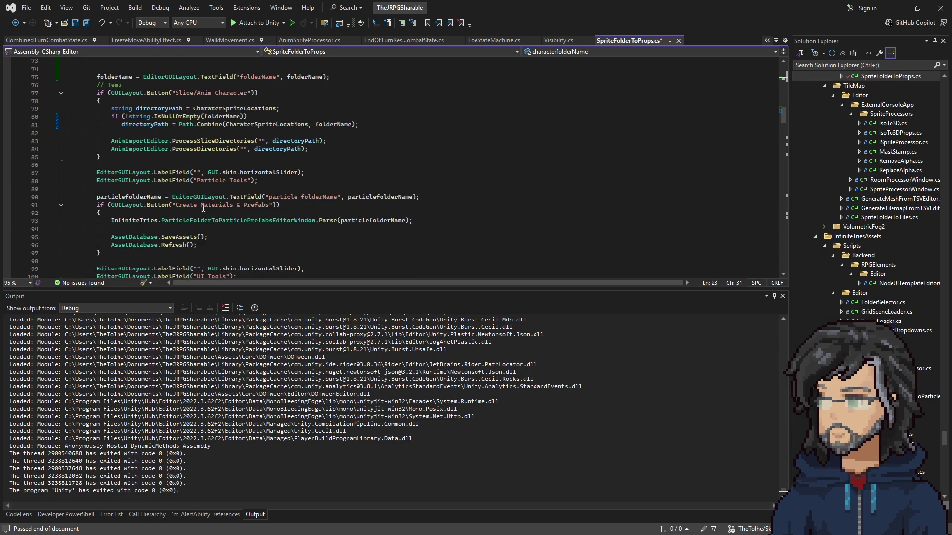
{"action": "scroll", "coordinate": [127, 179], "scroll_direction": "up", "scroll_amount": 3}
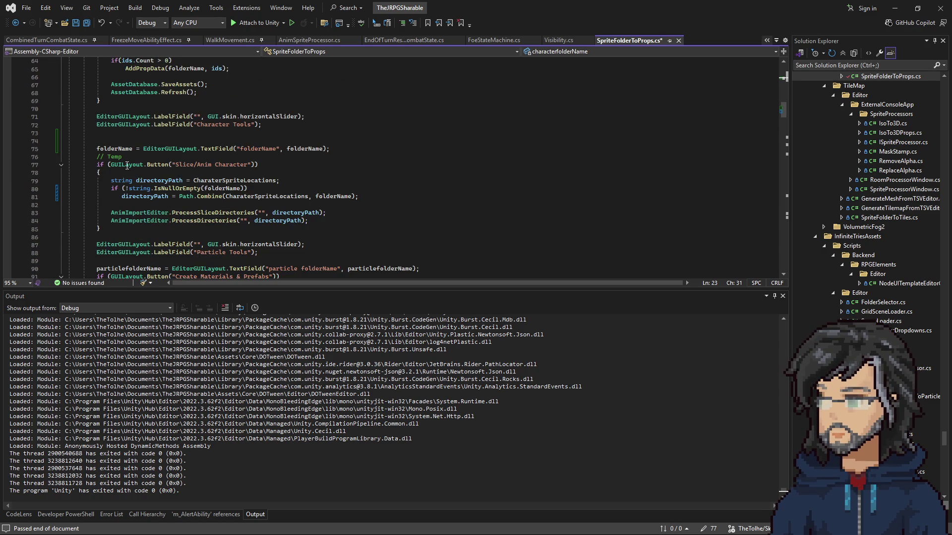
Replace folderName with characterfolderName in the Character Tools text field, Path.Combine call and IsNullOrEmpty check.
{"action": "left_click", "coordinate": [153, 182]}
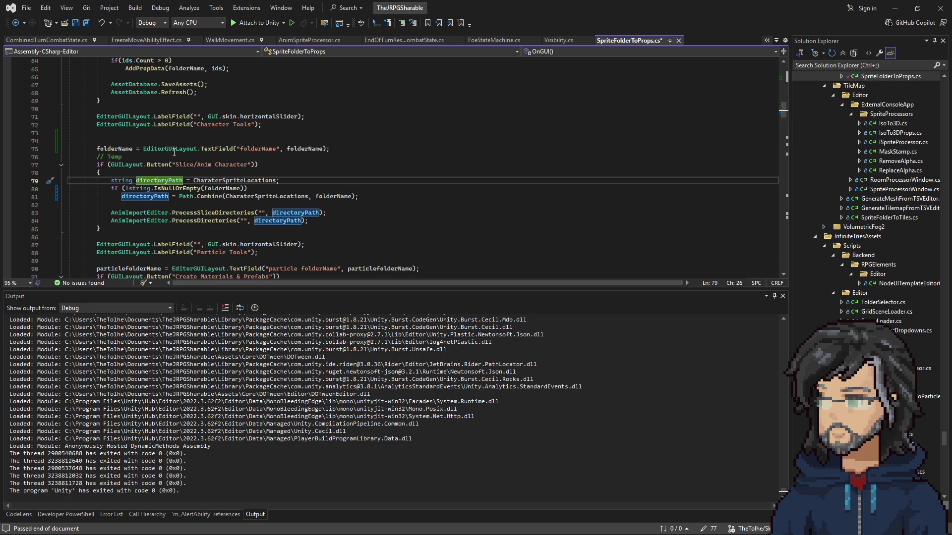
{"action": "left_click", "coordinate": [97, 149]}
{"action": "type", "text": "character"}
{"action": "double_click", "coordinate": [331, 149]}
{"action": "type", "text": "characterfolderName"}
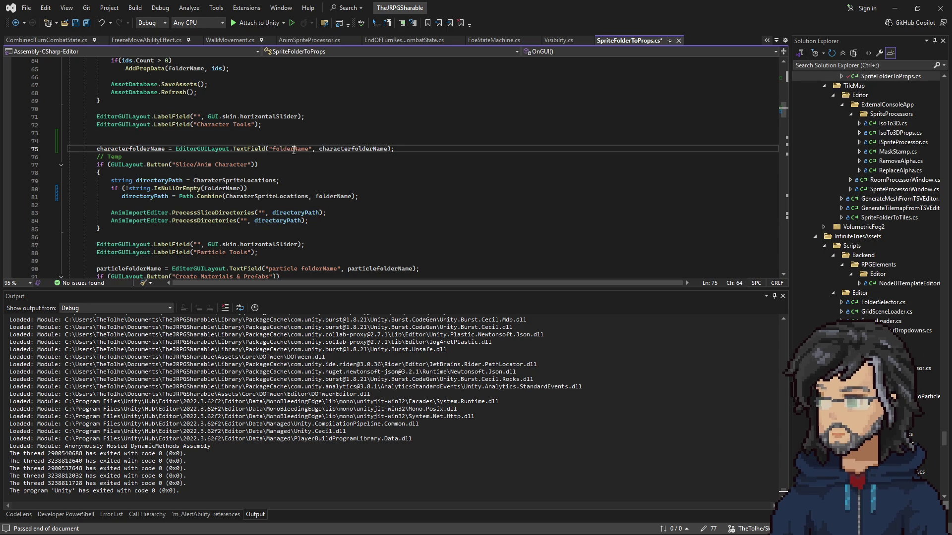
{"action": "double_click", "coordinate": [293, 149]}
{"action": "type", "text": "characterfolderName"}
{"action": "double_click", "coordinate": [334, 196]}
{"action": "type", "text": "characterfolderName"}
{"action": "left_click", "coordinate": [220, 181]}
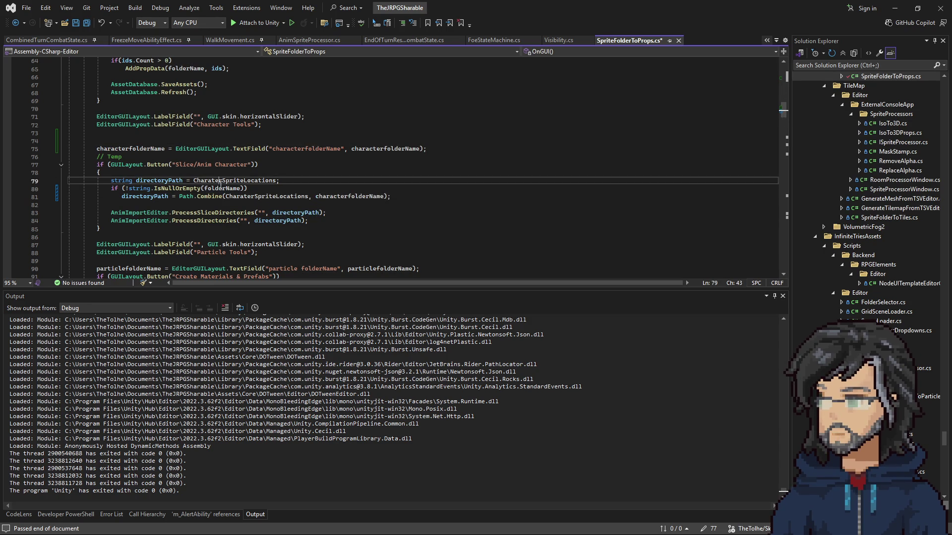
{"action": "double_click", "coordinate": [224, 188]}
{"action": "type", "text": "characterfolderName"}
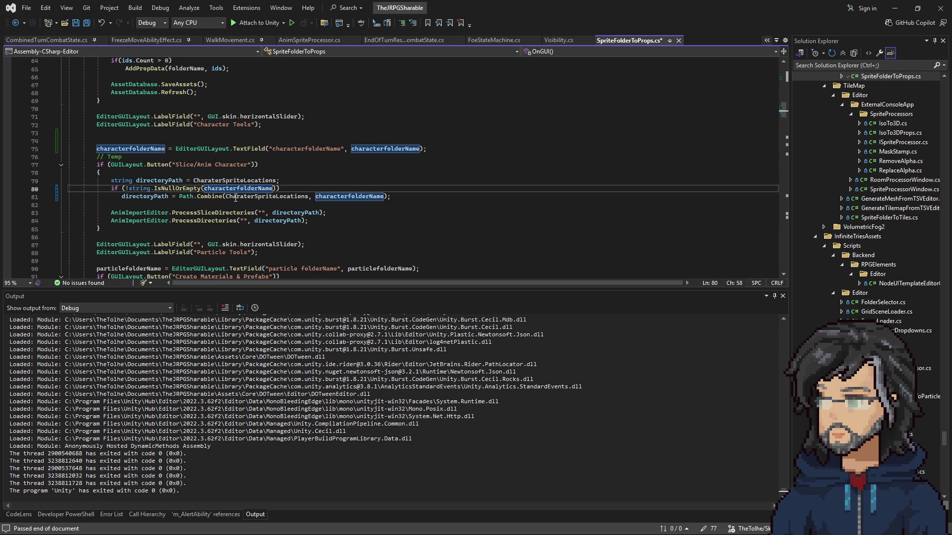
Jump to the CharaterSpriteLocations definition, then switch back to Unity.
{"action": "double_click", "coordinate": [236, 196]}
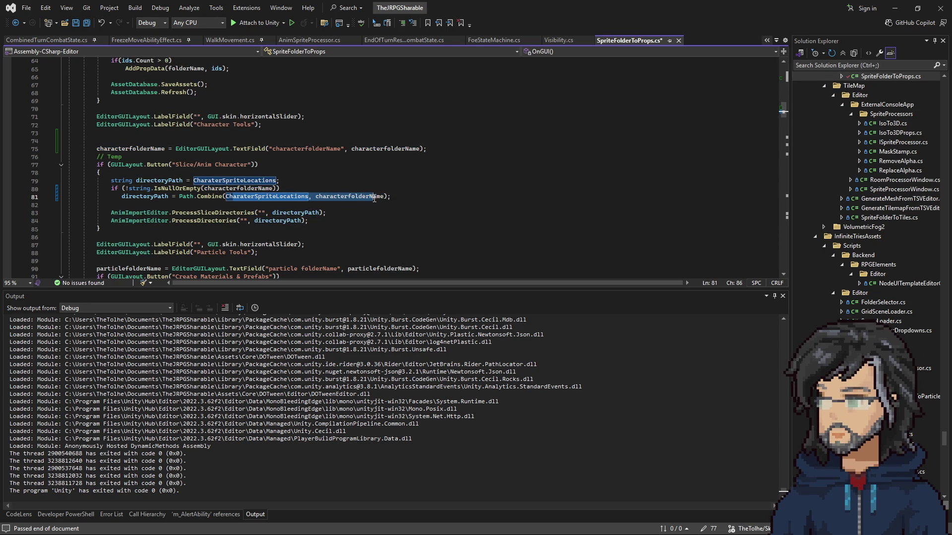
{"action": "right_click", "coordinate": [293, 199]}
{"action": "left_click", "coordinate": [335, 263]}
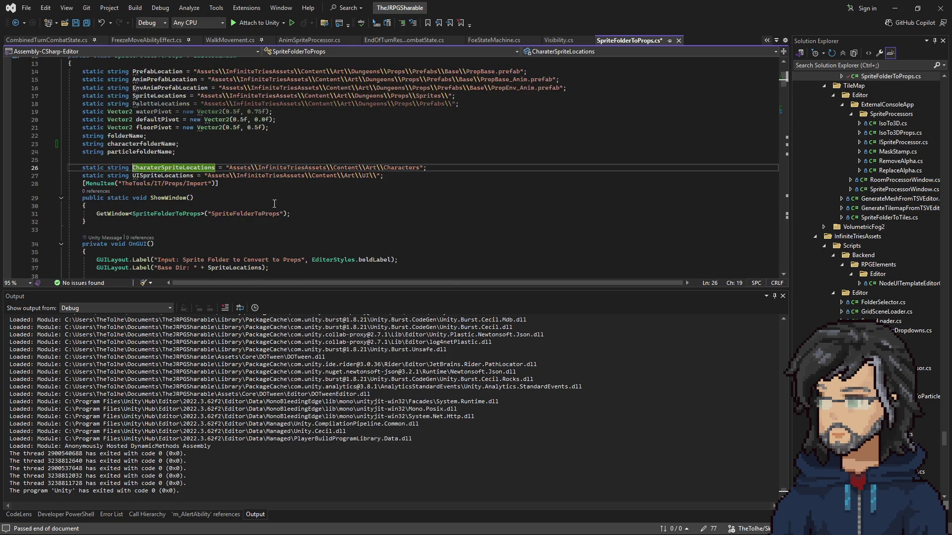
{"action": "key", "text": "alt+Tab"}
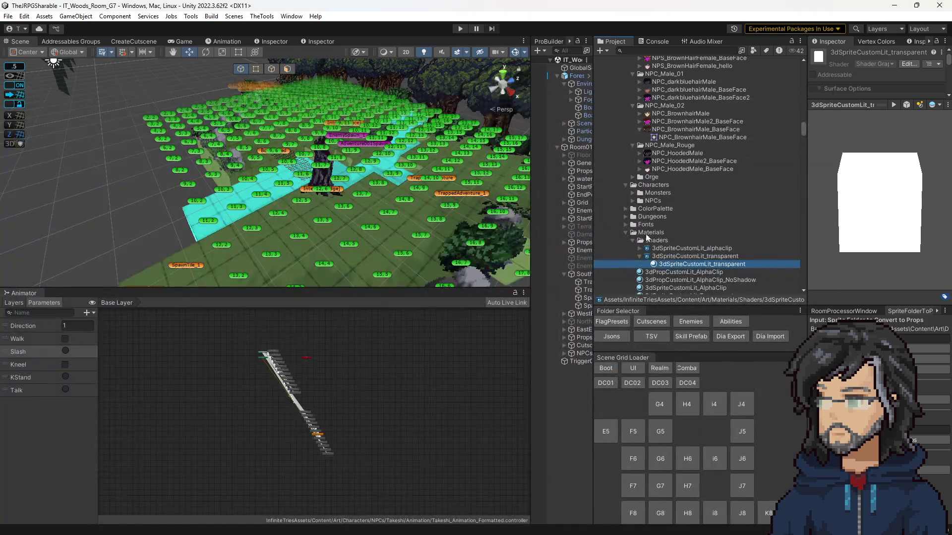
Expand Characters > NPCs and select the Aomu folder, then switch back to Visual Studio.
{"action": "scroll", "coordinate": [632, 248], "scroll_direction": "down", "scroll_amount": 5}
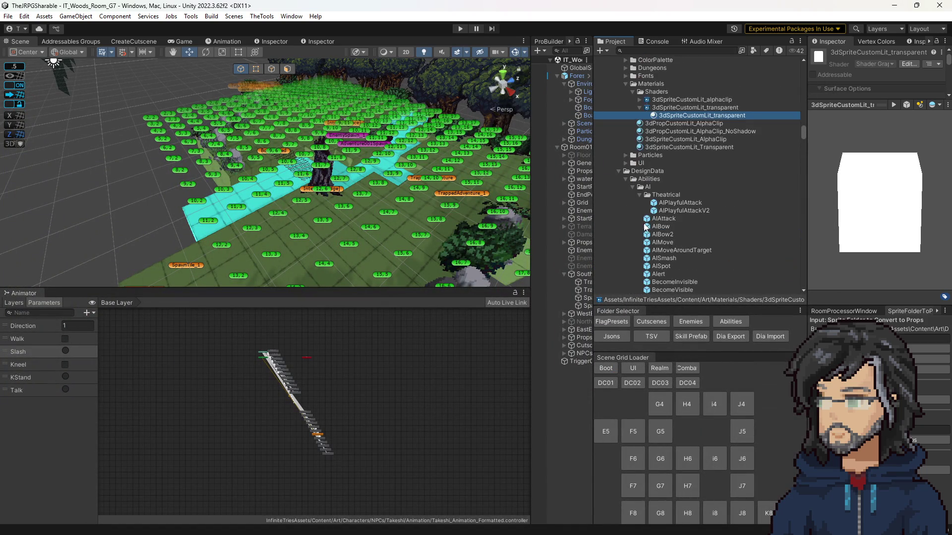
{"action": "scroll", "coordinate": [639, 128], "scroll_direction": "up", "scroll_amount": 5}
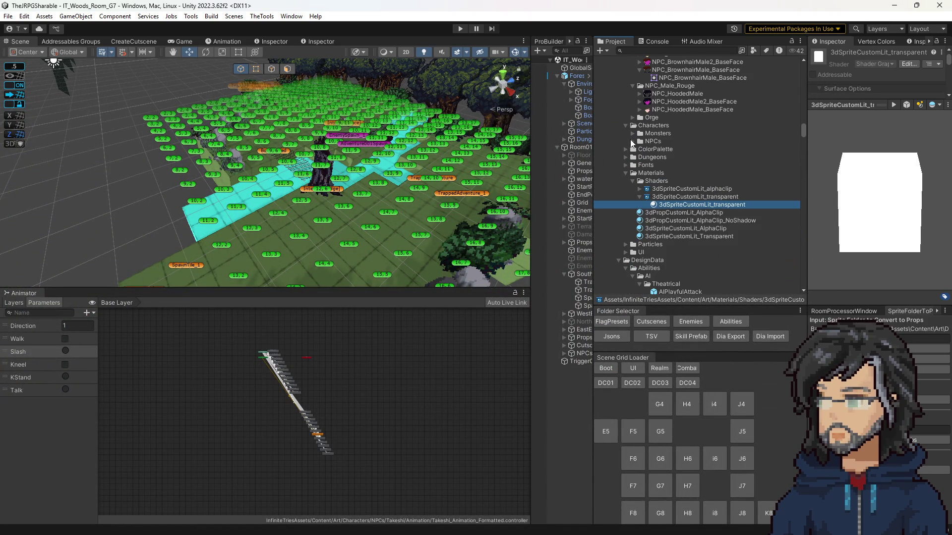
{"action": "left_click", "coordinate": [639, 157]}
{"action": "left_click", "coordinate": [652, 148]}
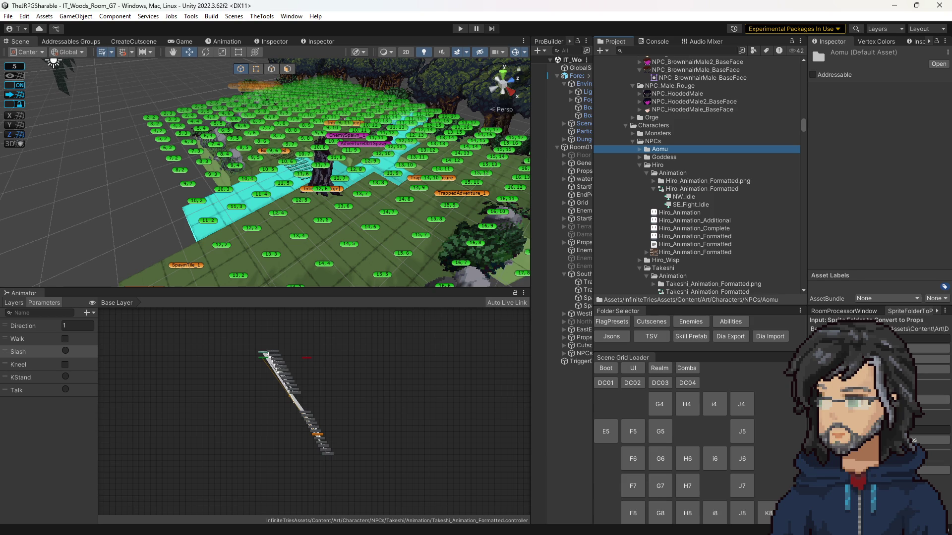
{"action": "key", "text": "alt+Tab"}
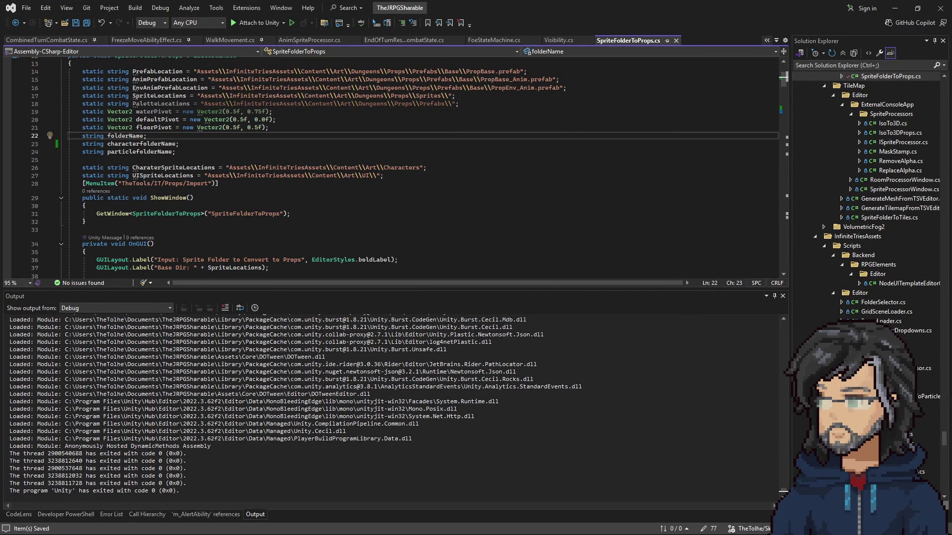
Switch back to Unity so the saved SpriteFolderToProps.cs recompiles.
{"action": "key", "text": "alt+Tab"}
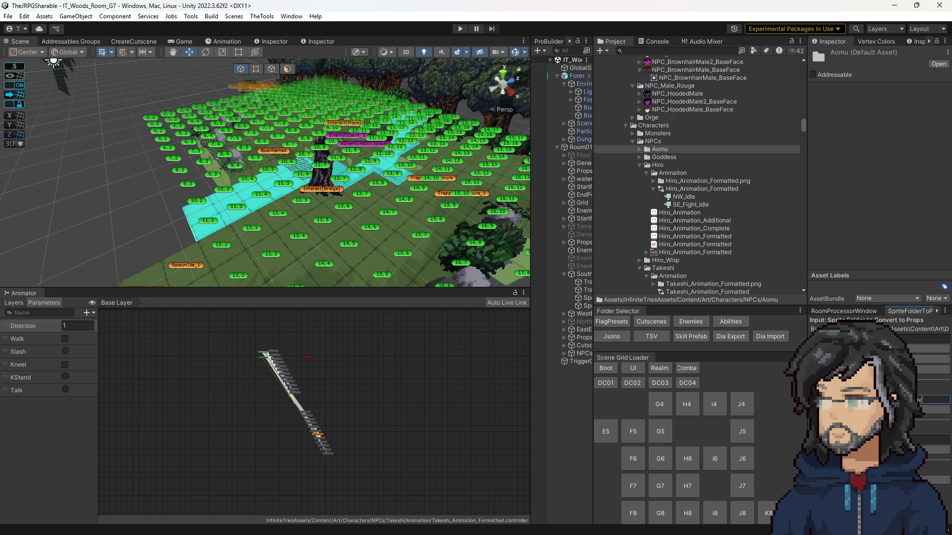
Fix the Aomu folder name field, run Slice/Anim Character, and view the sliced Aomu_Animation_Formatted sprites.
{"action": "key", "text": "BackSpace"}
{"action": "double_click", "coordinate": [656, 149]}
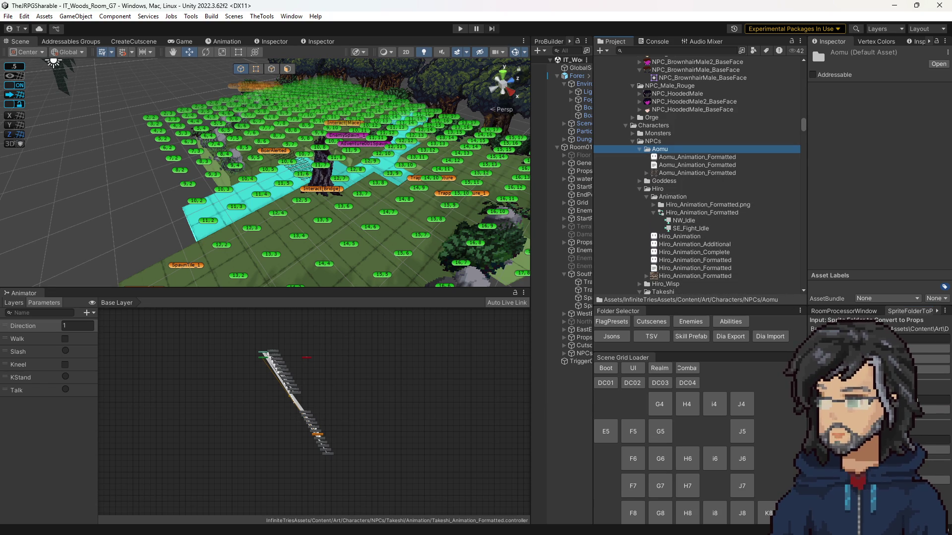
{"action": "left_click", "coordinate": [933, 399]}
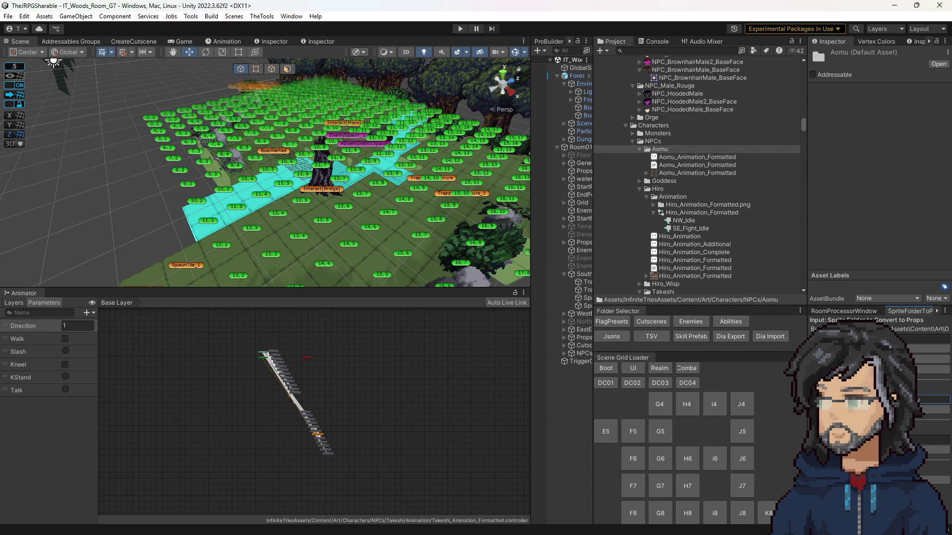
{"action": "left_click", "coordinate": [935, 409]}
{"action": "left_click", "coordinate": [647, 158]}
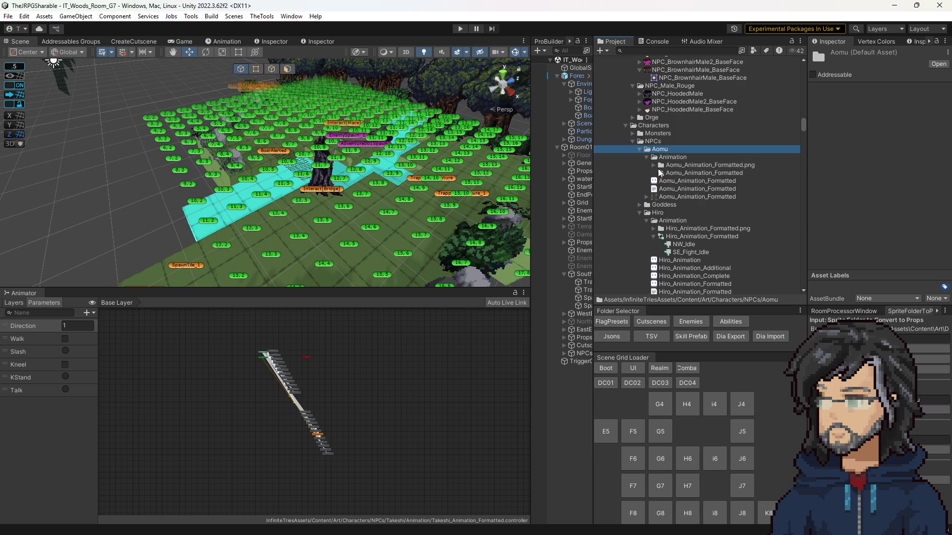
{"action": "left_click", "coordinate": [653, 165]}
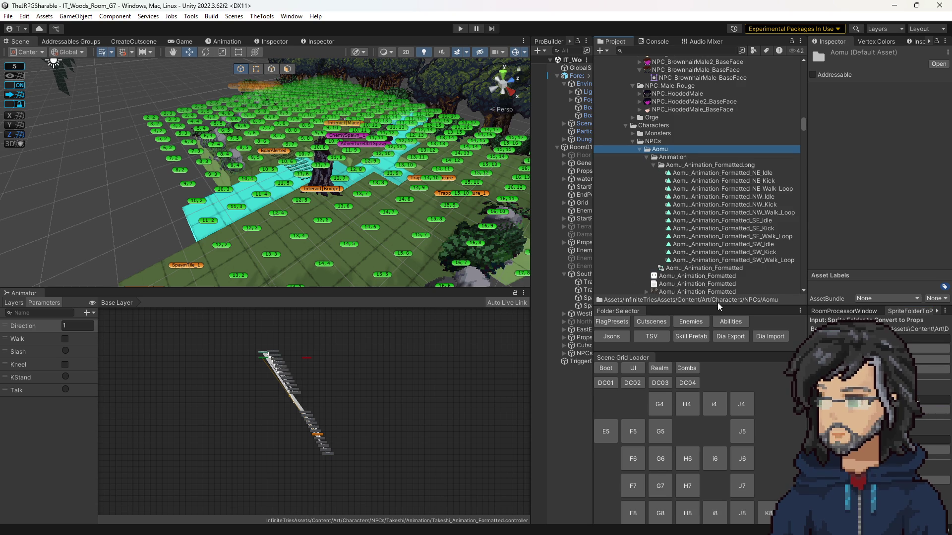
Search the project for the IT_AomuContainer prefab and open it for editing.
{"action": "left_click", "coordinate": [669, 52]}
{"action": "type", "text": "a"}
{"action": "type", "text": "p."}
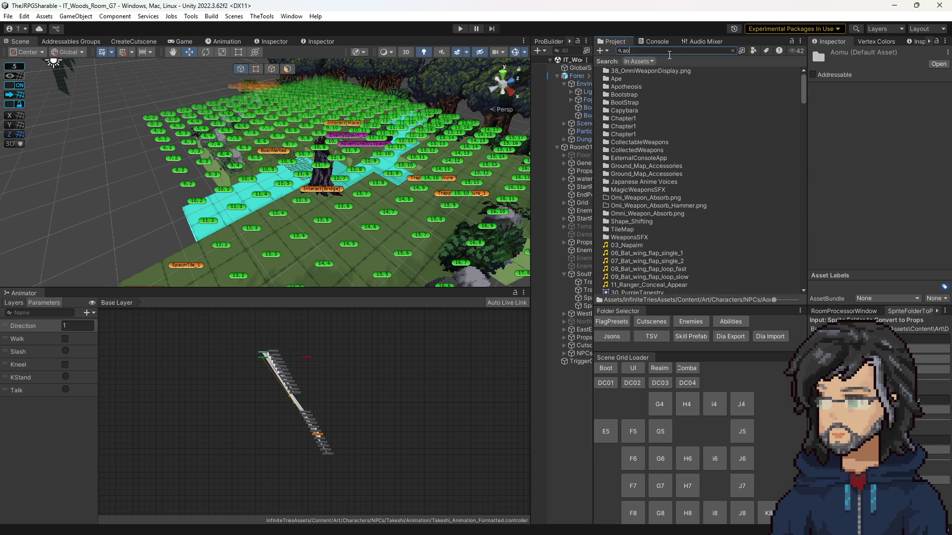
{"action": "type", "text": "mu"}
{"action": "scroll", "coordinate": [684, 158], "scroll_direction": "down", "scroll_amount": 10}
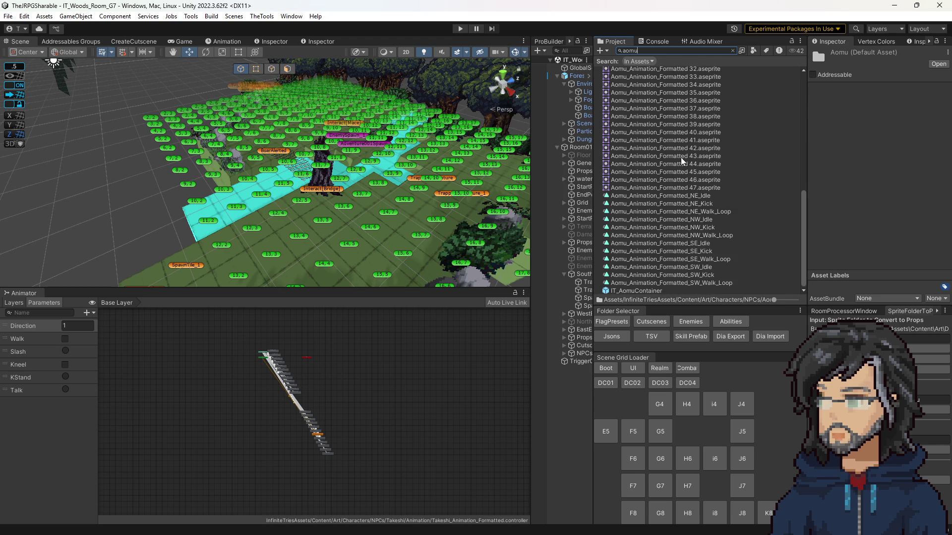
{"action": "left_click", "coordinate": [635, 293]}
{"action": "key", "text": "Return"}
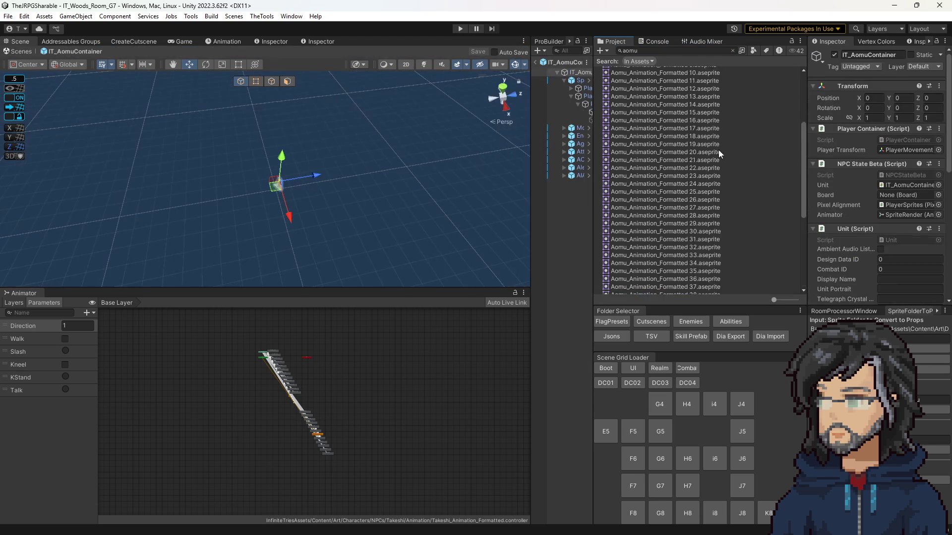
{"action": "scroll", "coordinate": [719, 150], "scroll_direction": "up", "scroll_amount": 10}
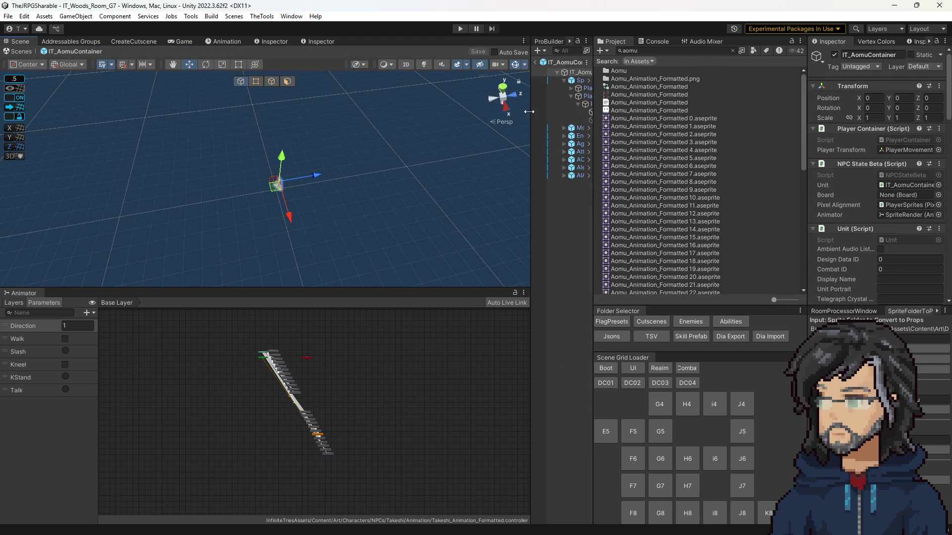
Give SpriteRender the Aomu_Animation_Formatted animator controller and first Aomu frame as sprite, then exit the prefab.
{"action": "left_click", "coordinate": [570, 112]}
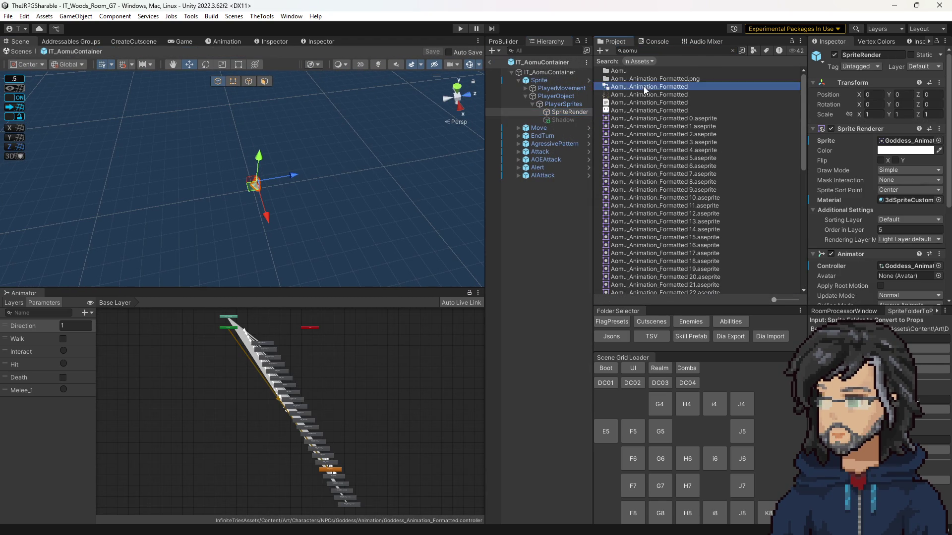
{"action": "left_click_drag", "start_coordinate": [644, 86], "coordinate": [900, 267]}
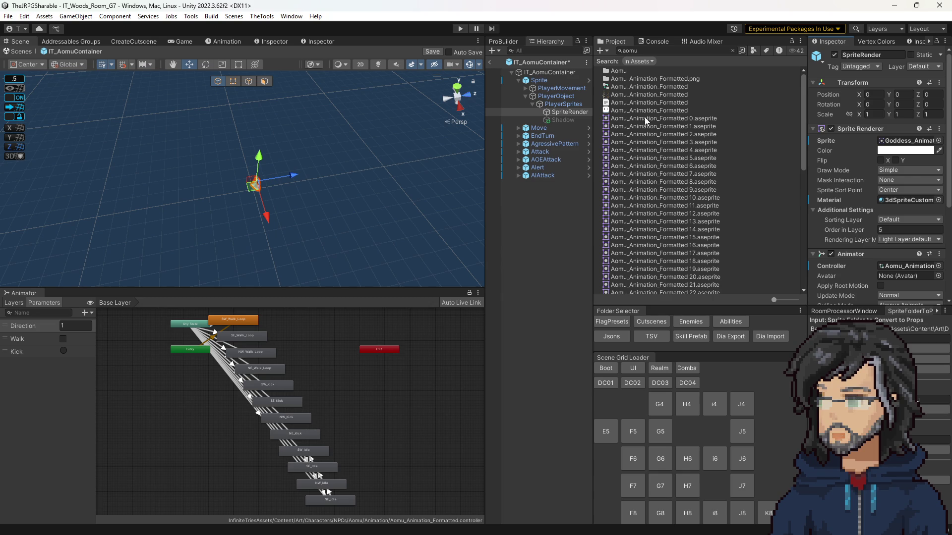
{"action": "left_click_drag", "start_coordinate": [645, 117], "coordinate": [910, 140]}
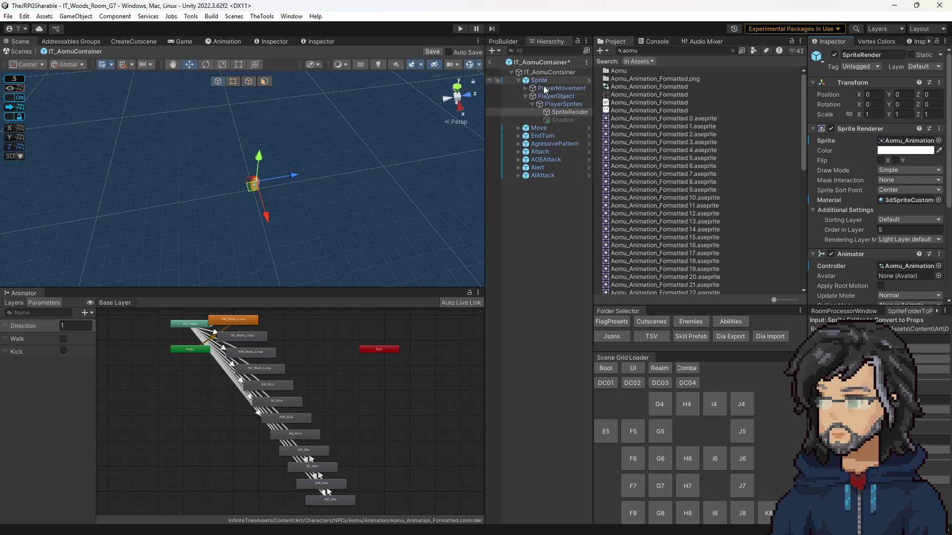
{"action": "left_click", "coordinate": [491, 63]}
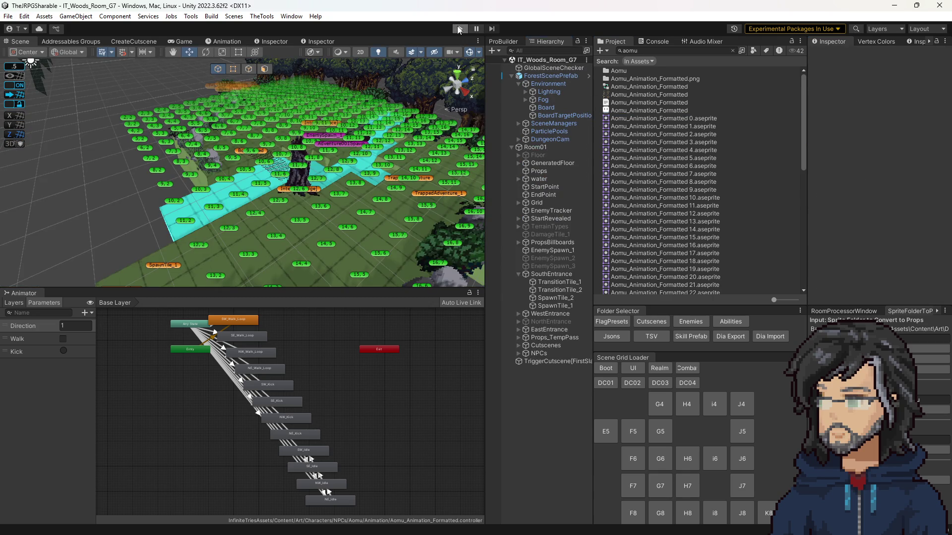
Start the game and make NW_Idle the animator layer's default state.
{"action": "left_click", "coordinate": [457, 26]}
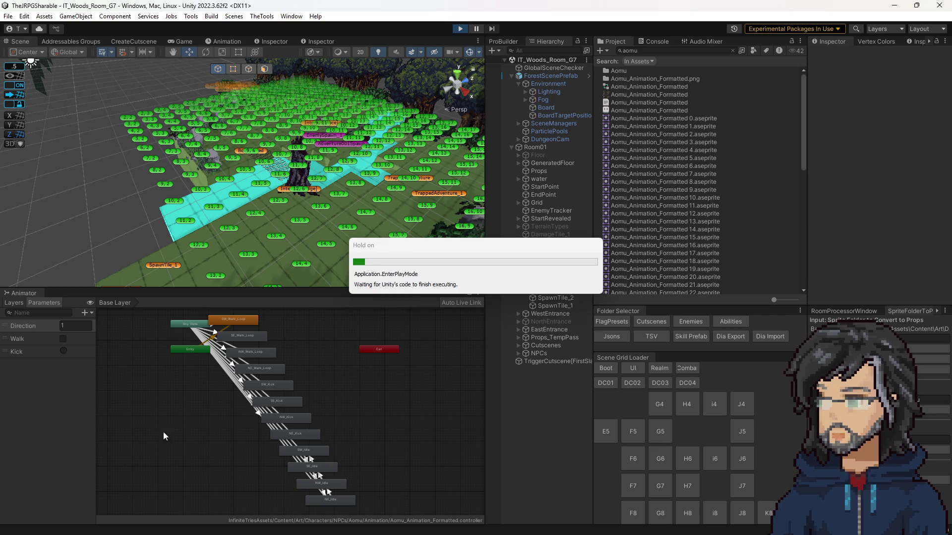
{"action": "right_click", "coordinate": [313, 484]}
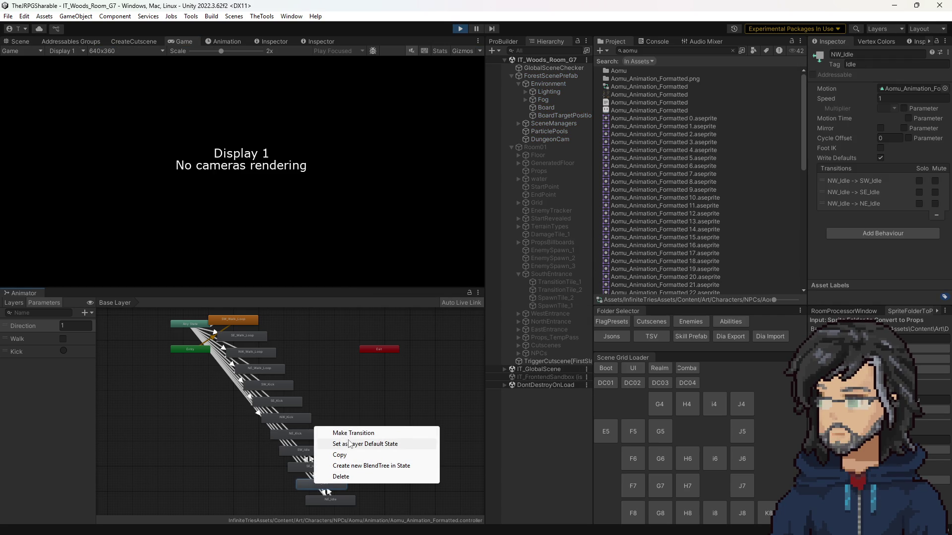
{"action": "left_click", "coordinate": [349, 444]}
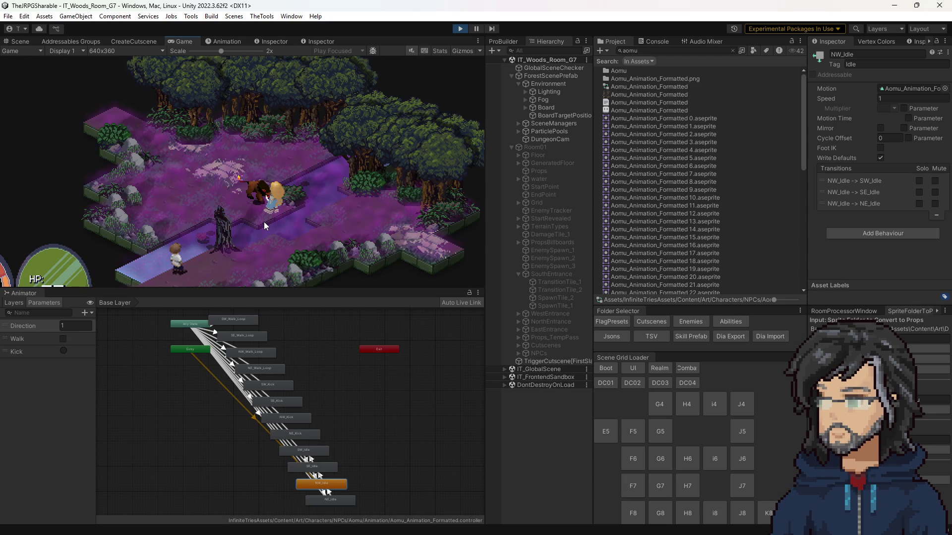
Turn on Walk and set the Direction parameter to 3, then 6.
{"action": "left_click", "coordinate": [63, 338]}
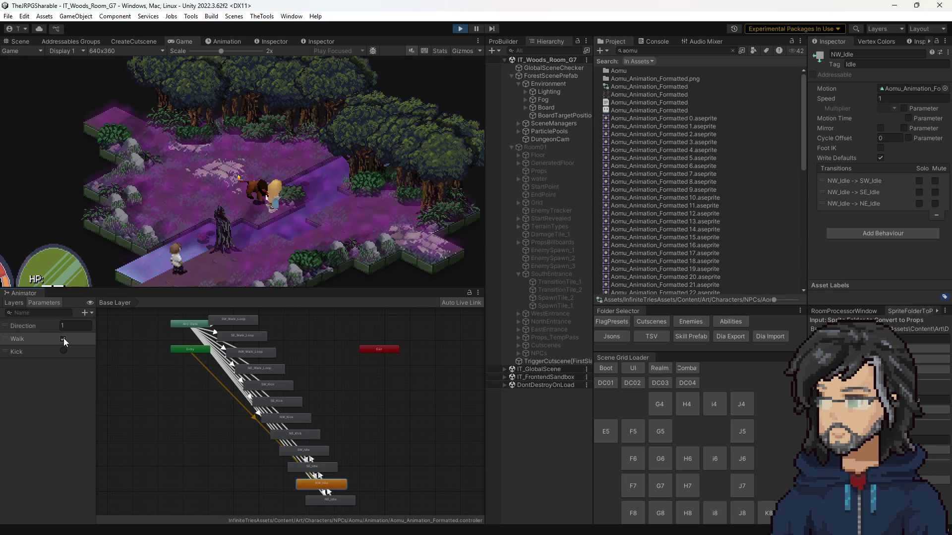
{"action": "left_click", "coordinate": [68, 328]}
{"action": "type", "text": "3"}
{"action": "key", "text": "Return"}
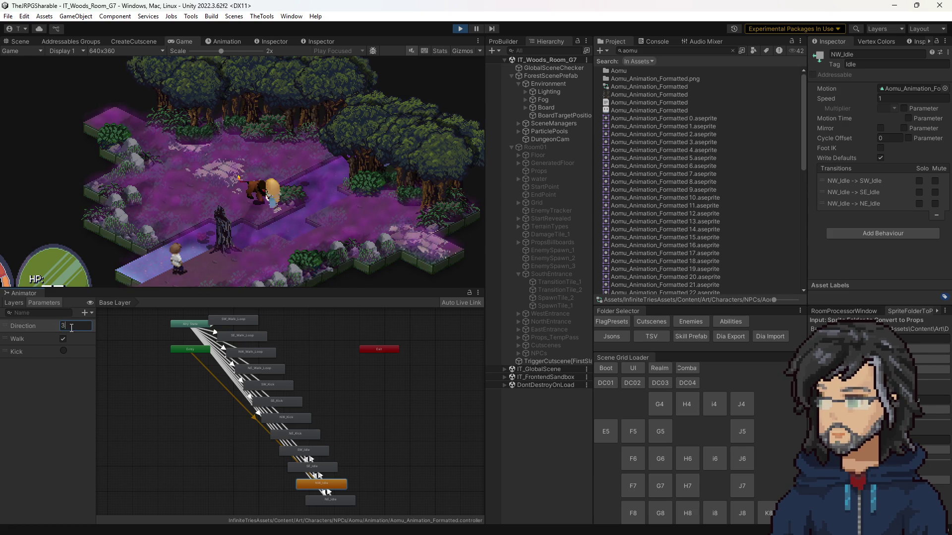
{"action": "type", "text": "4"}
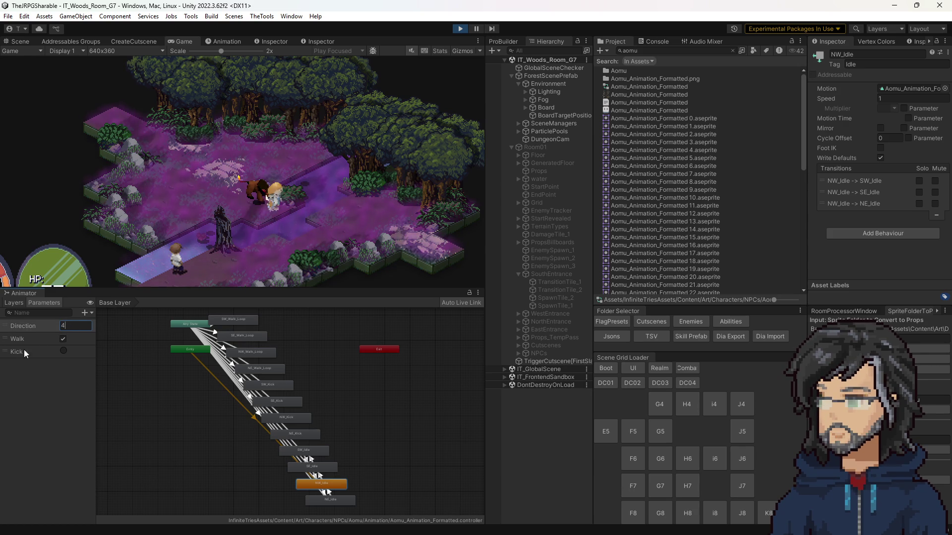
{"action": "key", "text": "BackSpace"}
{"action": "type", "text": "6"}
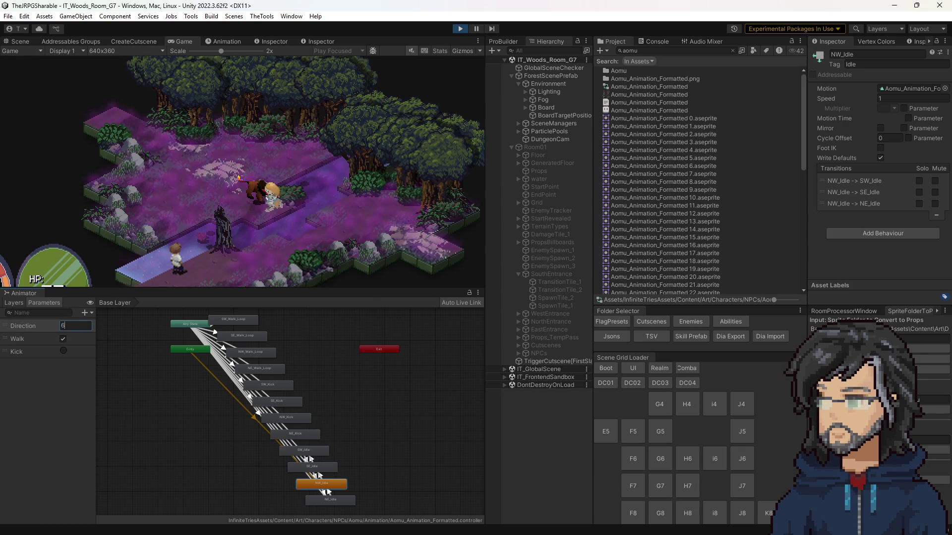
{"action": "key", "text": "Return"}
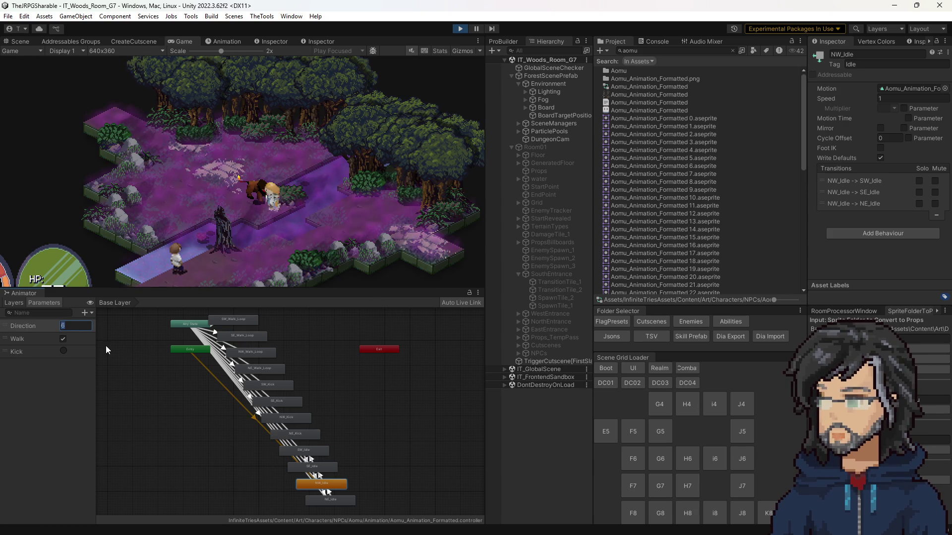
Fire the Kick trigger repeatedly with Direction set to 1 and then 3.
{"action": "type", "text": "1"}
{"action": "left_click", "coordinate": [63, 350]}
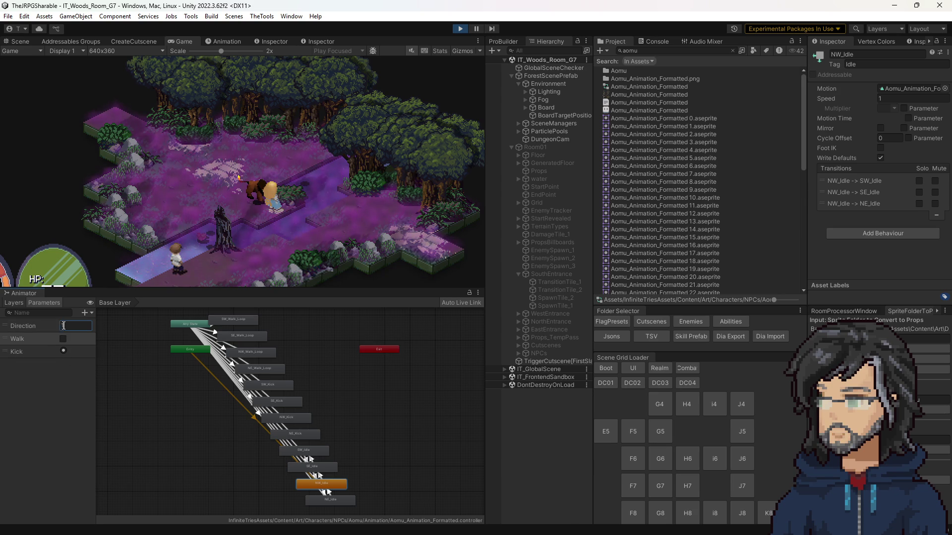
{"action": "key", "text": "BackSpace"}
{"action": "type", "text": "3"}
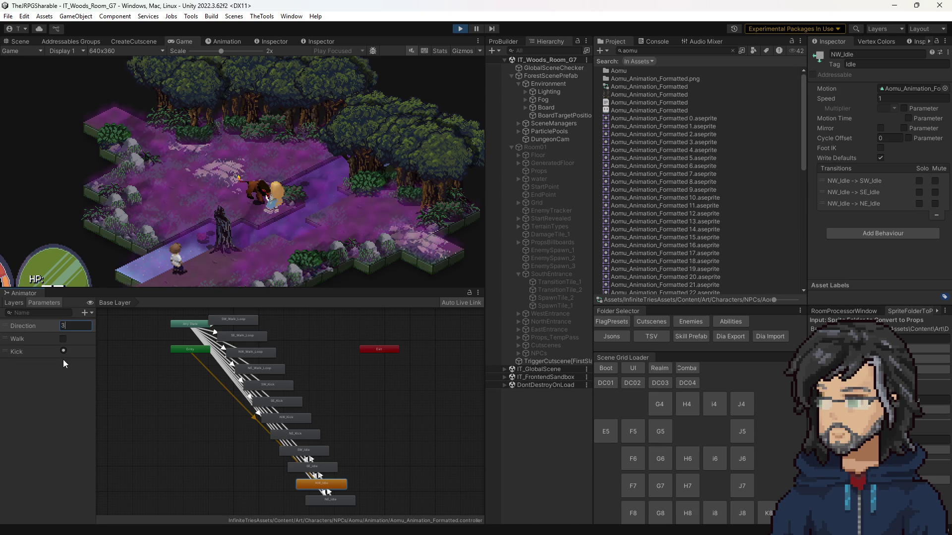
{"action": "left_click", "coordinate": [63, 351]}
{"action": "left_click", "coordinate": [63, 351]}
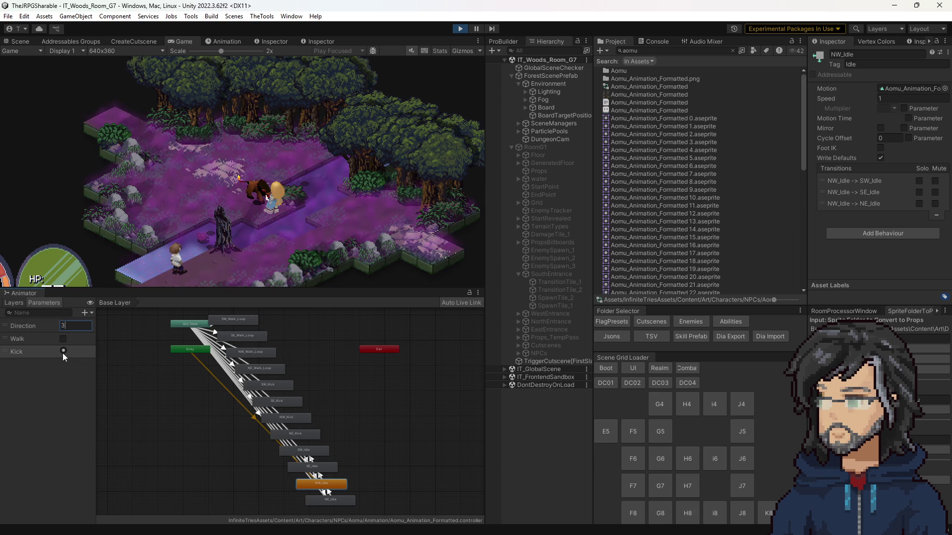
{"action": "left_click", "coordinate": [98, 427]}
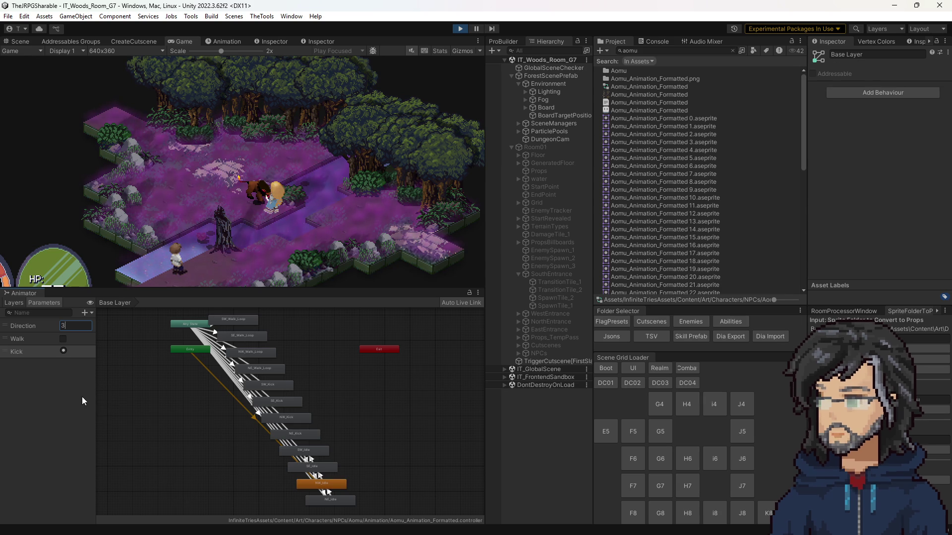
{"action": "left_click", "coordinate": [64, 351]}
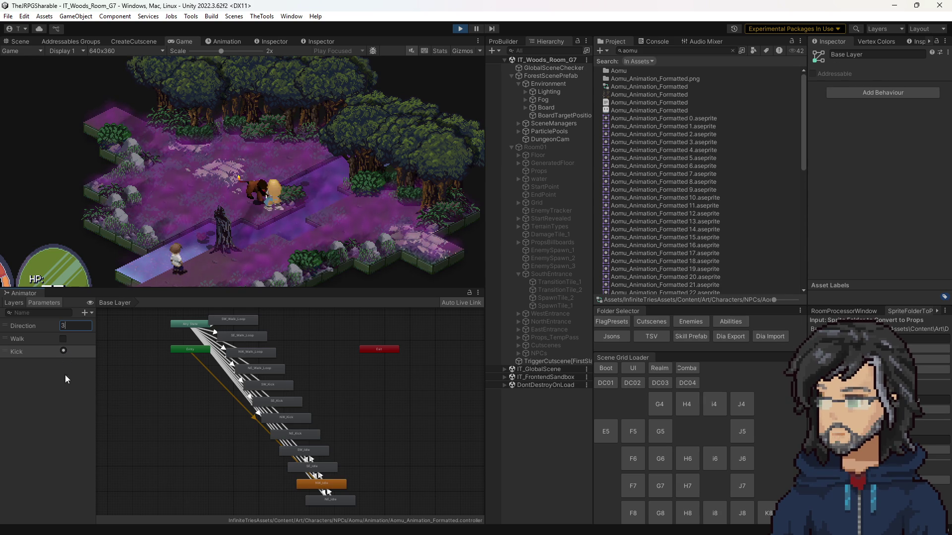
{"action": "left_click_drag", "start_coordinate": [365, 424], "coordinate": [354, 387]}
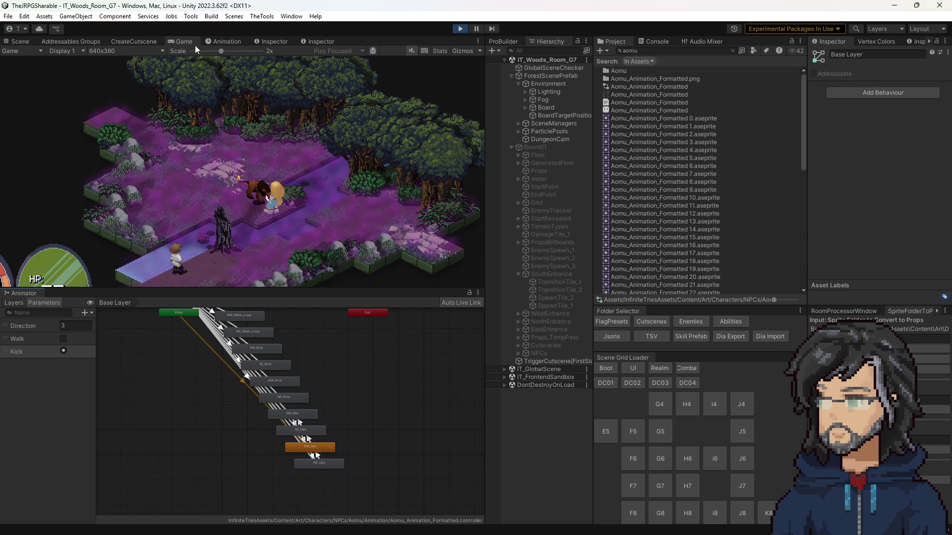
{"action": "left_click", "coordinate": [70, 330]}
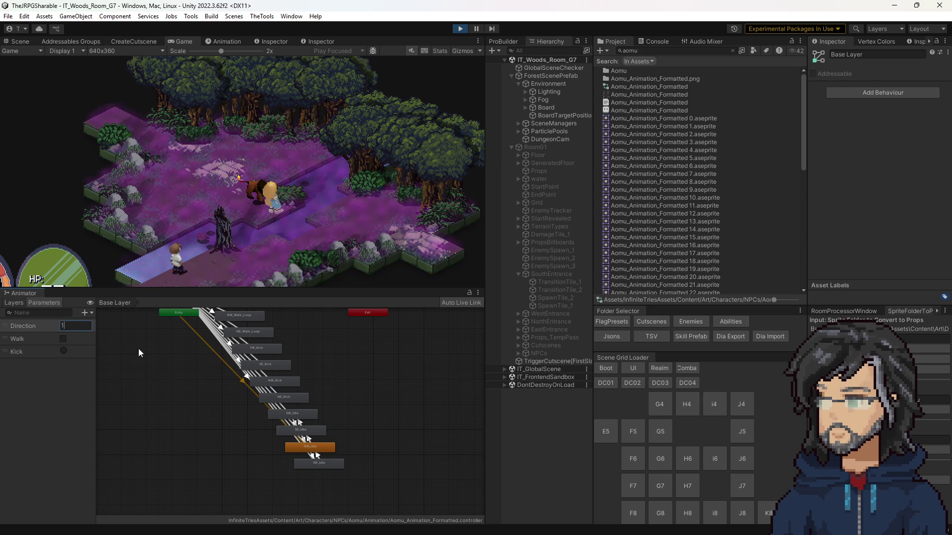
Select Aomu in the Scene view, toggle Walk and set Direction to 3.
{"action": "type", "text": "1"}
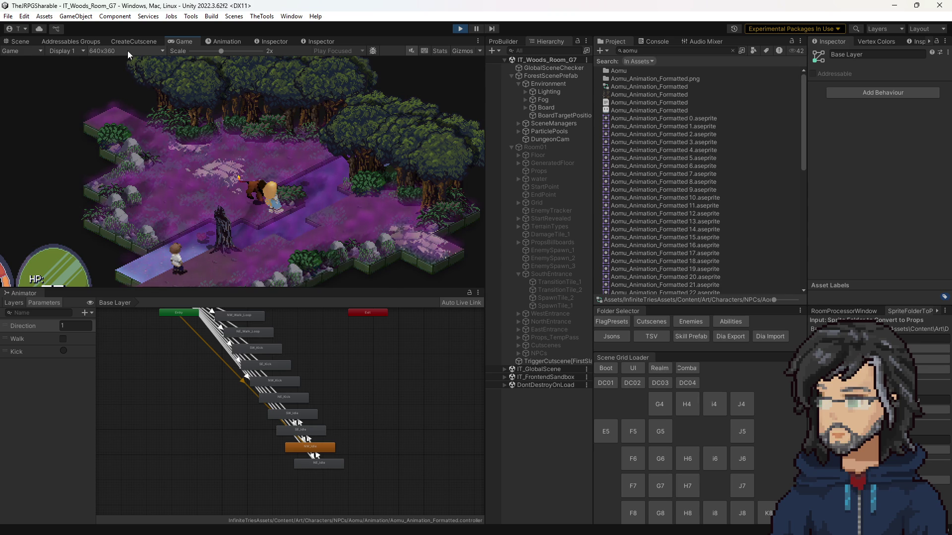
{"action": "left_click", "coordinate": [19, 41]}
{"action": "left_click", "coordinate": [354, 131]}
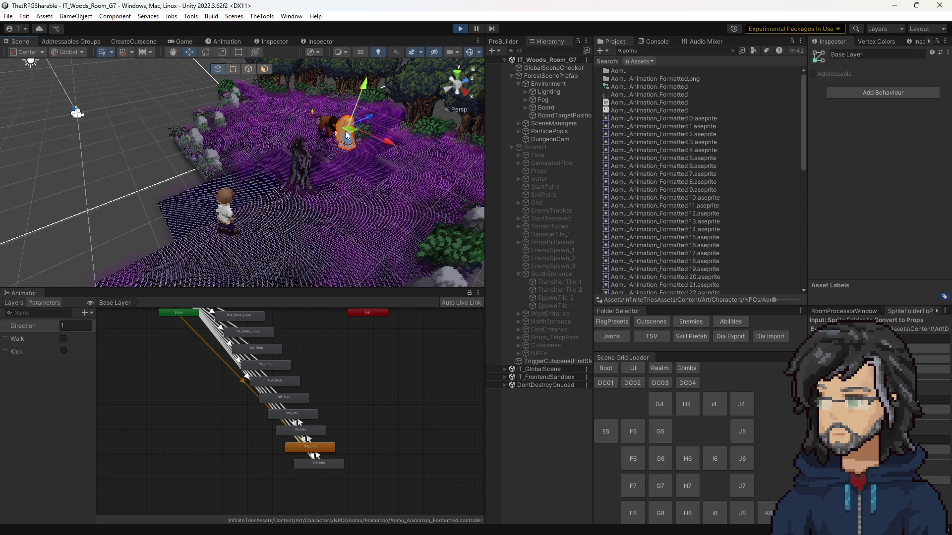
{"action": "left_click", "coordinate": [63, 339]}
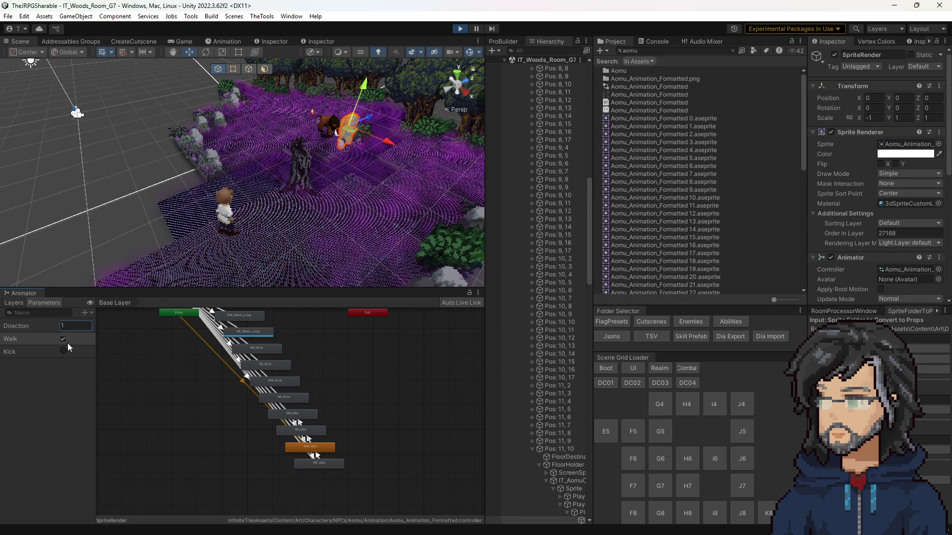
{"action": "left_click", "coordinate": [75, 326]}
{"action": "type", "text": "3"}
{"action": "left_click", "coordinate": [63, 339]}
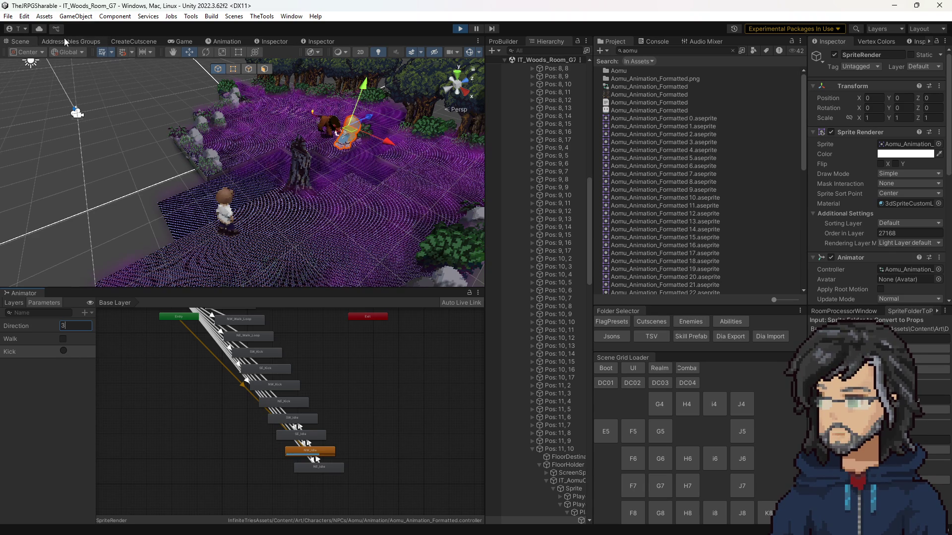
Walk the player character through the purple forest room in the Game view.
{"action": "left_click", "coordinate": [170, 43]}
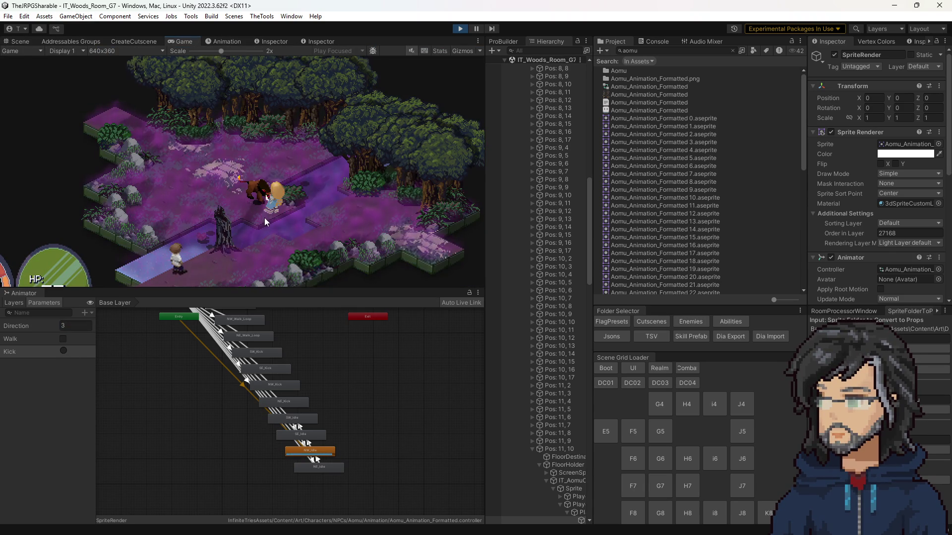
{"action": "left_click", "coordinate": [260, 230]}
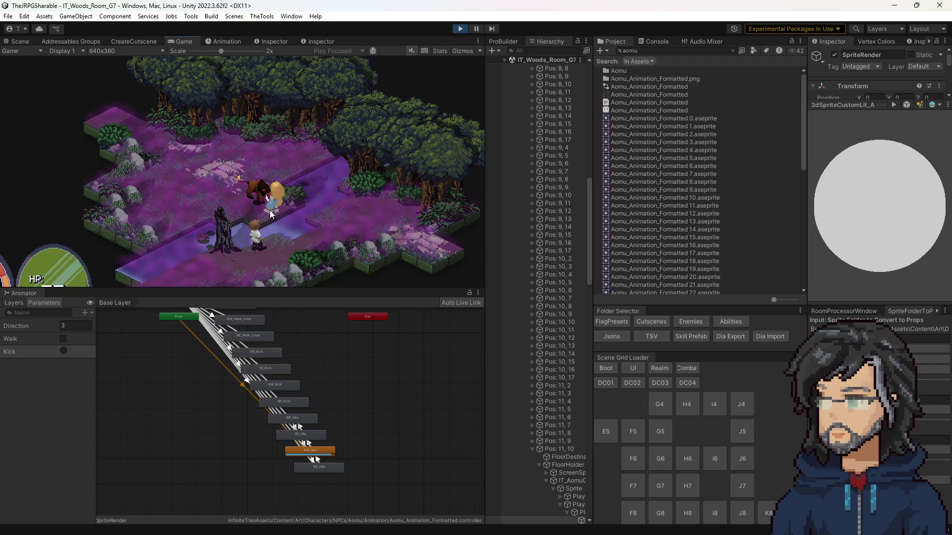
{"action": "key", "text": "d"}
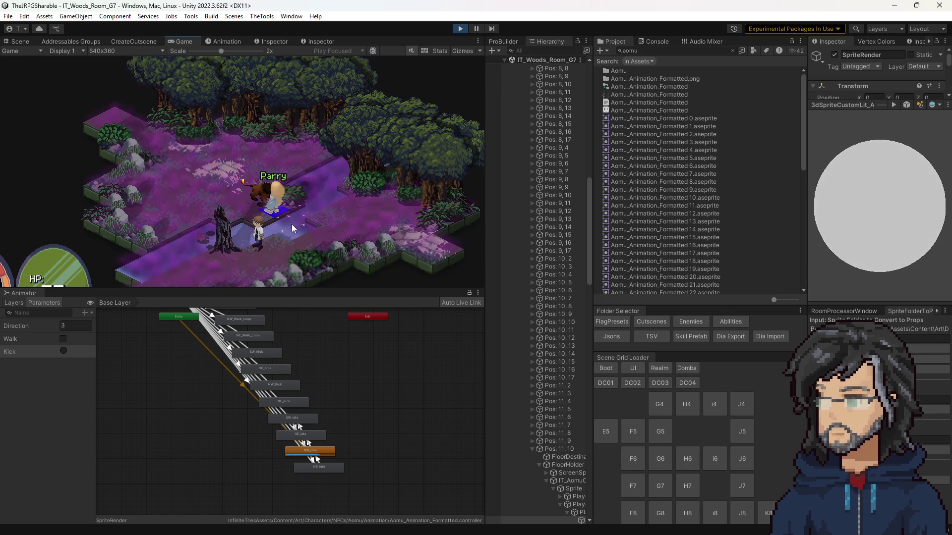
{"action": "key", "text": "s"}
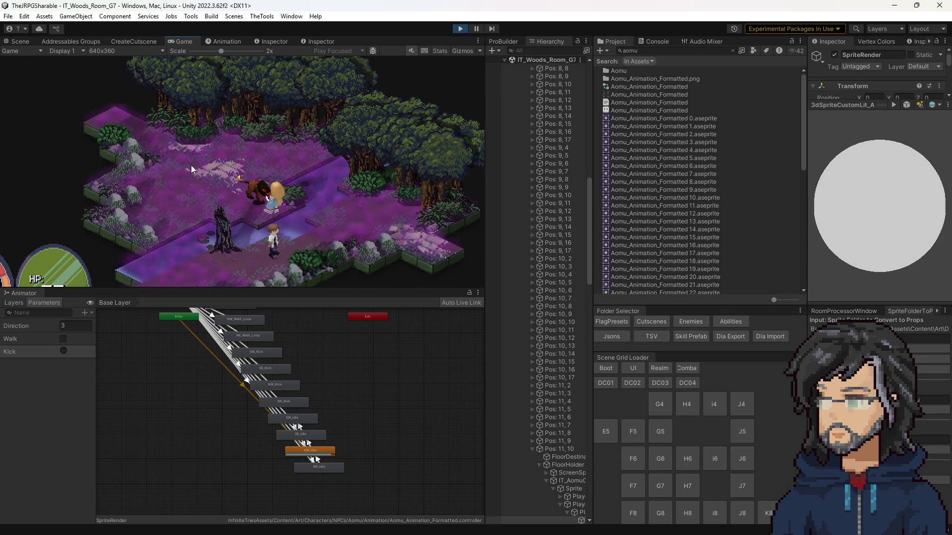
Restart Play mode, enlarge the Game view, and walk the player toward the NPC pair.
{"action": "left_click", "coordinate": [457, 31]}
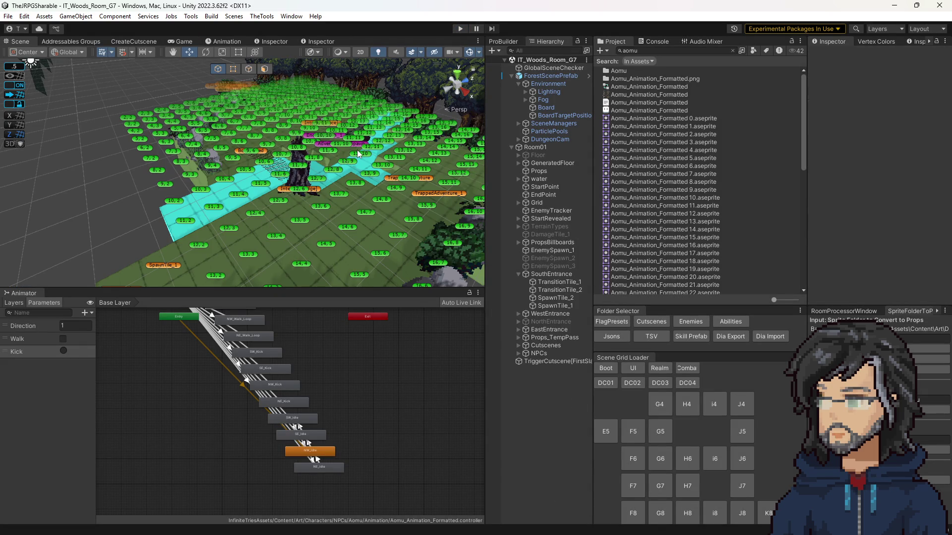
{"action": "left_click", "coordinate": [459, 30]}
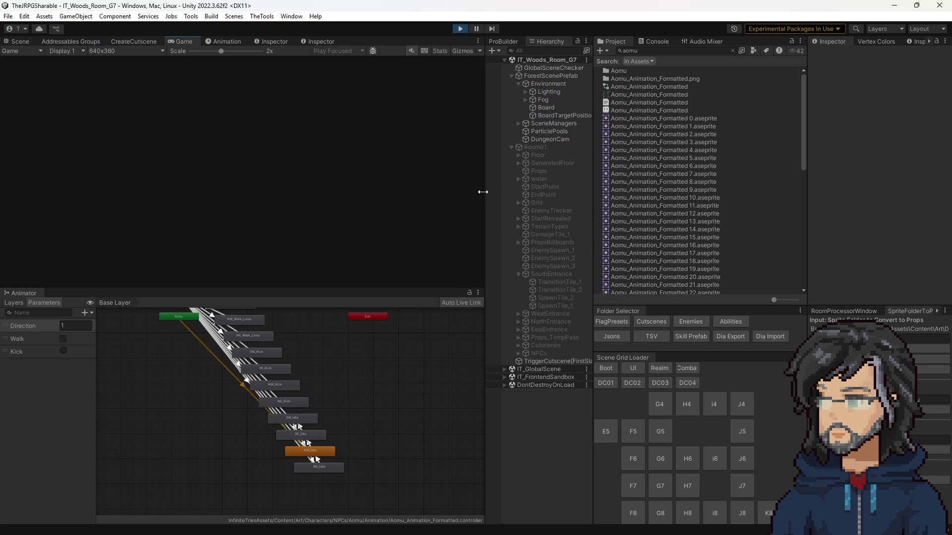
{"action": "left_click_drag", "start_coordinate": [485, 195], "coordinate": [613, 198]}
{"action": "left_click_drag", "start_coordinate": [467, 290], "coordinate": [467, 475]}
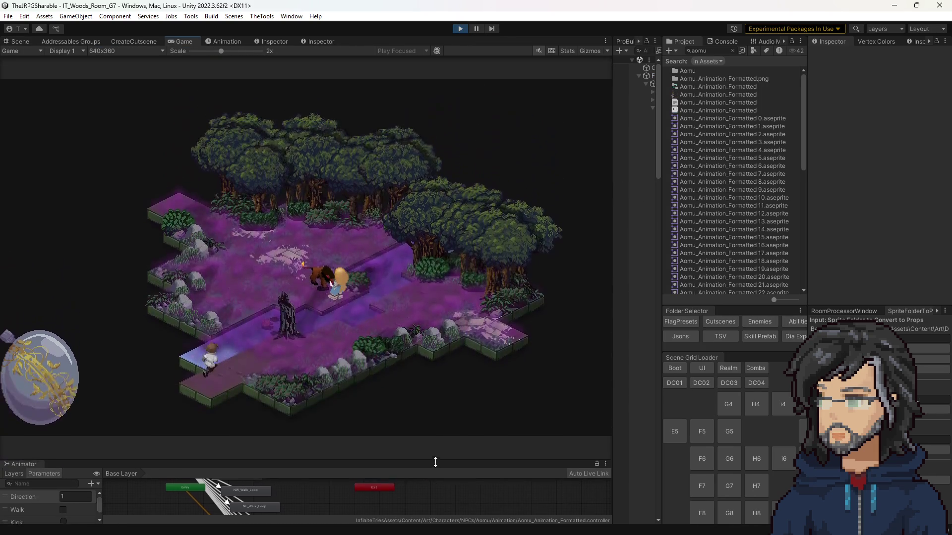
{"action": "key", "text": "d"}
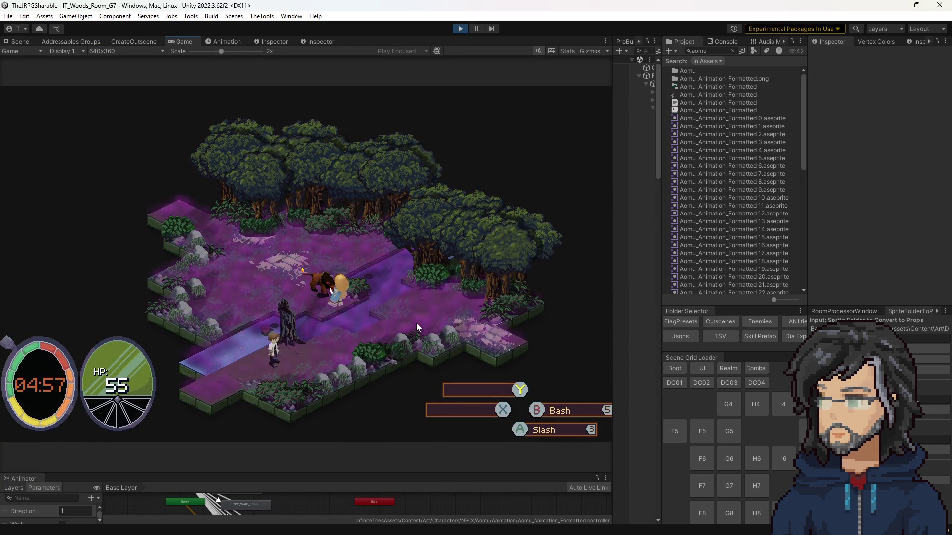
{"action": "key", "text": "a"}
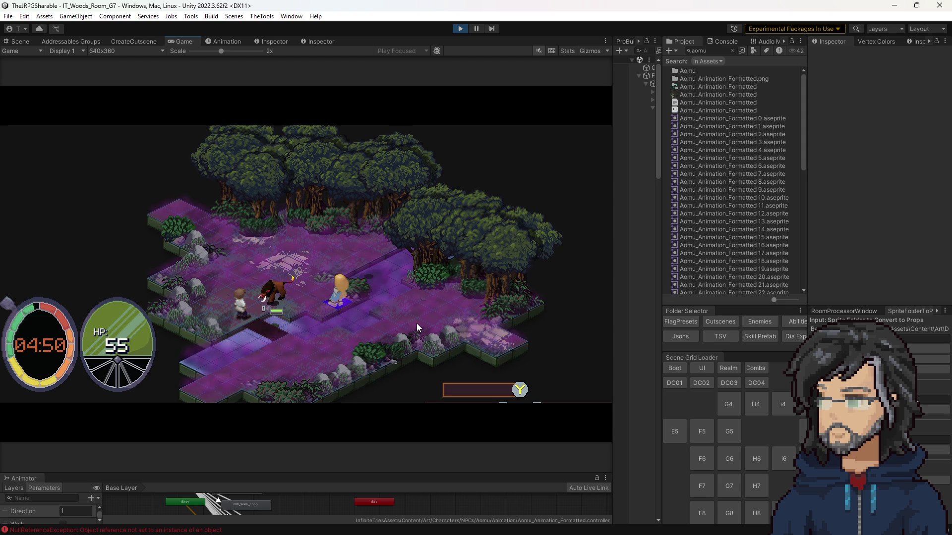
Trace the Console's NullReferenceException to SetSingleUnitDirectionSequenceStep.cs line 48, then return to Unity.
{"action": "left_click", "coordinate": [732, 41]}
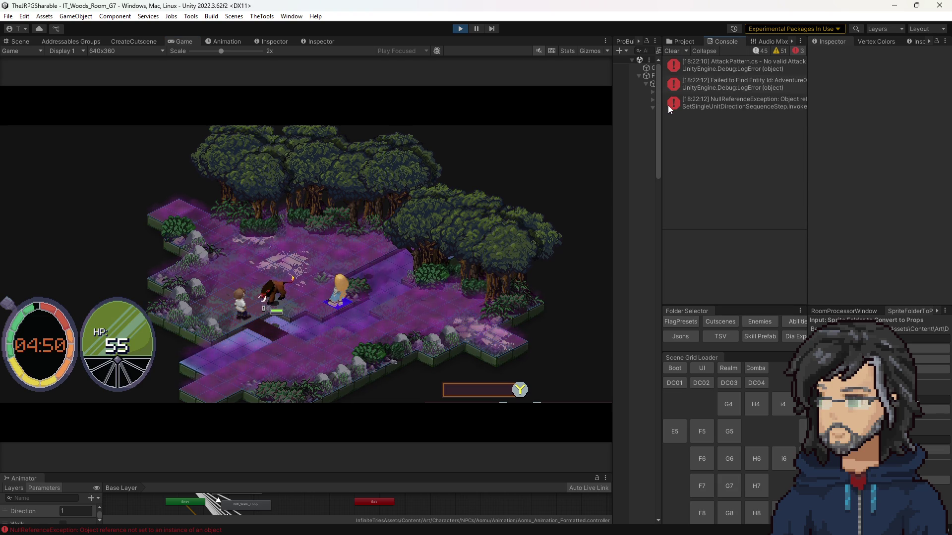
{"action": "left_click_drag", "start_coordinate": [665, 106], "coordinate": [575, 106]}
{"action": "left_click", "coordinate": [631, 106]}
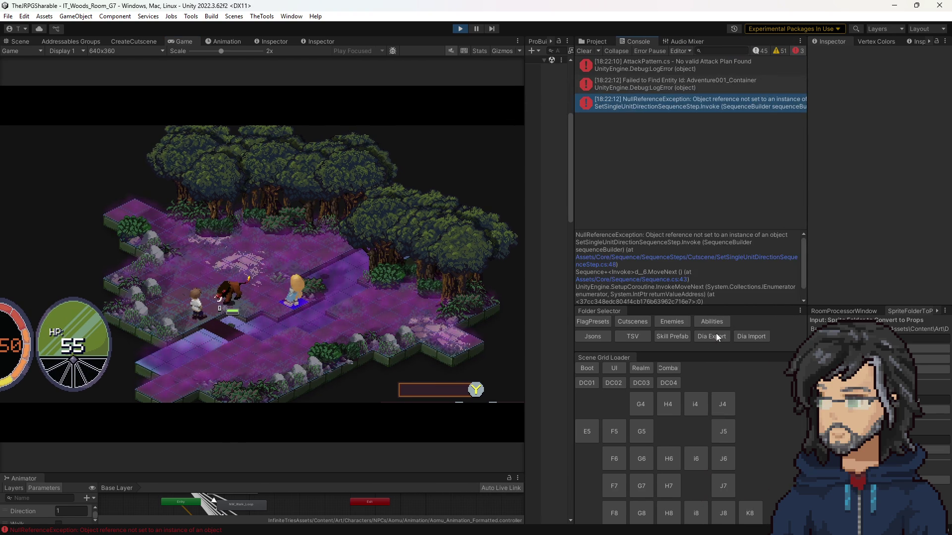
{"action": "scroll", "coordinate": [658, 269], "scroll_direction": "down", "scroll_amount": 1}
{"action": "scroll", "coordinate": [658, 271], "scroll_direction": "up", "scroll_amount": 1}
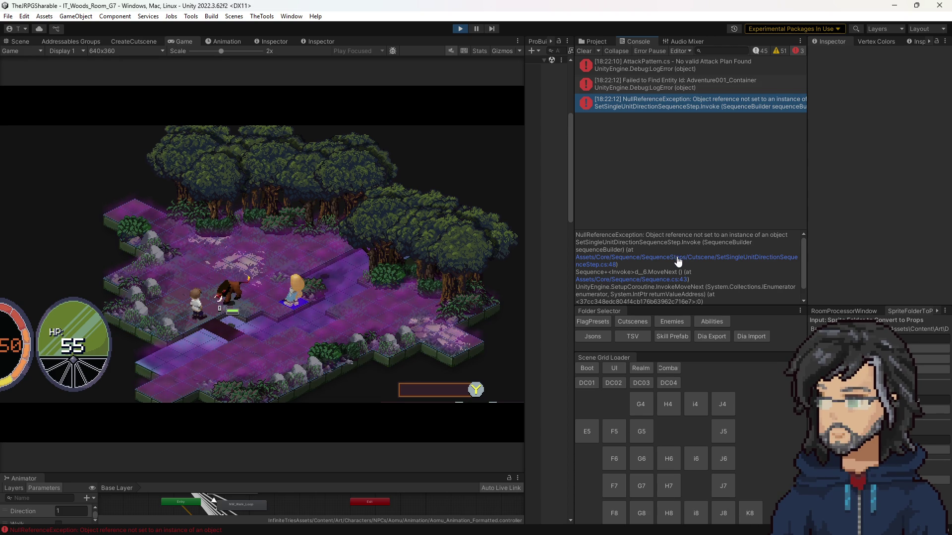
{"action": "left_click", "coordinate": [678, 259]}
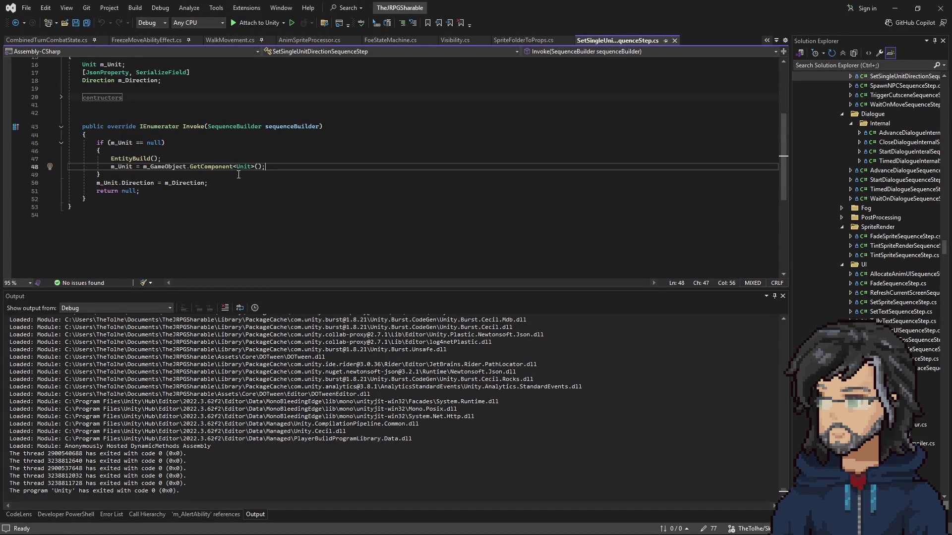
{"action": "left_click", "coordinate": [895, 8]}
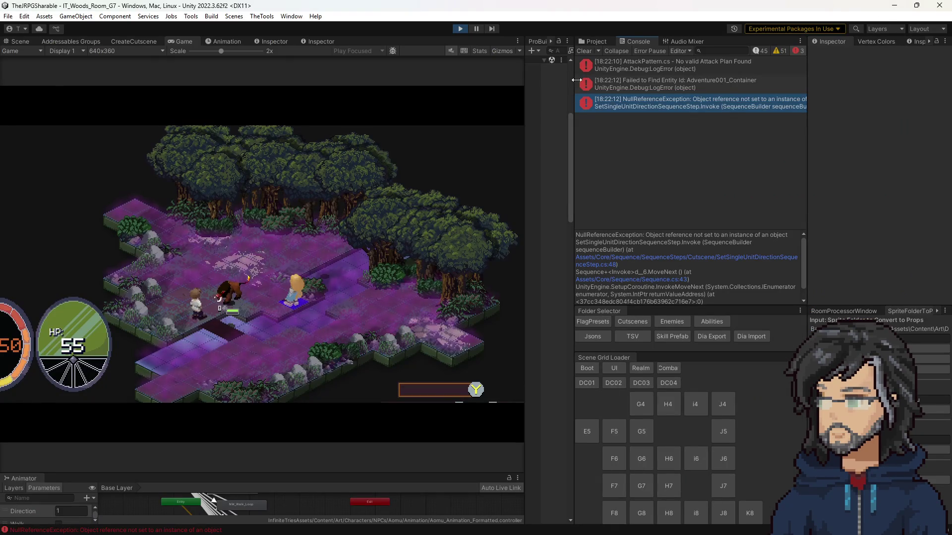
Widen the side panels and browse the Project to the Cutscenes > Woods > G7 folder.
{"action": "left_click_drag", "start_coordinate": [576, 80], "coordinate": [421, 80]}
{"action": "left_click", "coordinate": [439, 42]}
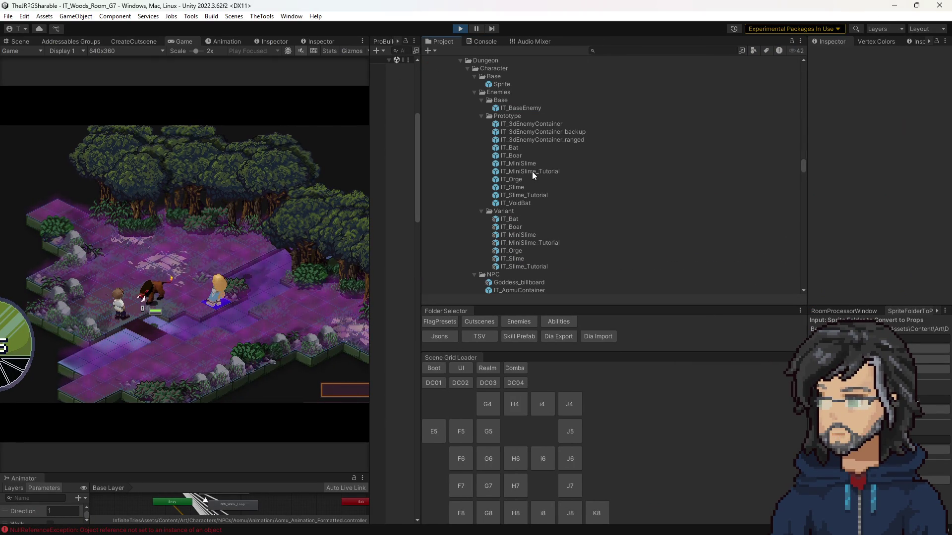
{"action": "left_click", "coordinate": [479, 322]}
{"action": "scroll", "coordinate": [545, 203], "scroll_direction": "down", "scroll_amount": 5}
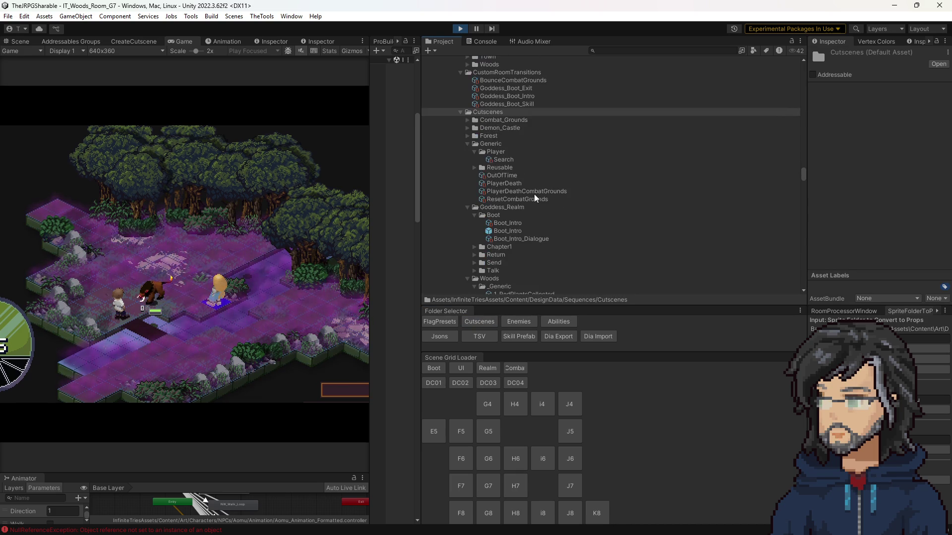
{"action": "scroll", "coordinate": [511, 163], "scroll_direction": "up", "scroll_amount": 5}
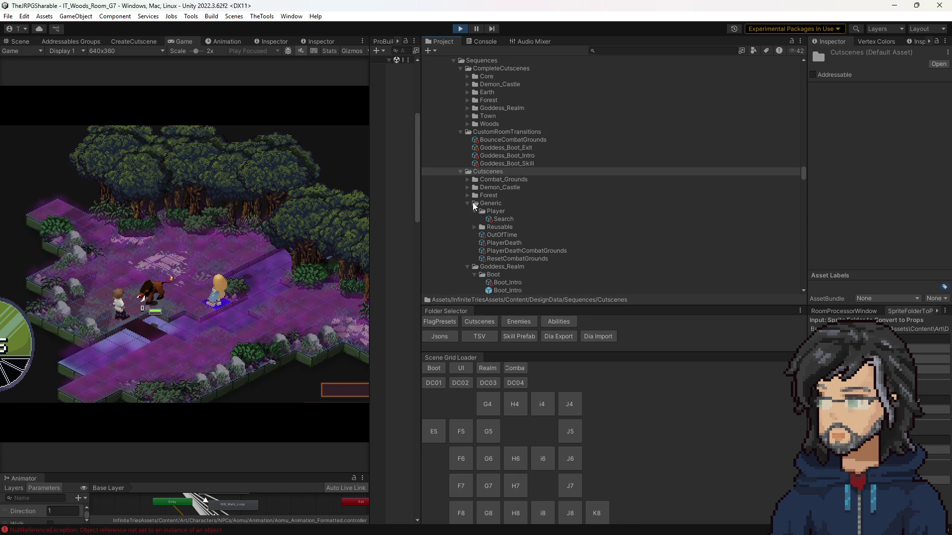
{"action": "left_click_drag", "start_coordinate": [420, 173], "coordinate": [521, 175]}
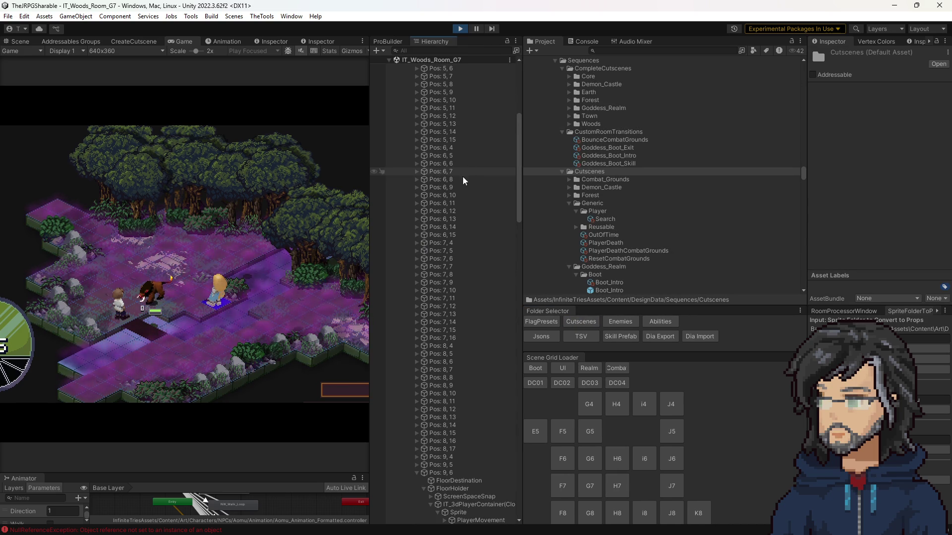
{"action": "scroll", "coordinate": [472, 431], "scroll_direction": "down", "scroll_amount": 6}
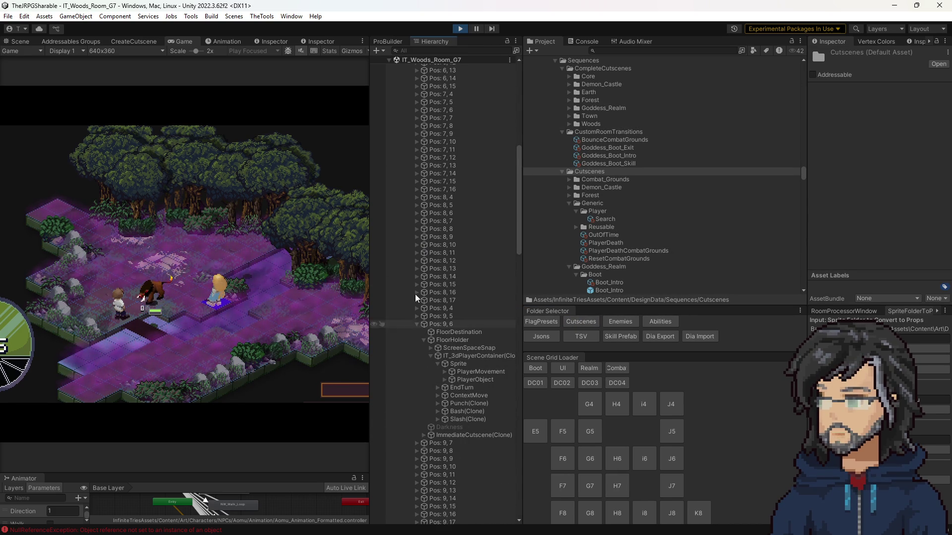
{"action": "scroll", "coordinate": [594, 221], "scroll_direction": "down", "scroll_amount": 3}
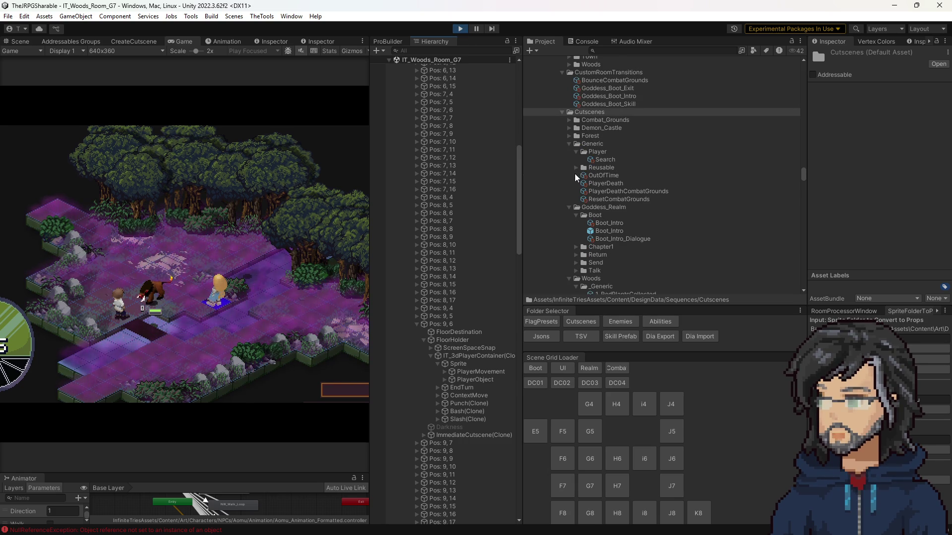
{"action": "scroll", "coordinate": [615, 227], "scroll_direction": "down", "scroll_amount": 2}
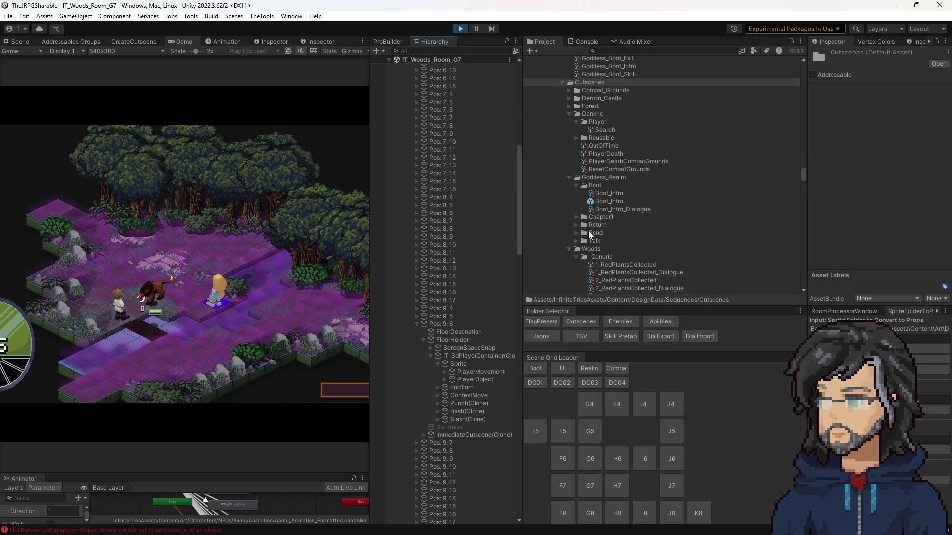
{"action": "scroll", "coordinate": [595, 233], "scroll_direction": "down", "scroll_amount": 15}
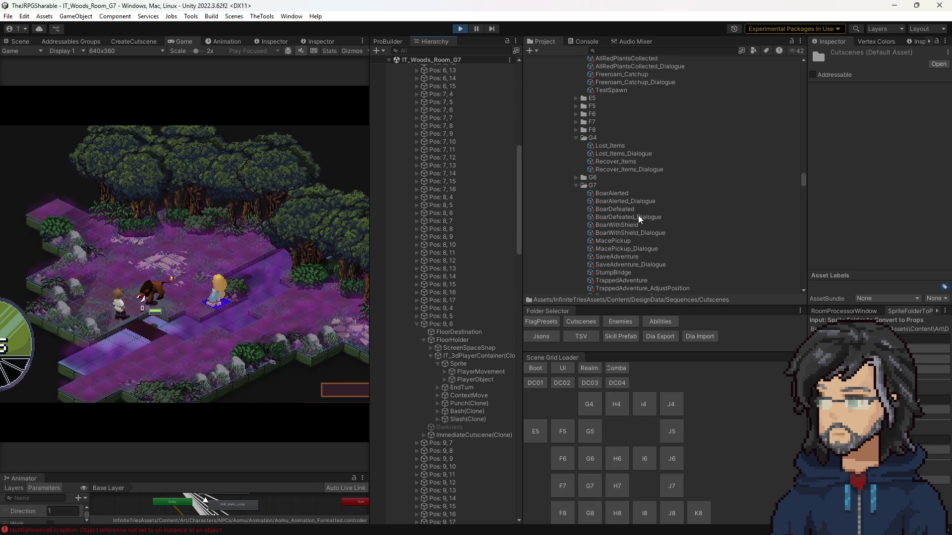
{"action": "scroll", "coordinate": [614, 200], "scroll_direction": "down", "scroll_amount": 2}
Copy the Aomu_Container unit id from TrappedAdventure, then select the BoarAlerted sequence.
{"action": "left_click", "coordinate": [617, 252]}
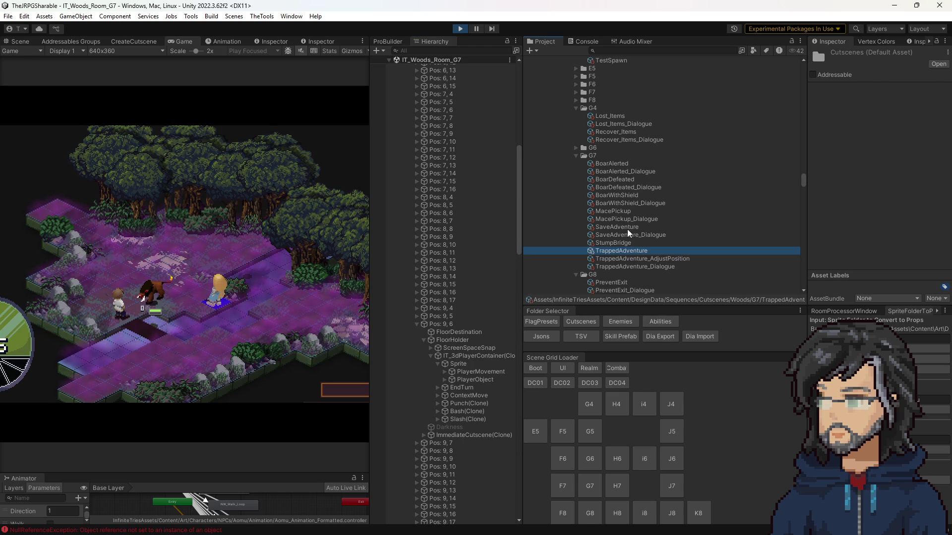
{"action": "scroll", "coordinate": [878, 195], "scroll_direction": "down", "scroll_amount": 5}
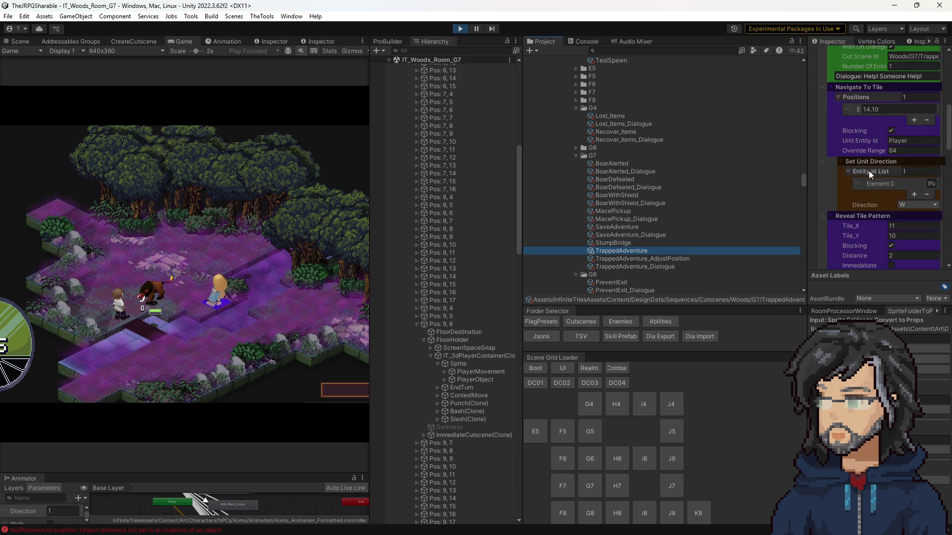
{"action": "left_click", "coordinate": [902, 122]}
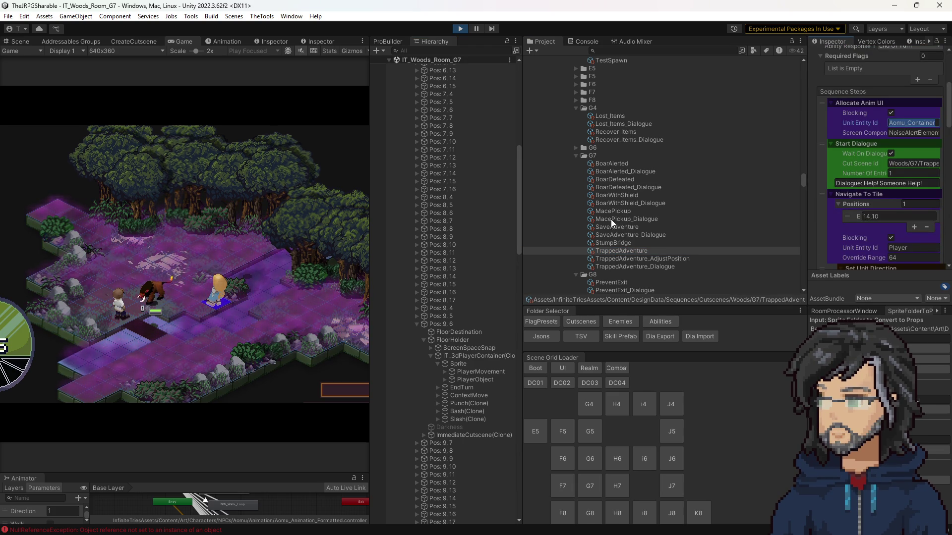
{"action": "left_click", "coordinate": [615, 162]}
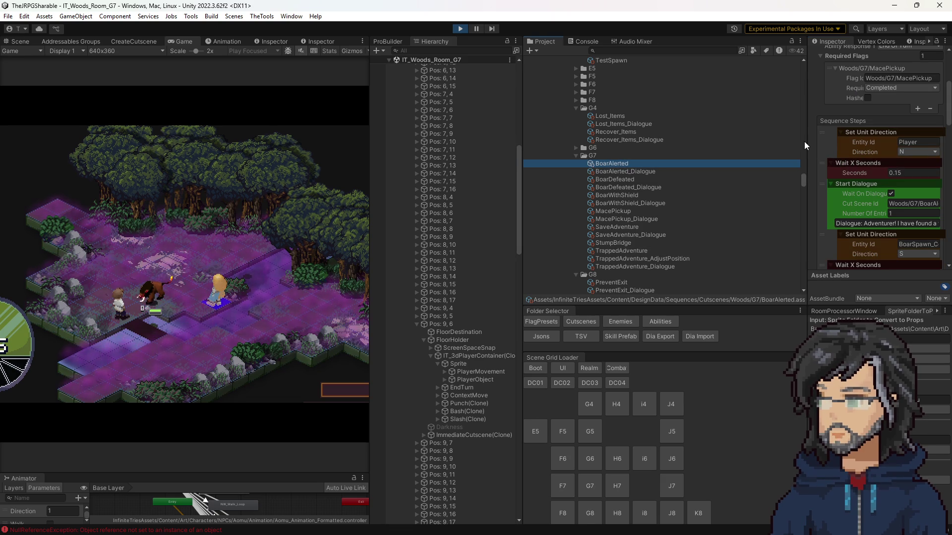
Replace both Navigate To Tile And Facing steps' Adventure001_Container ids with Aomu_Container.
{"action": "scroll", "coordinate": [803, 141], "scroll_direction": "up", "scroll_amount": 10}
{"action": "left_click_drag", "start_coordinate": [803, 141], "coordinate": [691, 141]}
{"action": "scroll", "coordinate": [814, 204], "scroll_direction": "down", "scroll_amount": 10}
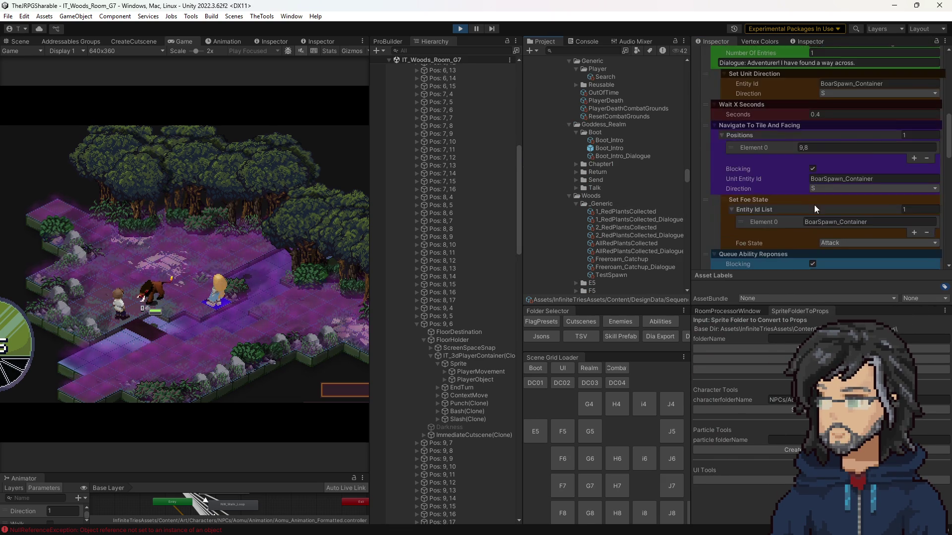
{"action": "scroll", "coordinate": [816, 209], "scroll_direction": "down", "scroll_amount": 10}
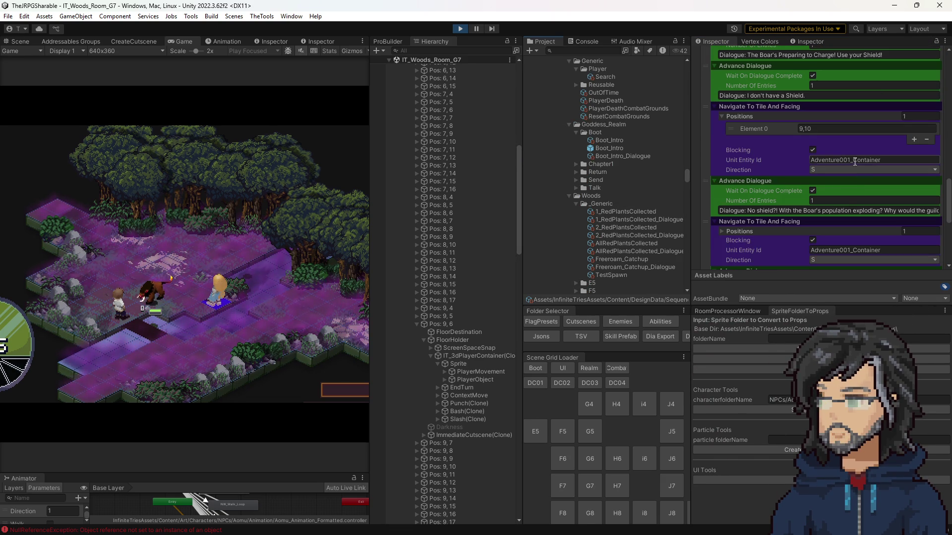
{"action": "scroll", "coordinate": [819, 227], "scroll_direction": "down", "scroll_amount": 6}
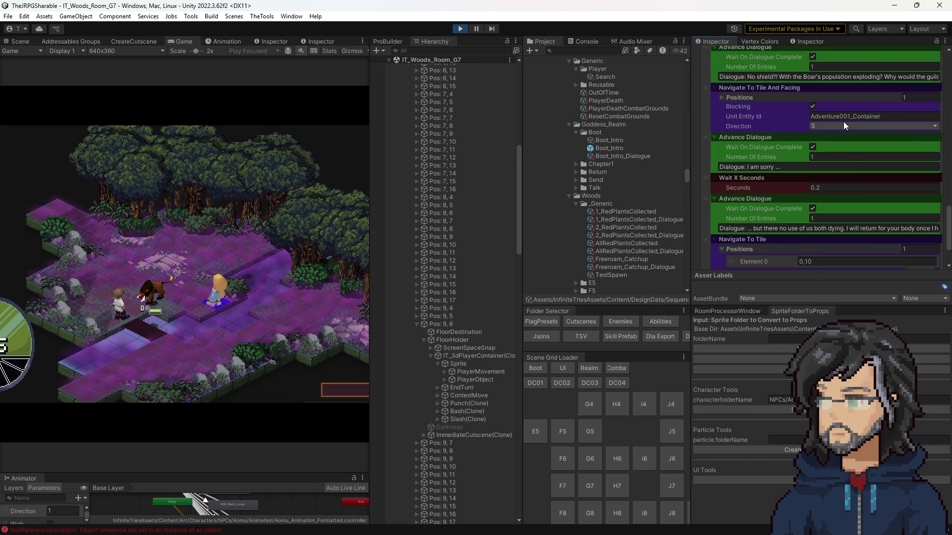
{"action": "left_click", "coordinate": [843, 119]}
{"action": "type", "text": "Aomu_Container"}
{"action": "scroll", "coordinate": [793, 228], "scroll_direction": "down", "scroll_amount": 3}
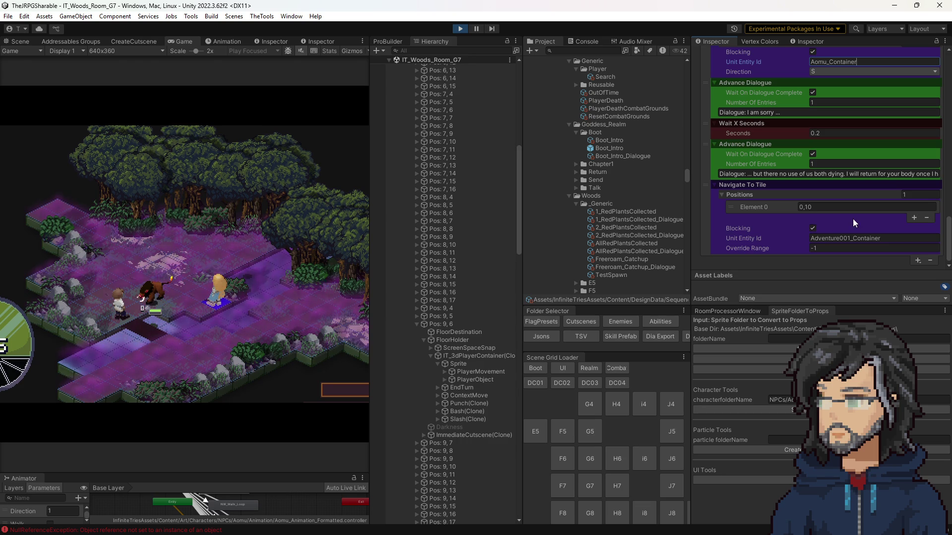
{"action": "left_click", "coordinate": [842, 238]}
{"action": "type", "text": "Aomu_Container"}
Review the Boar Alerted sequence steps and try saving with Ctrl+S during play mode.
{"action": "scroll", "coordinate": [838, 203], "scroll_direction": "up", "scroll_amount": 10}
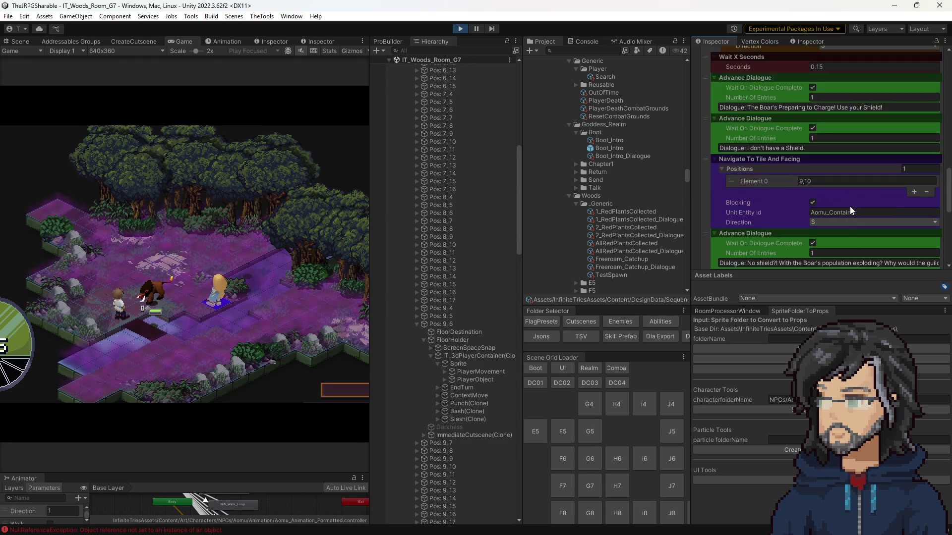
{"action": "scroll", "coordinate": [849, 208], "scroll_direction": "up", "scroll_amount": 10}
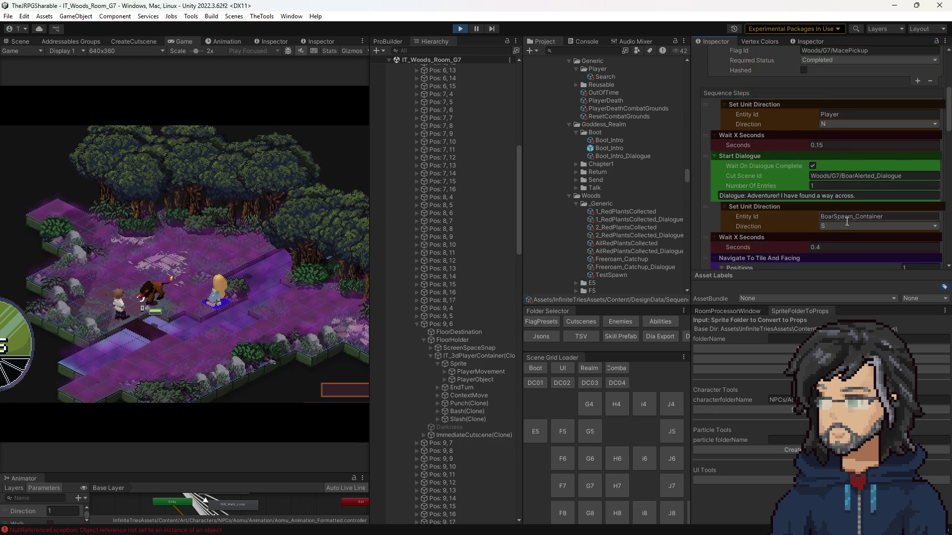
{"action": "scroll", "coordinate": [846, 222], "scroll_direction": "down", "scroll_amount": 5}
{"action": "scroll", "coordinate": [833, 210], "scroll_direction": "up", "scroll_amount": 5}
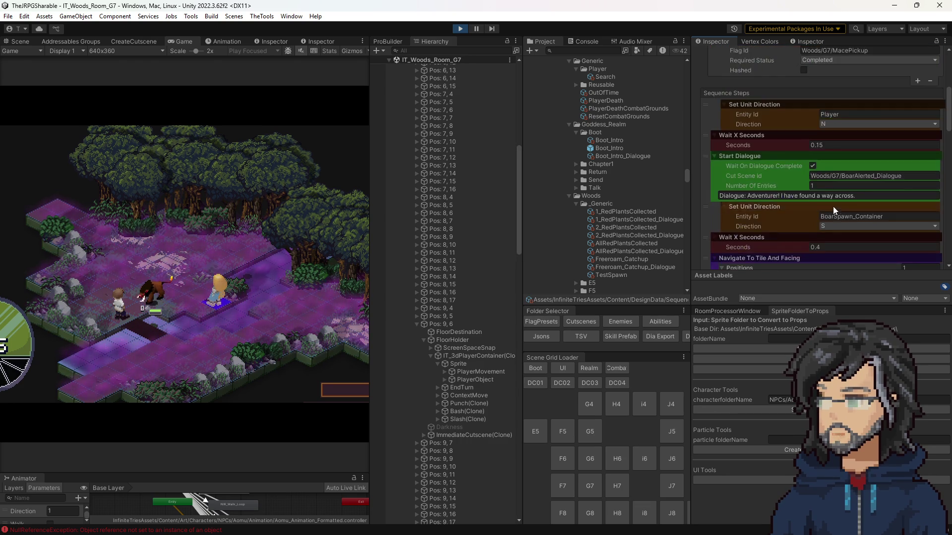
{"action": "scroll", "coordinate": [833, 207], "scroll_direction": "up", "scroll_amount": 5}
{"action": "key", "text": "ctrl+s"}
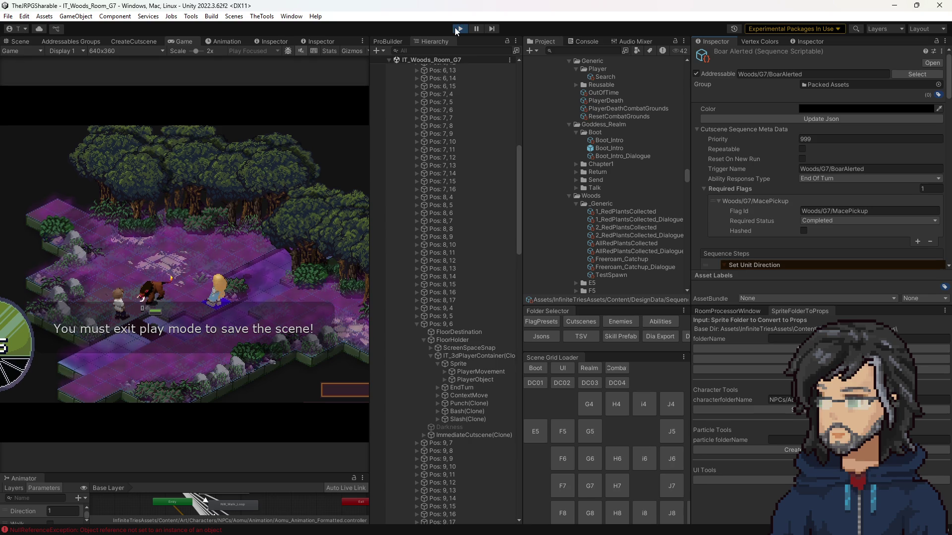
Stop and restart play mode, resizing the Scene, Game and Project panels along the way.
{"action": "left_click", "coordinate": [459, 30]}
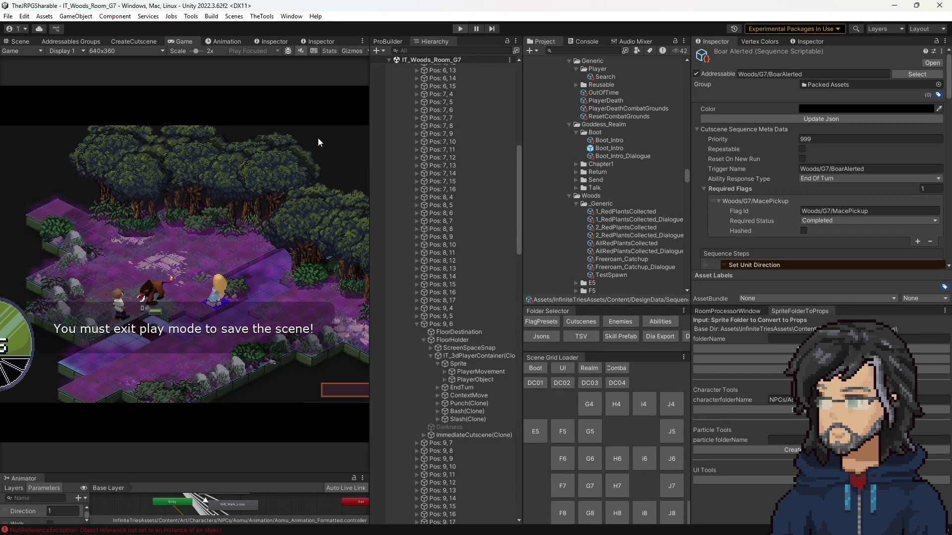
{"action": "left_click_drag", "start_coordinate": [368, 127], "coordinate": [606, 127]}
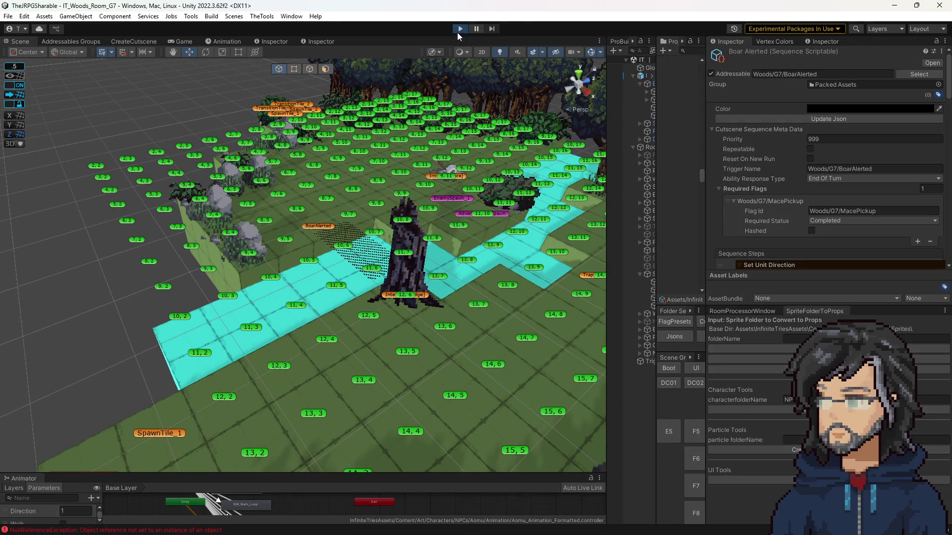
{"action": "left_click", "coordinate": [460, 31]}
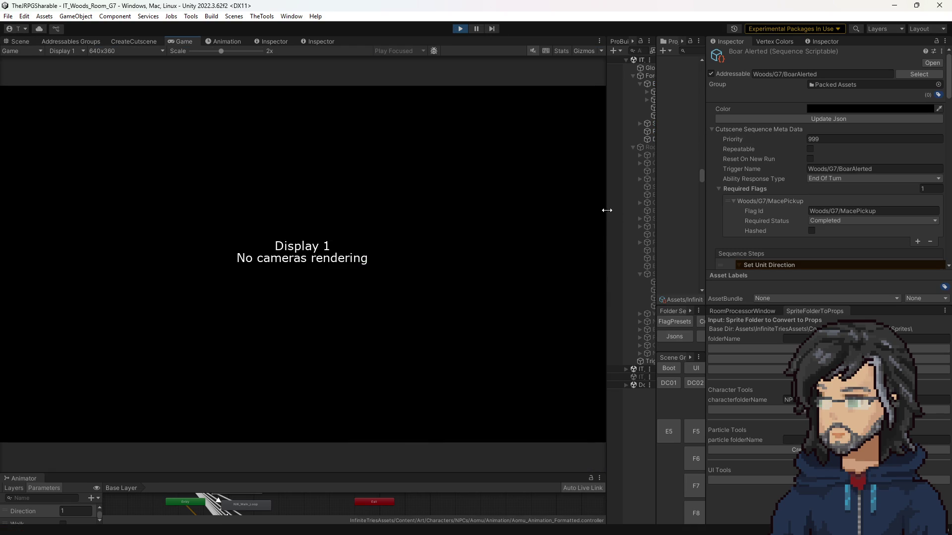
{"action": "left_click_drag", "start_coordinate": [607, 210], "coordinate": [653, 213]}
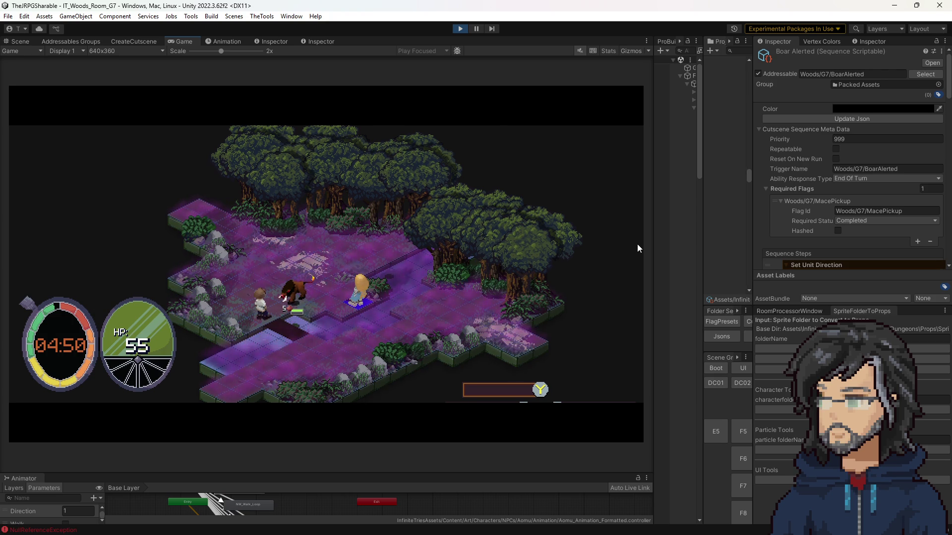
{"action": "left_click_drag", "start_coordinate": [703, 70], "coordinate": [594, 71]}
Show the stack trace of the first Console error about the Adventure001 entity id.
{"action": "left_click", "coordinate": [645, 42]}
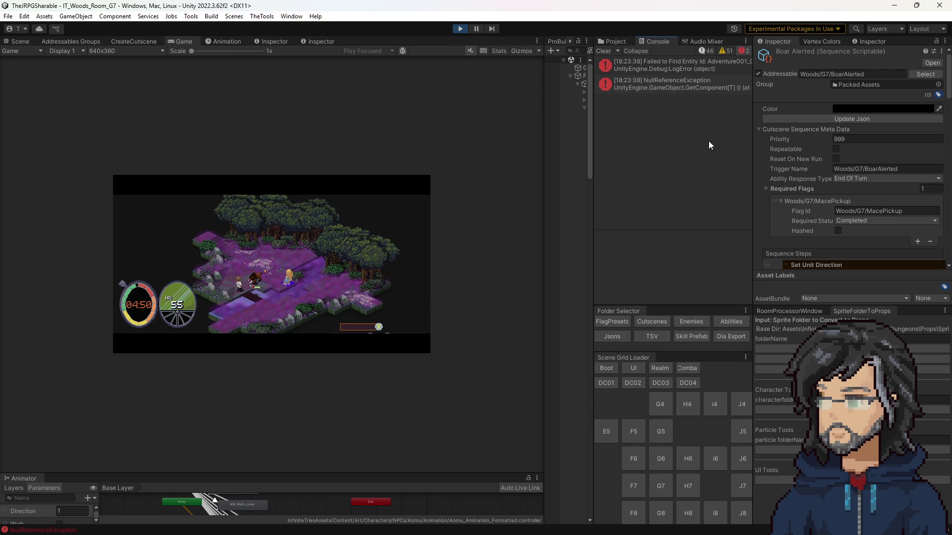
{"action": "left_click", "coordinate": [673, 67]}
{"action": "scroll", "coordinate": [662, 251], "scroll_direction": "down", "scroll_amount": 2}
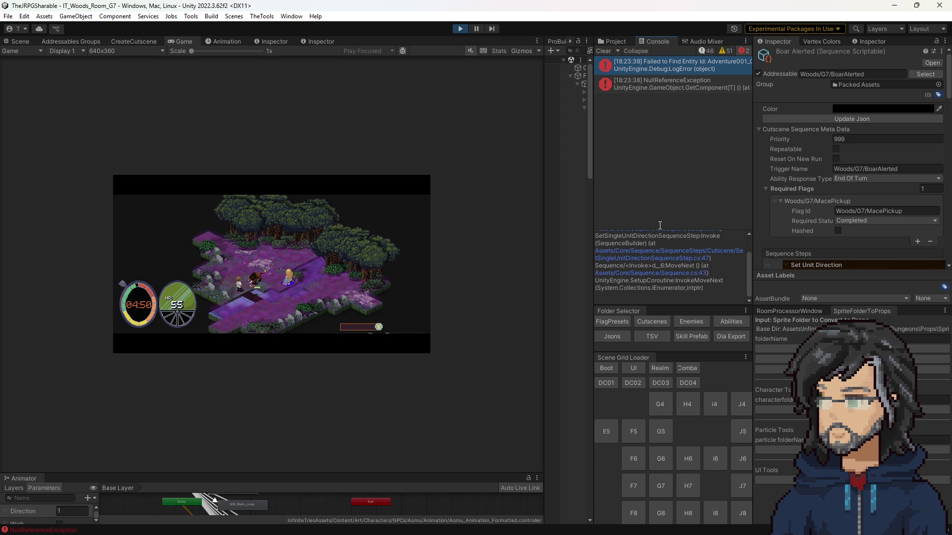
Stop the game, widen the Hierarchy, and return to the Project's Cutscenes folders.
{"action": "left_click", "coordinate": [459, 30]}
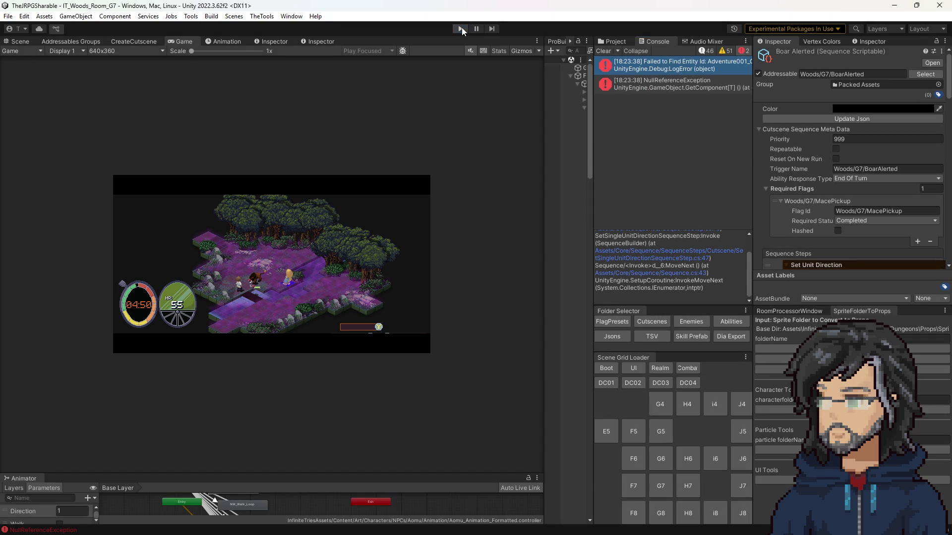
{"action": "scroll", "coordinate": [808, 224], "scroll_direction": "down", "scroll_amount": 3}
{"action": "scroll", "coordinate": [818, 218], "scroll_direction": "down", "scroll_amount": 8}
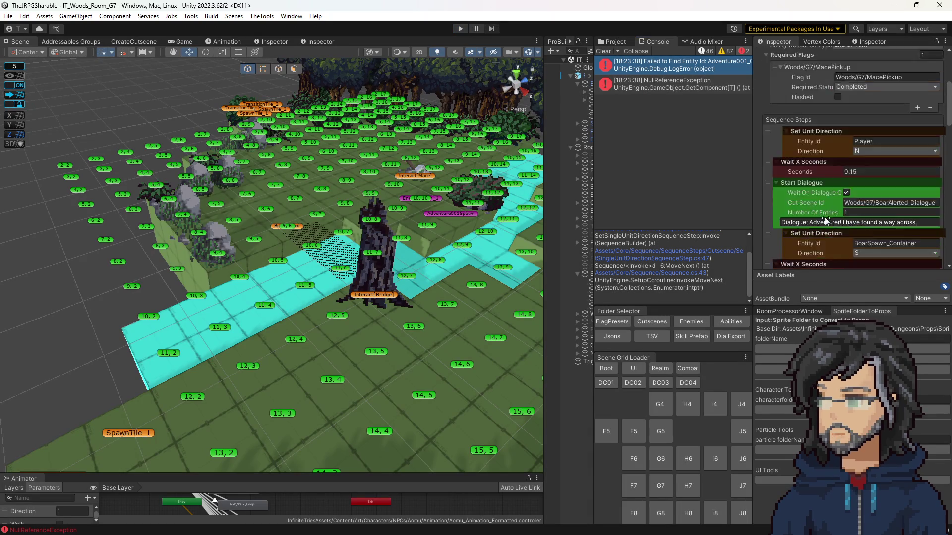
{"action": "scroll", "coordinate": [821, 214], "scroll_direction": "down", "scroll_amount": 10}
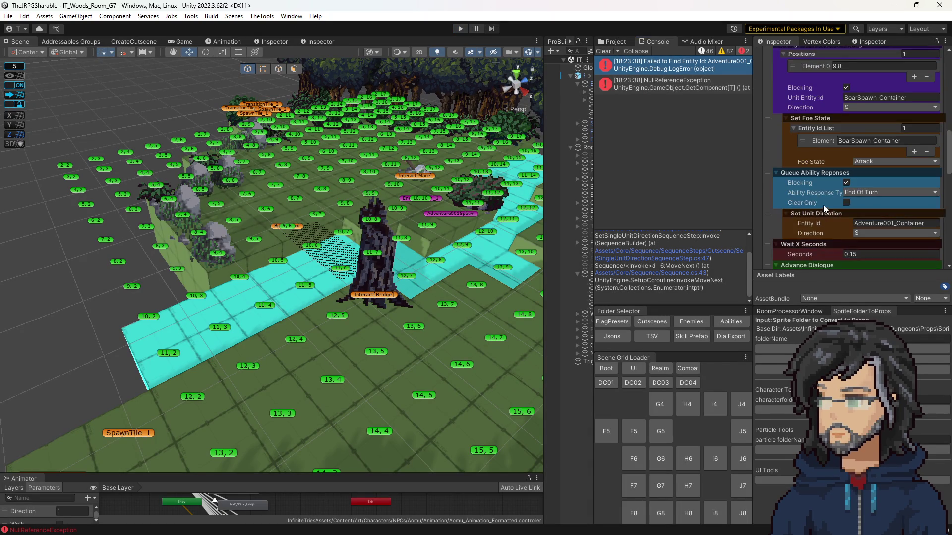
{"action": "scroll", "coordinate": [826, 195], "scroll_direction": "down", "scroll_amount": 3}
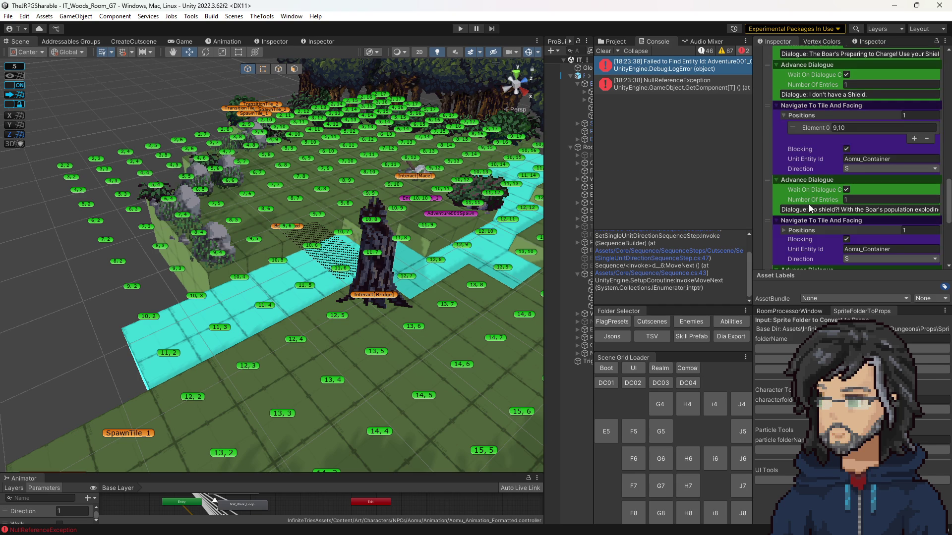
{"action": "scroll", "coordinate": [793, 217], "scroll_direction": "up", "scroll_amount": 3}
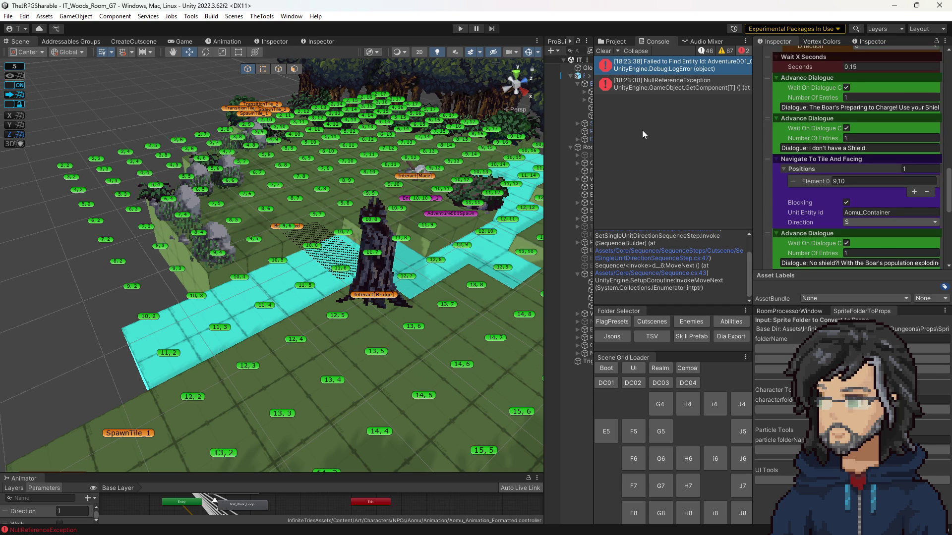
{"action": "mouse_move", "coordinate": [596, 158]}
{"action": "left_mouse_down"}
{"action": "mouse_move", "coordinate": [436, 157]}
{"action": "mouse_move", "coordinate": [539, 159]}
{"action": "left_mouse_up"}
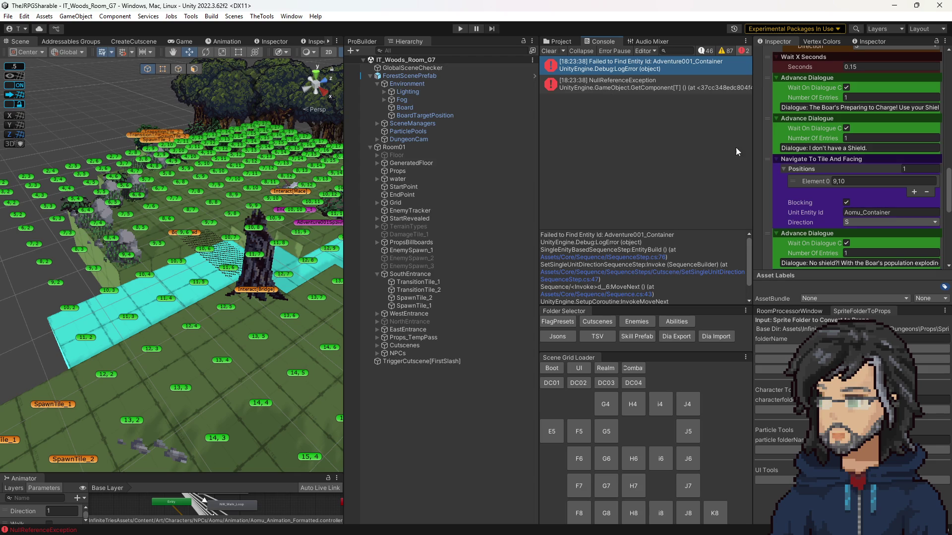
{"action": "left_click", "coordinate": [562, 41]}
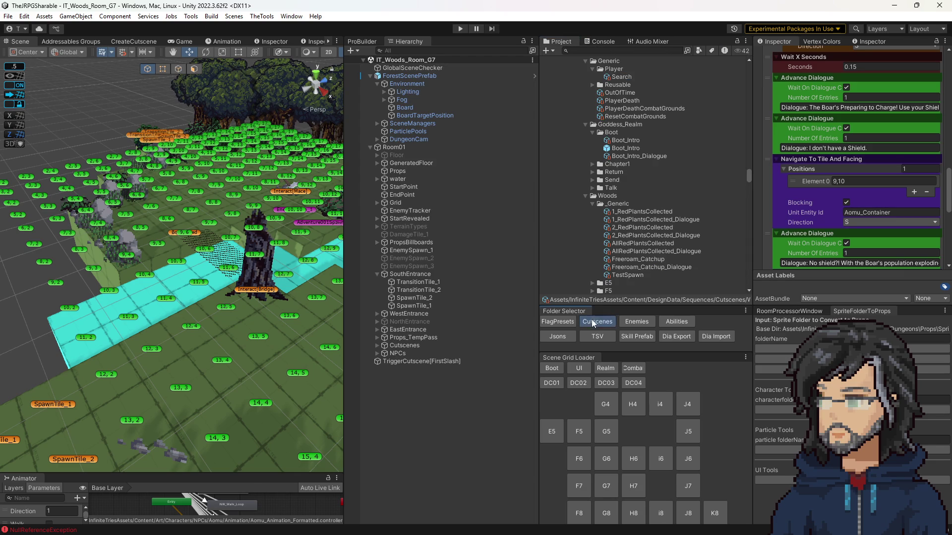
Browse Cutscenes > Woods > G7 and select the BoarAlerted sequence.
{"action": "left_click", "coordinate": [593, 324]}
{"action": "scroll", "coordinate": [617, 247], "scroll_direction": "down", "scroll_amount": 3}
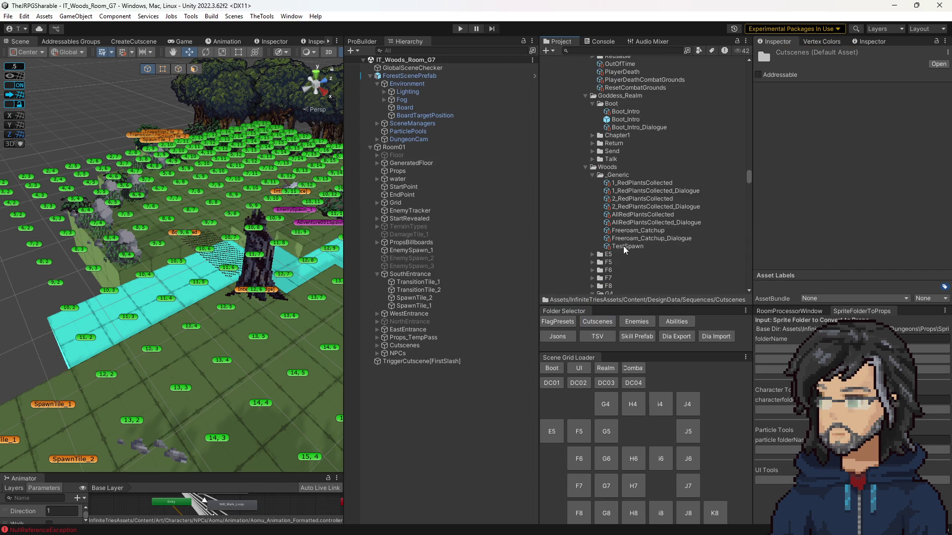
{"action": "scroll", "coordinate": [624, 250], "scroll_direction": "up", "scroll_amount": 10}
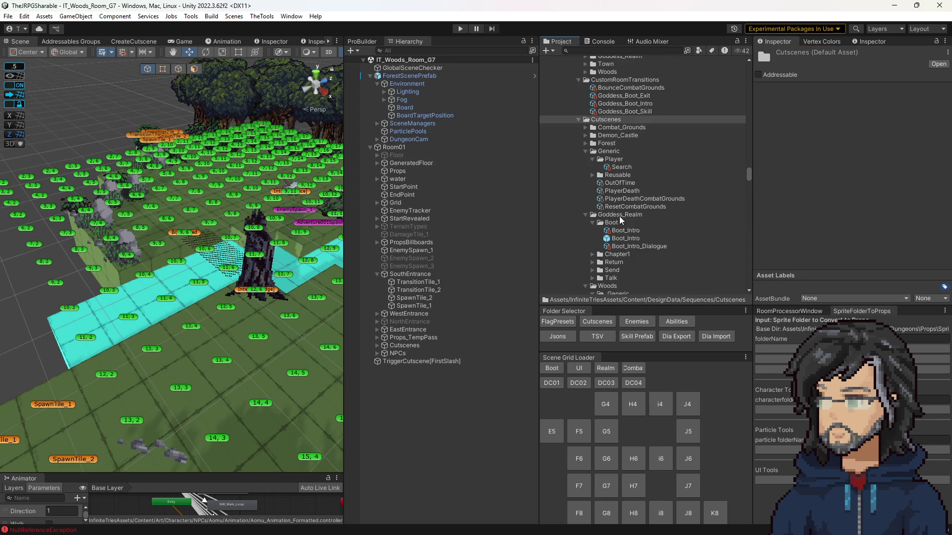
{"action": "scroll", "coordinate": [620, 221], "scroll_direction": "down", "scroll_amount": 20}
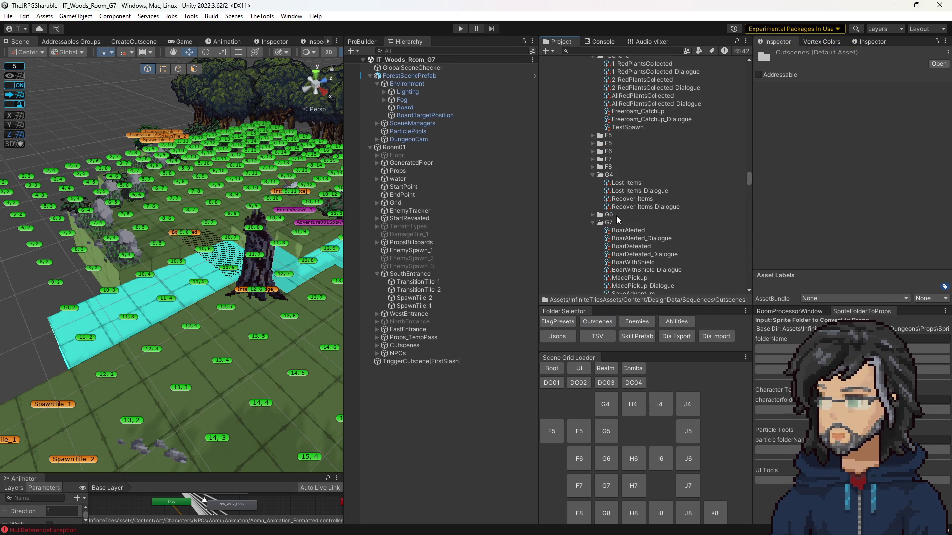
{"action": "scroll", "coordinate": [617, 218], "scroll_direction": "down", "scroll_amount": 5}
{"action": "left_click", "coordinate": [637, 171]}
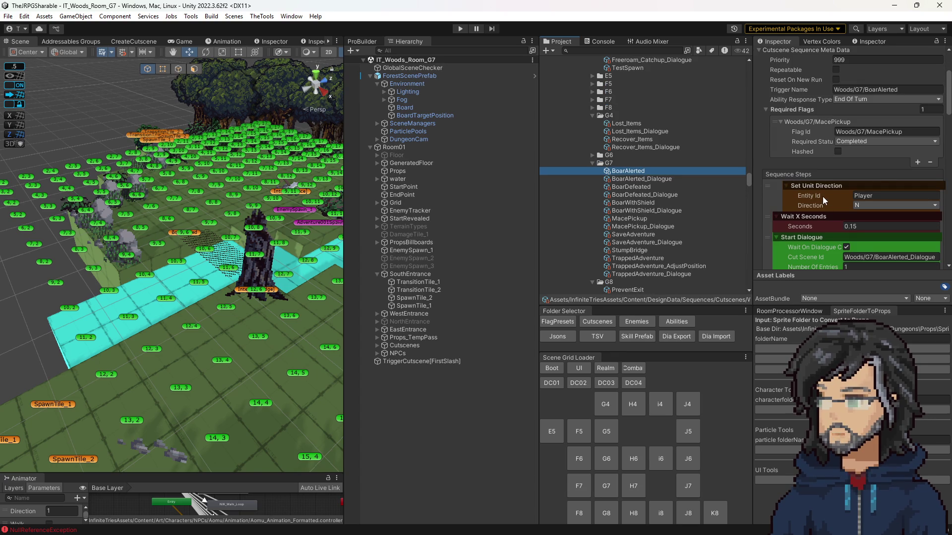
Inspect the room's BoarAlerted cutscene trigger and the BoarAlerted_Dialogue entries.
{"action": "left_click", "coordinate": [176, 237]}
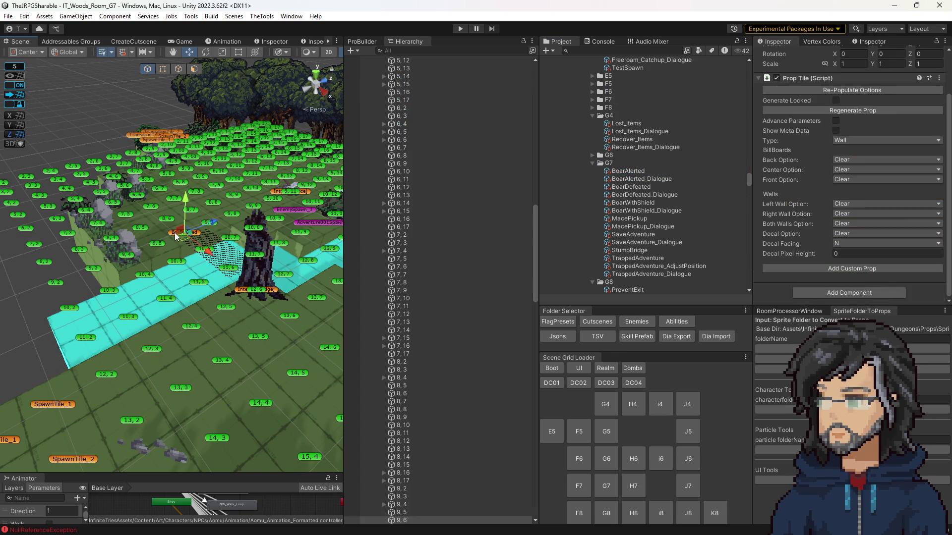
{"action": "left_click", "coordinate": [174, 235]}
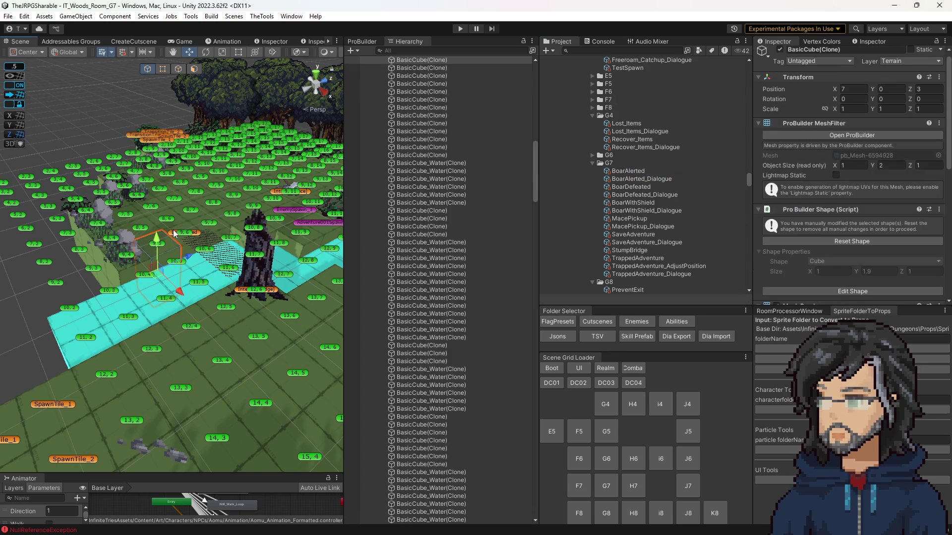
{"action": "left_click", "coordinate": [174, 235]}
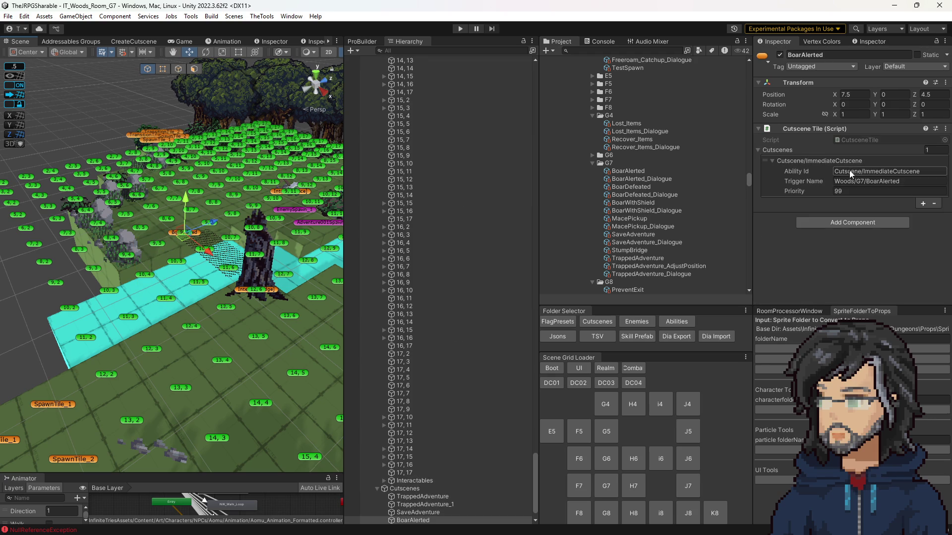
{"action": "left_click", "coordinate": [641, 171]}
{"action": "left_click", "coordinate": [660, 181]}
{"action": "scroll", "coordinate": [849, 200], "scroll_direction": "down", "scroll_amount": 3}
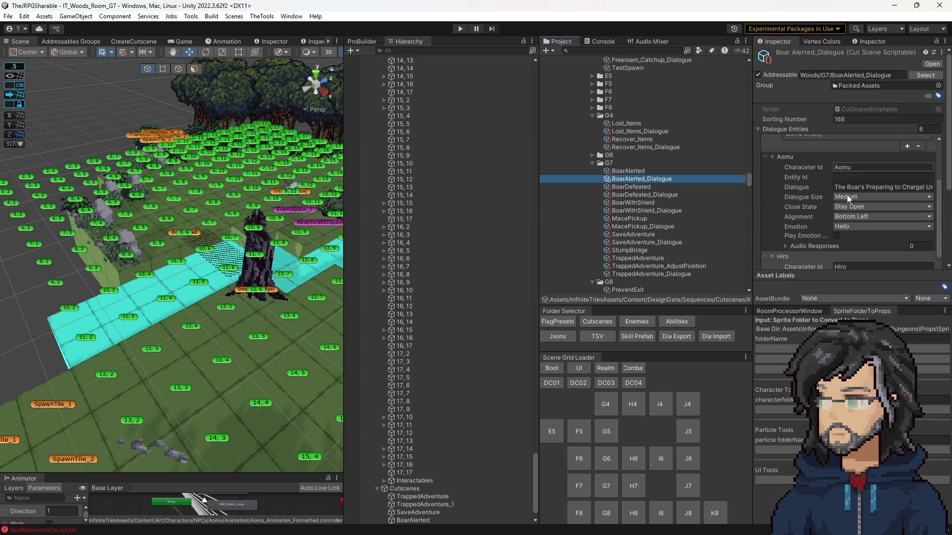
{"action": "scroll", "coordinate": [849, 200], "scroll_direction": "down", "scroll_amount": 5}
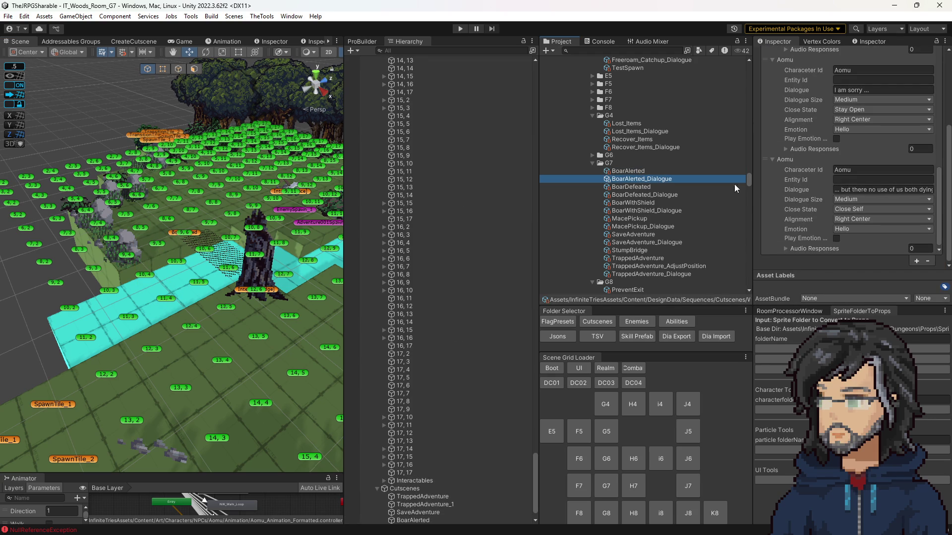
{"action": "left_click", "coordinate": [633, 172]}
Set the later Set Unit Direction step's Entity Id to Aomu_Container.
{"action": "scroll", "coordinate": [803, 207], "scroll_direction": "down", "scroll_amount": 3}
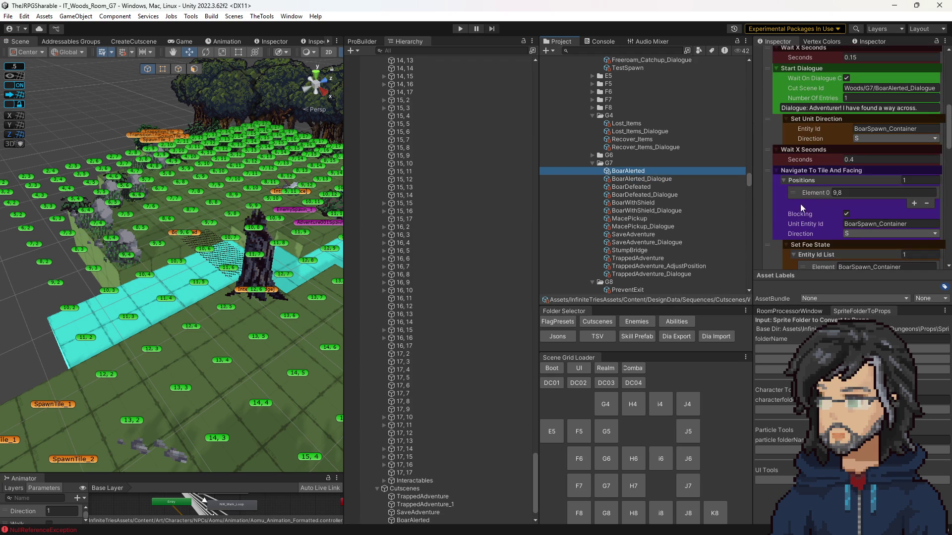
{"action": "scroll", "coordinate": [836, 228], "scroll_direction": "down", "scroll_amount": 6}
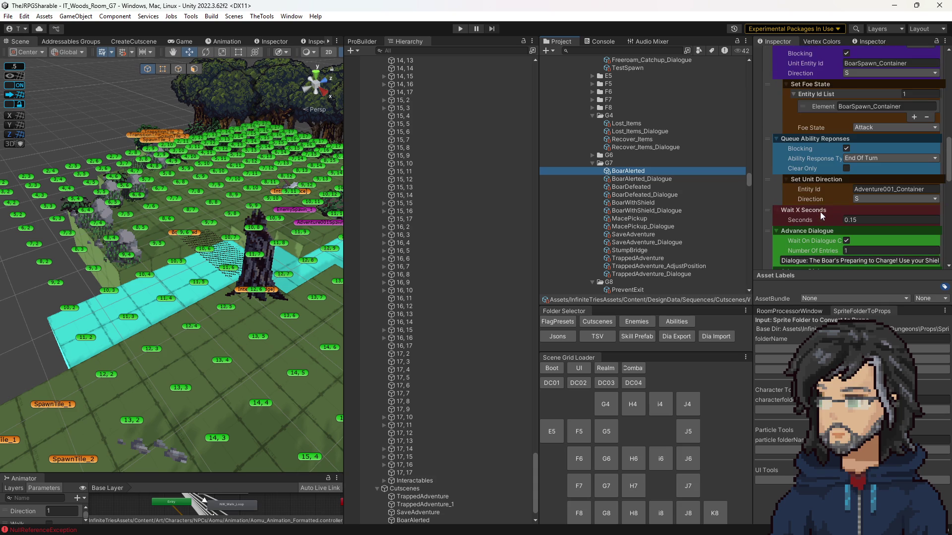
{"action": "left_click", "coordinate": [889, 189]}
{"action": "type", "text": "Aomu_Container"}
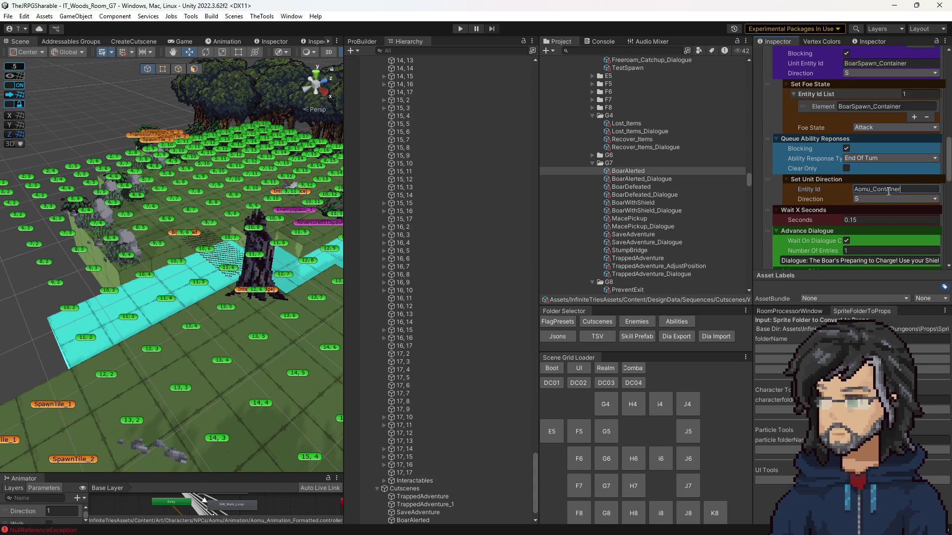
{"action": "scroll", "coordinate": [836, 205], "scroll_direction": "down", "scroll_amount": 12}
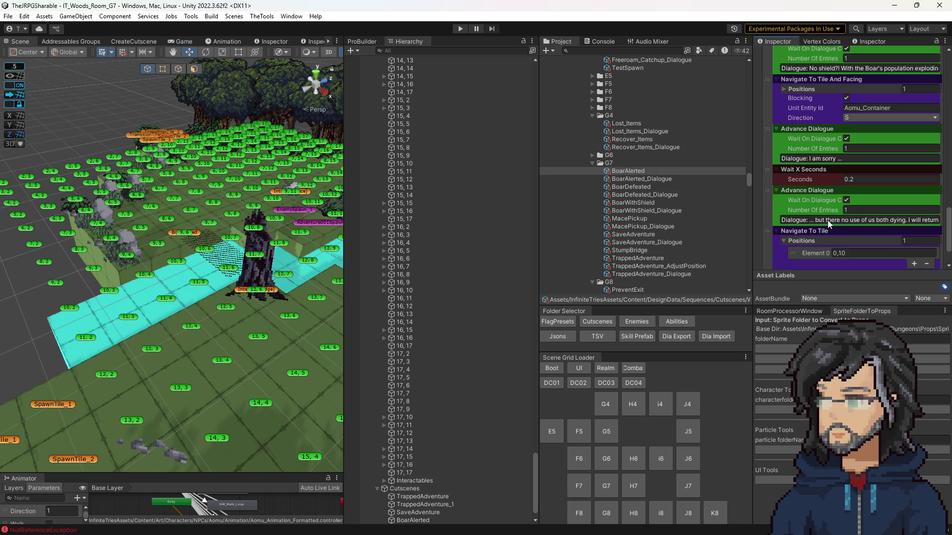
Run the game and drag the splitter to enlarge the Game preview.
{"action": "left_click", "coordinate": [459, 28]}
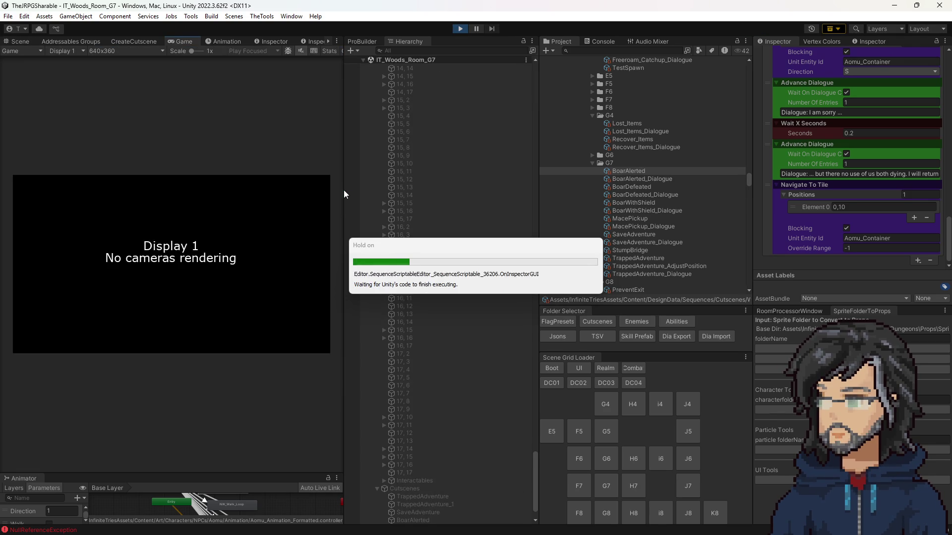
{"action": "left_click_drag", "start_coordinate": [344, 189], "coordinate": [717, 191]}
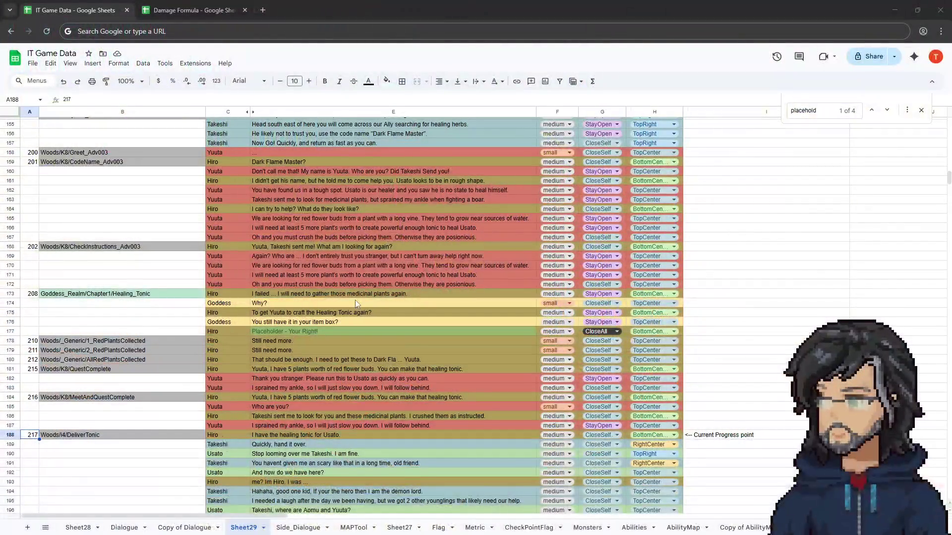
Scroll the sheet to row 115's line 'Adventurer! I have found a way across.'.
{"action": "scroll", "coordinate": [415, 327], "scroll_direction": "up", "scroll_amount": 1}
{"action": "scroll", "coordinate": [412, 327], "scroll_direction": "up", "scroll_amount": 2}
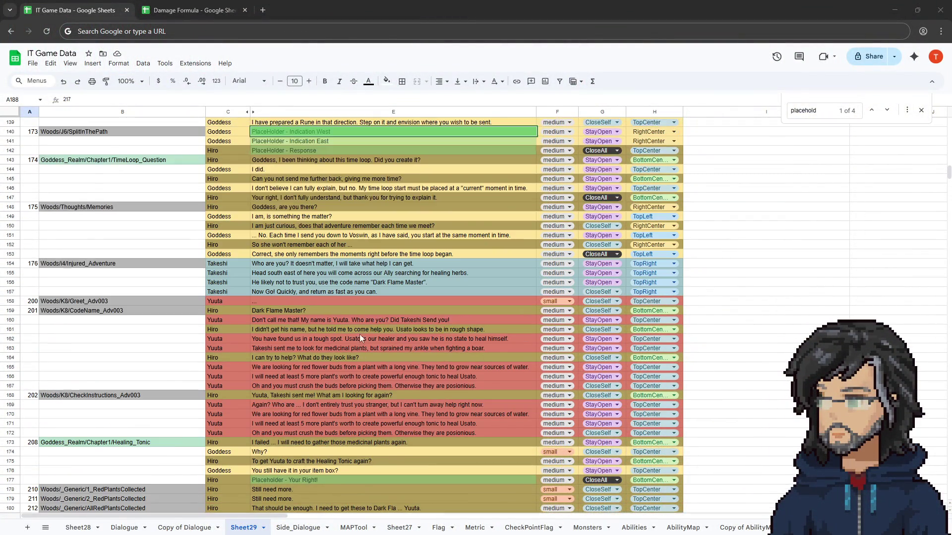
{"action": "scroll", "coordinate": [350, 341], "scroll_direction": "up", "scroll_amount": 2}
{"action": "scroll", "coordinate": [341, 331], "scroll_direction": "up", "scroll_amount": 1}
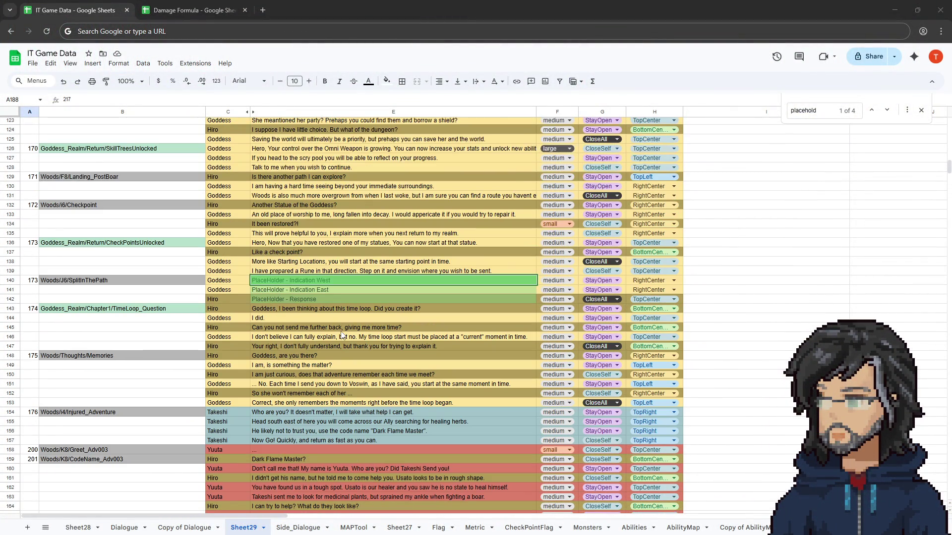
{"action": "scroll", "coordinate": [342, 336], "scroll_direction": "up", "scroll_amount": 5}
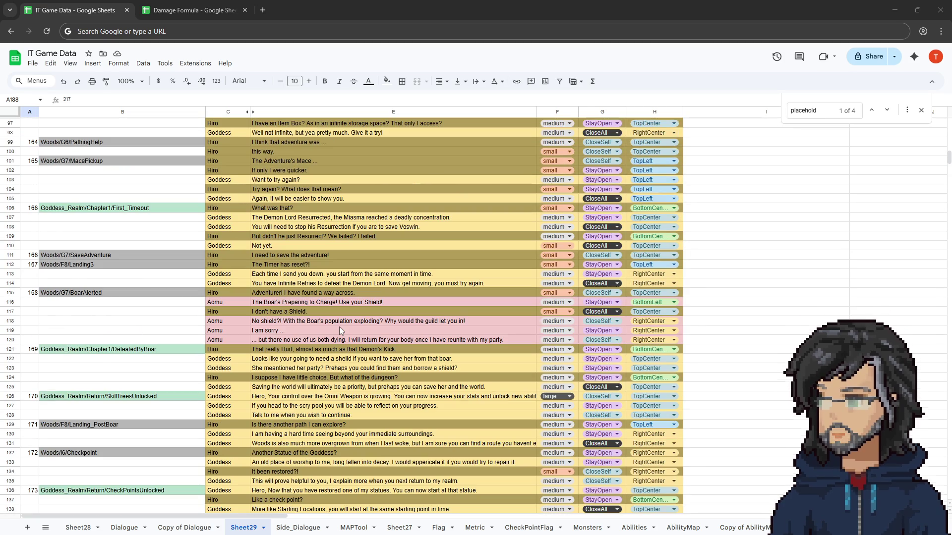
{"action": "scroll", "coordinate": [337, 325], "scroll_direction": "up", "scroll_amount": 2}
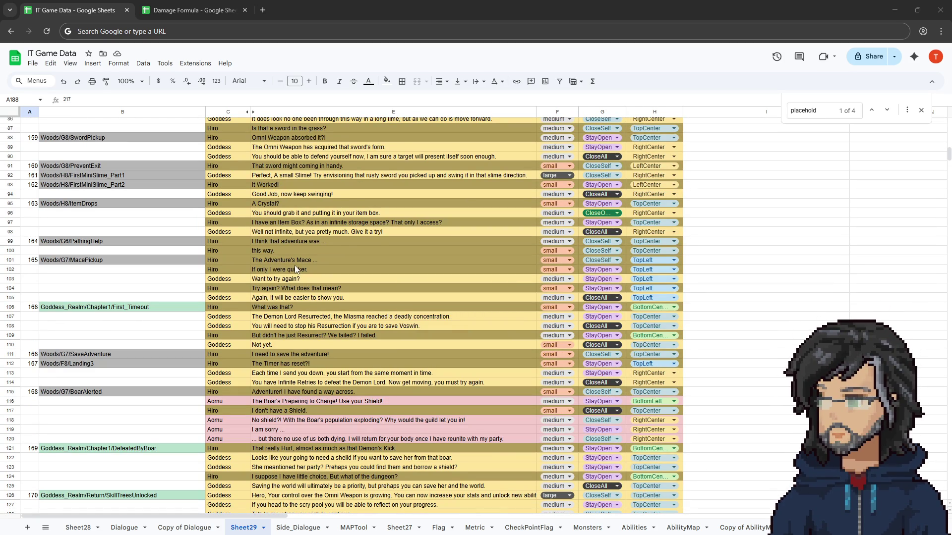
{"action": "scroll", "coordinate": [295, 268], "scroll_direction": "down", "scroll_amount": 4}
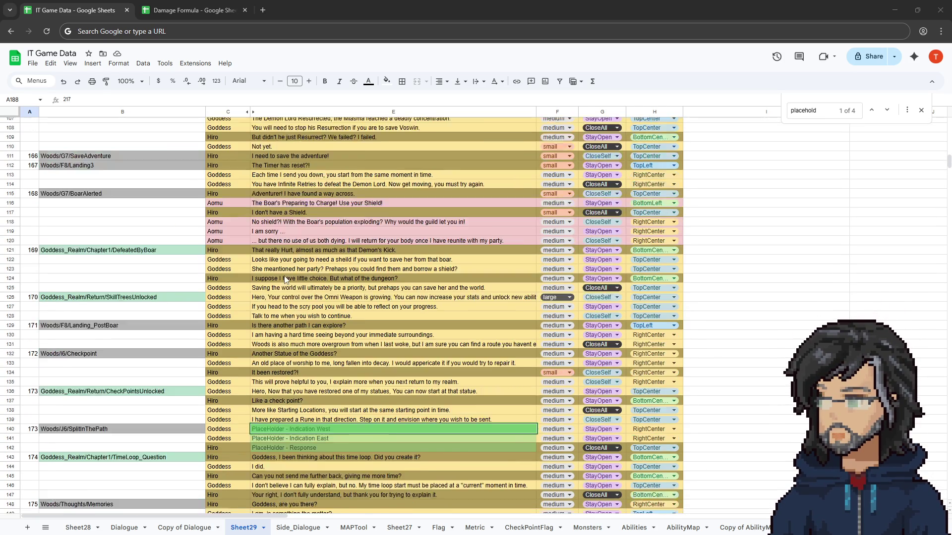
{"action": "scroll", "coordinate": [285, 279], "scroll_direction": "down", "scroll_amount": 3}
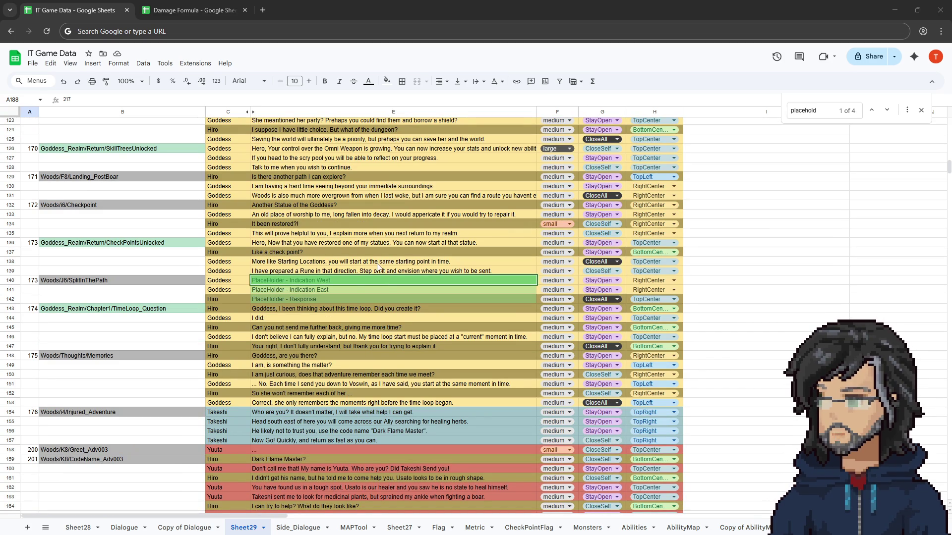
{"action": "scroll", "coordinate": [417, 270], "scroll_direction": "up", "scroll_amount": 10}
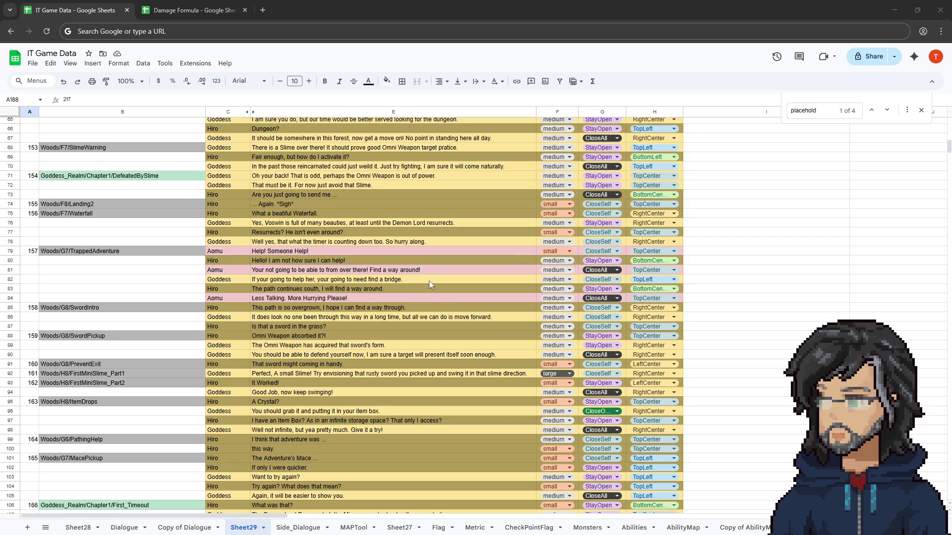
{"action": "scroll", "coordinate": [438, 303], "scroll_direction": "up", "scroll_amount": 5}
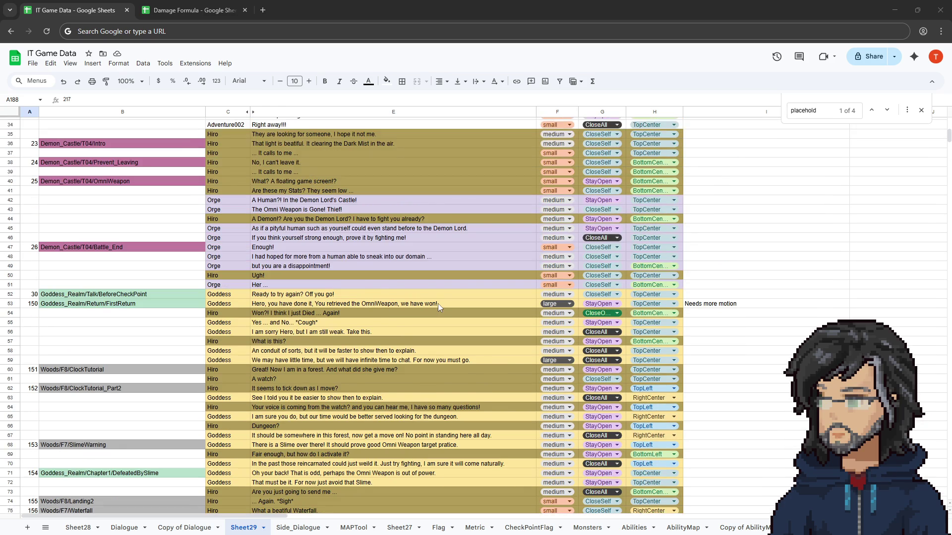
{"action": "scroll", "coordinate": [438, 304], "scroll_direction": "down", "scroll_amount": 10}
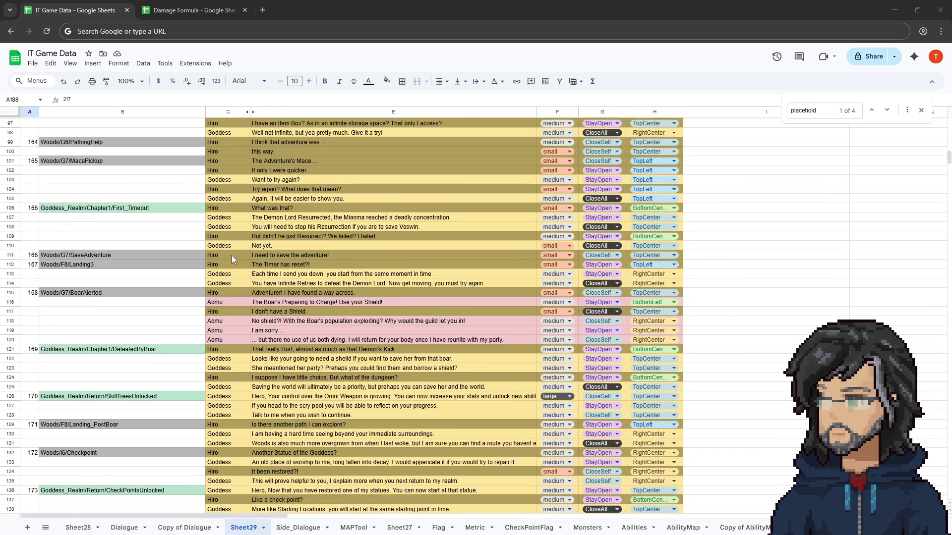
{"action": "scroll", "coordinate": [231, 255], "scroll_direction": "up", "scroll_amount": 3}
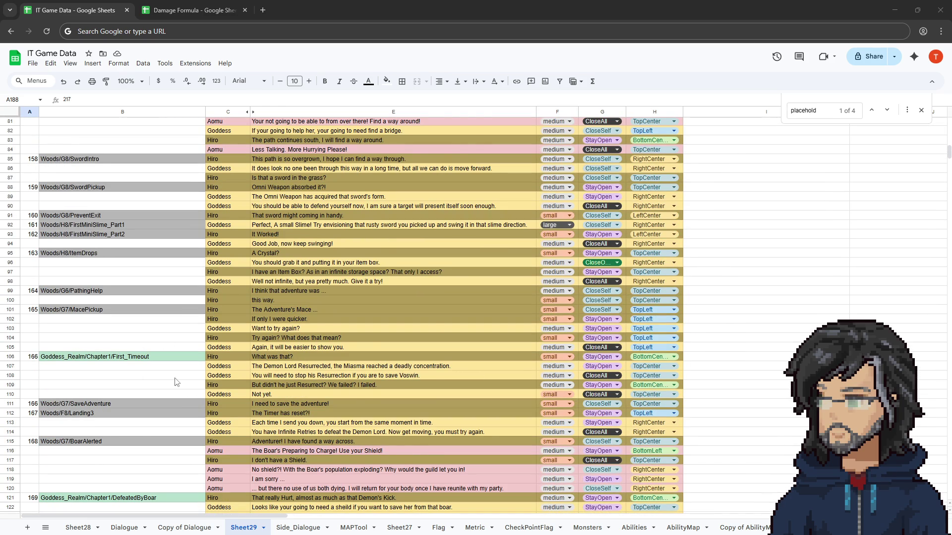
{"action": "scroll", "coordinate": [175, 382], "scroll_direction": "down", "scroll_amount": 2}
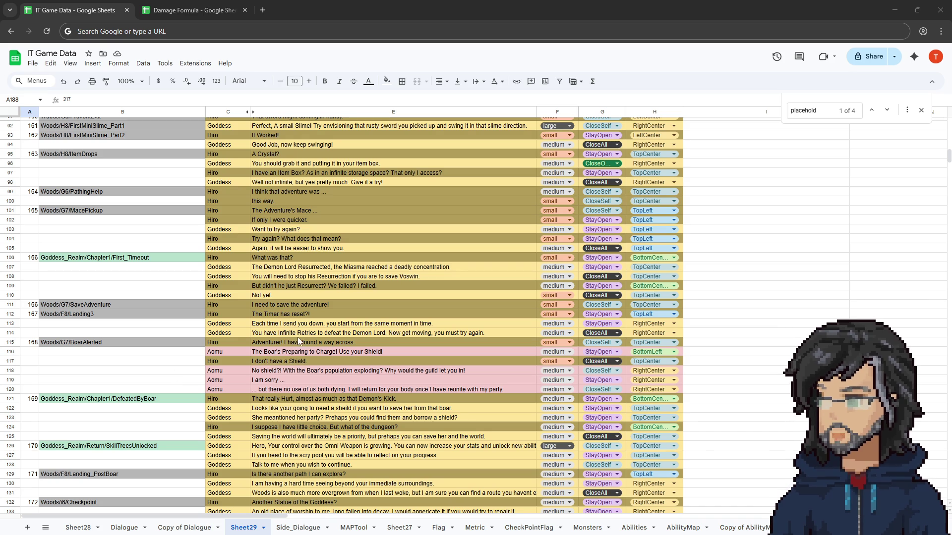
Set row 115's size to medium in the F115 dropdown and return to Unity.
{"action": "left_click", "coordinate": [355, 342]}
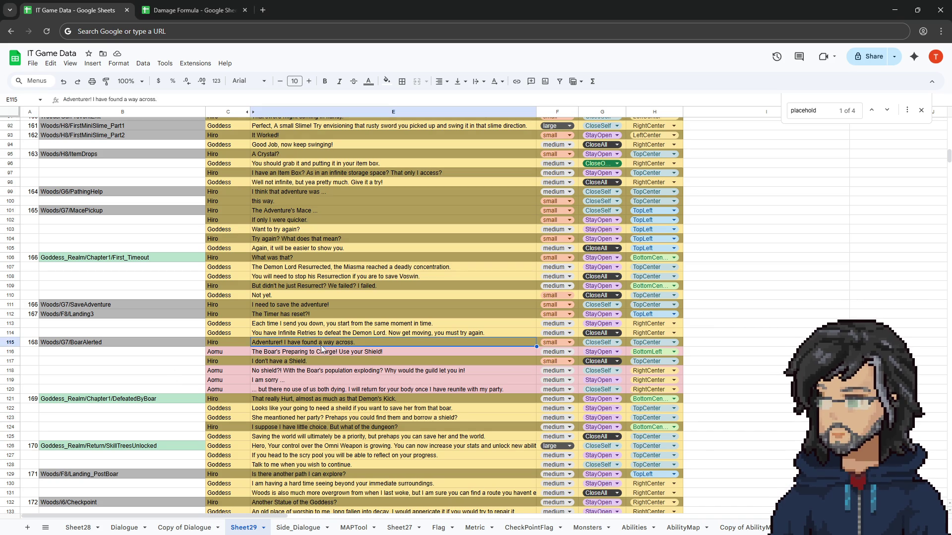
{"action": "left_click", "coordinate": [561, 342]}
{"action": "left_click", "coordinate": [558, 367]}
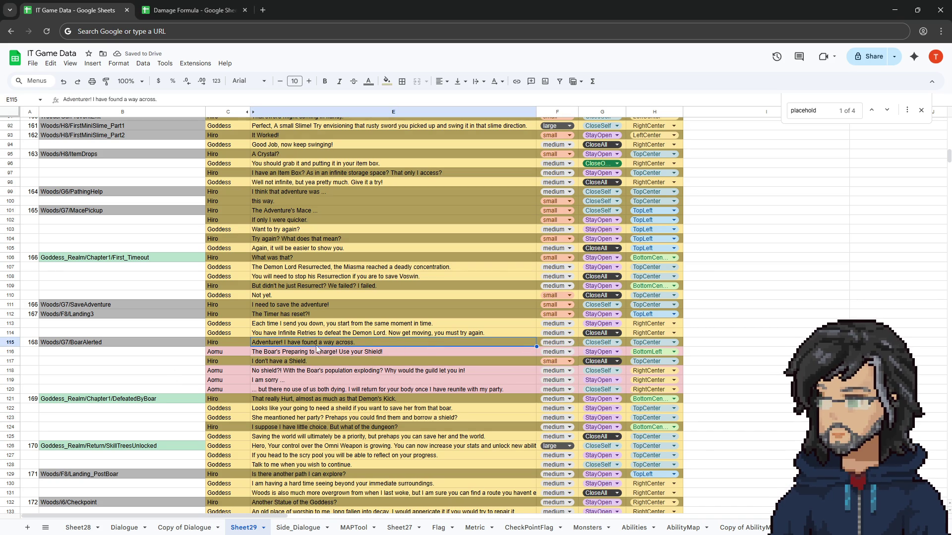
{"action": "key", "text": "alt+Tab"}
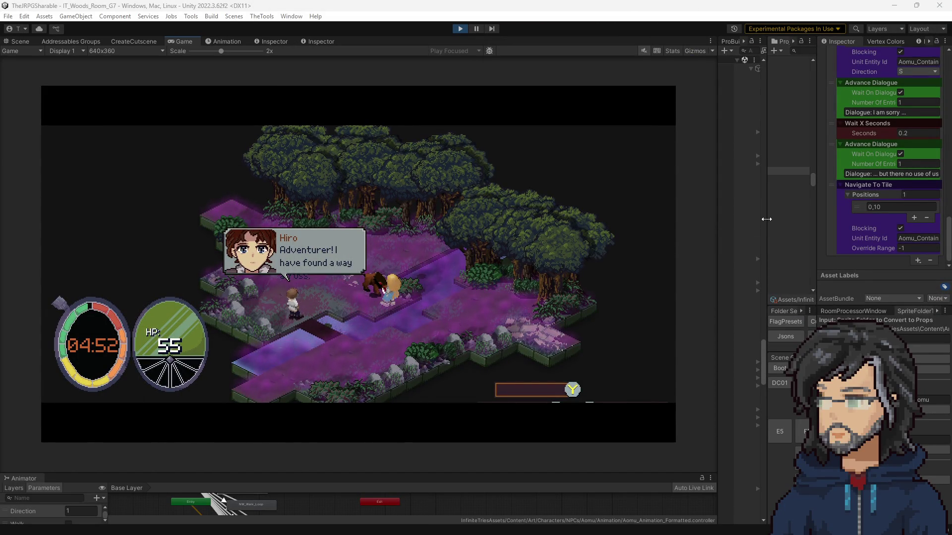
Set Hiro's first BoarAlerted_Dialogue line to Medium dialogue size.
{"action": "left_click", "coordinate": [606, 150]}
{"action": "left_click", "coordinate": [680, 180]}
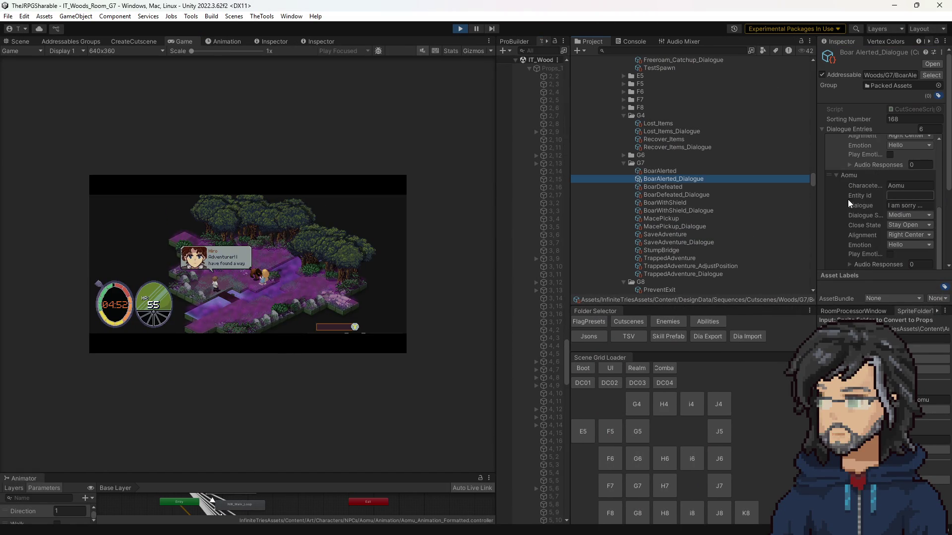
{"action": "scroll", "coordinate": [886, 194], "scroll_direction": "up", "scroll_amount": 3}
{"action": "left_click", "coordinate": [909, 179]}
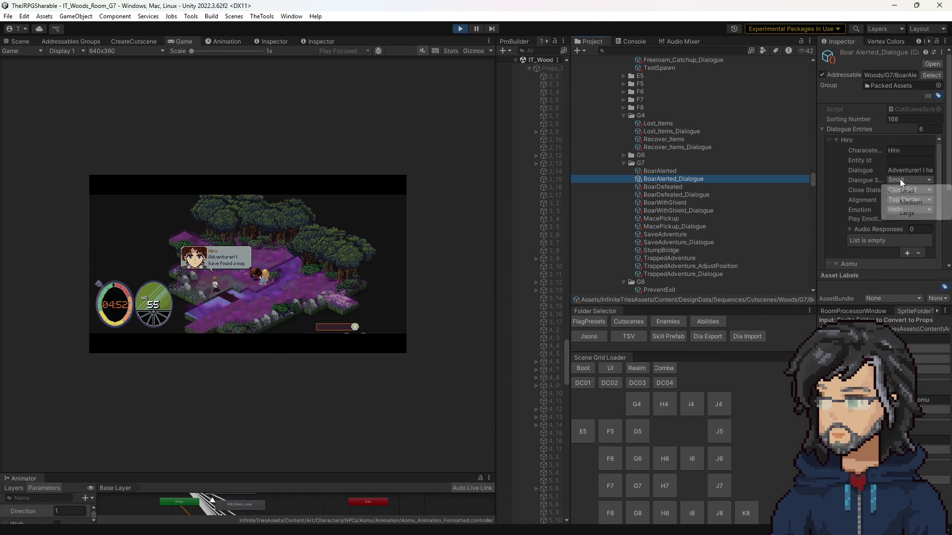
{"action": "left_click", "coordinate": [899, 198]}
Enlarge the Game view to watch the cutscene, then stop play mode.
{"action": "left_click_drag", "start_coordinate": [498, 249], "coordinate": [690, 248]}
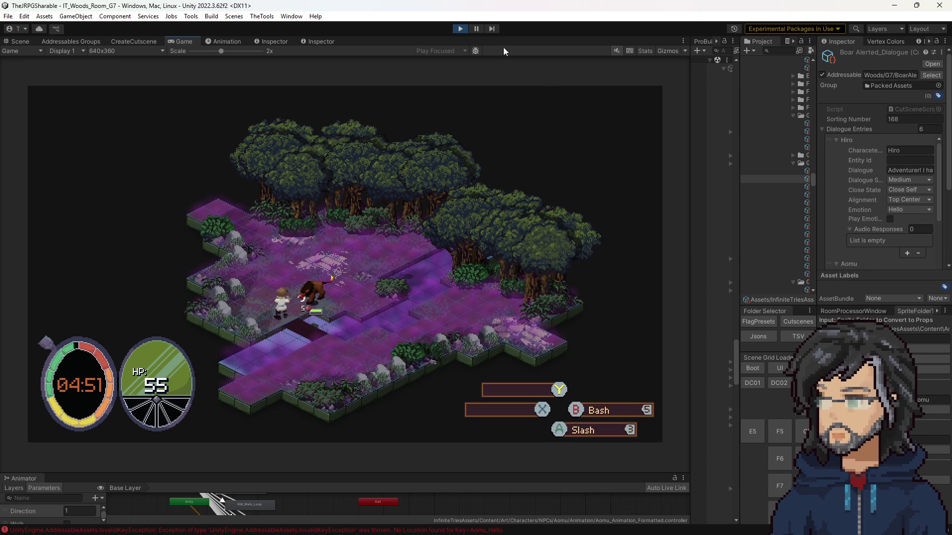
{"action": "left_click", "coordinate": [461, 34]}
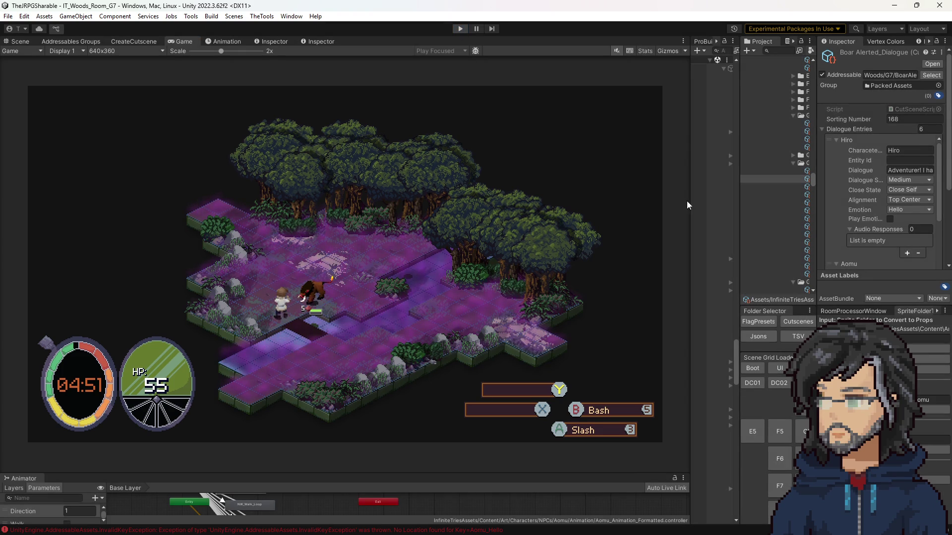
{"action": "left_click_drag", "start_coordinate": [740, 192], "coordinate": [469, 216]}
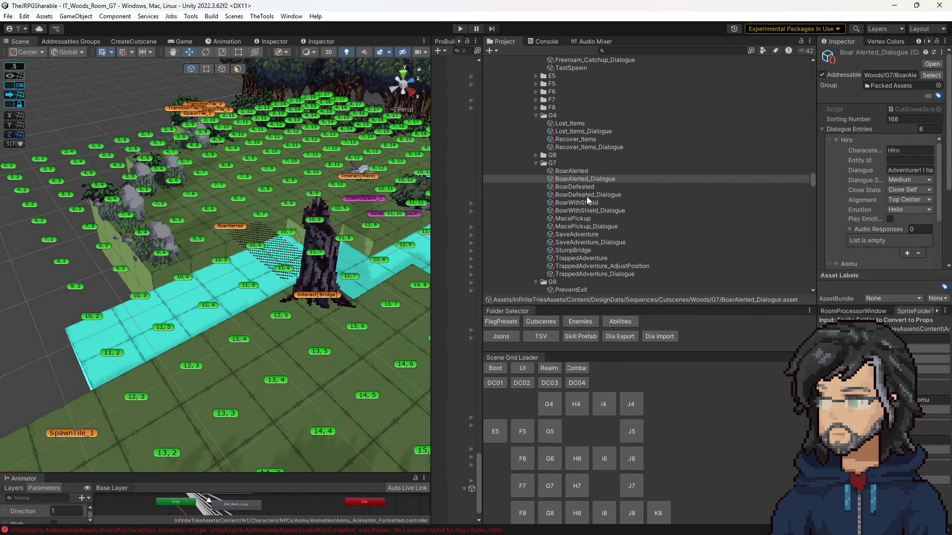
Create a new Aomu folder inside CharacterPortraits.
{"action": "scroll", "coordinate": [632, 182], "scroll_direction": "up", "scroll_amount": 10}
{"action": "scroll", "coordinate": [603, 207], "scroll_direction": "up", "scroll_amount": 10}
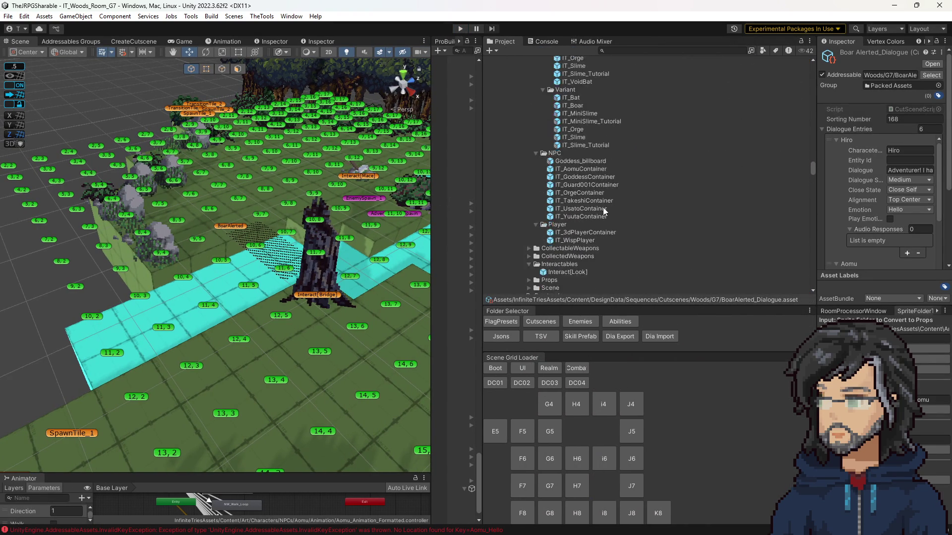
{"action": "scroll", "coordinate": [602, 207], "scroll_direction": "up", "scroll_amount": 15}
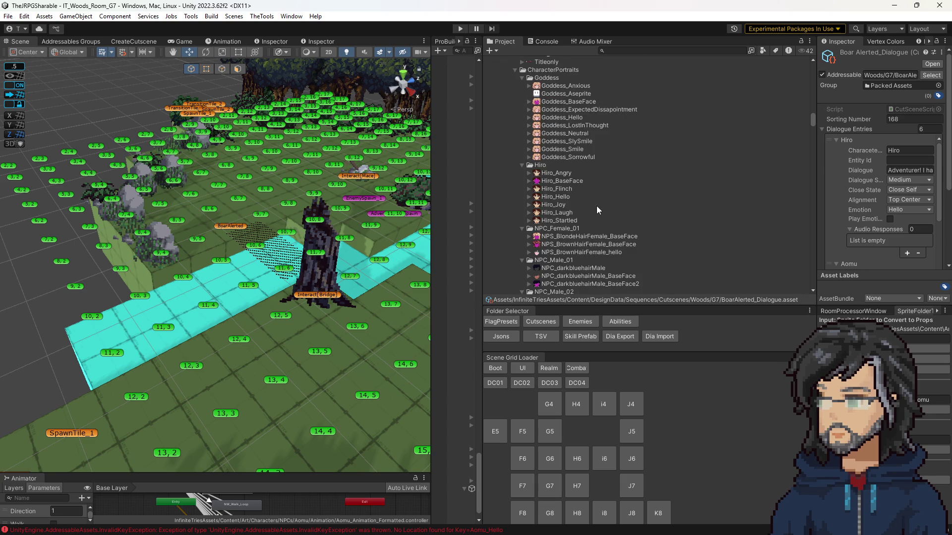
{"action": "right_click", "coordinate": [549, 70]}
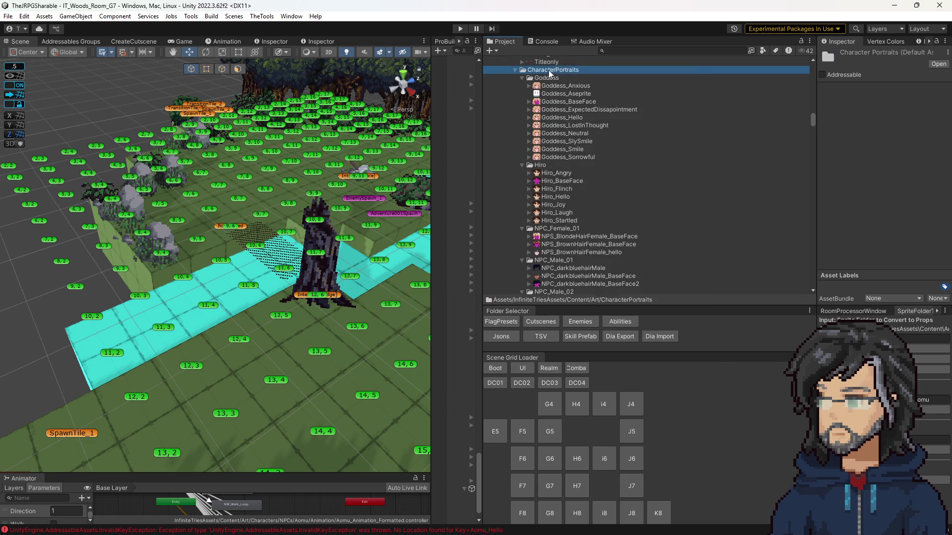
{"action": "mouse_move", "coordinate": [577, 77]}
{"action": "left_click", "coordinate": [736, 122]}
{"action": "type", "text": "Aom"}
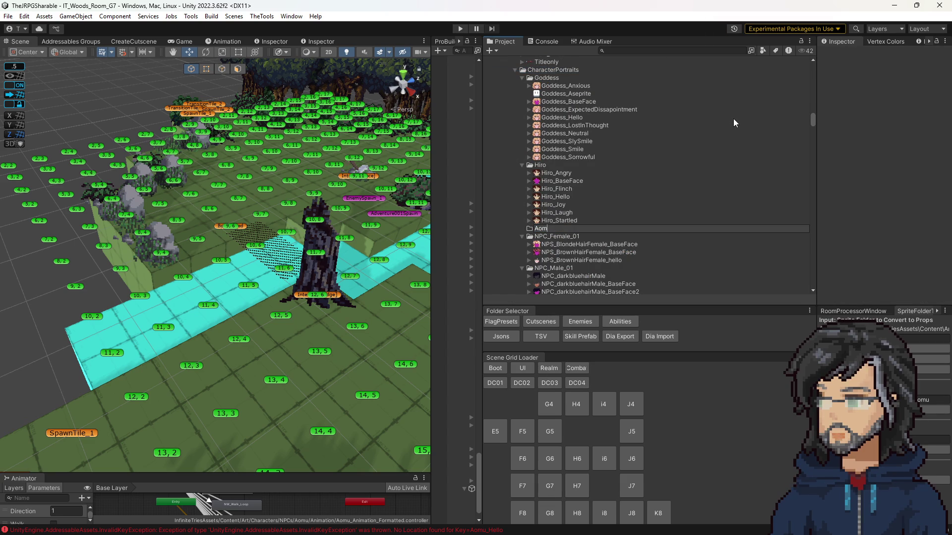
{"action": "type", "text": "u"}
{"action": "key", "text": "Return"}
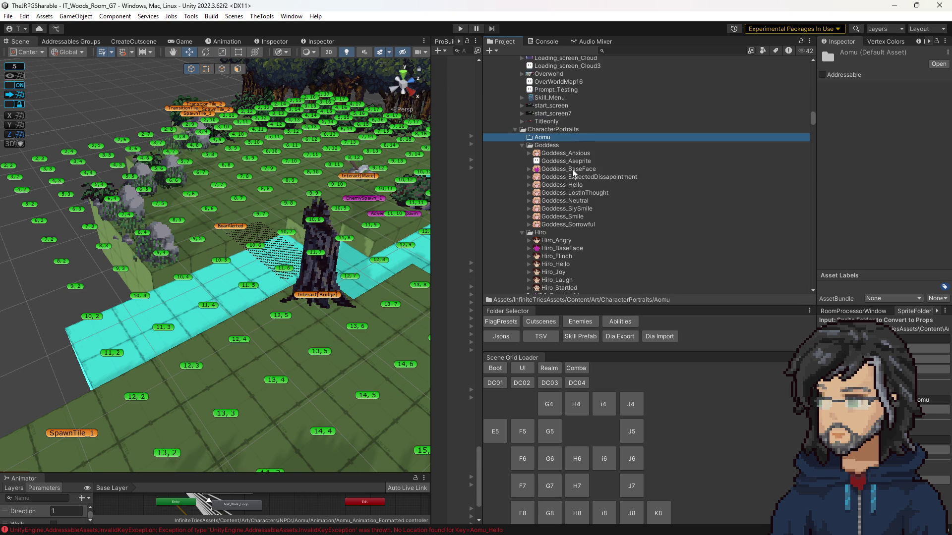
Paste a copy of the Hiro_Hello portrait into the Aomu folder.
{"action": "scroll", "coordinate": [570, 191], "scroll_direction": "down", "scroll_amount": 3}
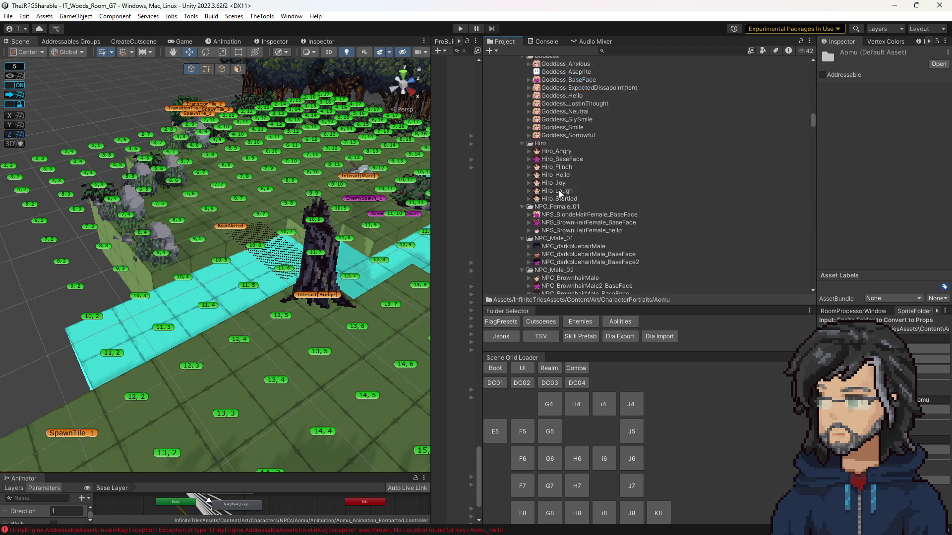
{"action": "scroll", "coordinate": [550, 149], "scroll_direction": "up", "scroll_amount": 3}
{"action": "scroll", "coordinate": [551, 205], "scroll_direction": "down", "scroll_amount": 3}
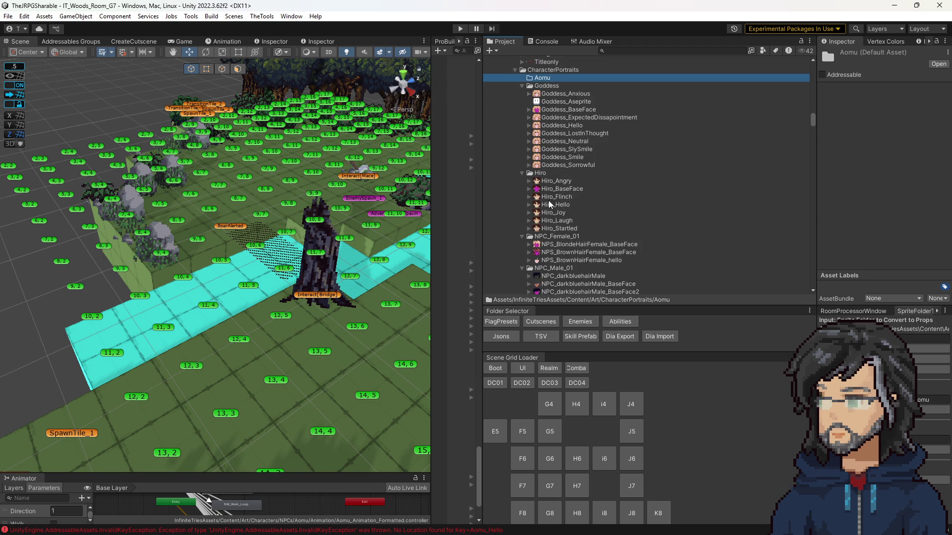
{"action": "left_click", "coordinate": [555, 205]}
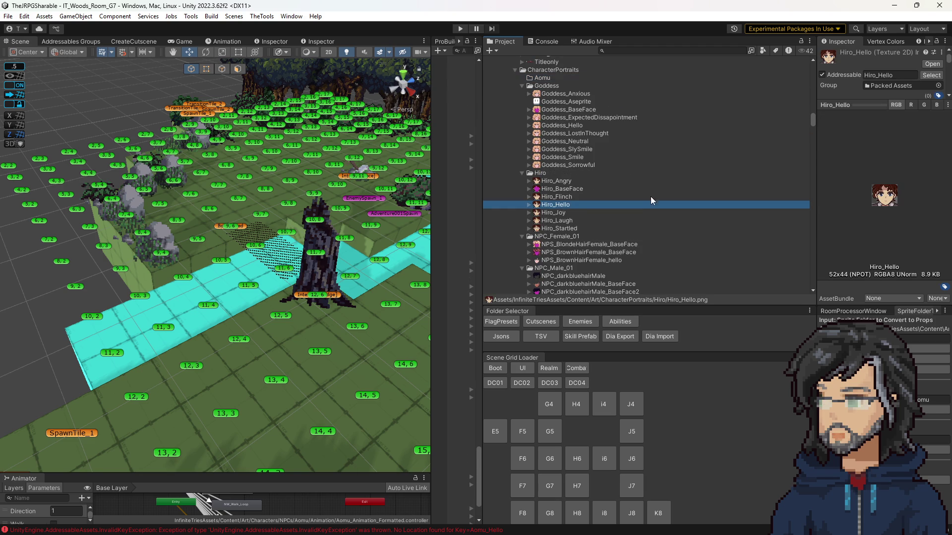
{"action": "left_click", "coordinate": [541, 78]}
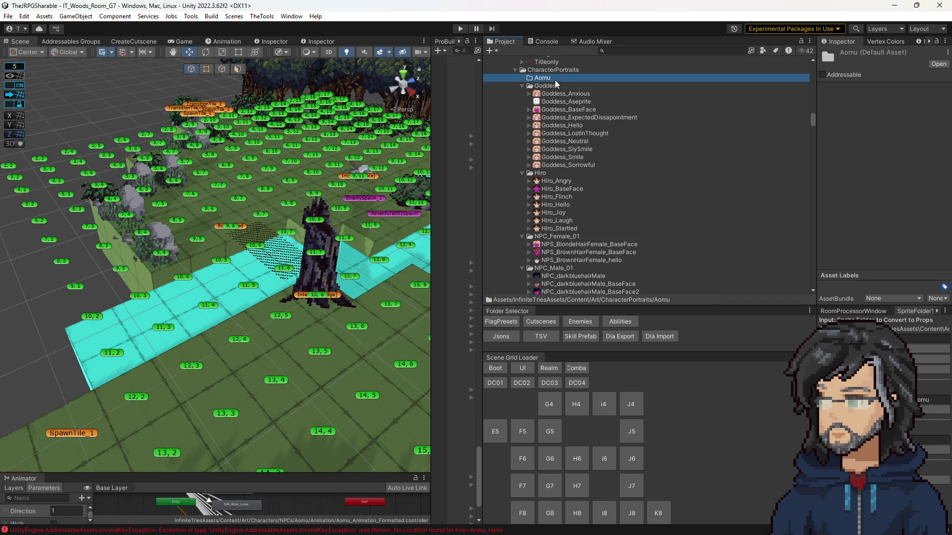
{"action": "key", "text": "ctrl+v"}
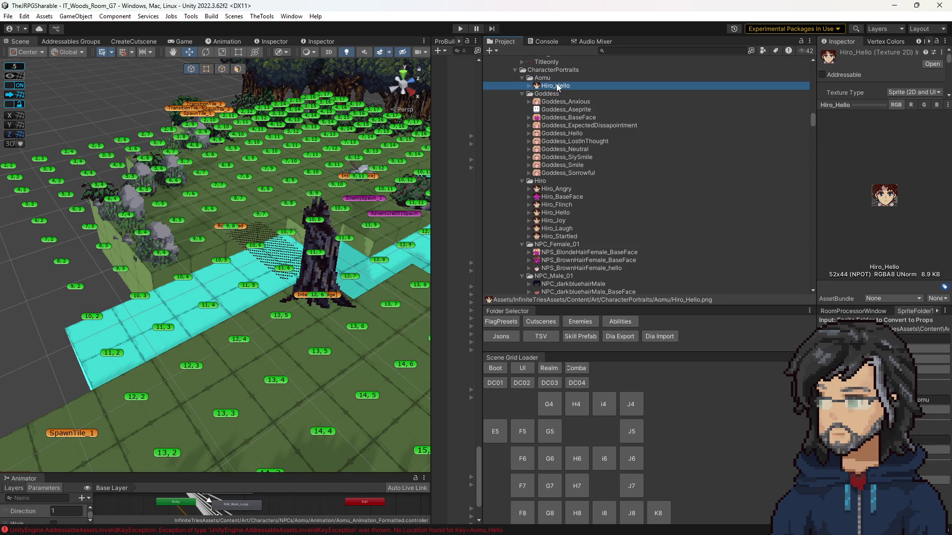
Rename the copy to Aomu_Hello and open it in Aseprite.
{"action": "left_click", "coordinate": [556, 86]}
{"action": "key", "text": "Left"}
{"action": "key", "text": "Left"}
{"action": "key", "text": "BackSpace"}
{"action": "key", "text": "BackSpace"}
{"action": "key", "text": "BackSpace"}
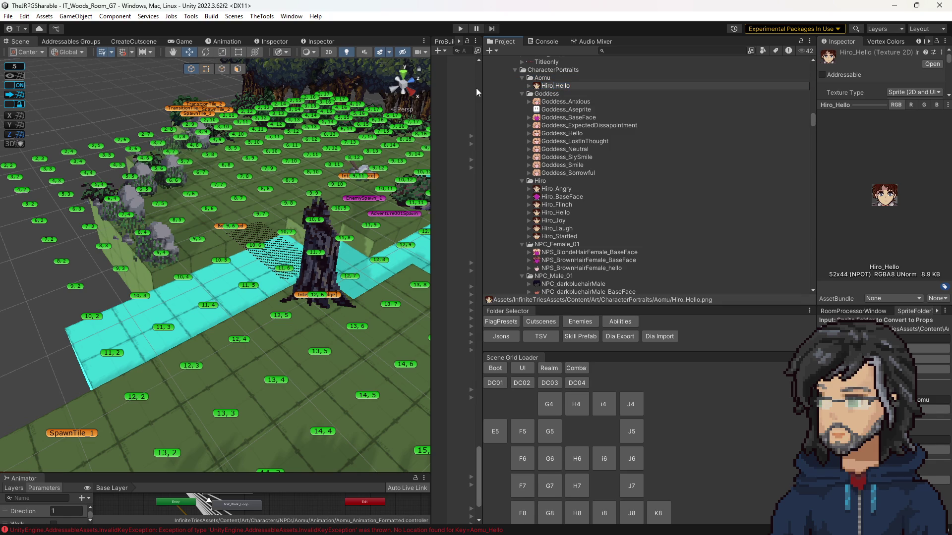
{"action": "type", "text": "Aom"}
{"action": "type", "text": "u"}
{"action": "key", "text": "Return"}
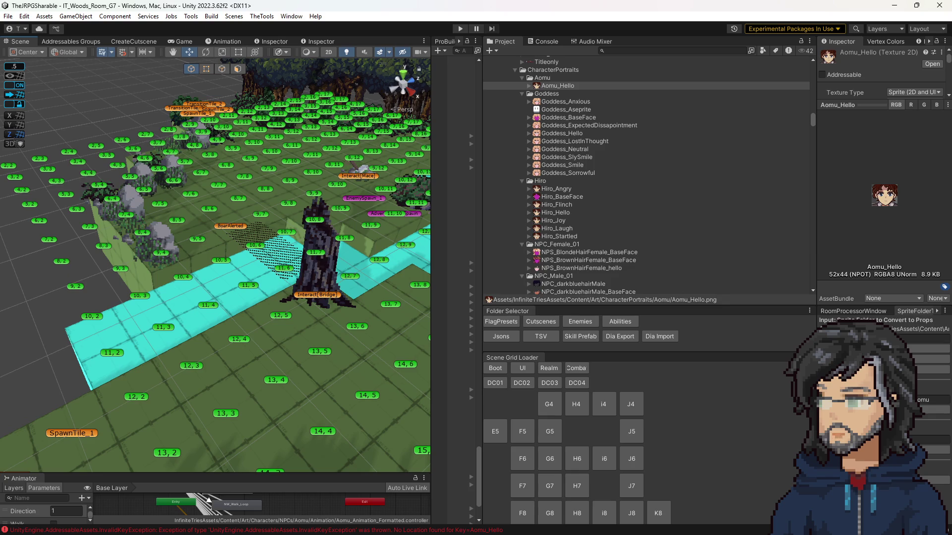
{"action": "key", "text": "alt+Tab"}
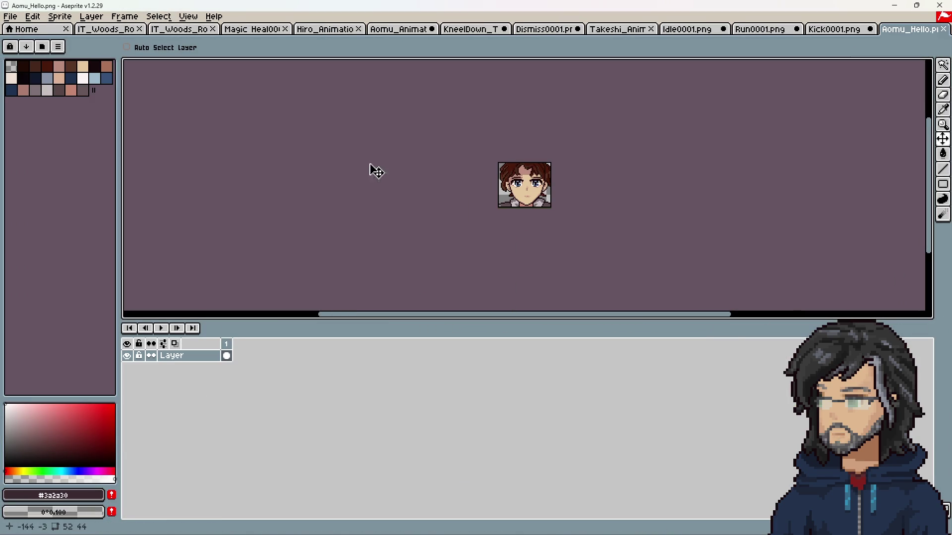
Load Aseprite's default palette and choose a pink swatch.
{"action": "left_click", "coordinate": [57, 47]}
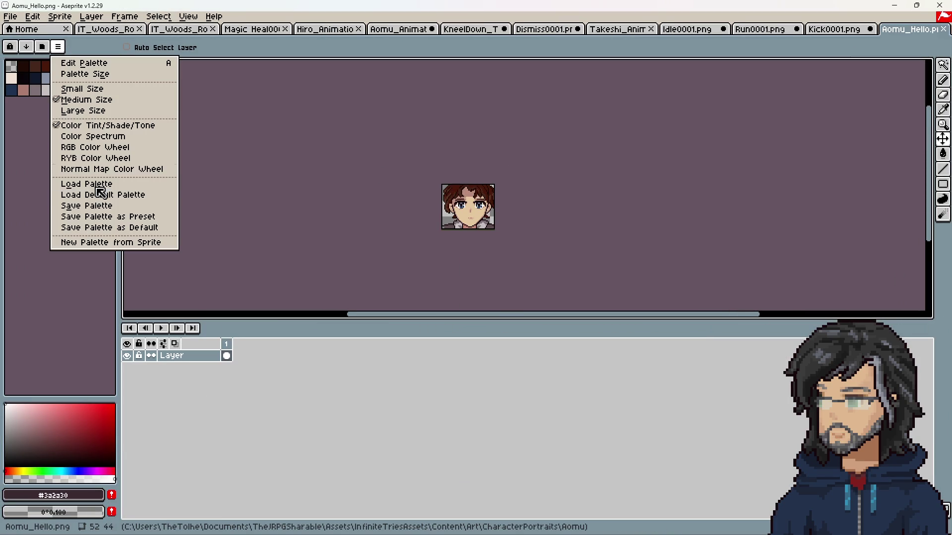
{"action": "left_click", "coordinate": [107, 197]}
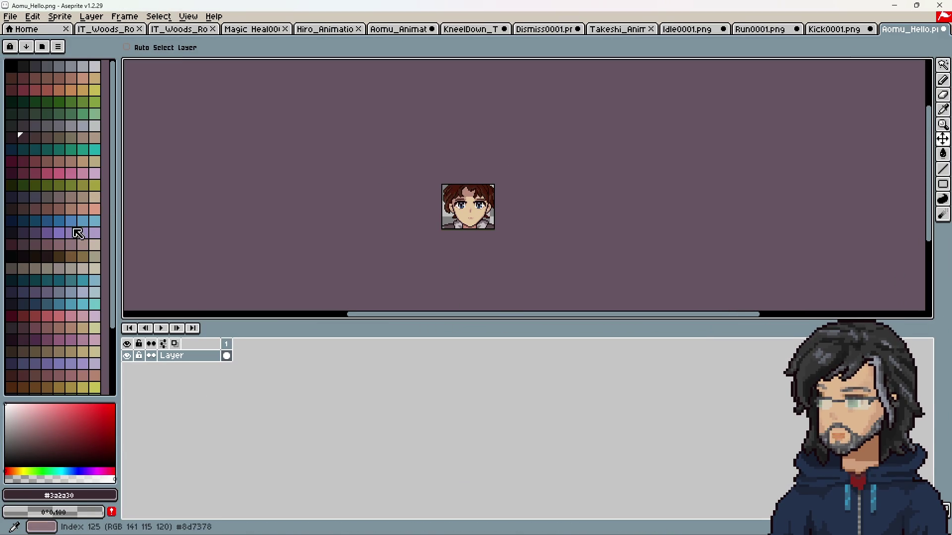
{"action": "left_click", "coordinate": [59, 173]}
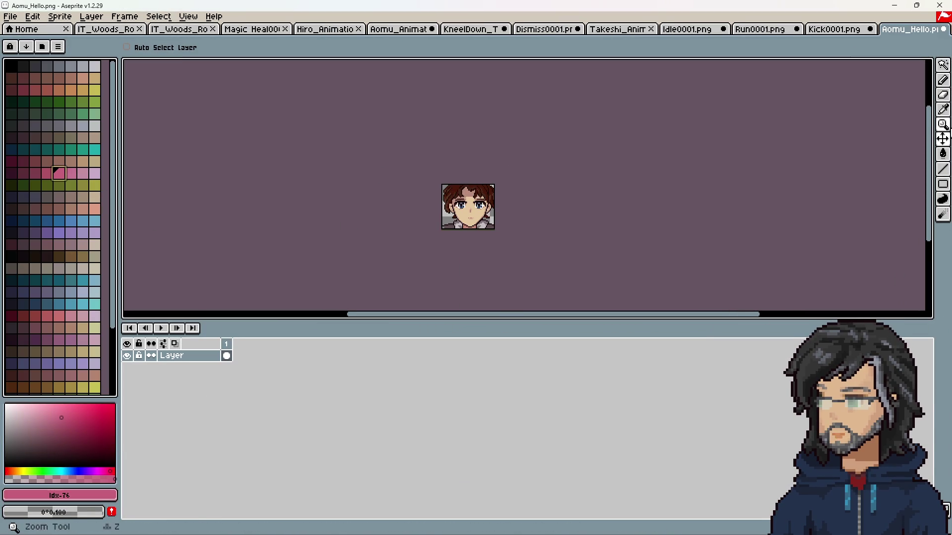
{"action": "left_click", "coordinate": [942, 155]}
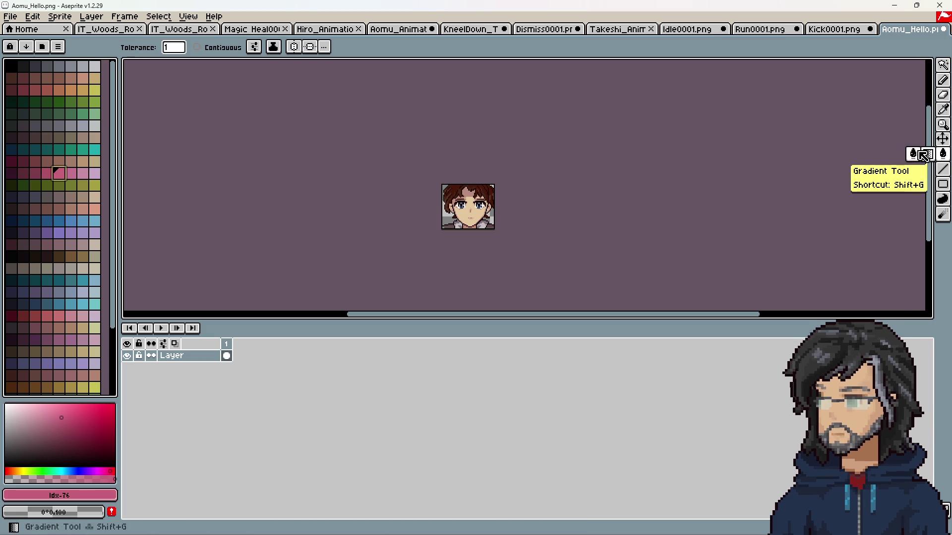
{"action": "left_click", "coordinate": [71, 173]}
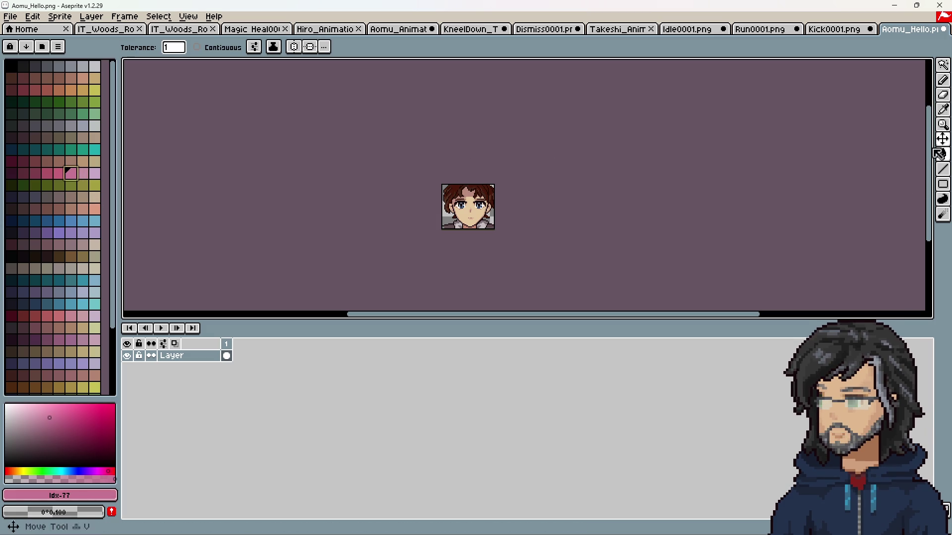
Cover the whole Aomu_Hello sprite with a filled pink rectangle and return to Unity.
{"action": "left_click", "coordinate": [943, 185]}
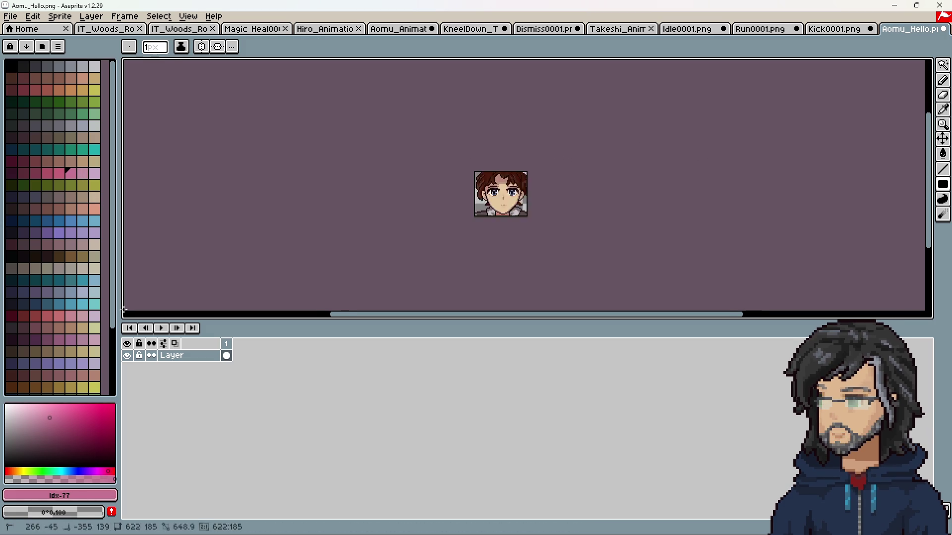
{"action": "left_click_drag", "start_coordinate": [545, 171], "coordinate": [453, 218]}
{"action": "scroll", "coordinate": [296, 228], "scroll_direction": "up", "scroll_amount": 4}
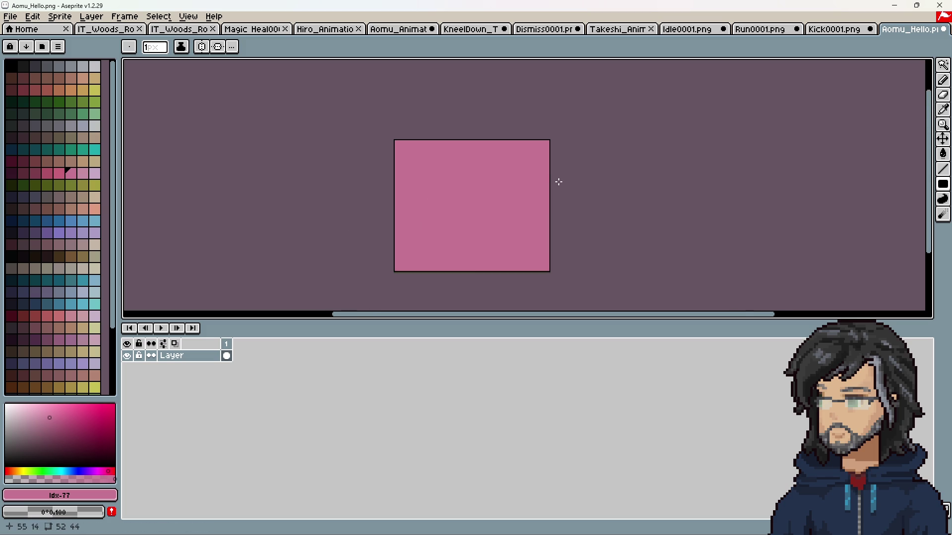
{"action": "scroll", "coordinate": [513, 174], "scroll_direction": "down", "scroll_amount": 4}
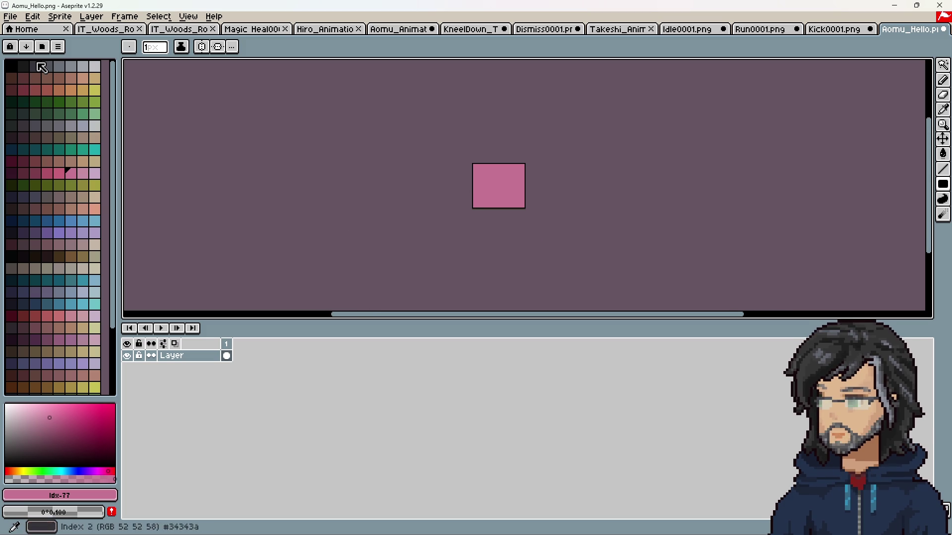
{"action": "left_click_drag", "start_coordinate": [442, 164], "coordinate": [446, 221]}
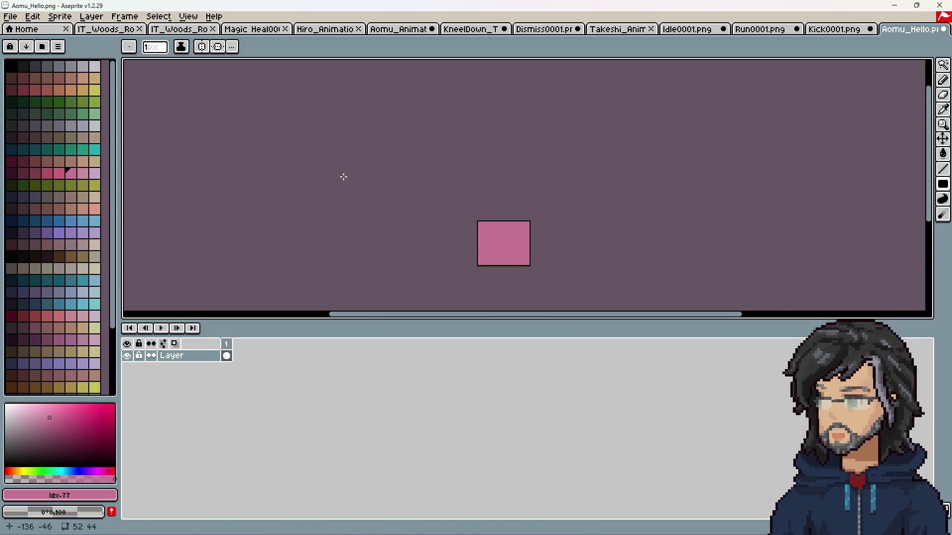
{"action": "scroll", "coordinate": [406, 140], "scroll_direction": "down", "scroll_amount": 3}
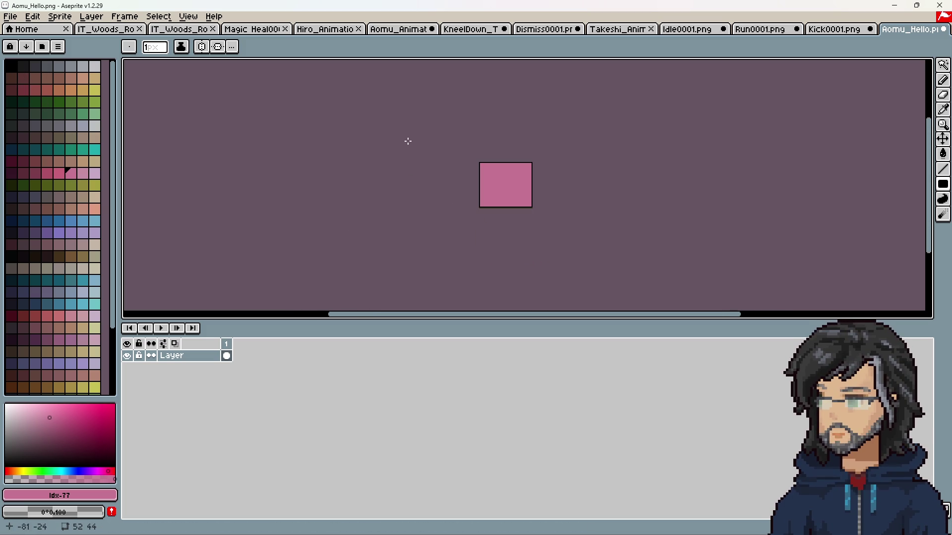
{"action": "left_click", "coordinate": [895, 7]}
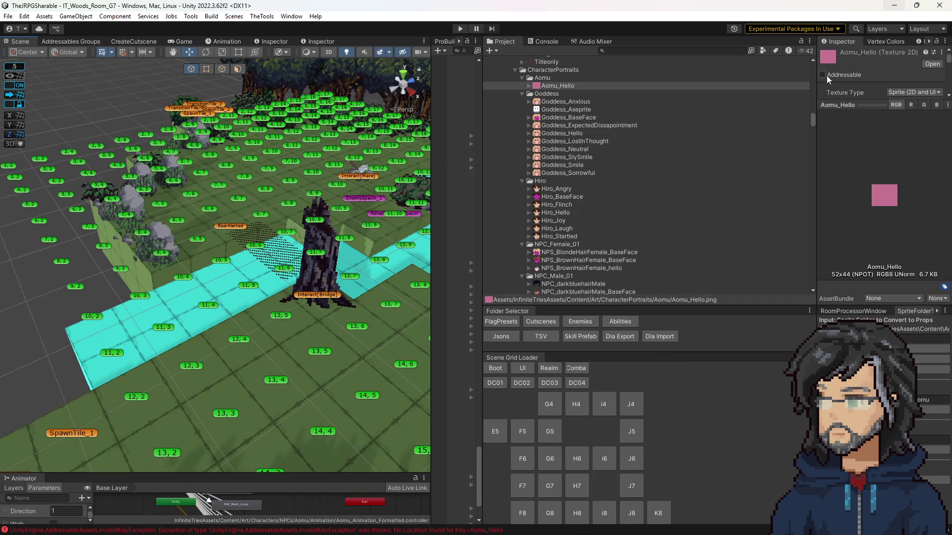
After checking the Hiro portraits' addresses, replace the Hiro prefix with Aomu in the address.
{"action": "left_click", "coordinate": [549, 213]}
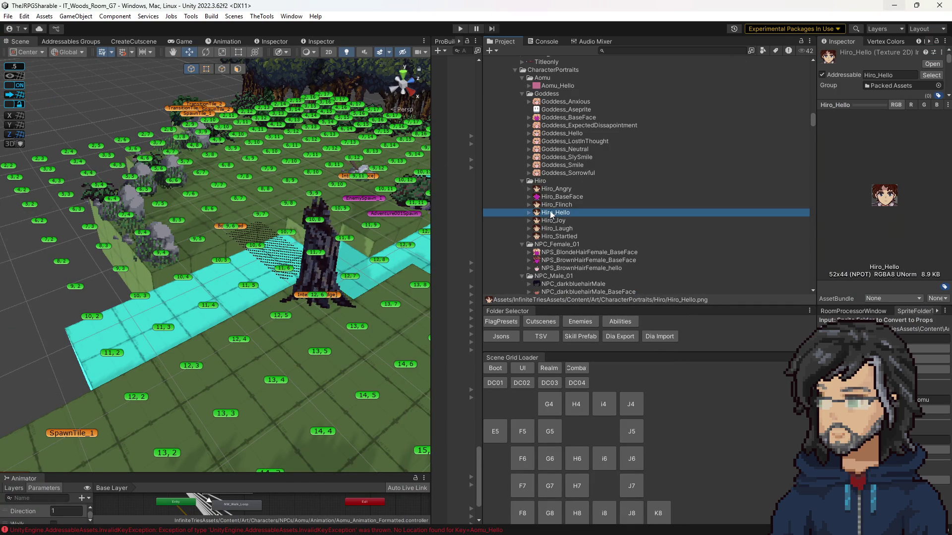
{"action": "left_click", "coordinate": [562, 197]}
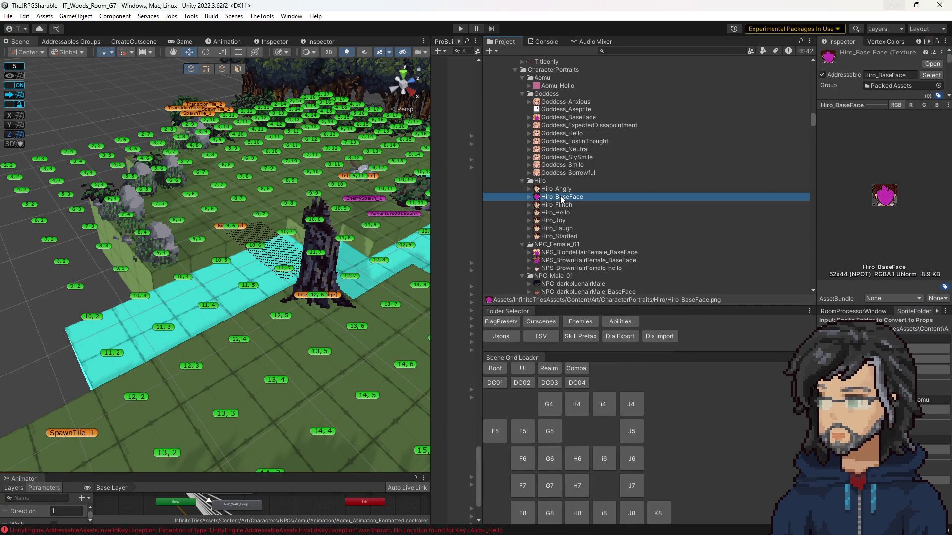
{"action": "left_click", "coordinate": [890, 77]}
{"action": "left_click", "coordinate": [555, 86]}
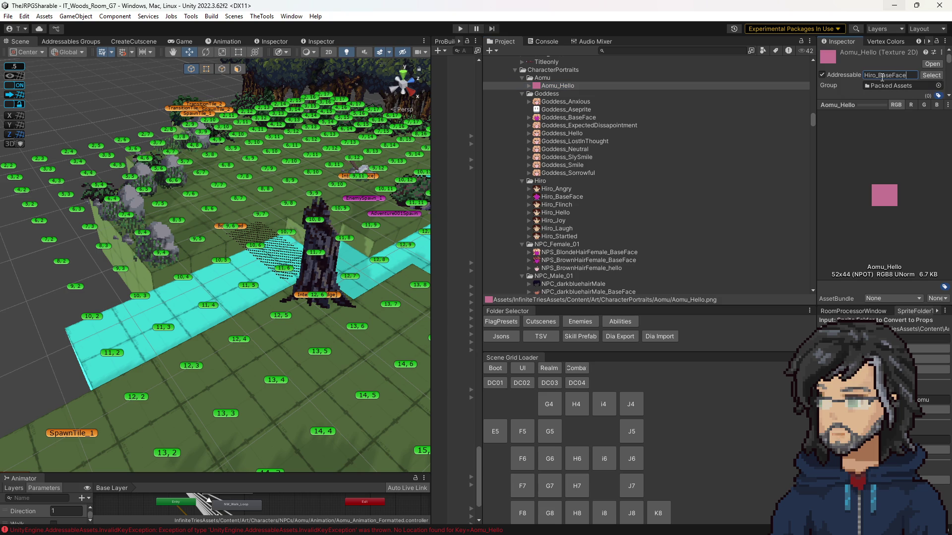
{"action": "key", "text": "BackSpace"}
{"action": "key", "text": "BackSpace"}
{"action": "key", "text": "BackSpace"}
{"action": "type", "text": "Aomu"}
{"action": "left_click", "coordinate": [553, 102]}
Duplicate Aomu_Hello and rename the copy to Aomu_BaseFace.
{"action": "left_click", "coordinate": [553, 85]}
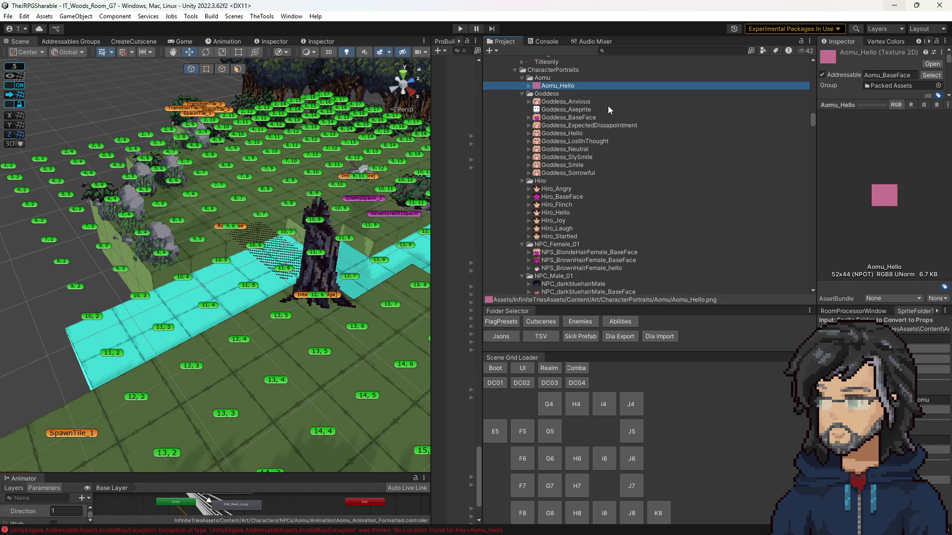
{"action": "key", "text": "ctrl+d"}
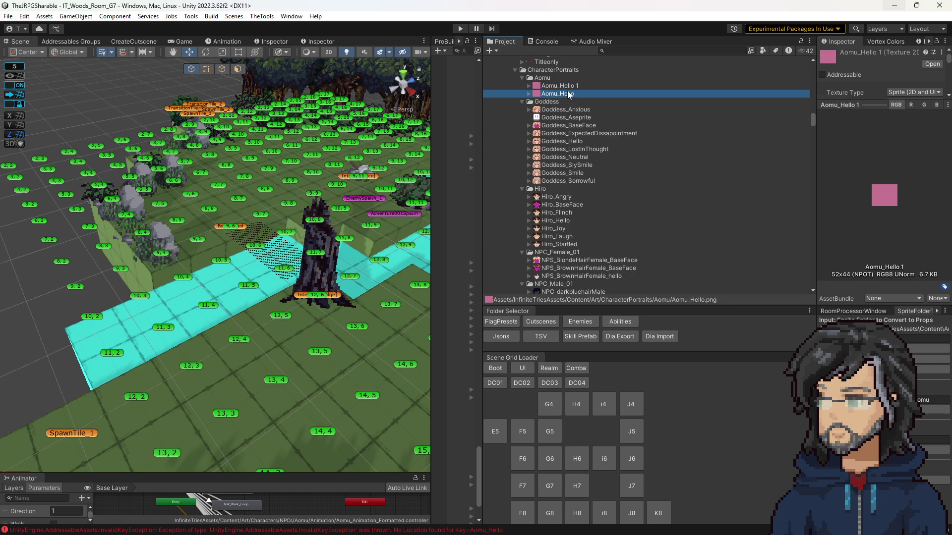
{"action": "left_click", "coordinate": [564, 94]}
{"action": "type", "text": "Aomu_BaseFac"}
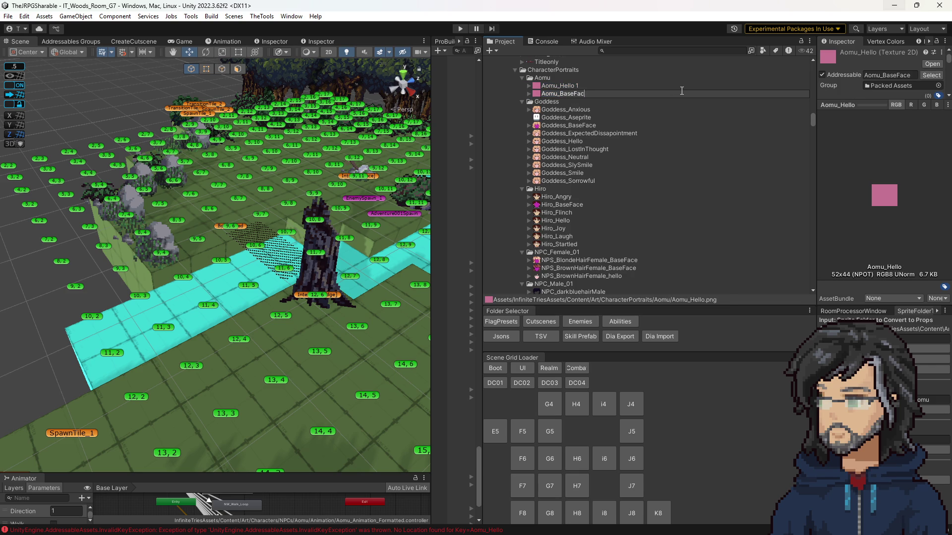
{"action": "type", "text": "e"}
{"action": "key", "text": "Return"}
Rename the leftover copy 'Aomu_Hello 1' back to Aomu_Hello.
{"action": "left_click", "coordinate": [578, 93]}
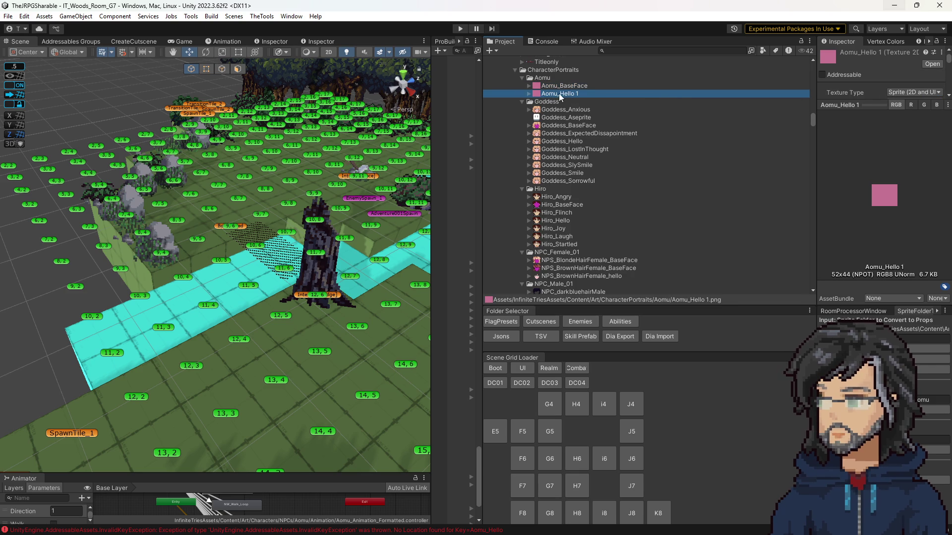
{"action": "left_click", "coordinate": [558, 93]}
{"action": "key", "text": "BackSpace"}
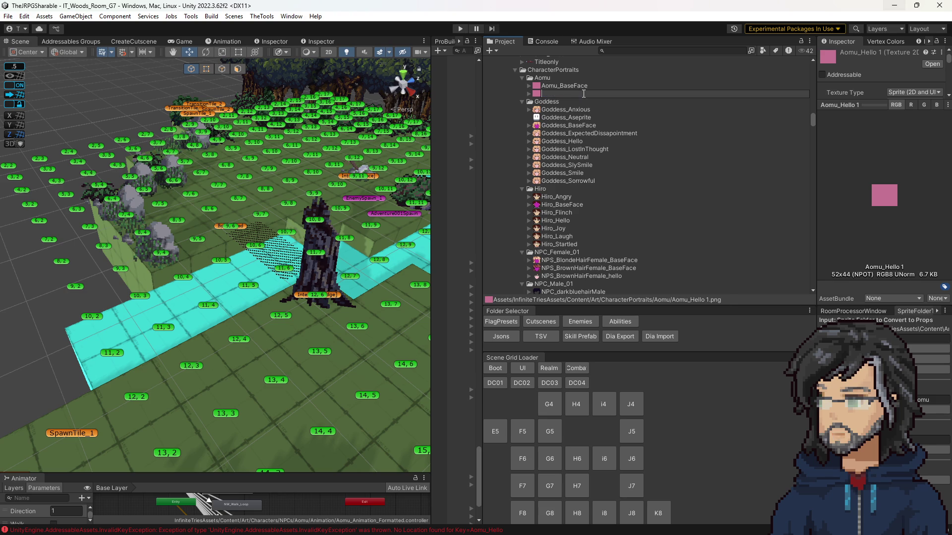
{"action": "key", "text": "Escape"}
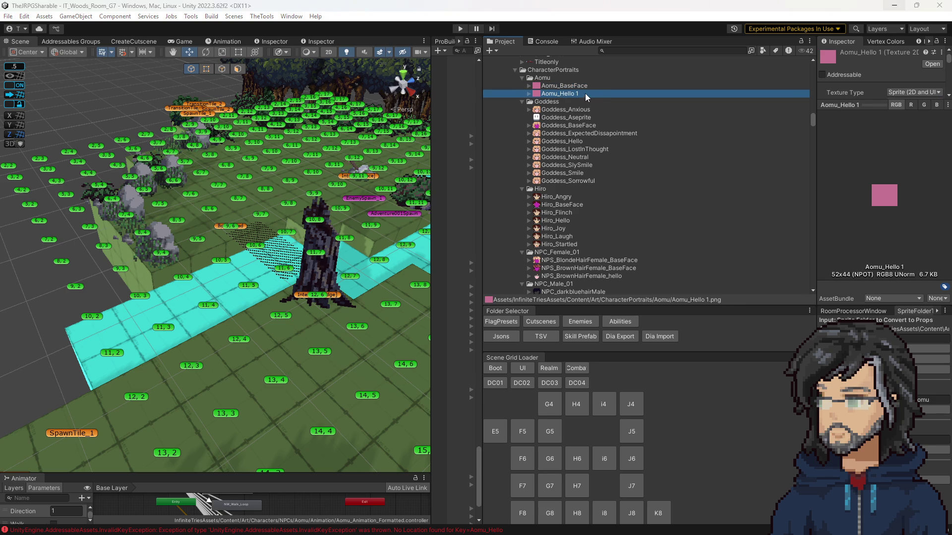
{"action": "left_click", "coordinate": [586, 93]}
{"action": "key", "text": "End"}
{"action": "key", "text": "BackSpace"}
{"action": "key", "text": "BackSpace"}
{"action": "key", "text": "Return"}
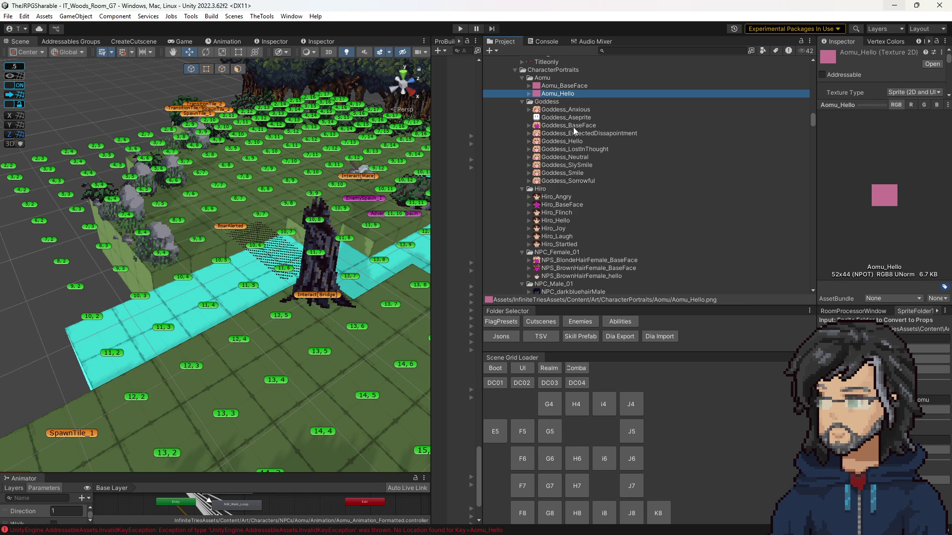
Compare the addressable settings of Hiro_Hello, the Aomu portraits and the Goddess portraits.
{"action": "left_click", "coordinate": [560, 220]}
{"action": "left_click", "coordinate": [884, 76]}
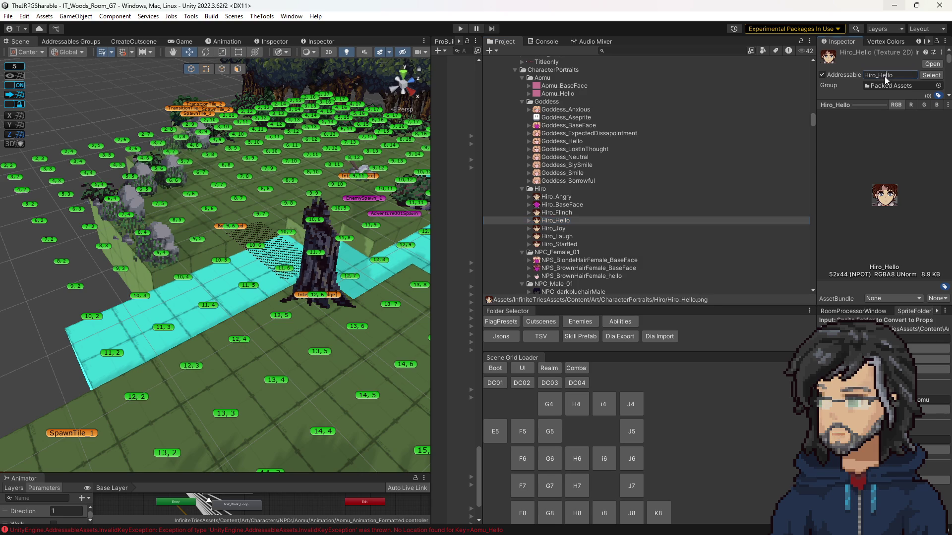
{"action": "left_click", "coordinate": [647, 91]}
{"action": "left_click", "coordinate": [573, 85]}
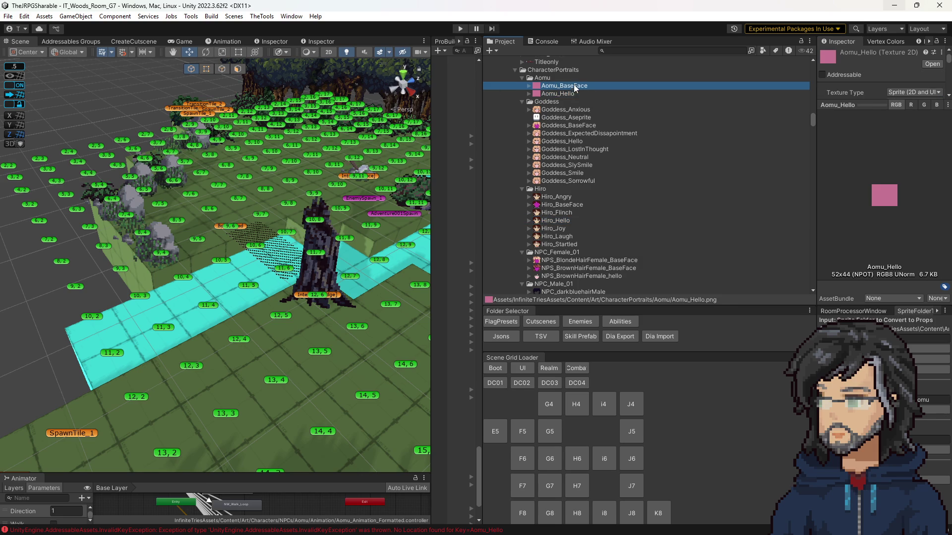
{"action": "left_click", "coordinate": [557, 125]}
{"action": "left_click", "coordinate": [555, 141]}
{"action": "left_click", "coordinate": [582, 174]}
{"action": "left_click", "coordinate": [566, 157]}
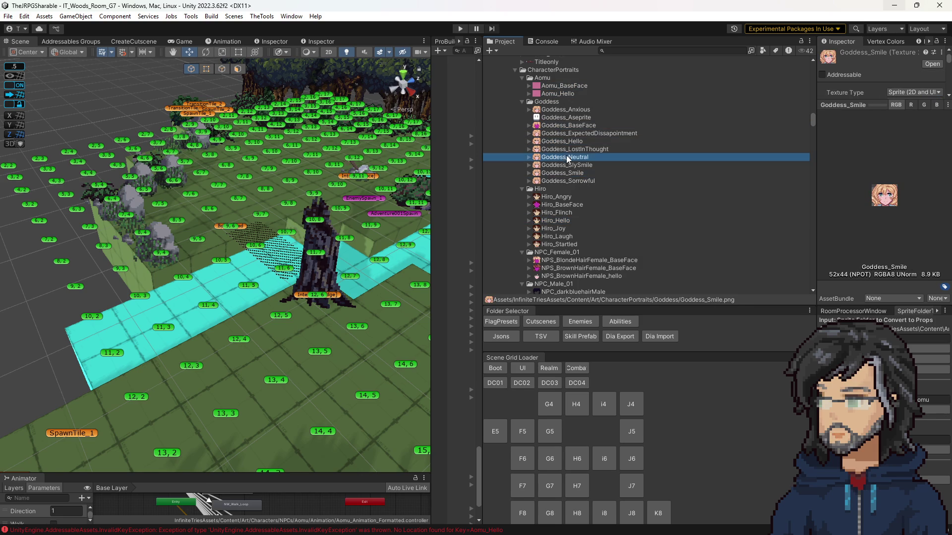
{"action": "left_click", "coordinate": [566, 141]}
{"action": "left_click", "coordinate": [567, 156]}
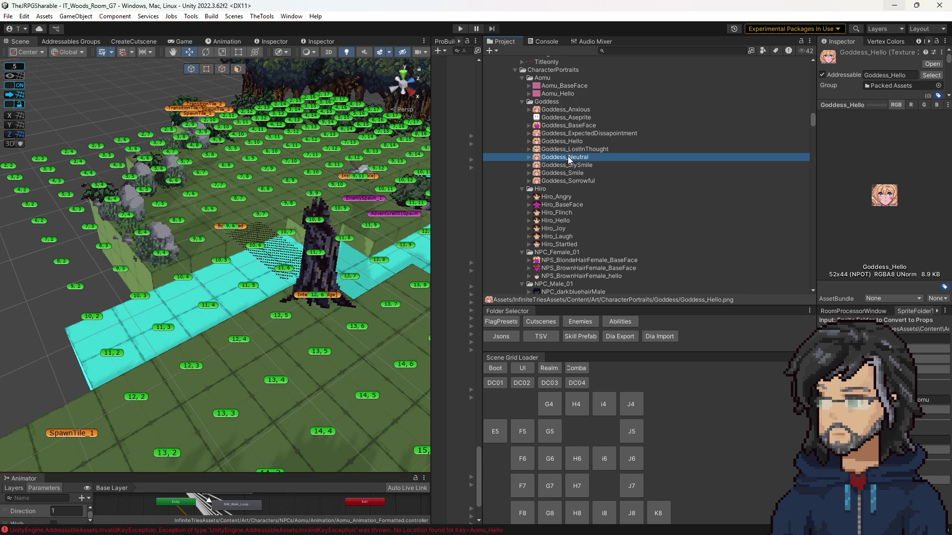
Change Aomu_Hello's addressable name from the Hiro prefix to Aomu.
{"action": "left_click", "coordinate": [551, 94]}
{"action": "left_click", "coordinate": [877, 76]}
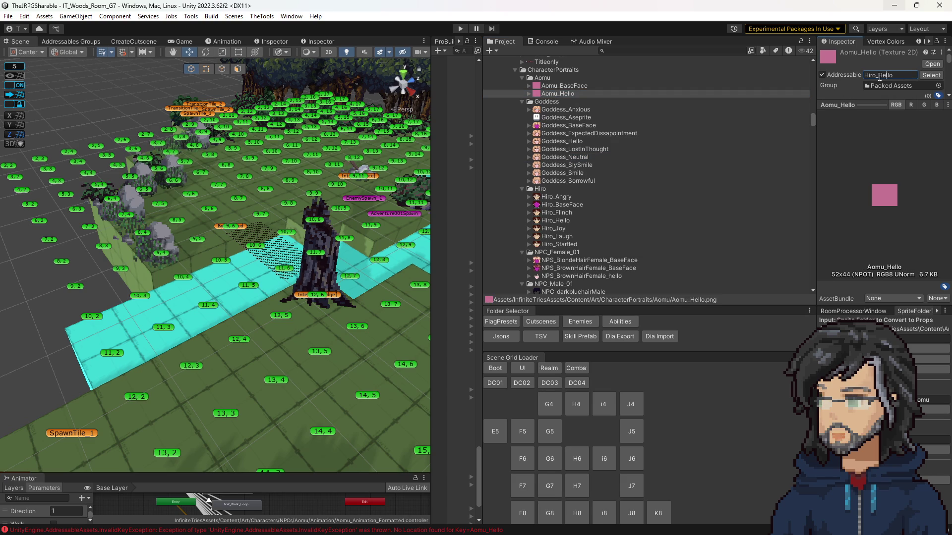
{"action": "key", "text": "BackSpace"}
{"action": "key", "text": "BackSpace"}
{"action": "key", "text": "BackSpace"}
{"action": "type", "text": "Ao"}
{"action": "type", "text": "mu"}
Browse Hiro_Joy, Hiro_Startled and Goddess_ExpectedDissapointment to compare their settings.
{"action": "scroll", "coordinate": [554, 183], "scroll_direction": "down", "scroll_amount": 3}
{"action": "left_click", "coordinate": [558, 162]}
{"action": "key", "text": "Down"}
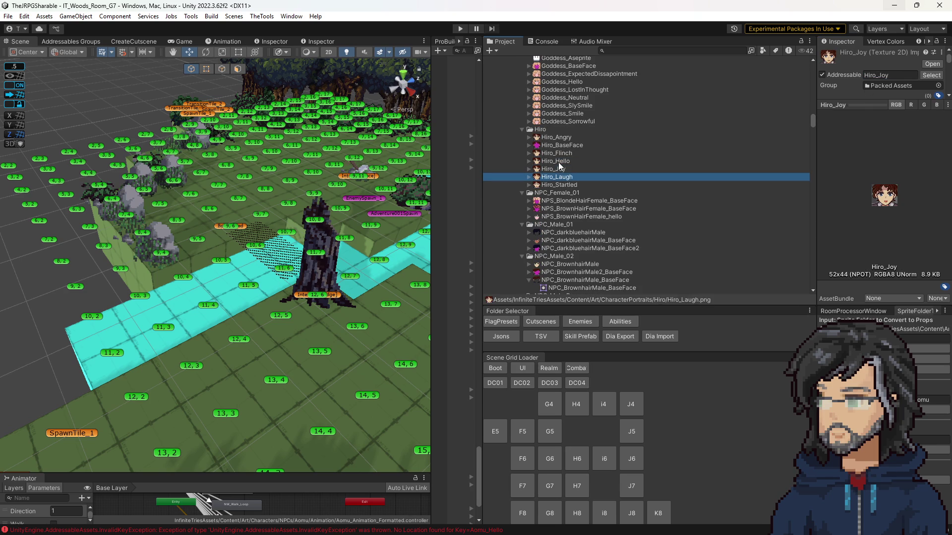
{"action": "key", "text": "Down"}
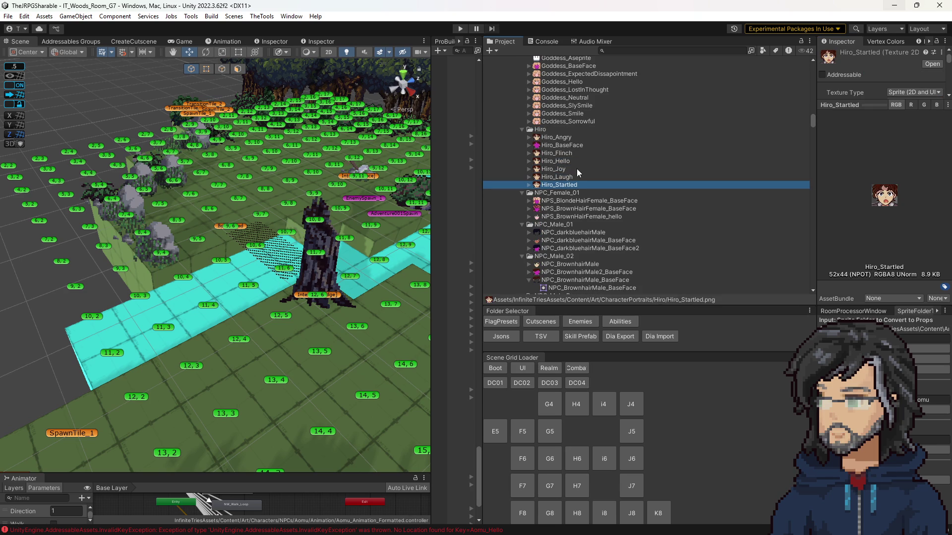
{"action": "scroll", "coordinate": [575, 168], "scroll_direction": "up", "scroll_amount": 5}
{"action": "left_click", "coordinate": [547, 194]}
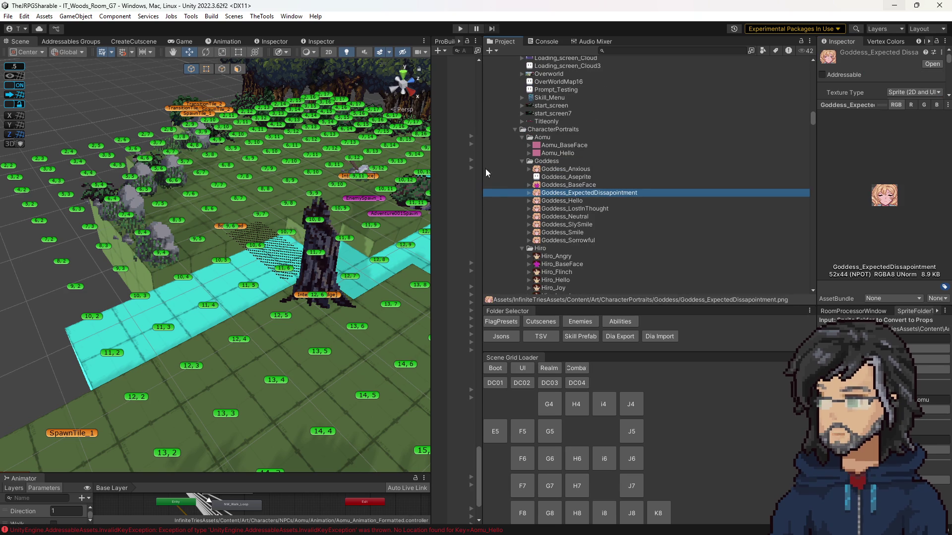
Reveal the Hierarchy panel, pan the scene to the trees, and bring up the Aomu folder's context menu.
{"action": "left_click_drag", "start_coordinate": [482, 171], "coordinate": [529, 175]}
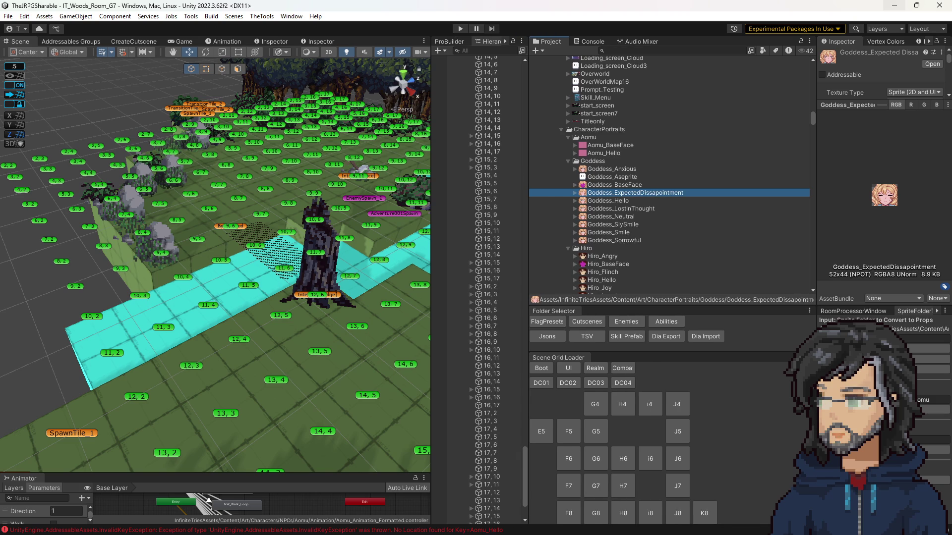
{"action": "left_click_drag", "start_coordinate": [297, 296], "coordinate": [238, 357]}
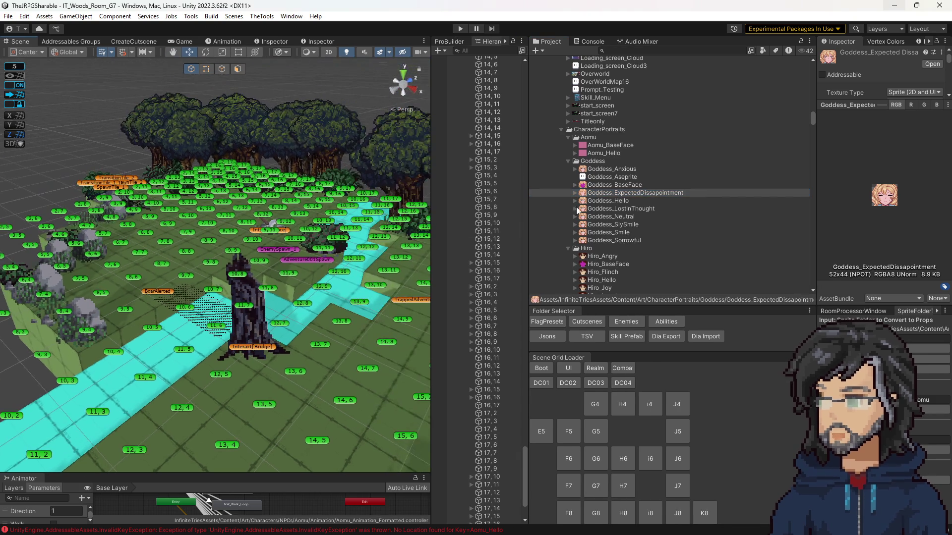
{"action": "left_click", "coordinate": [600, 147]}
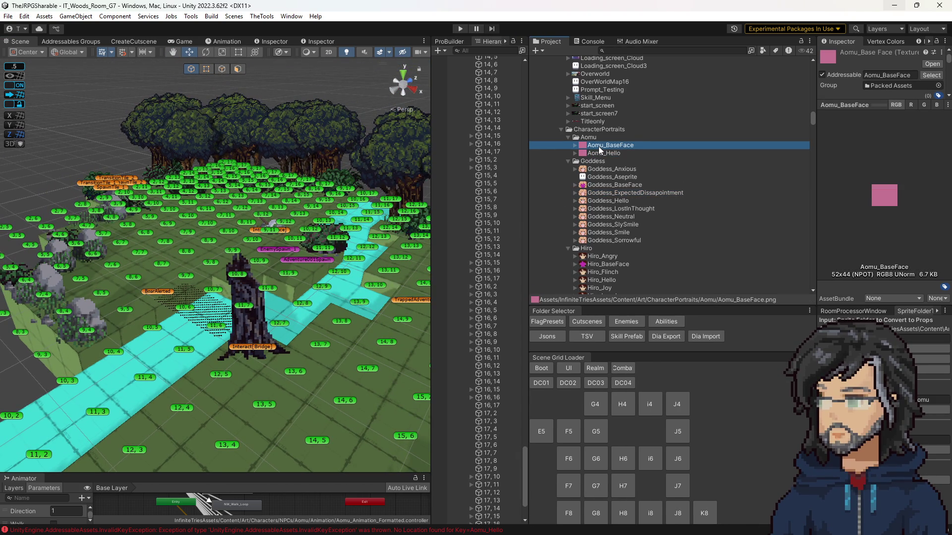
{"action": "left_click", "coordinate": [595, 137]}
{"action": "right_click", "coordinate": [602, 137]}
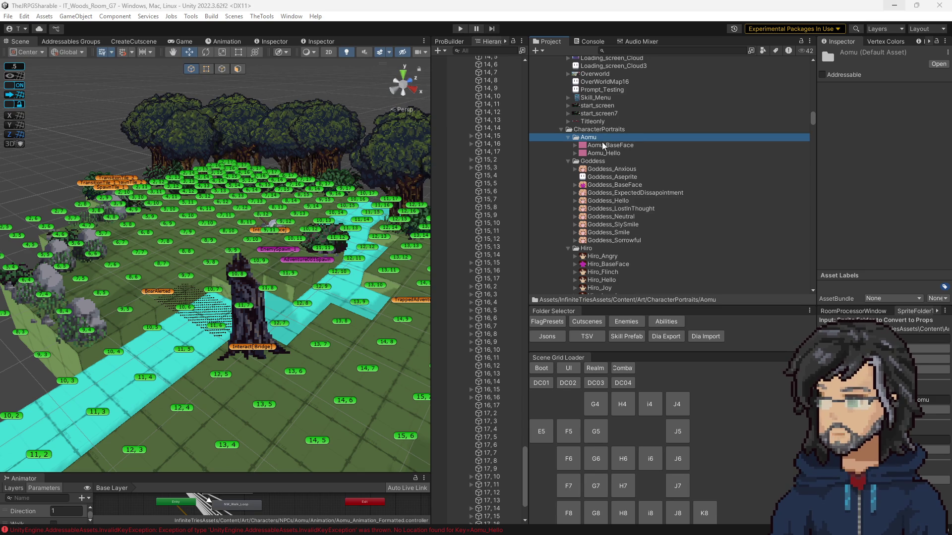
Rename the Takeshi folder's copies to Takeshi_BaseFace and Takishi_Hello.
{"action": "left_click", "coordinate": [603, 169]}
{"action": "scroll", "coordinate": [595, 198], "scroll_direction": "down", "scroll_amount": 10}
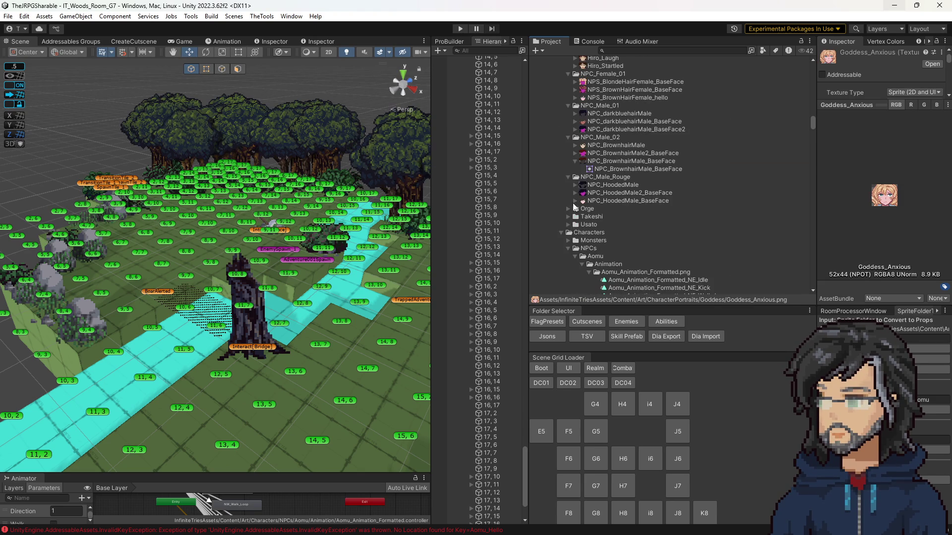
{"action": "left_click", "coordinate": [568, 225]}
{"action": "left_click", "coordinate": [568, 216]}
{"action": "left_click", "coordinate": [603, 224]}
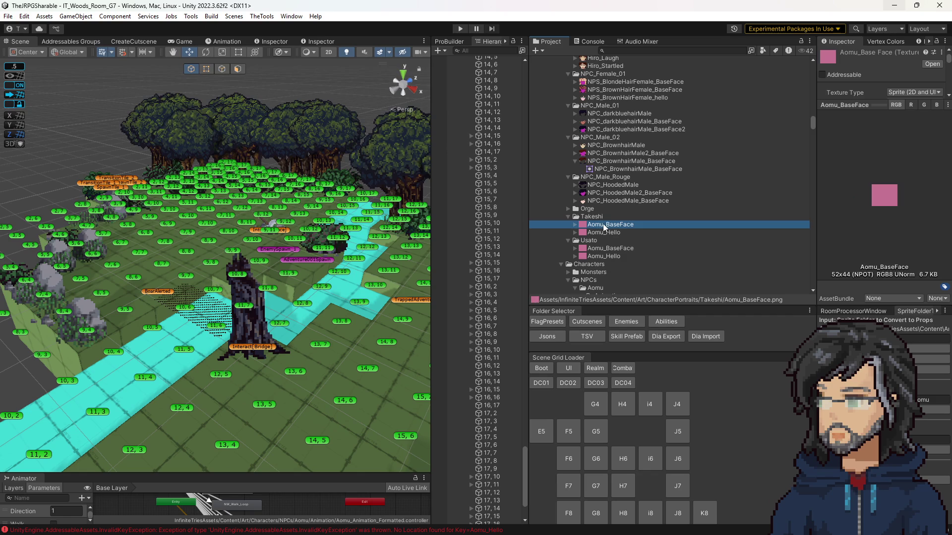
{"action": "key", "text": "F2"}
{"action": "type", "text": "Takes"}
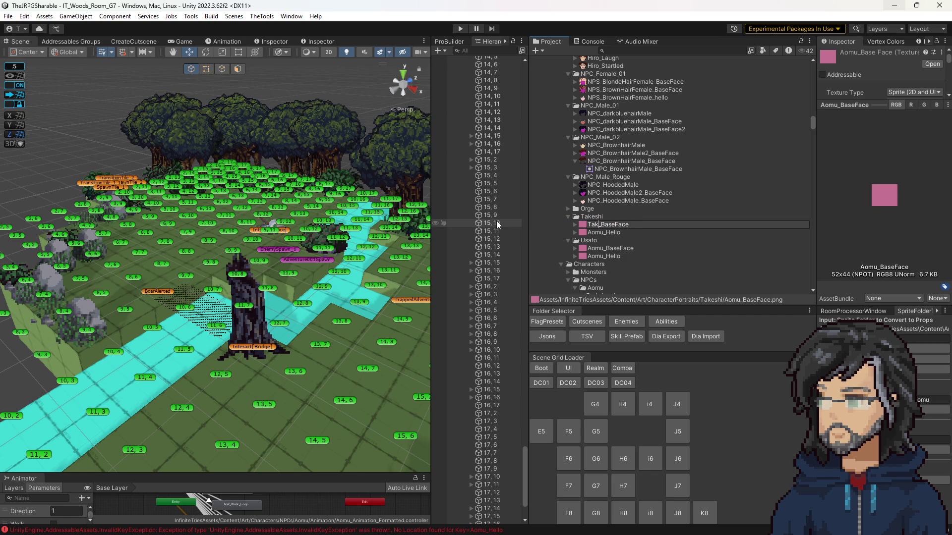
{"action": "type", "text": "hi"}
{"action": "key", "text": "Return"}
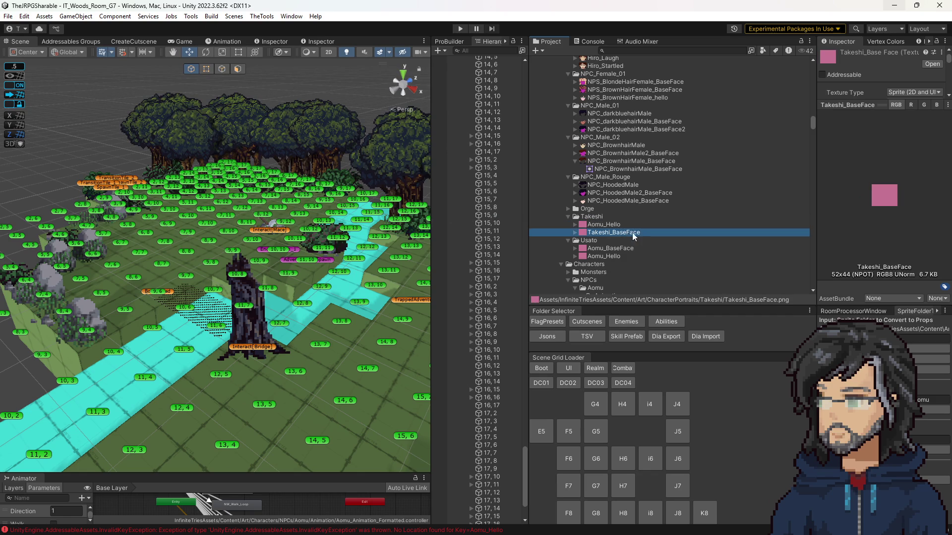
{"action": "left_click", "coordinate": [599, 226]}
{"action": "key", "text": "F2"}
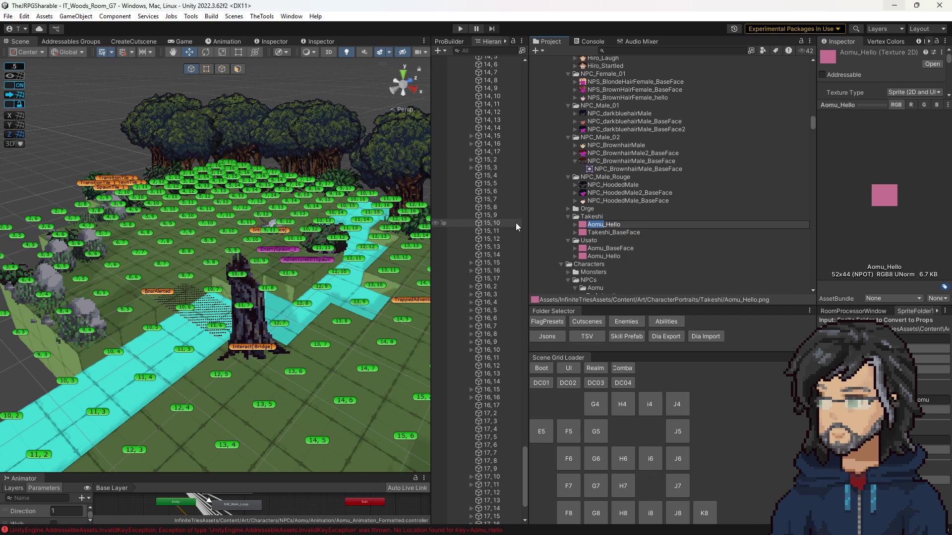
{"action": "type", "text": "Sh"}
{"action": "key", "text": "BackSpace"}
{"action": "key", "text": "BackSpace"}
{"action": "type", "text": "Taki"}
{"action": "type", "text": "shi"}
{"action": "key", "text": "Return"}
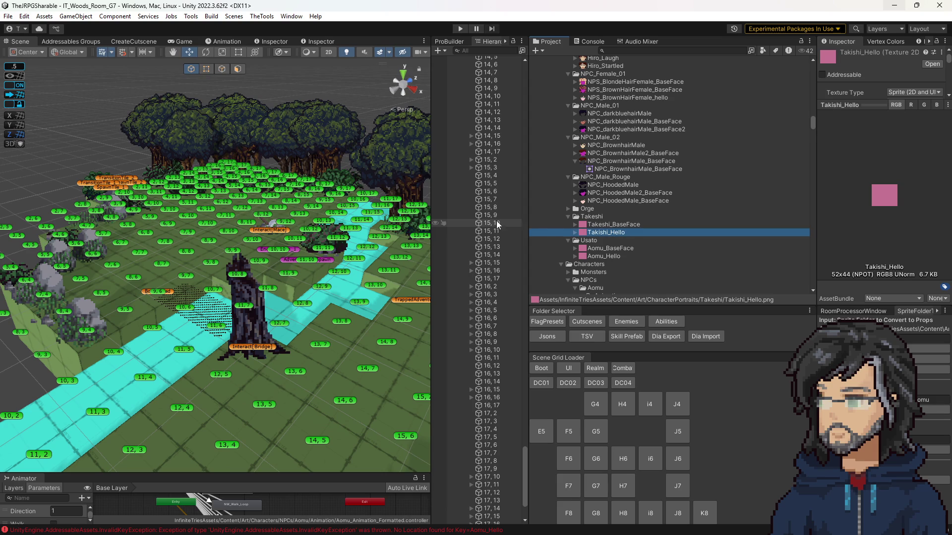
Rename the Usato folder's copies to Usato_BaseFace and Usato_Hello.
{"action": "left_click", "coordinate": [612, 218]}
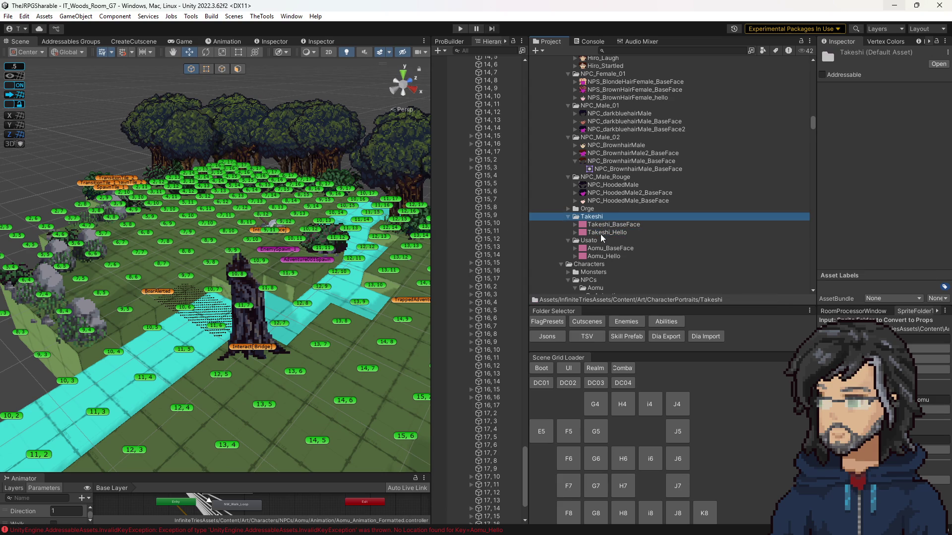
{"action": "left_click", "coordinate": [603, 248]}
{"action": "left_click", "coordinate": [610, 249]}
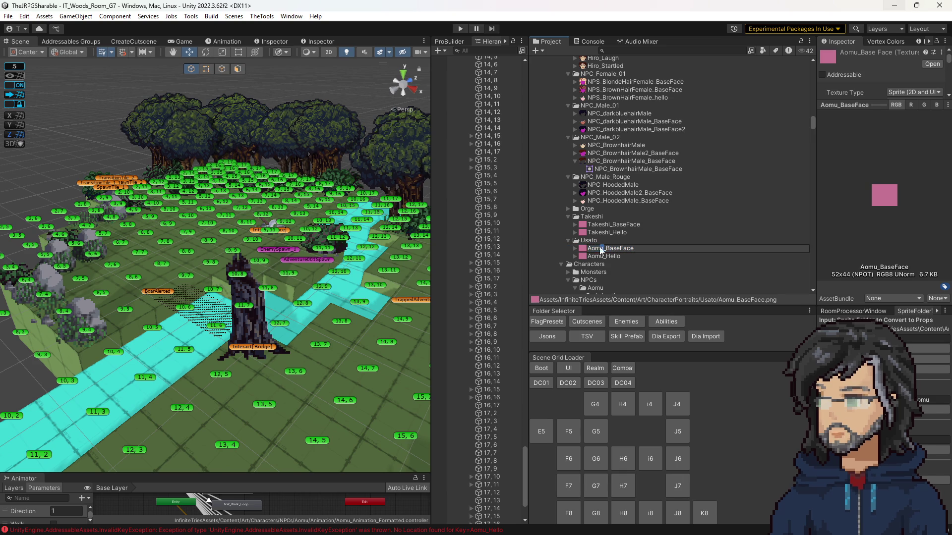
{"action": "type", "text": "Usato"}
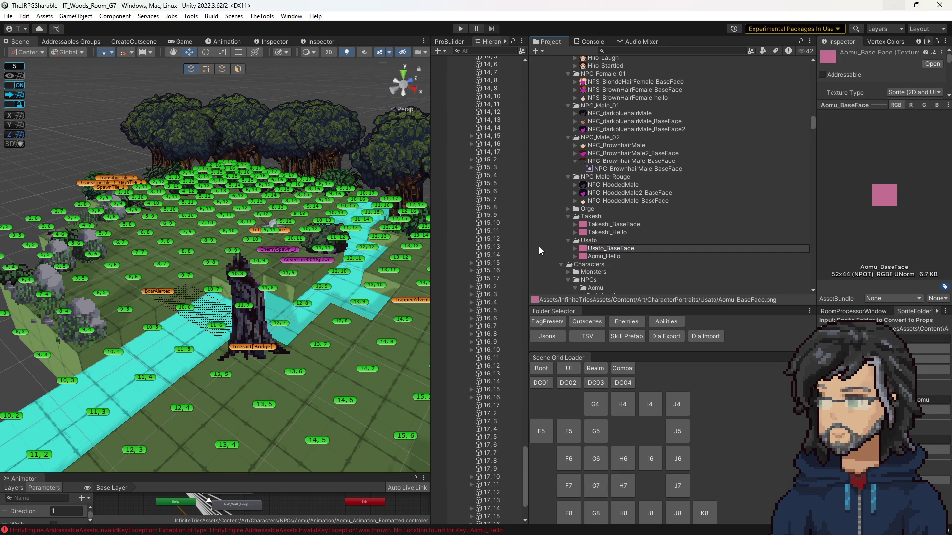
{"action": "key", "text": "Return"}
{"action": "left_click", "coordinate": [595, 249]}
{"action": "double_click", "coordinate": [603, 248]}
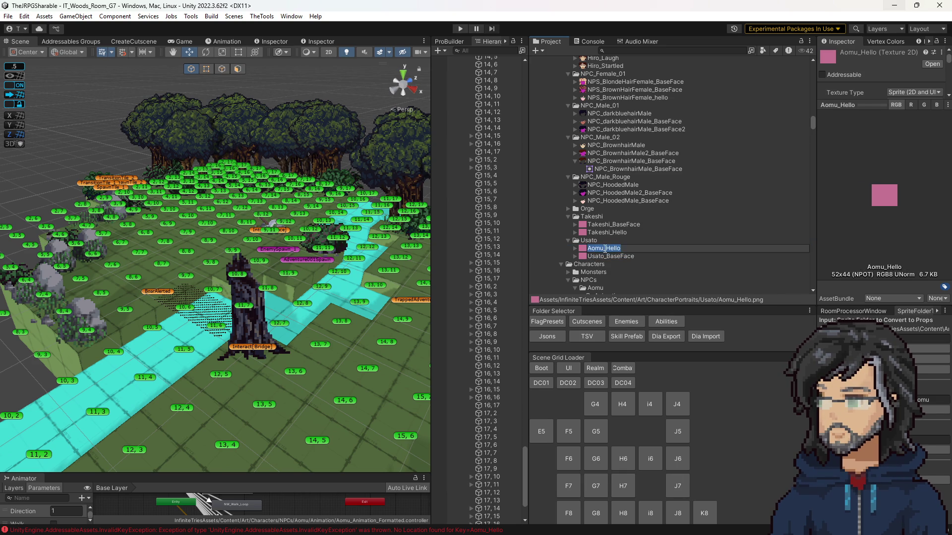
{"action": "type", "text": "Usato"}
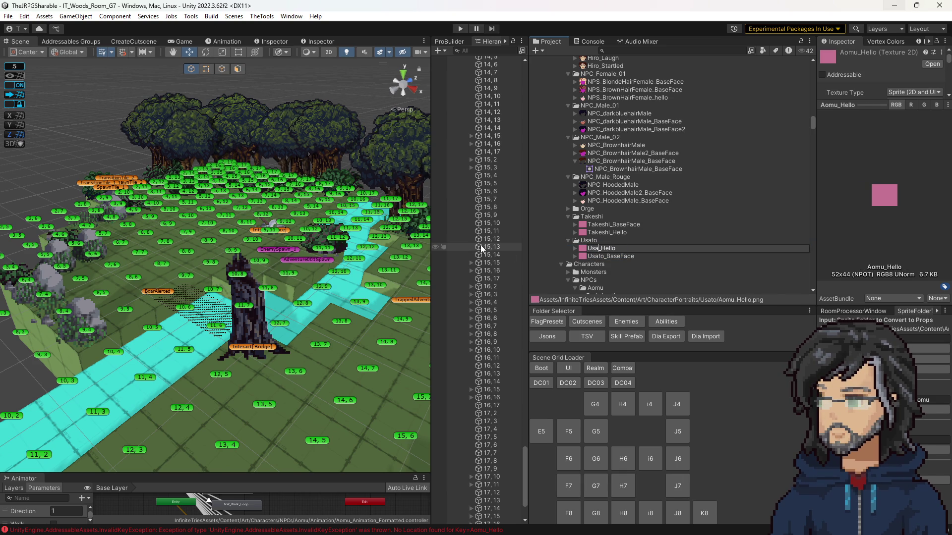
{"action": "key", "text": "Return"}
{"action": "scroll", "coordinate": [636, 215], "scroll_direction": "down", "scroll_amount": 3}
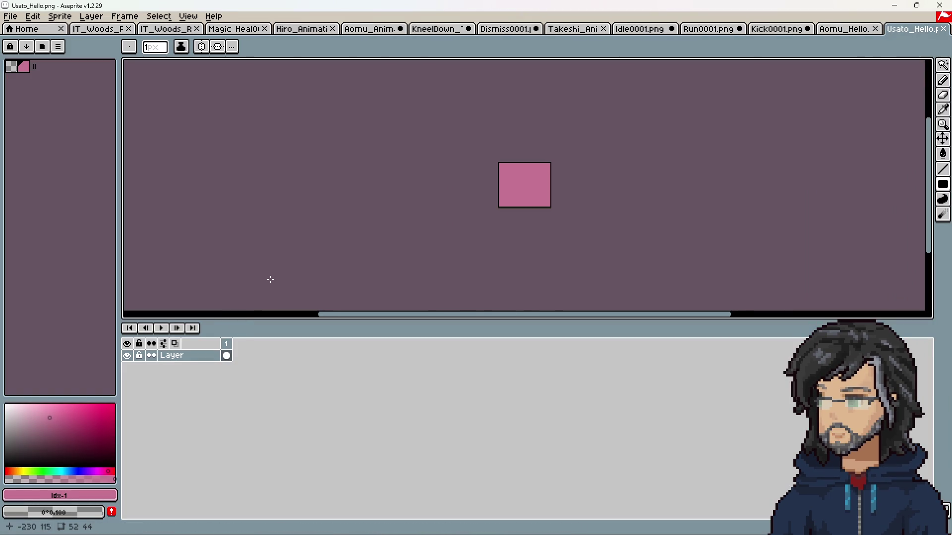
Load the default palette and bucket-fill the Usato_Hello square with green, then return to Unity.
{"action": "left_click", "coordinate": [58, 47]}
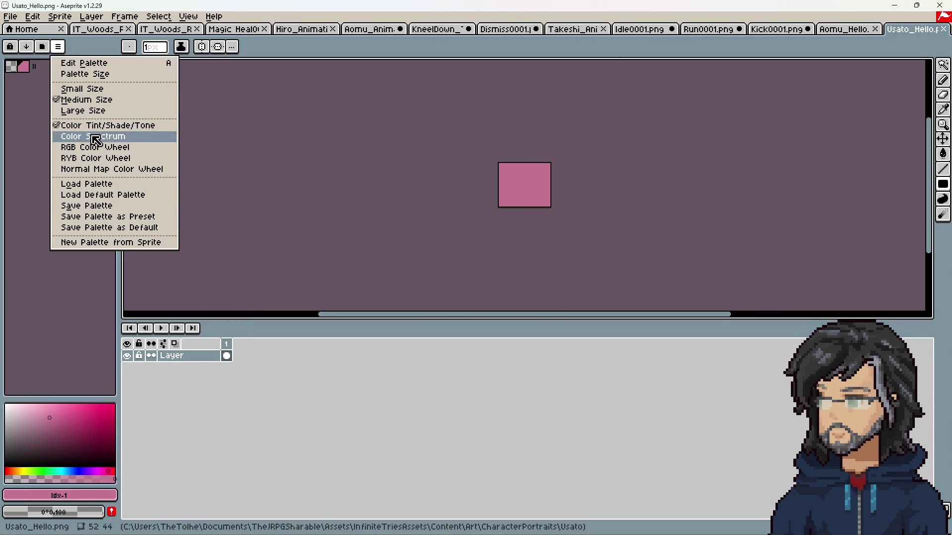
{"action": "left_click", "coordinate": [108, 199]}
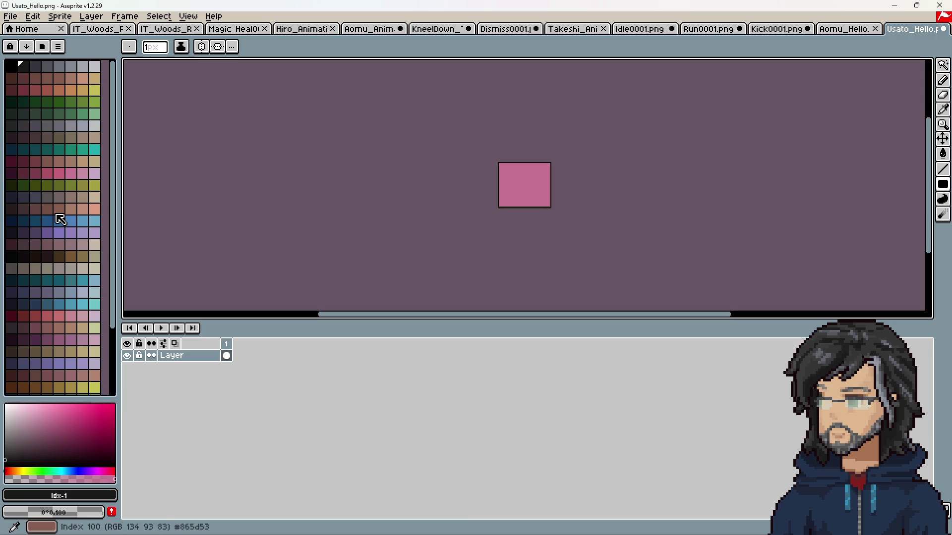
{"action": "left_click", "coordinate": [82, 149]}
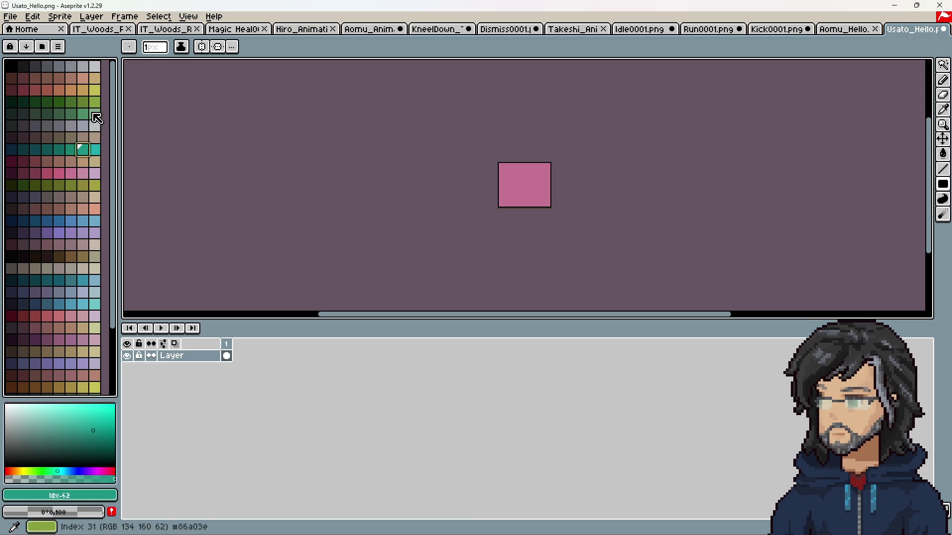
{"action": "left_click", "coordinate": [94, 118]}
{"action": "key", "text": "g"}
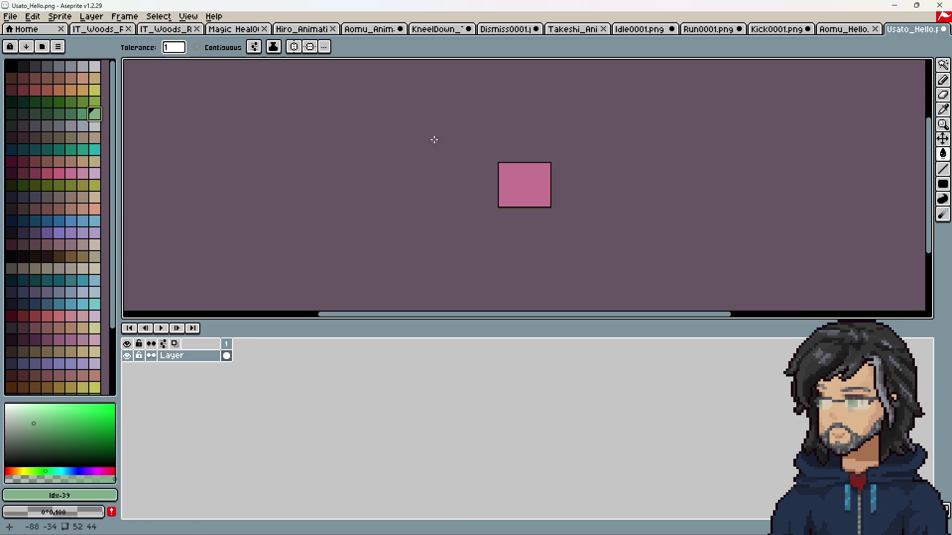
{"action": "left_click", "coordinate": [534, 179]}
{"action": "scroll", "coordinate": [506, 204], "scroll_direction": "up", "scroll_amount": 5}
{"action": "key", "text": "v"}
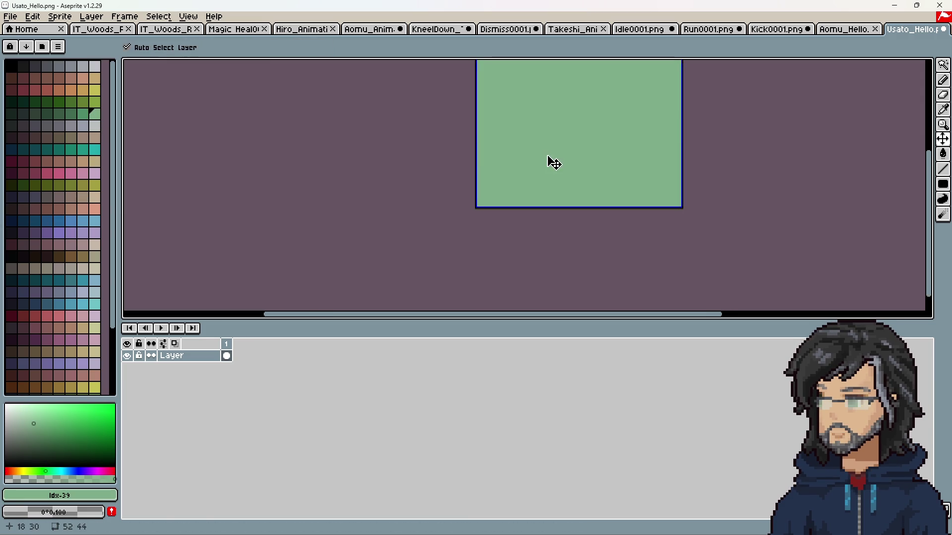
{"action": "left_click", "coordinate": [895, 5]}
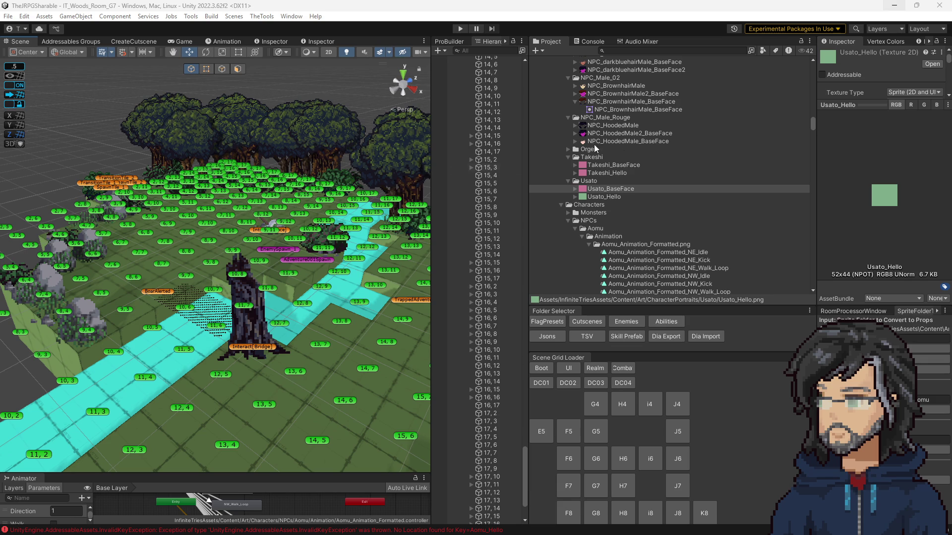
{"action": "left_click", "coordinate": [590, 181]}
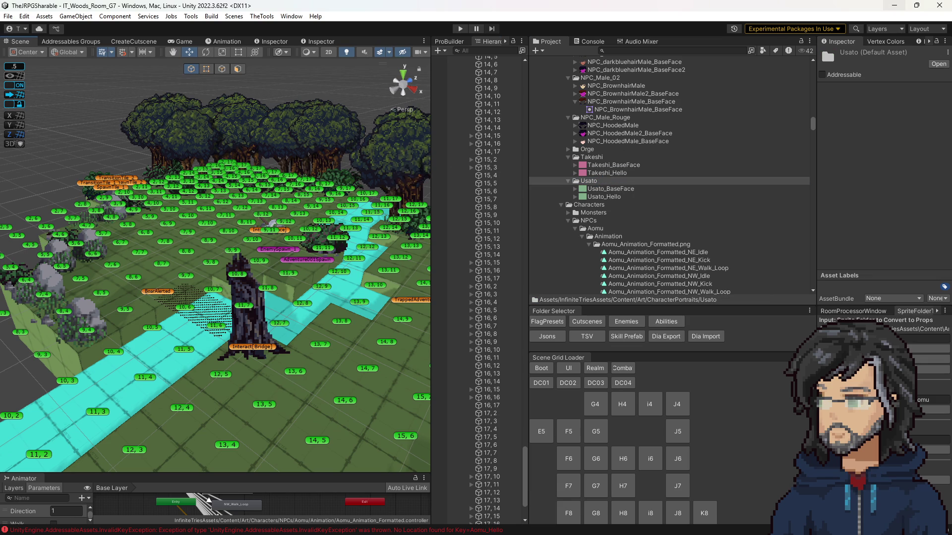
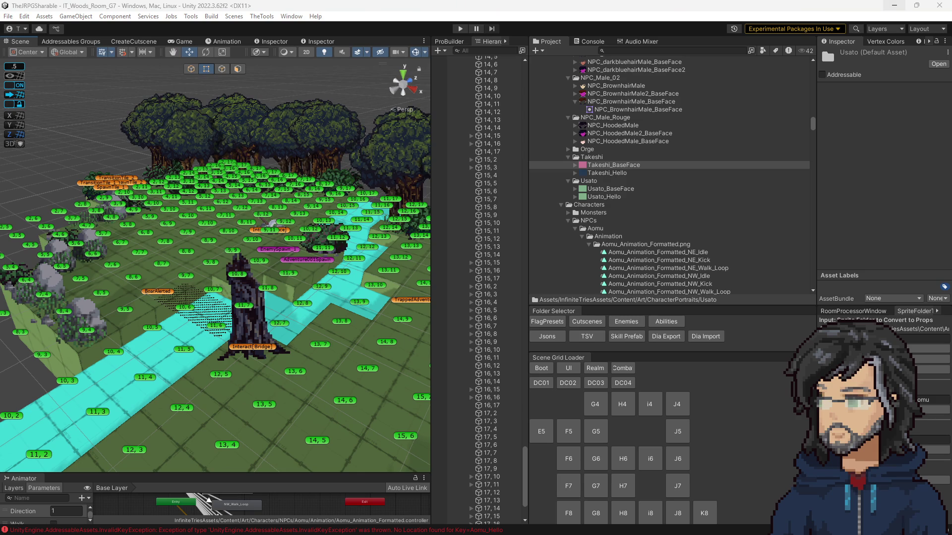
Look through the portrait textures and make Takeshi_BaseFace addressable.
{"action": "left_click", "coordinate": [615, 165]}
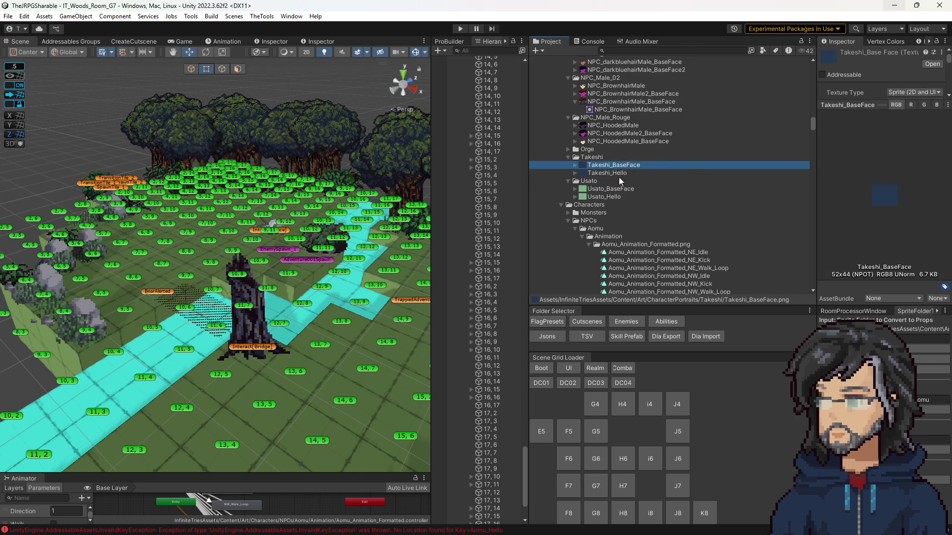
{"action": "scroll", "coordinate": [625, 183], "scroll_direction": "up", "scroll_amount": 8}
{"action": "scroll", "coordinate": [619, 148], "scroll_direction": "up", "scroll_amount": 3}
{"action": "left_click", "coordinate": [603, 94]}
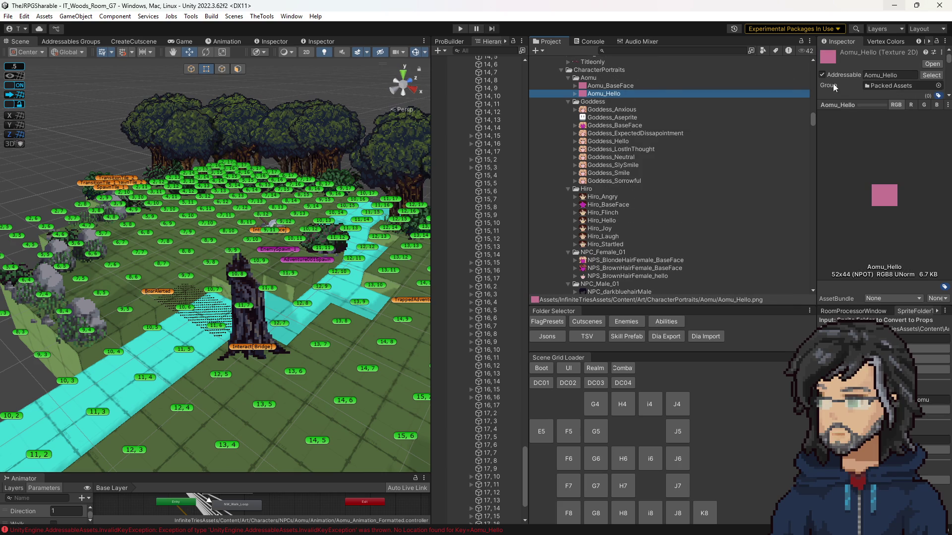
{"action": "left_click", "coordinate": [618, 86]}
{"action": "scroll", "coordinate": [686, 169], "scroll_direction": "down", "scroll_amount": 6}
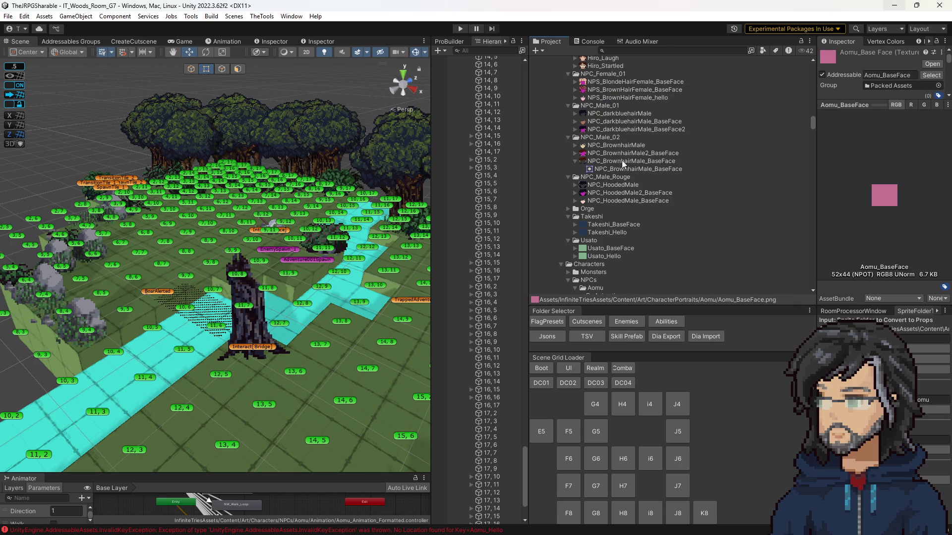
{"action": "left_click", "coordinate": [618, 222]}
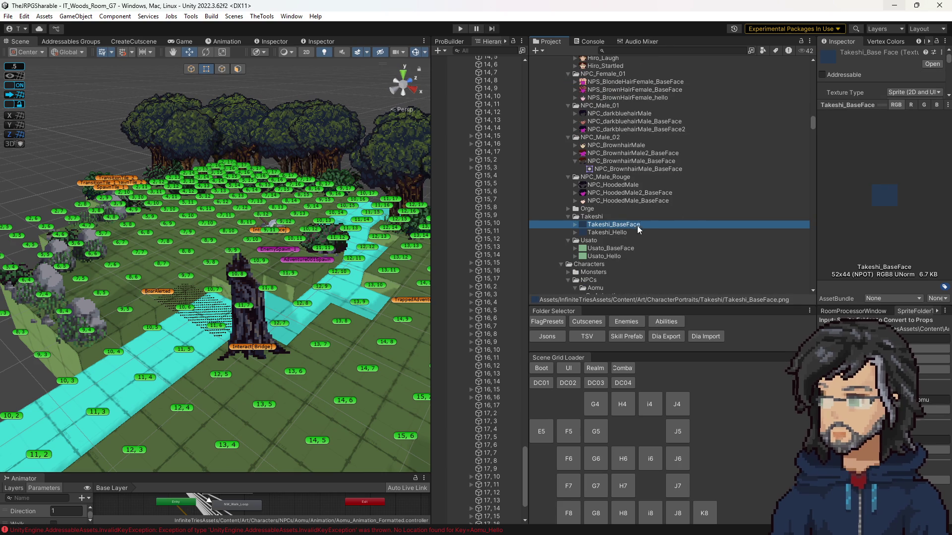
{"action": "left_click_drag", "start_coordinate": [637, 225], "coordinate": [633, 227]}
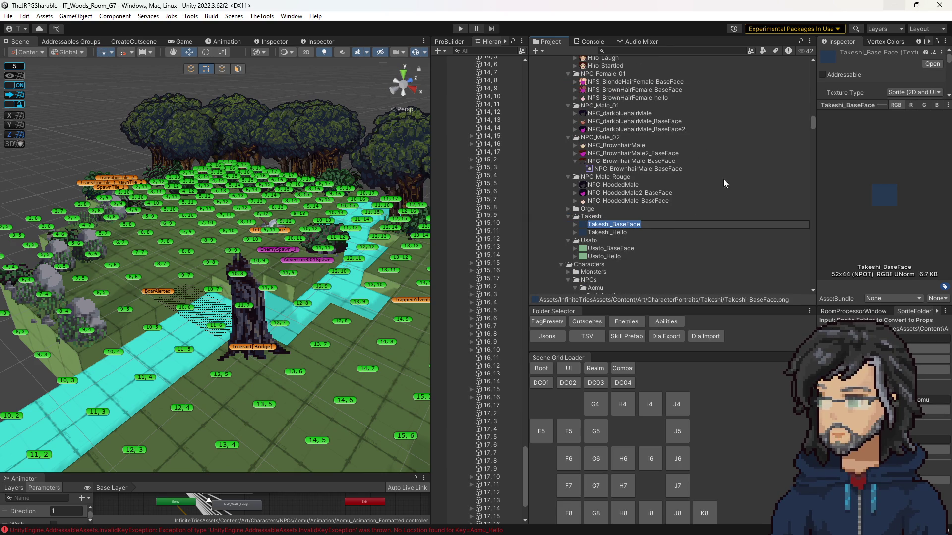
{"action": "left_click", "coordinate": [823, 74]}
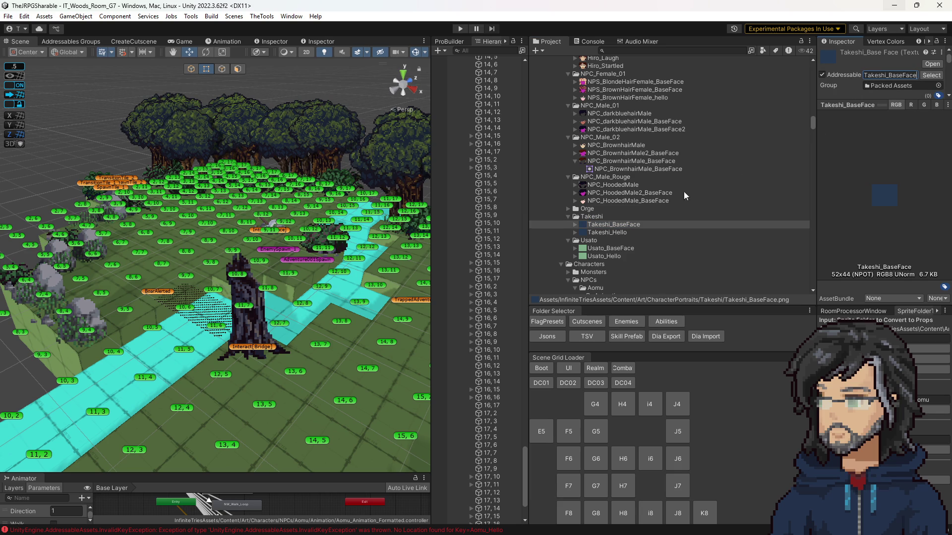
Make Takeshi_Hello and Usato_Hello addressable, trimming Usato_Hello's address to its plain name.
{"action": "left_click", "coordinate": [609, 232]}
{"action": "left_click", "coordinate": [613, 234]}
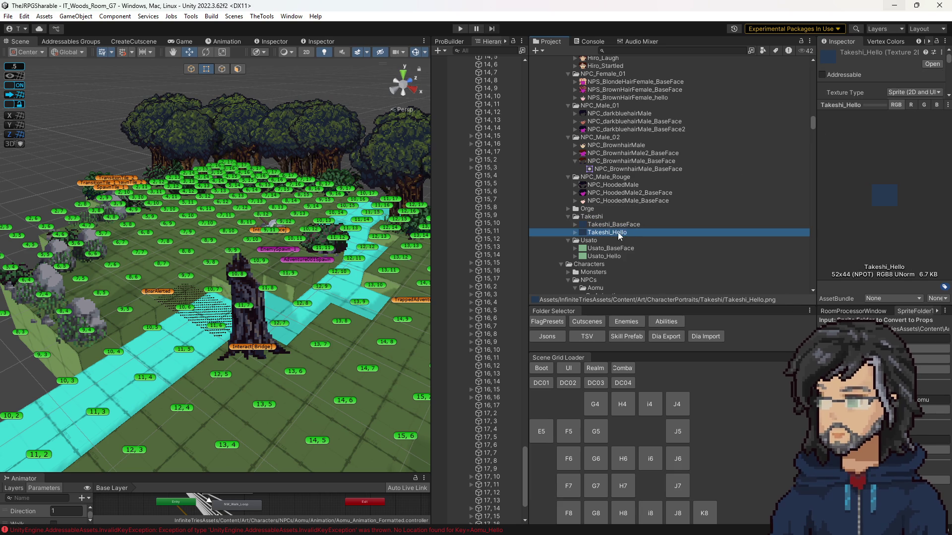
{"action": "left_click", "coordinate": [822, 74]}
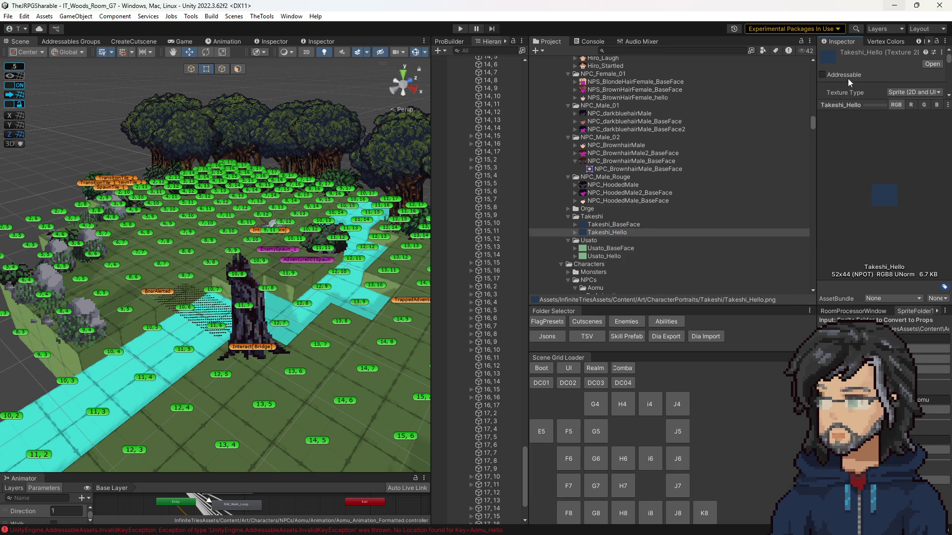
{"action": "left_click", "coordinate": [603, 256]}
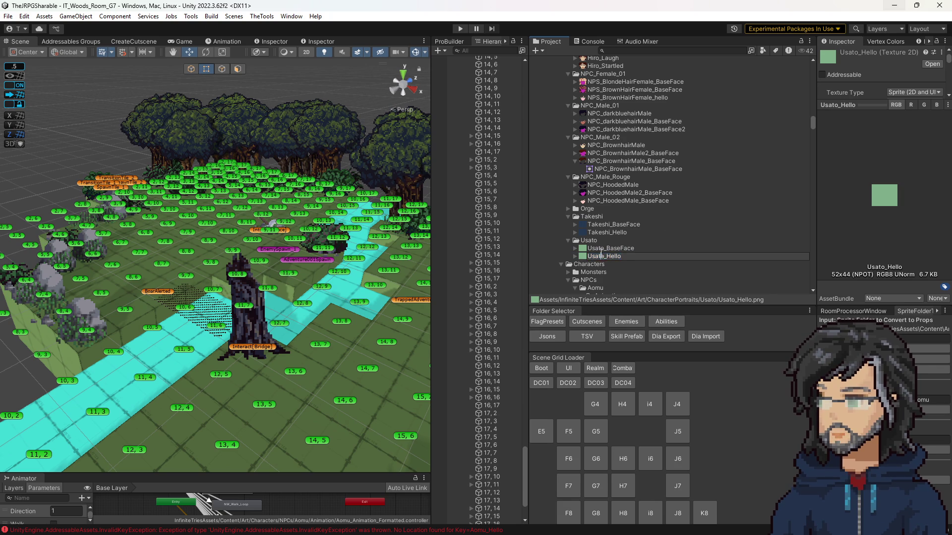
{"action": "left_click", "coordinate": [601, 255]}
{"action": "left_click", "coordinate": [822, 74]}
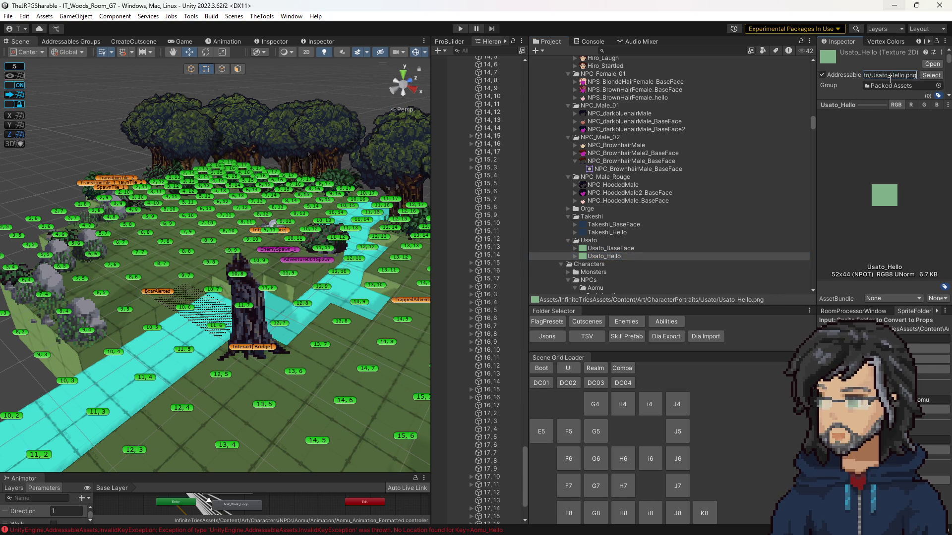
{"action": "key", "text": "ctrl+a"}
{"action": "type", "text": "Usato_Hello"}
Make the Usato_BaseFace portrait addressable.
{"action": "left_click", "coordinate": [615, 248]}
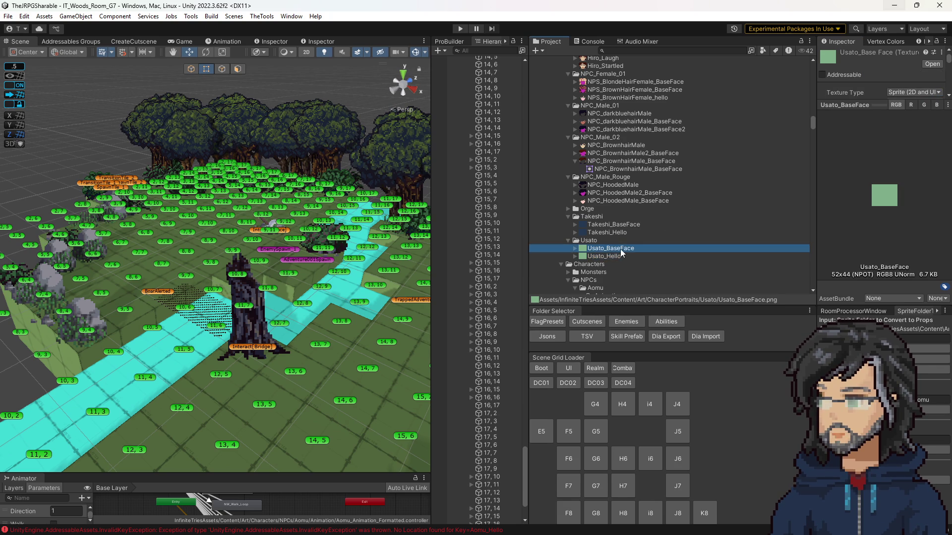
{"action": "left_click", "coordinate": [602, 241]}
{"action": "left_click", "coordinate": [610, 249]}
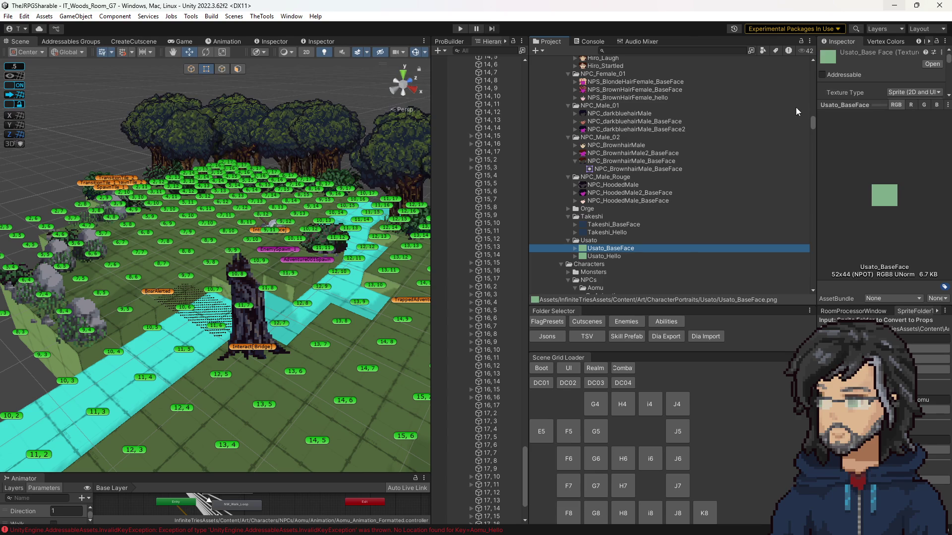
{"action": "left_click", "coordinate": [840, 76]}
Verify all four portraits' addressable settings, then load the IT_Woods_Room_i4 scene.
{"action": "left_click", "coordinate": [610, 225]}
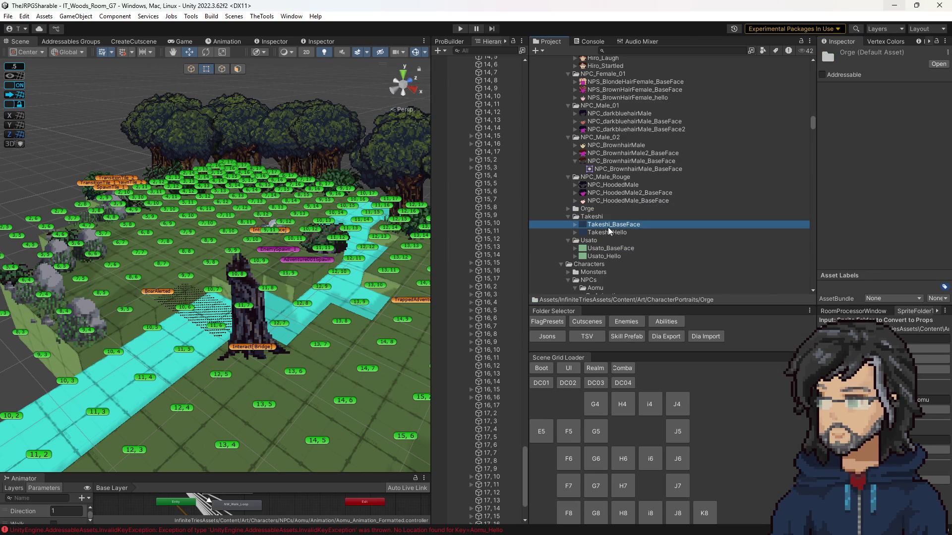
{"action": "left_click", "coordinate": [608, 231]}
{"action": "left_click", "coordinate": [603, 248]}
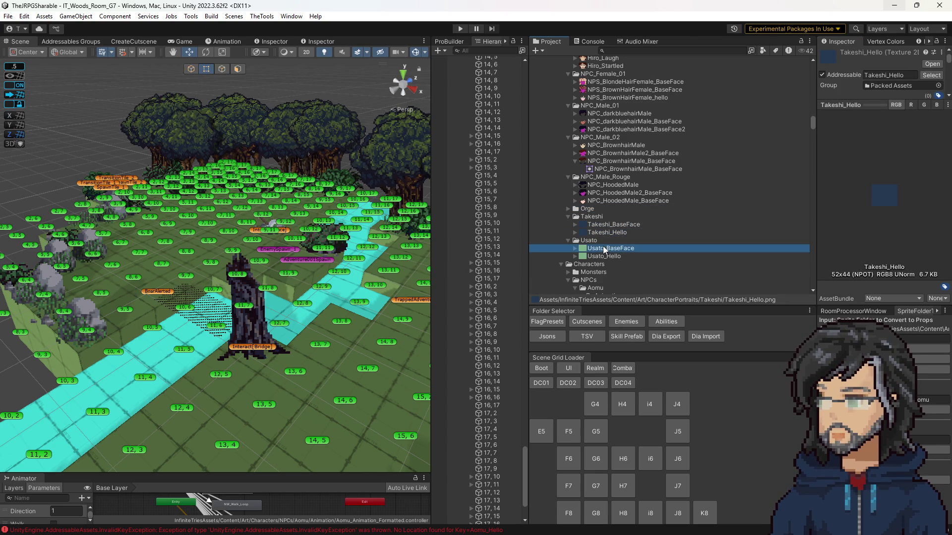
{"action": "left_click", "coordinate": [598, 263]}
{"action": "left_click", "coordinate": [604, 256]}
{"action": "left_click", "coordinate": [603, 248]}
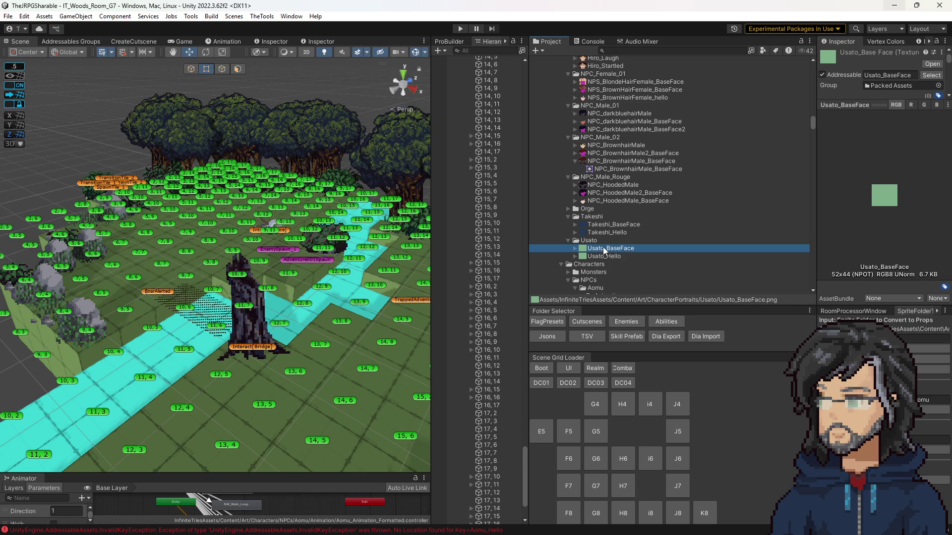
{"action": "left_click", "coordinate": [649, 404]}
{"action": "mouse_move", "coordinate": [349, 244]}
{"action": "left_mouse_down"}
{"action": "mouse_move", "coordinate": [290, 218]}
{"action": "mouse_move", "coordinate": [228, 231]}
{"action": "mouse_move", "coordinate": [38, 302]}
{"action": "left_mouse_up"}
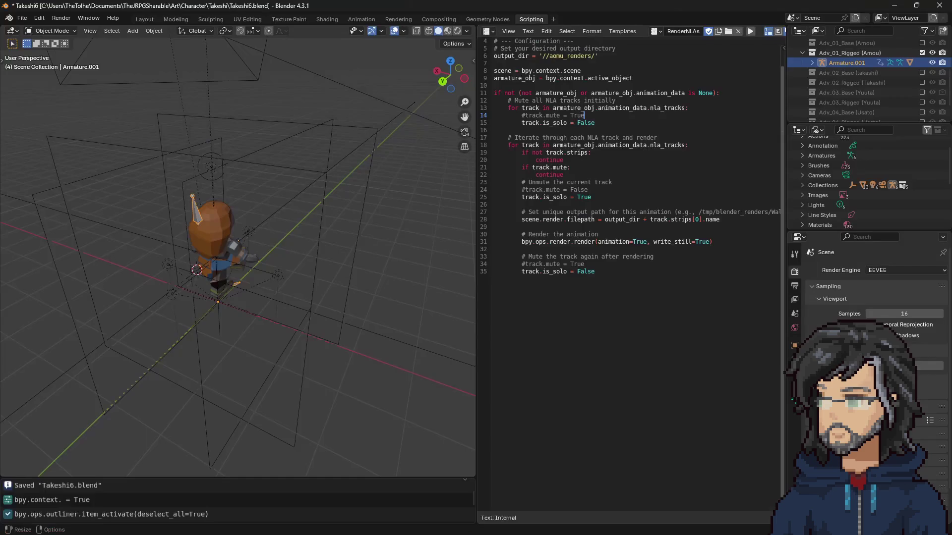
Exclude Adv_01_Rigged (Aomu), enable Adv_04_Rigged (Usato), and switch to the Animation workspace.
{"action": "left_click", "coordinate": [922, 52]}
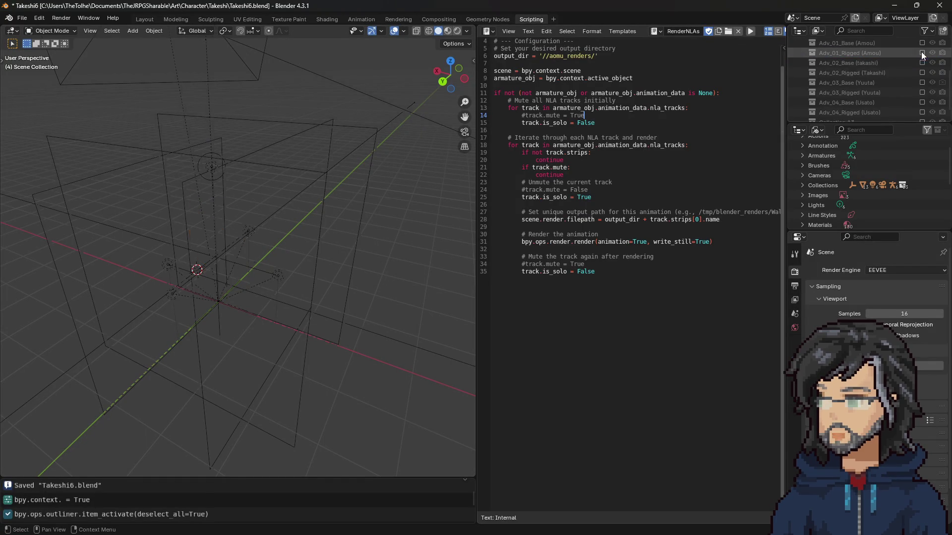
{"action": "scroll", "coordinate": [903, 70], "scroll_direction": "down", "scroll_amount": 1}
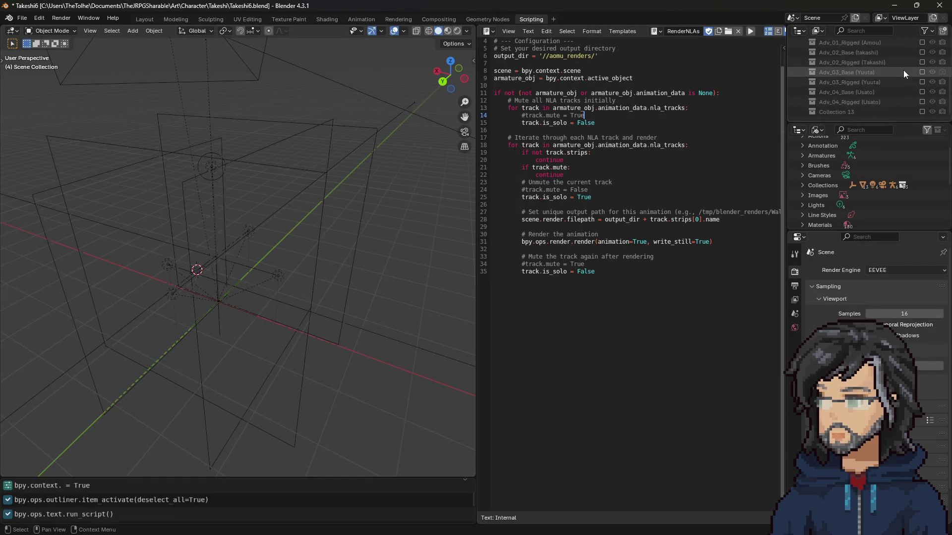
{"action": "left_click", "coordinate": [922, 102]}
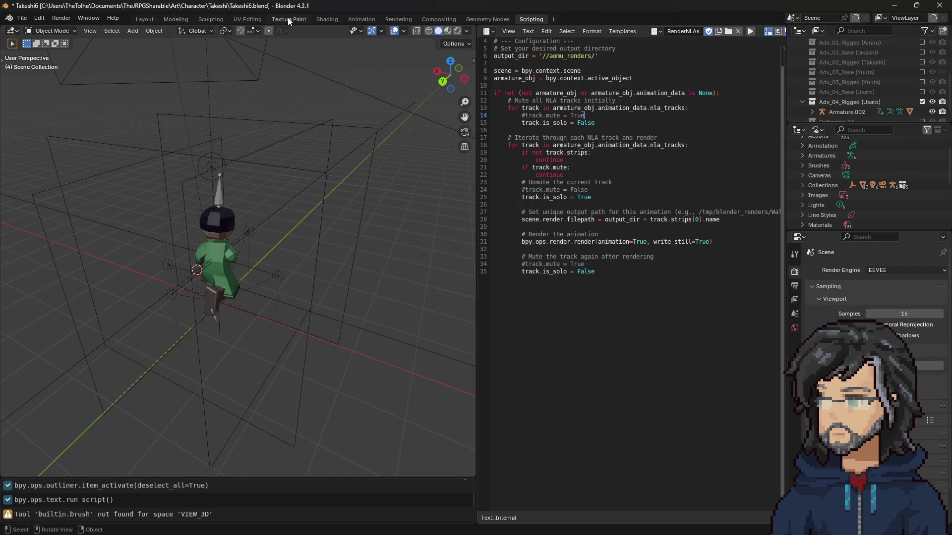
{"action": "left_click", "coordinate": [361, 19]}
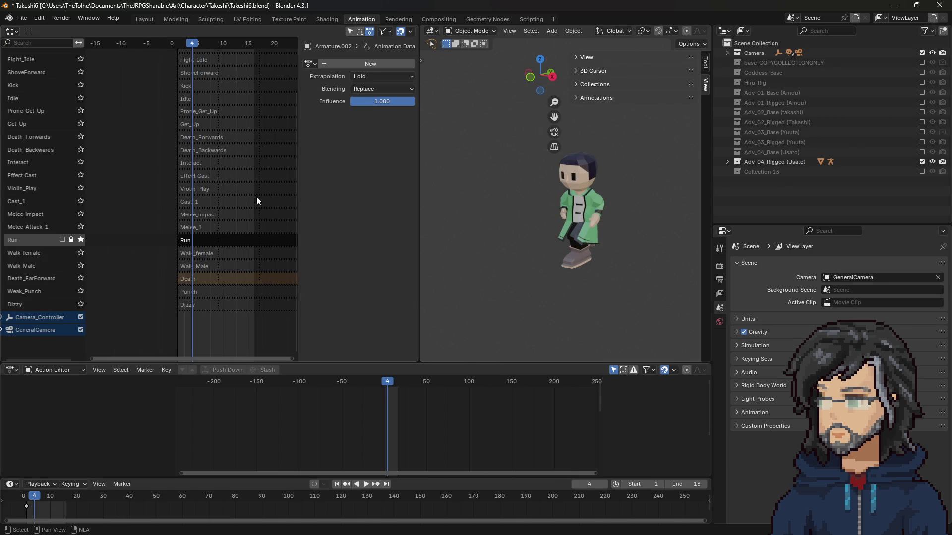
Stop soloing the Run track and re-enable the Idle and Run tracks.
{"action": "scroll", "coordinate": [256, 200], "scroll_direction": "down", "scroll_amount": 2}
{"action": "scroll", "coordinate": [525, 183], "scroll_direction": "up", "scroll_amount": 5}
{"action": "scroll", "coordinate": [234, 160], "scroll_direction": "down", "scroll_amount": 2}
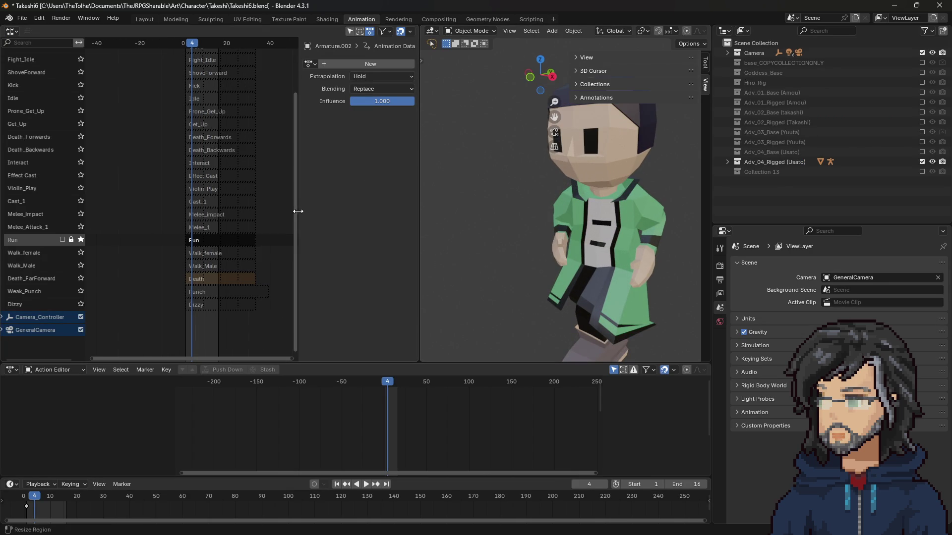
{"action": "scroll", "coordinate": [292, 175], "scroll_direction": "up", "scroll_amount": 2}
{"action": "scroll", "coordinate": [291, 145], "scroll_direction": "down", "scroll_amount": 5}
{"action": "scroll", "coordinate": [293, 228], "scroll_direction": "up", "scroll_amount": 3}
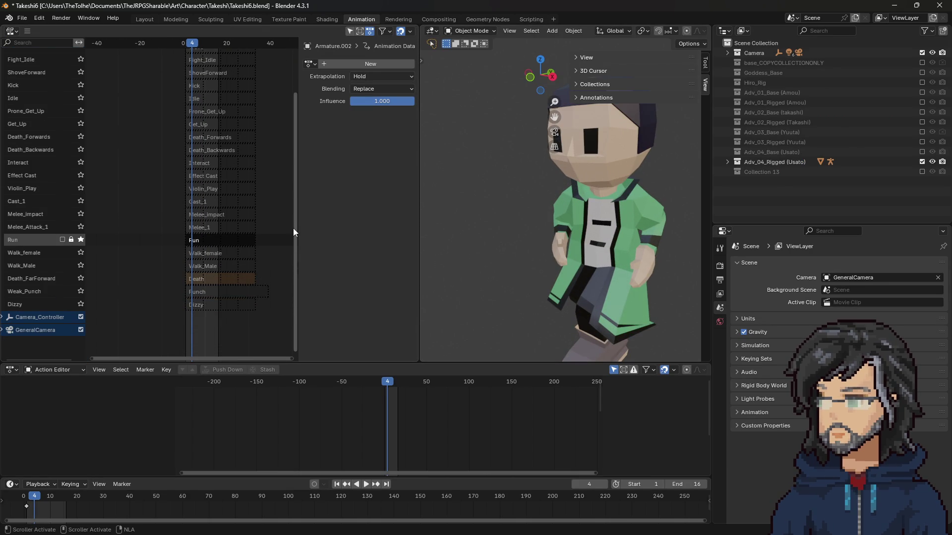
{"action": "left_click", "coordinate": [81, 244]}
{"action": "scroll", "coordinate": [70, 238], "scroll_direction": "up", "scroll_amount": 5}
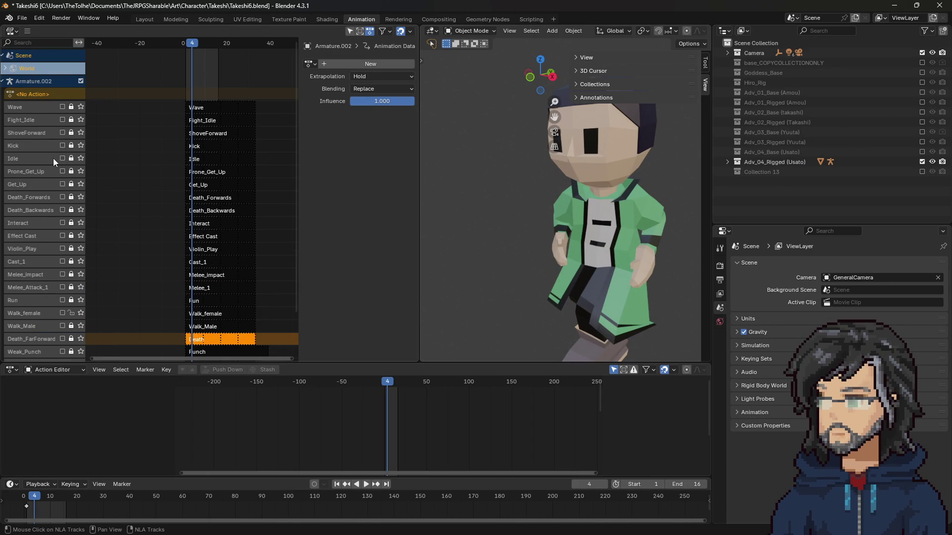
{"action": "left_click", "coordinate": [61, 159]}
{"action": "scroll", "coordinate": [66, 216], "scroll_direction": "down", "scroll_amount": 2}
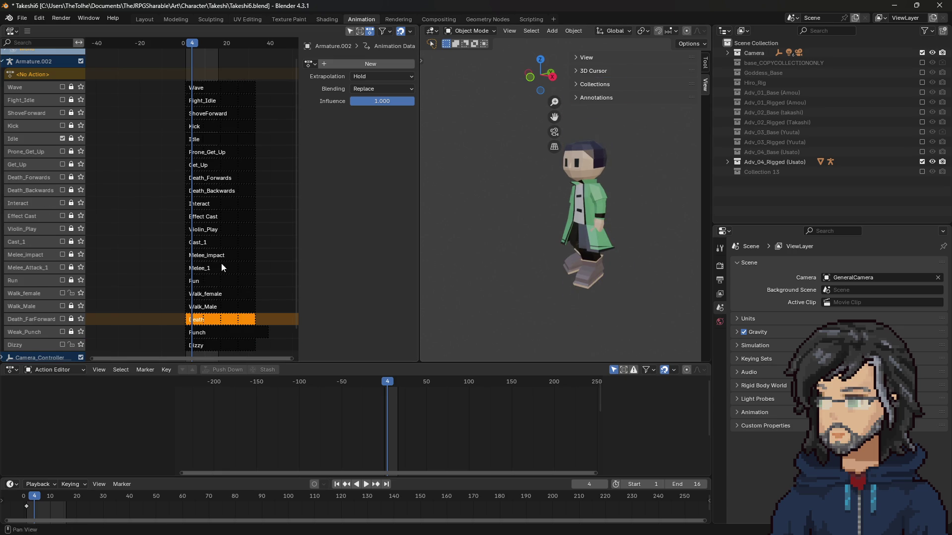
{"action": "left_click", "coordinate": [62, 280]}
Solo Prone_Get_Up and play it, scrubbing from frame 2 to frame 14.
{"action": "left_click", "coordinate": [80, 152]}
{"action": "left_click", "coordinate": [63, 151]}
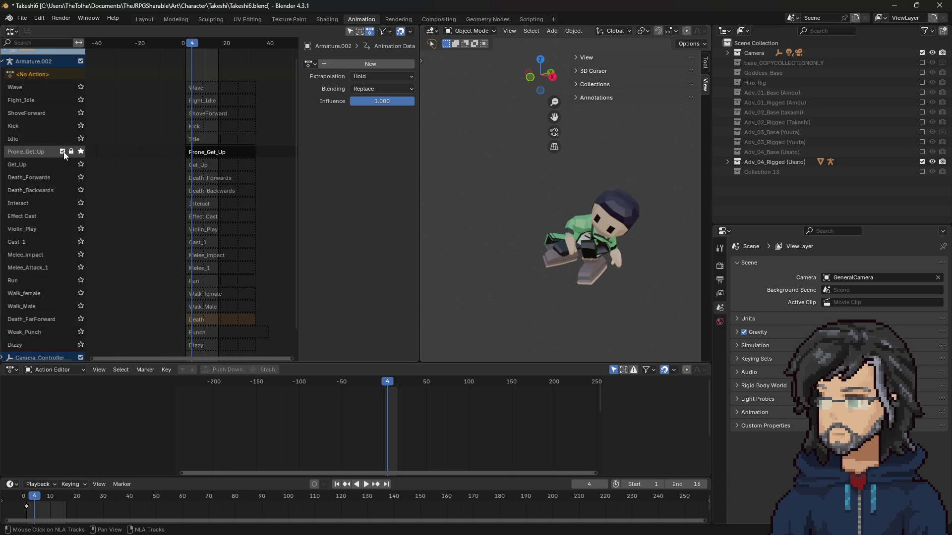
{"action": "left_click", "coordinate": [189, 43]}
{"action": "key", "text": "space"}
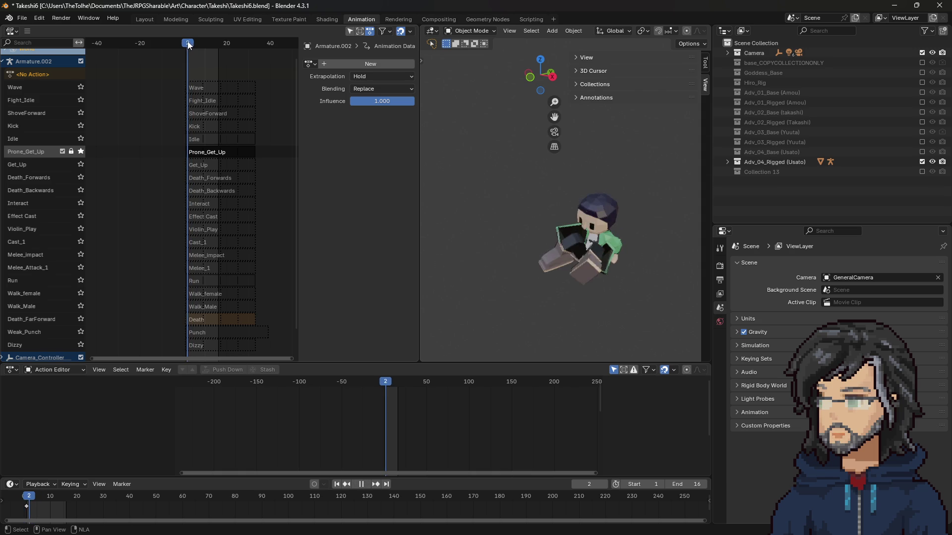
{"action": "left_click_drag", "start_coordinate": [189, 44], "coordinate": [216, 44]}
{"action": "key", "text": "space"}
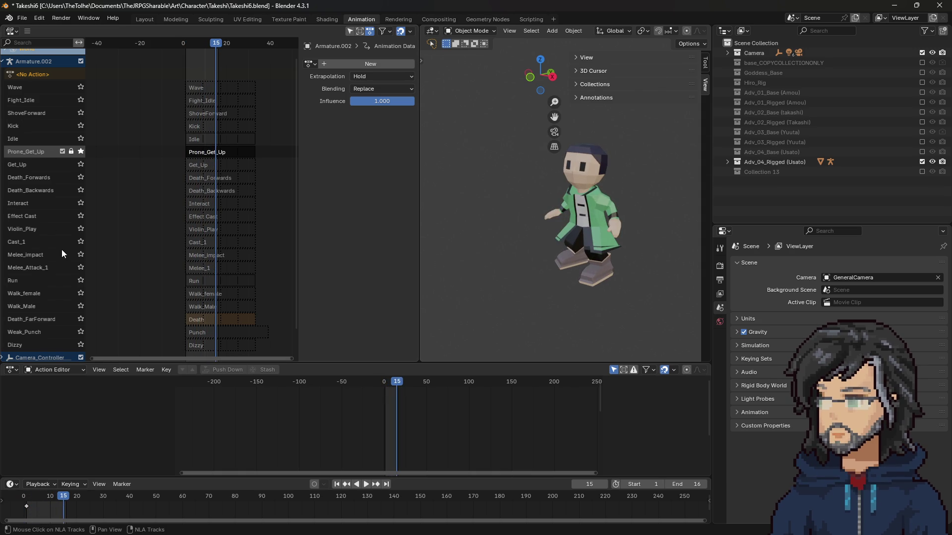
{"action": "scroll", "coordinate": [49, 291], "scroll_direction": "down", "scroll_amount": 2}
{"action": "scroll", "coordinate": [47, 290], "scroll_direction": "up", "scroll_amount": 2}
{"action": "scroll", "coordinate": [47, 295], "scroll_direction": "down", "scroll_amount": 1}
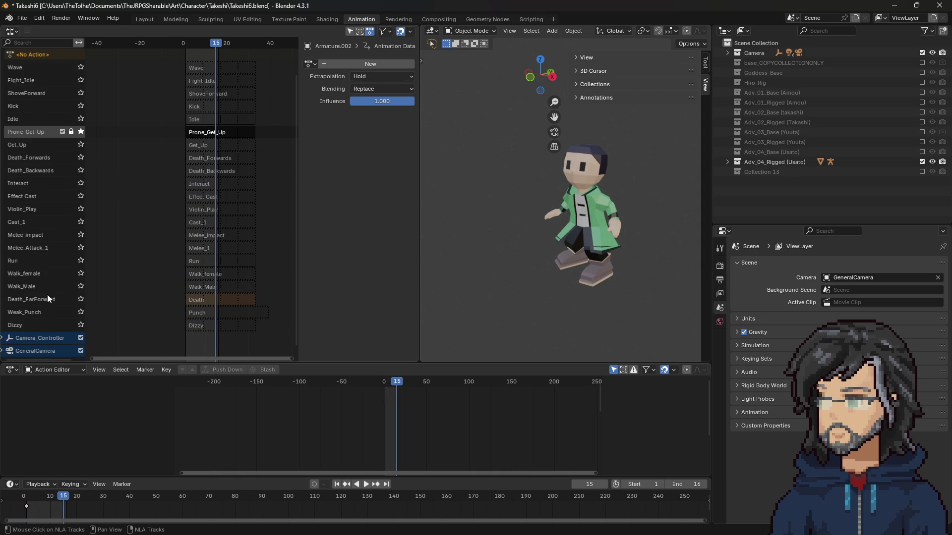
{"action": "scroll", "coordinate": [43, 205], "scroll_direction": "up", "scroll_amount": 1}
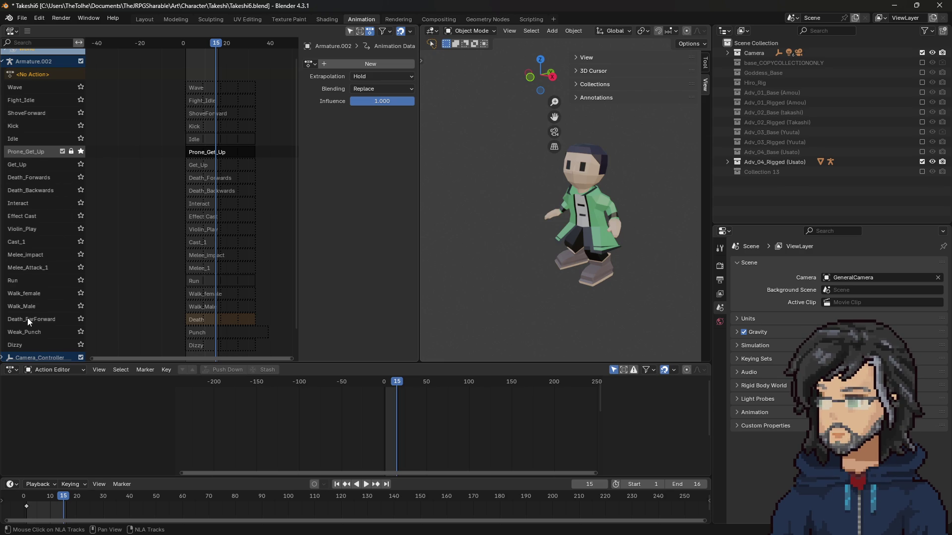
Switch the solo from Prone_Get_Up to Death_Backwards and play the death animation.
{"action": "left_click", "coordinate": [80, 154]}
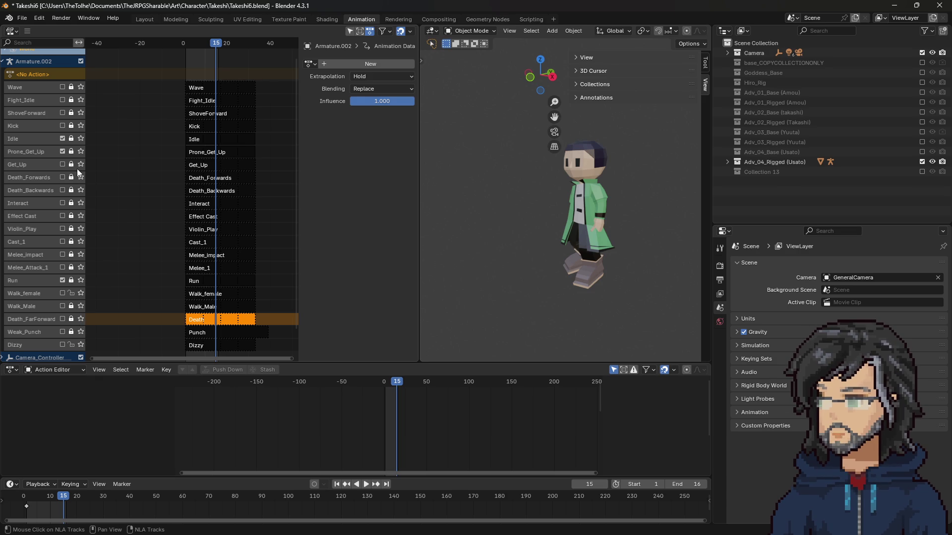
{"action": "left_click", "coordinate": [81, 191]}
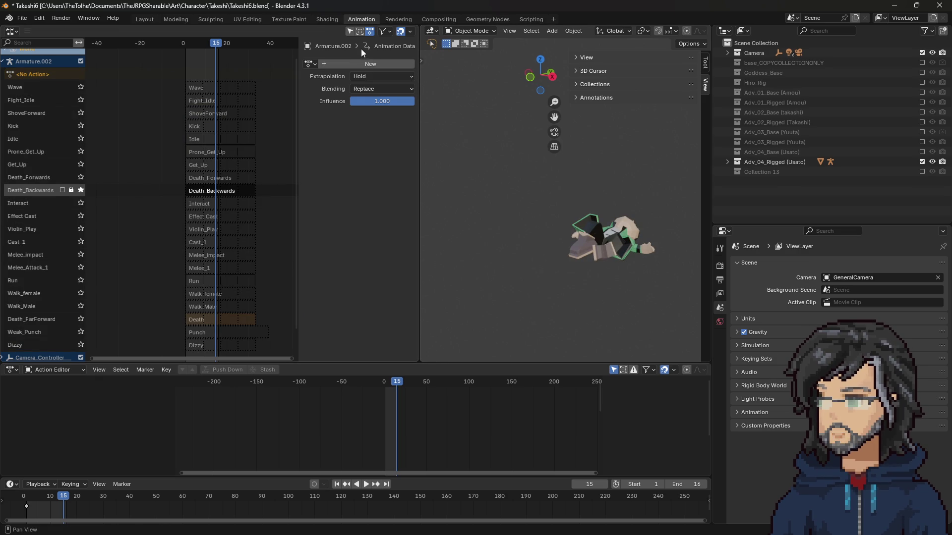
{"action": "key", "text": "space"}
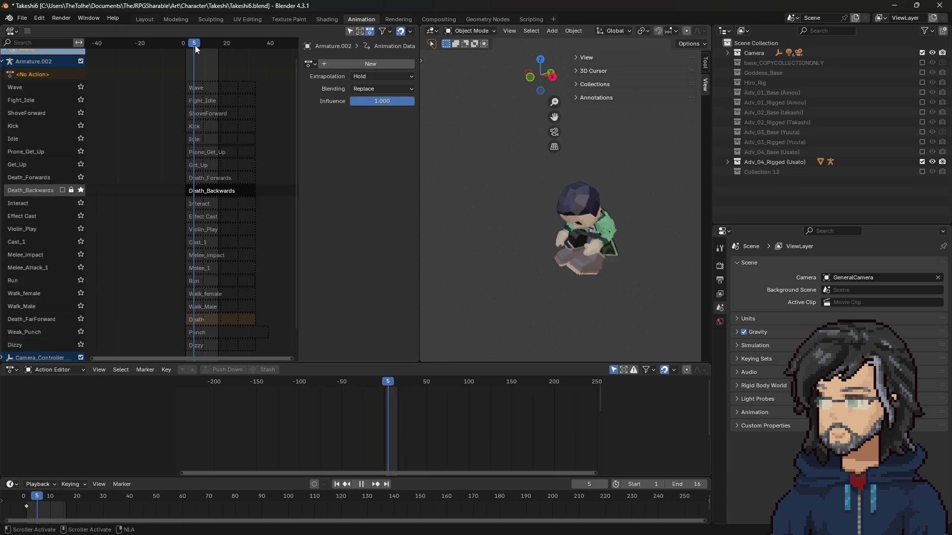
{"action": "key", "text": "space"}
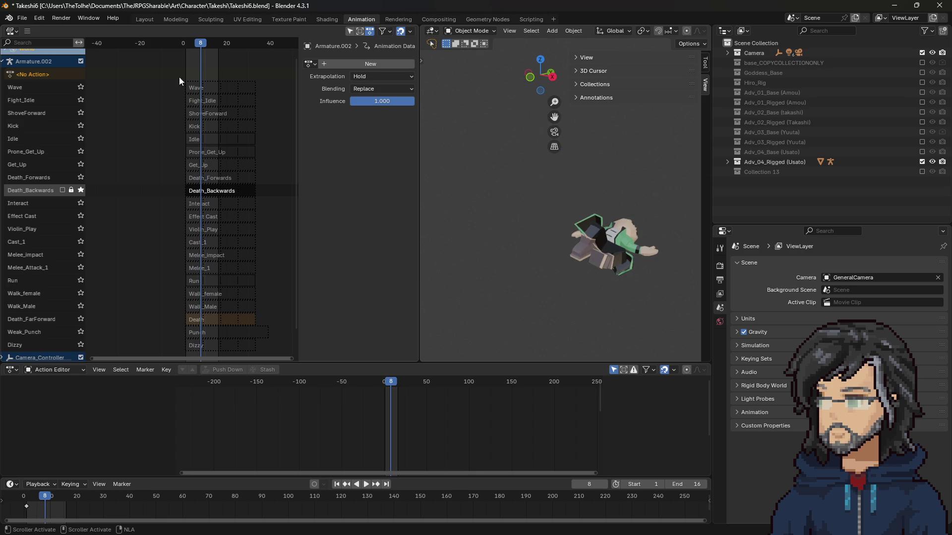
Solo Prone_Get_Up again instead of Death_Backwards and replay it.
{"action": "left_click", "coordinate": [30, 151]}
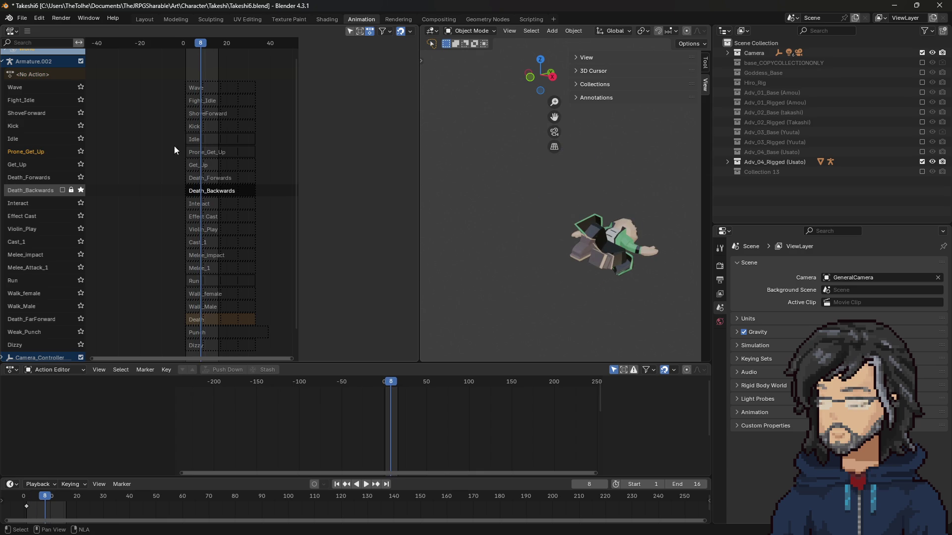
{"action": "left_click", "coordinate": [81, 191]}
{"action": "left_click", "coordinate": [80, 151]}
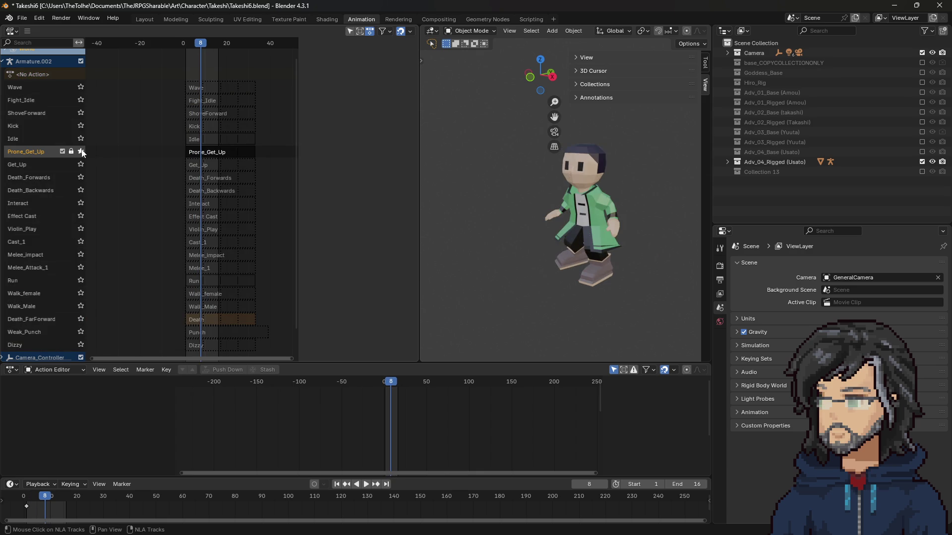
{"action": "key", "text": "space"}
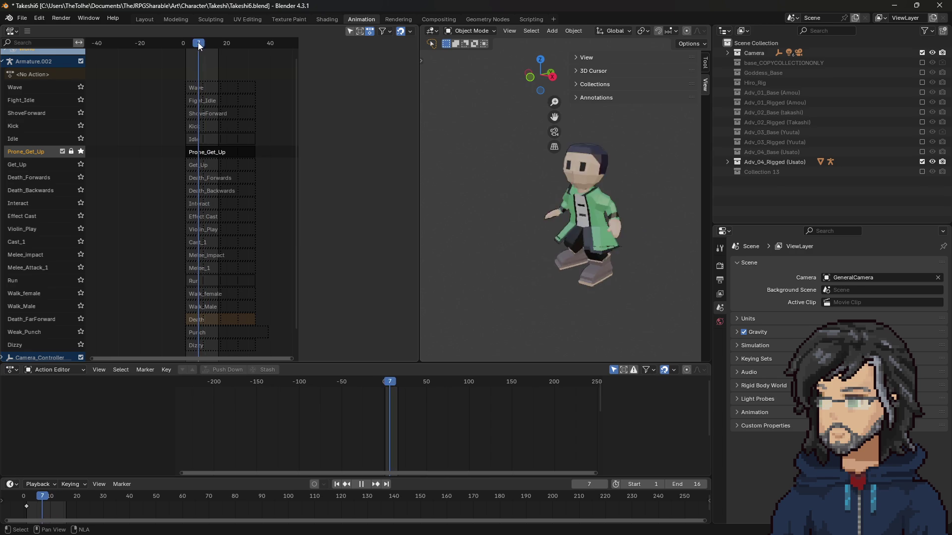
{"action": "key", "text": "space"}
Leave only Death_Backwards soloed and step through it from frame 1 to 8.
{"action": "left_click", "coordinate": [81, 152]}
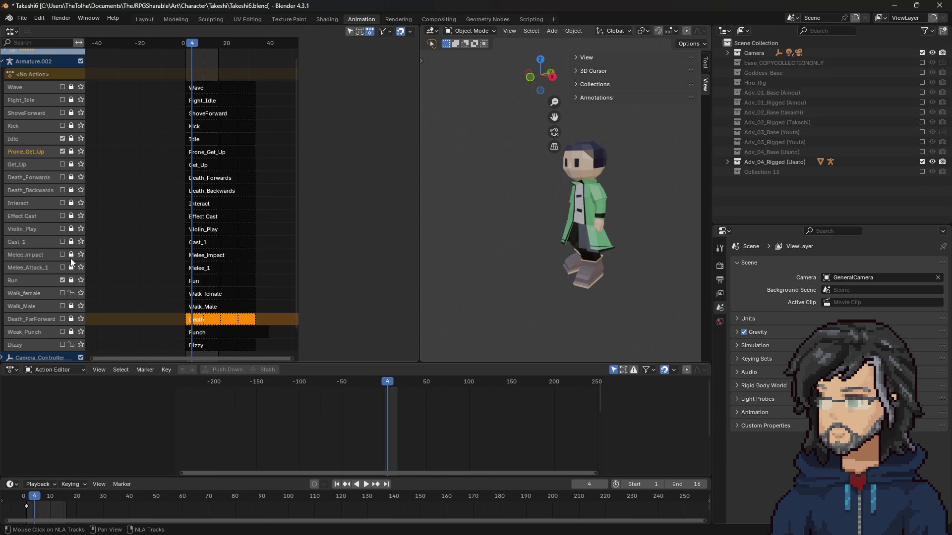
{"action": "left_click", "coordinate": [81, 190]}
{"action": "key", "text": "space"}
{"action": "left_click", "coordinate": [186, 41]}
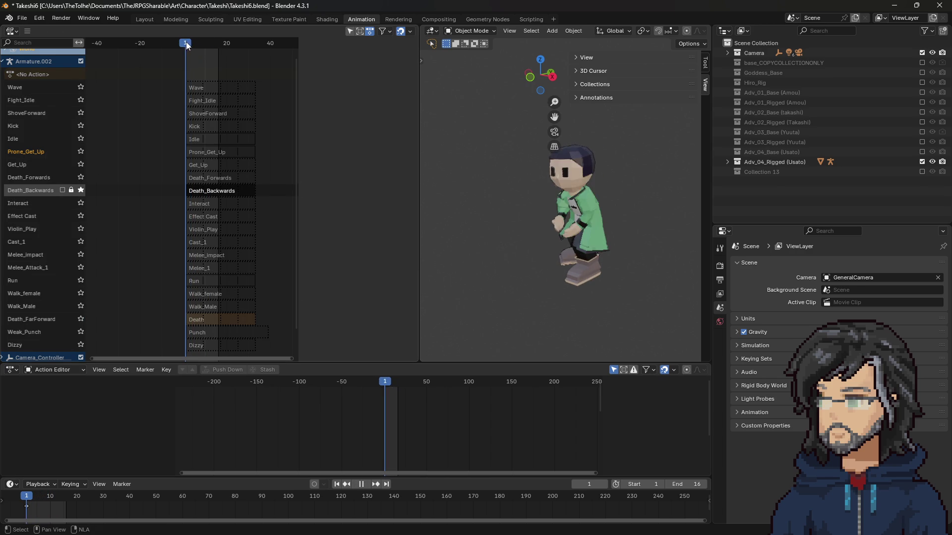
{"action": "left_click_drag", "start_coordinate": [186, 41], "coordinate": [199, 44]}
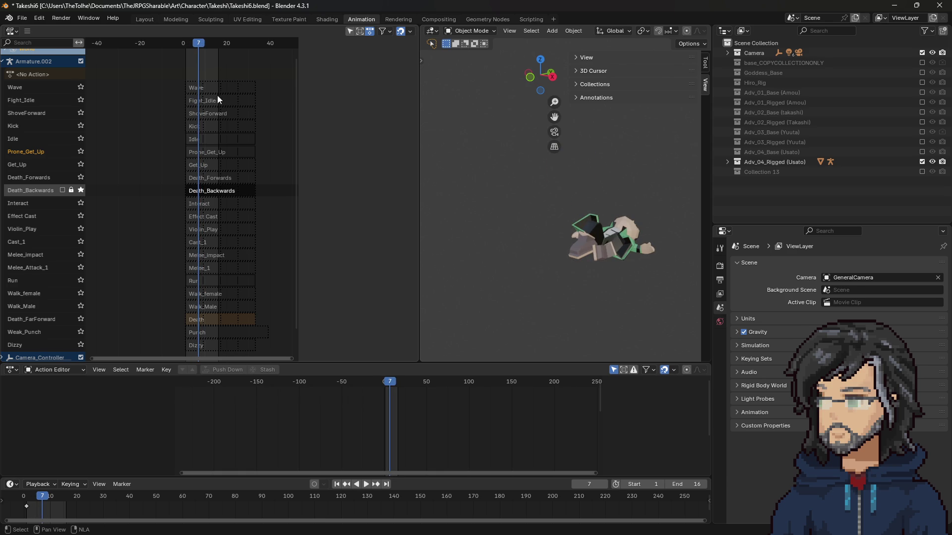
Select the Death_Backwards strip, show its sidebar, and set Action Clip Frame Start to 60.
{"action": "left_click", "coordinate": [42, 190]}
{"action": "left_click", "coordinate": [223, 191]}
{"action": "key", "text": "n"}
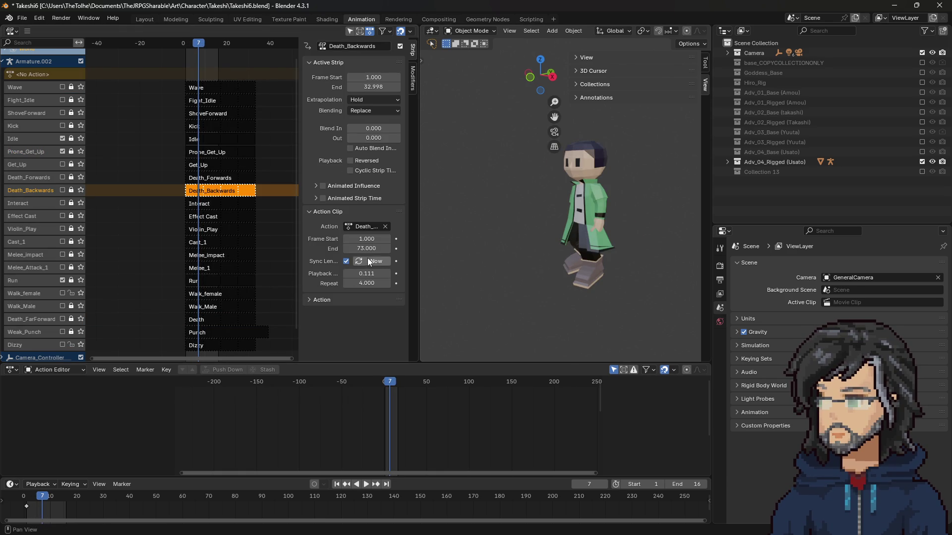
{"action": "left_click", "coordinate": [363, 240]}
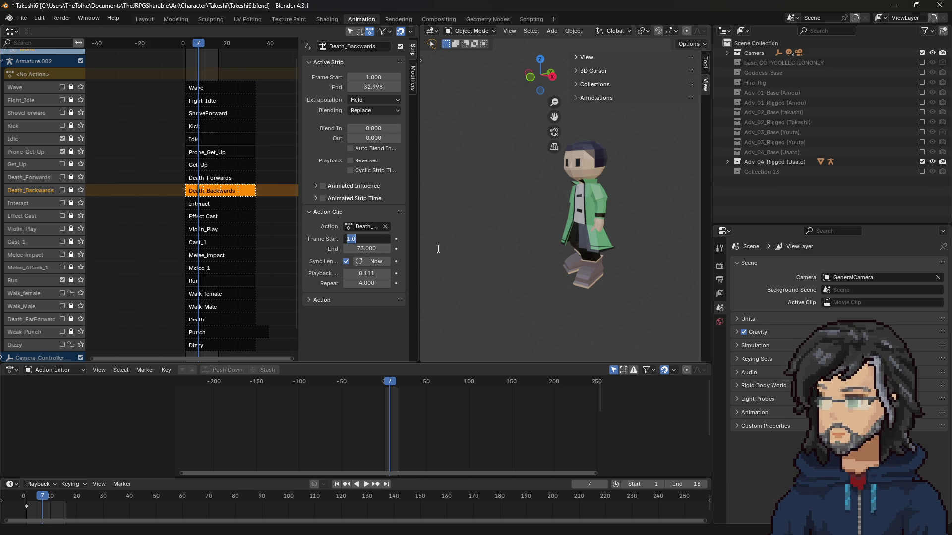
{"action": "type", "text": "60"}
{"action": "key", "text": "Return"}
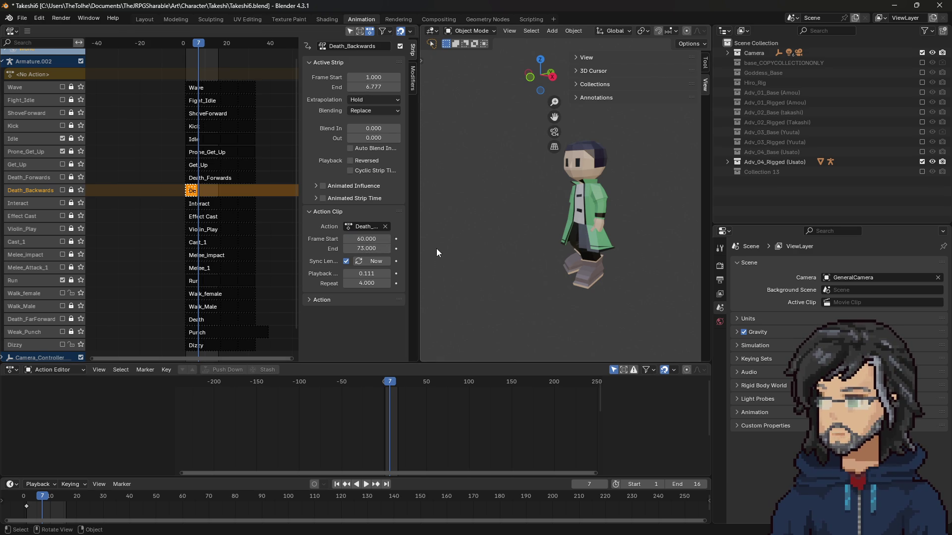
Try playback scale 1 and a single repeat, then settle the clip start at 55.
{"action": "left_click", "coordinate": [370, 274]}
{"action": "type", "text": "1"}
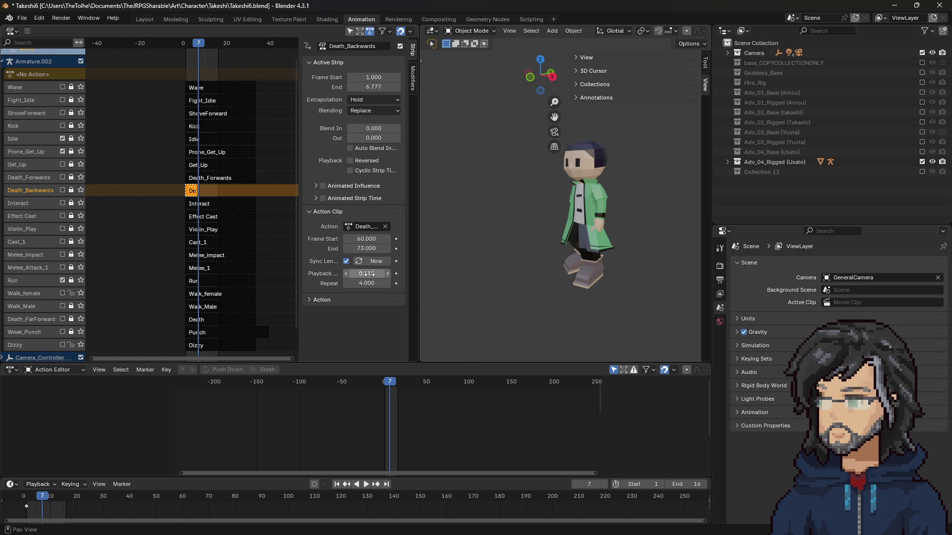
{"action": "key", "text": "Return"}
{"action": "left_click", "coordinate": [379, 284]}
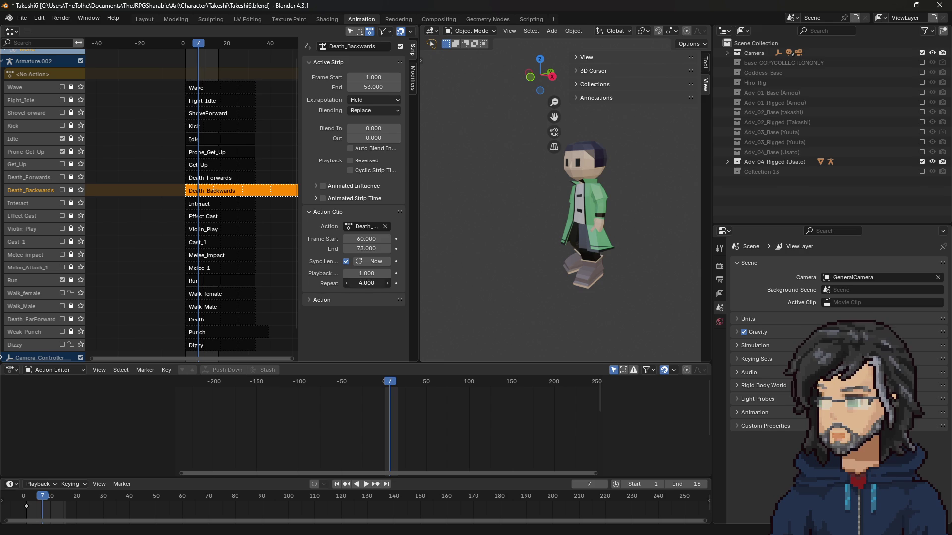
{"action": "type", "text": "2"}
{"action": "key", "text": "Return"}
{"action": "left_click", "coordinate": [380, 284]}
{"action": "type", "text": "1"}
{"action": "key", "text": "Return"}
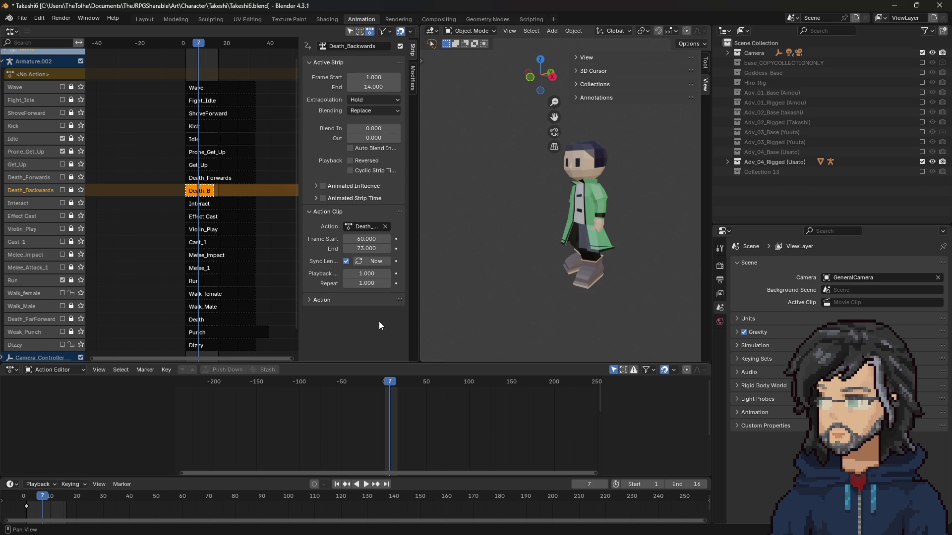
{"action": "scroll", "coordinate": [203, 214], "scroll_direction": "up", "scroll_amount": 2}
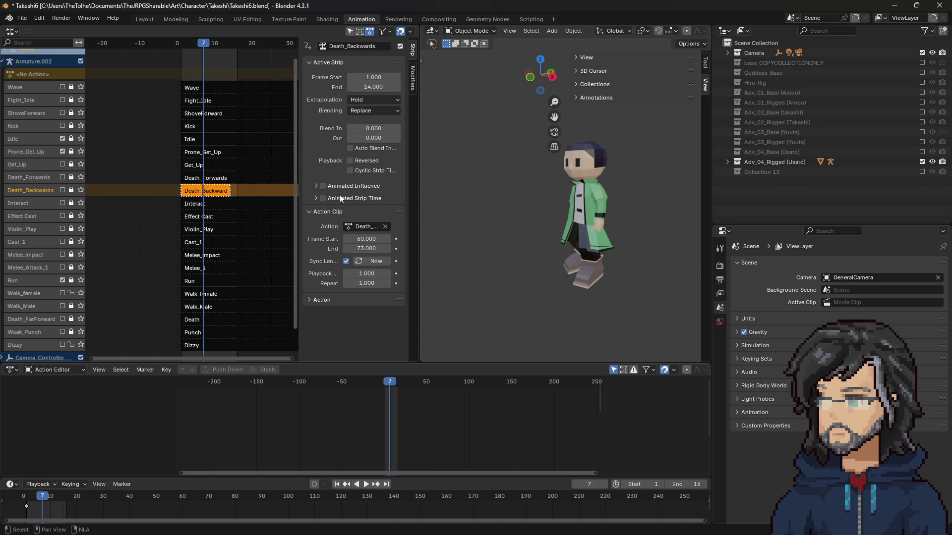
{"action": "left_click_drag", "start_coordinate": [203, 45], "coordinate": [188, 52]}
{"action": "key", "text": "Tab"}
Tune the strip's playback scale through 0.2, 0.45 and 0.445 to 0.444.
{"action": "left_click", "coordinate": [366, 274]}
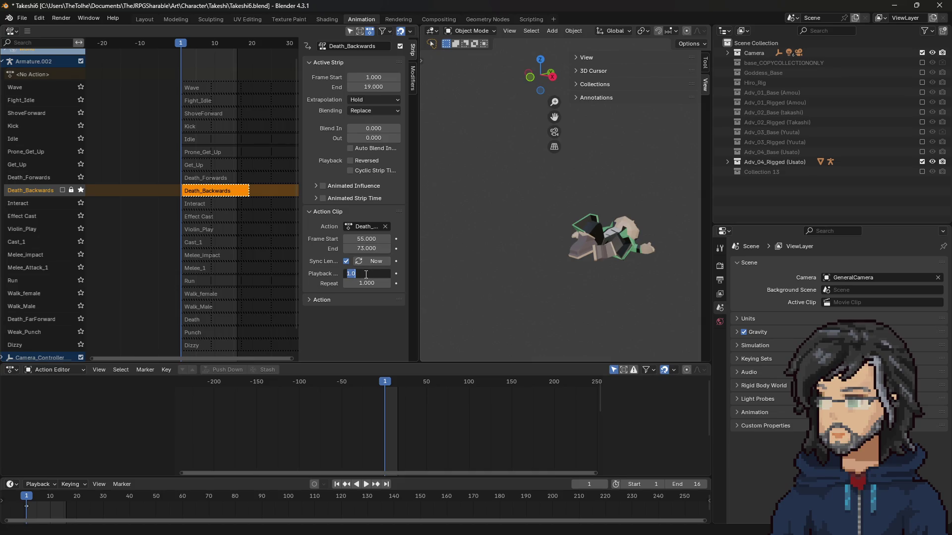
{"action": "type", "text": "0.2"}
{"action": "key", "text": "Return"}
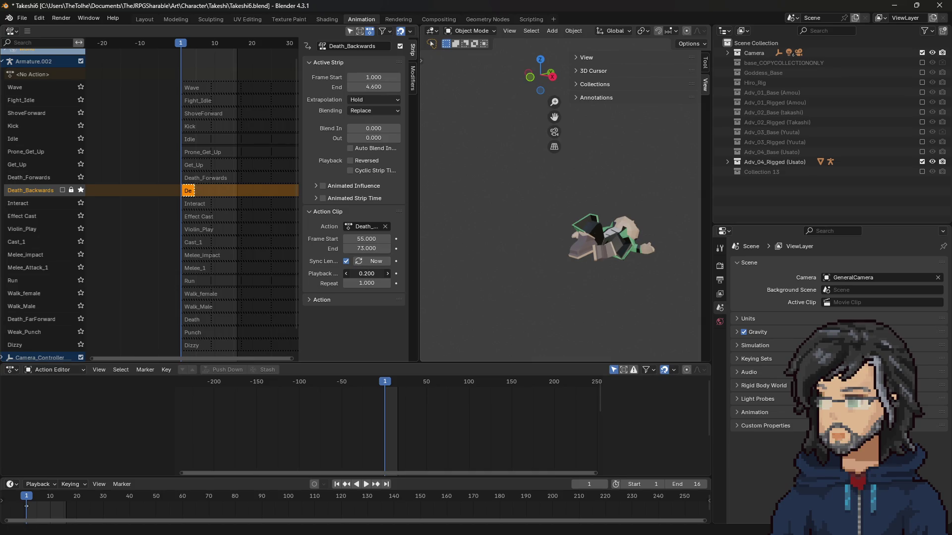
{"action": "left_click_drag", "start_coordinate": [367, 273], "coordinate": [373, 274]}
{"action": "left_click", "coordinate": [367, 274]}
{"action": "key", "text": "Return"}
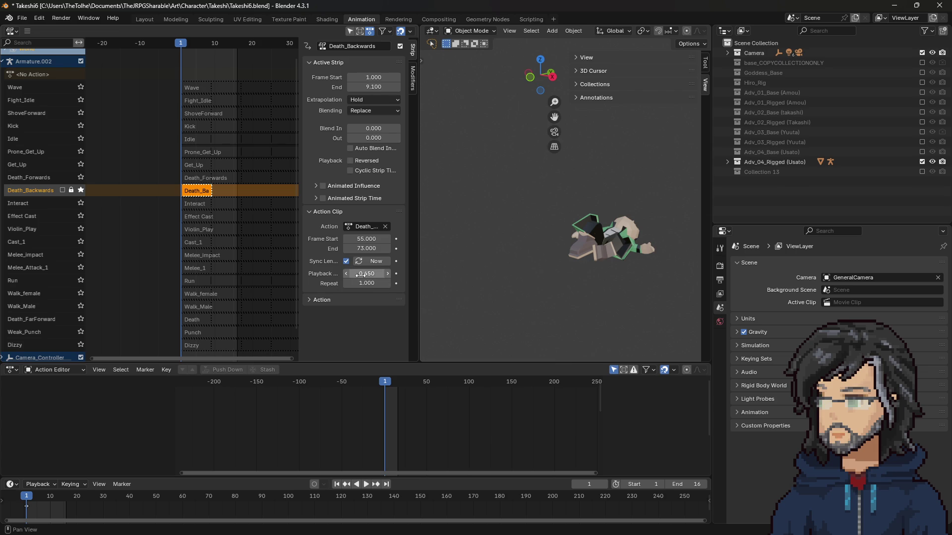
{"action": "left_click", "coordinate": [359, 275]}
{"action": "type", "text": "0.445"}
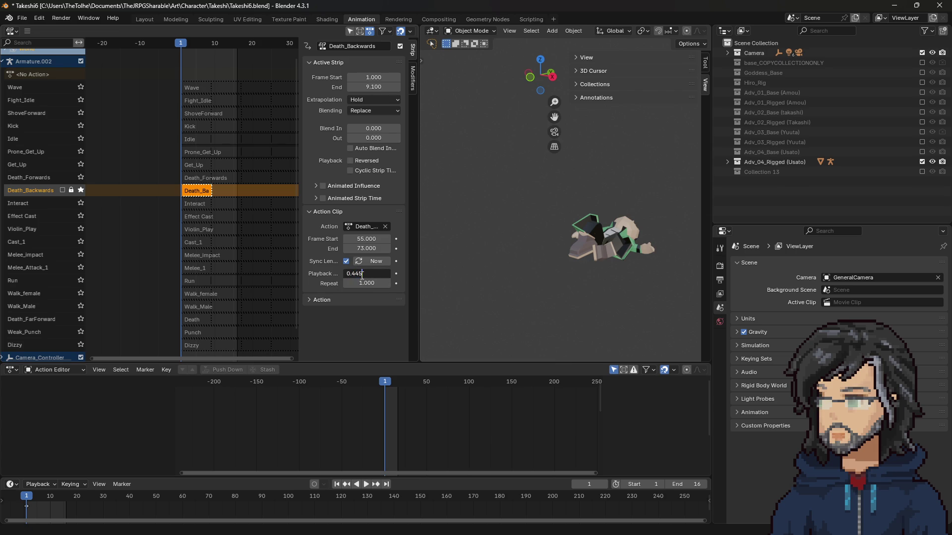
{"action": "key", "text": "Return"}
{"action": "left_click", "coordinate": [361, 275]}
{"action": "type", "text": "4"}
{"action": "key", "text": "Return"}
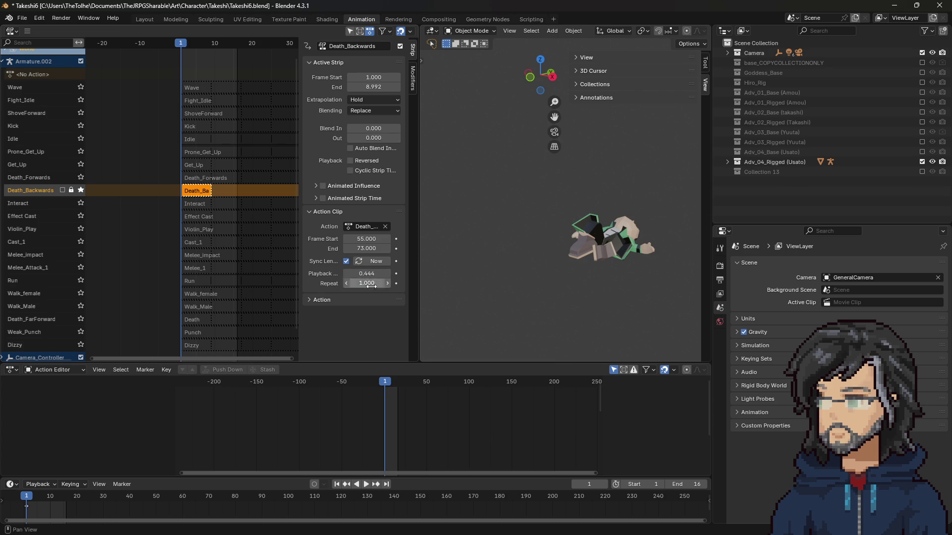
Set the strip's Repeat to 2 and play the retimed death animation.
{"action": "left_click", "coordinate": [366, 283]}
{"action": "type", "text": "2"}
{"action": "key", "text": "Return"}
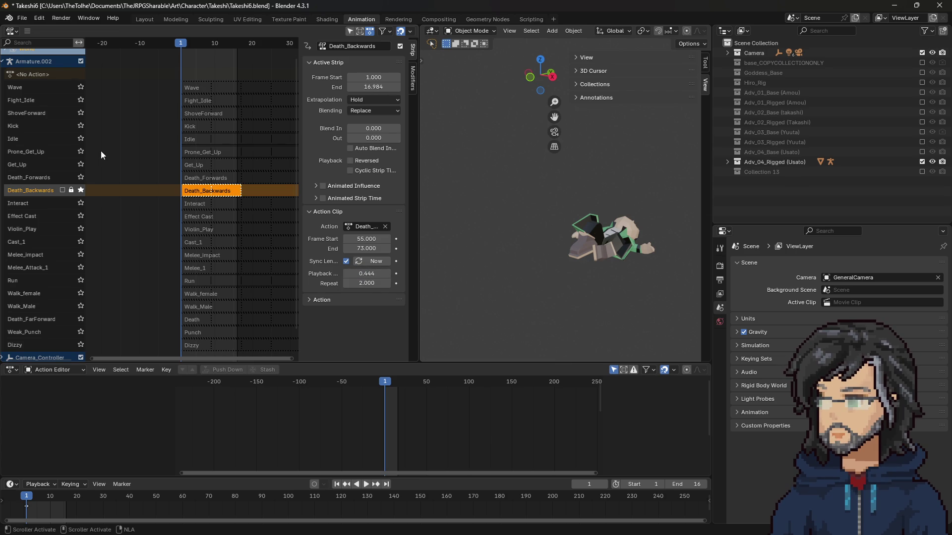
{"action": "left_click", "coordinate": [365, 485]}
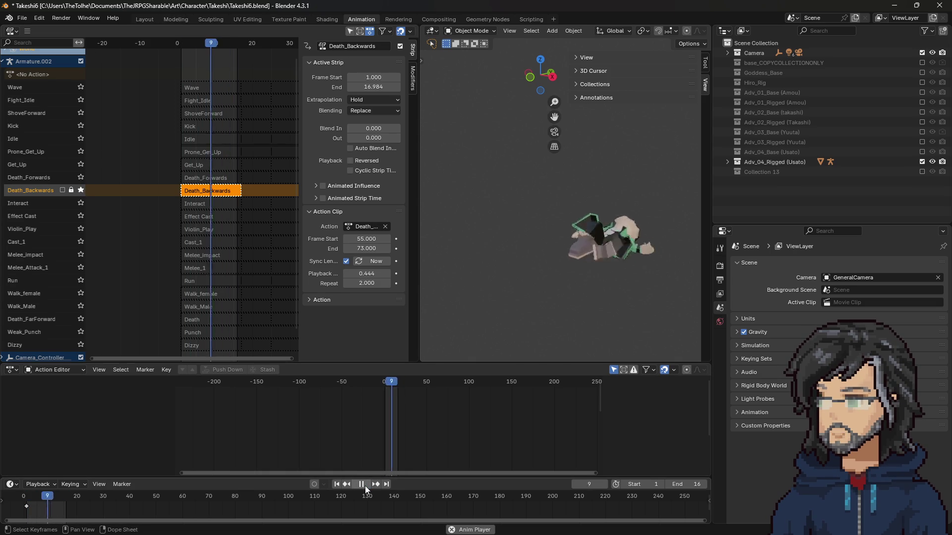
Replay and scrub the retimed death strip through frame 17, then unsolo Death_Backwards.
{"action": "left_click", "coordinate": [365, 485]}
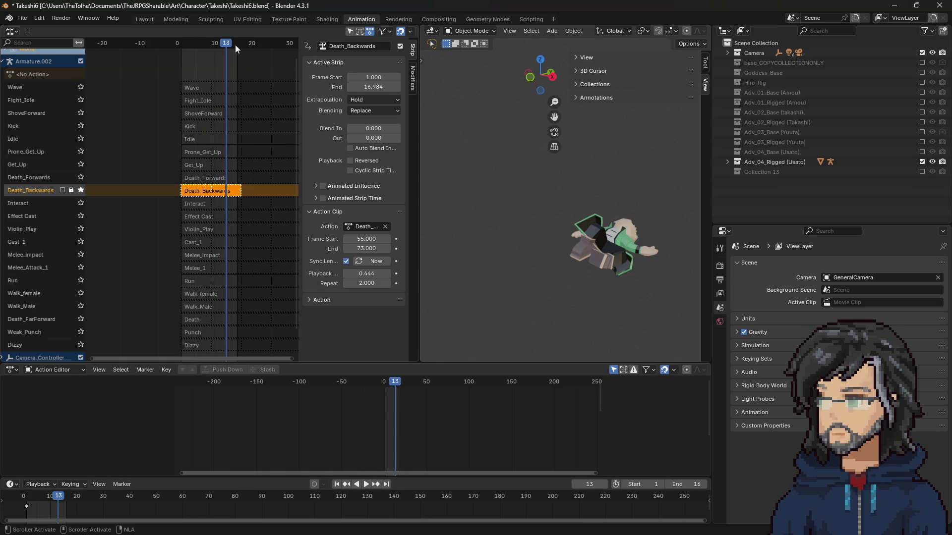
{"action": "key", "text": "space"}
{"action": "mouse_move", "coordinate": [235, 44]}
{"action": "left_mouse_down"}
{"action": "mouse_move", "coordinate": [180, 46]}
{"action": "mouse_move", "coordinate": [224, 50]}
{"action": "mouse_move", "coordinate": [206, 49]}
{"action": "left_mouse_up"}
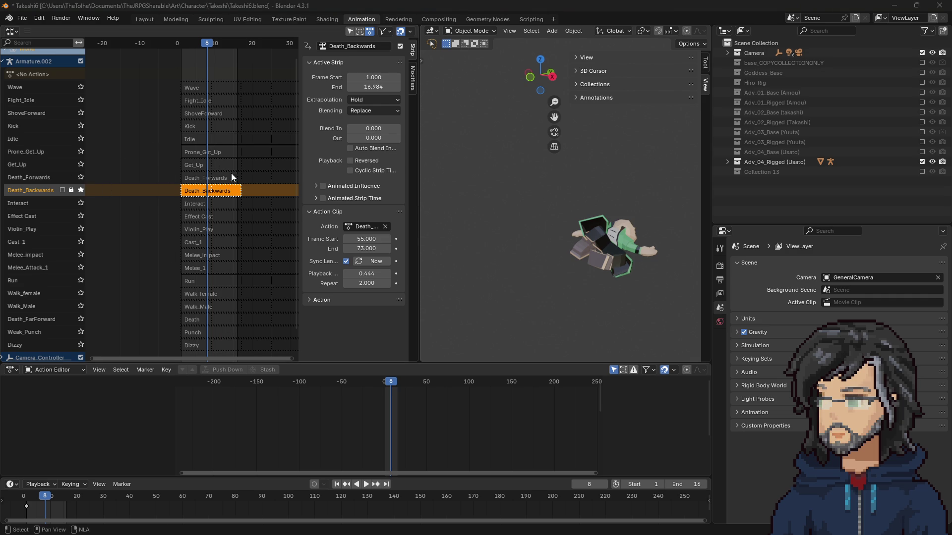
{"action": "left_click", "coordinate": [192, 44]}
{"action": "mouse_move", "coordinate": [191, 44]}
{"action": "left_mouse_down"}
{"action": "mouse_move", "coordinate": [242, 49]}
{"action": "mouse_move", "coordinate": [185, 60]}
{"action": "left_mouse_up"}
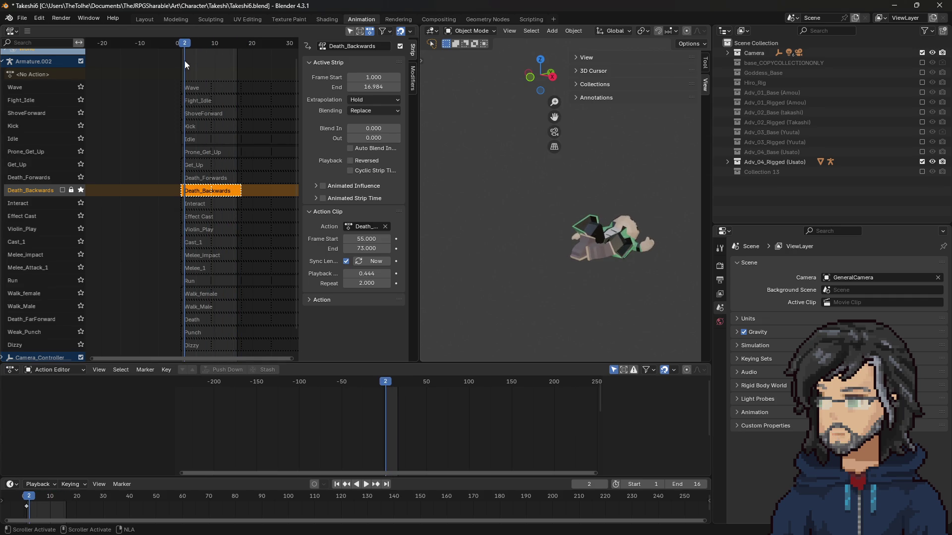
{"action": "left_click", "coordinate": [82, 190]}
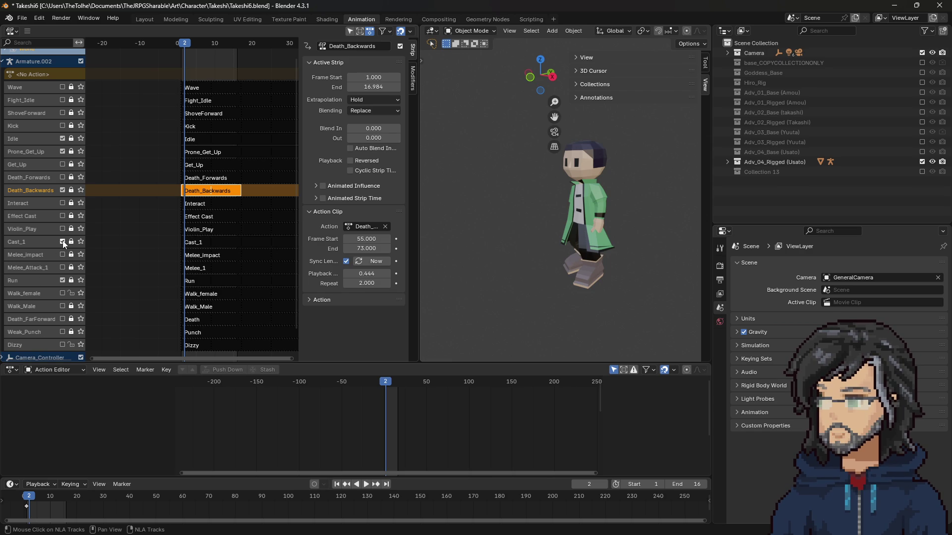
Play all tracks together, show Collection 13, and delete Armature.003 from it.
{"action": "key", "text": "space"}
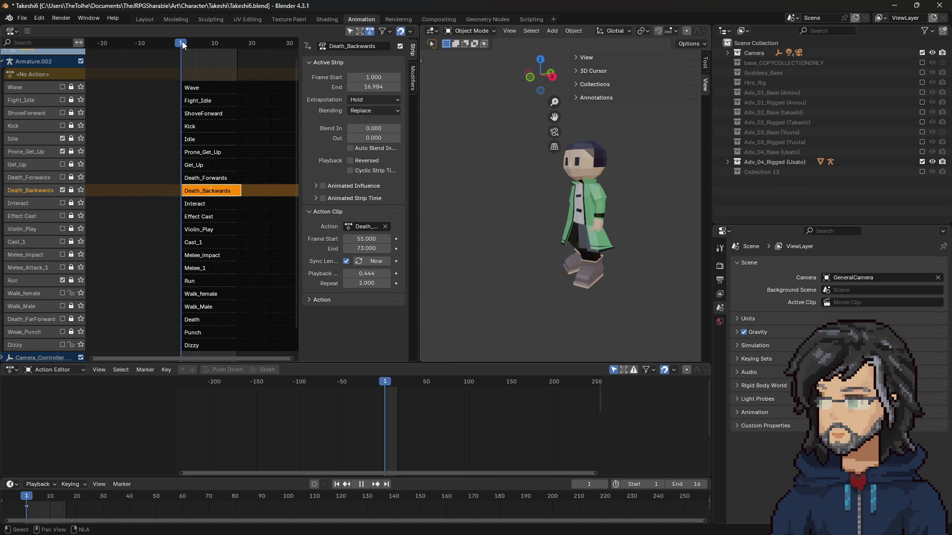
{"action": "key", "text": "space"}
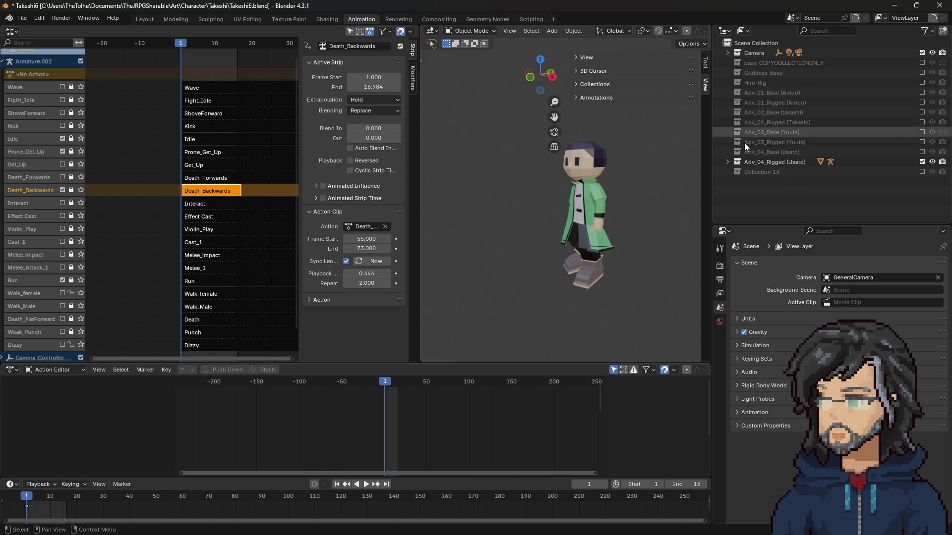
{"action": "left_click", "coordinate": [921, 172]}
{"action": "right_click", "coordinate": [779, 181]}
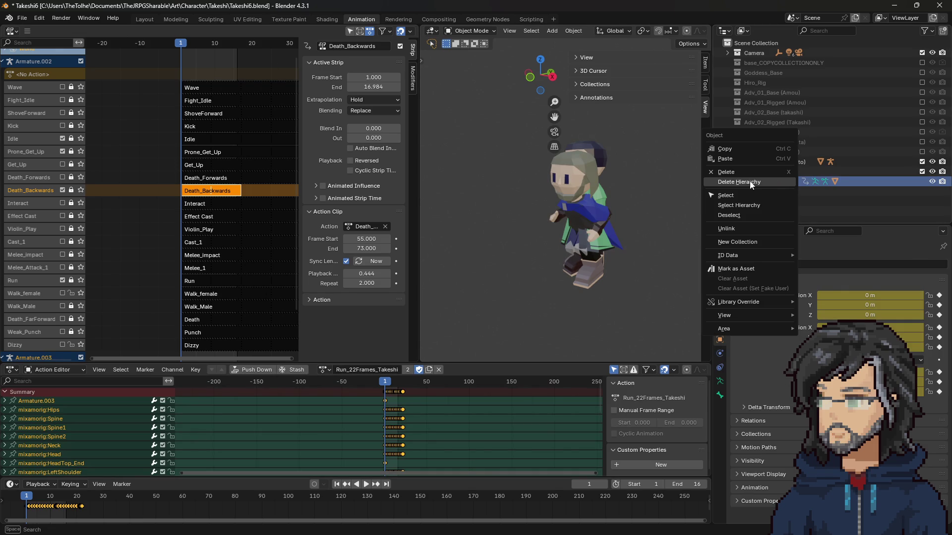
{"action": "left_click", "coordinate": [780, 181]}
{"action": "left_click", "coordinate": [781, 174]}
Import Magic Heal.fbx from the YuutaAnims folder.
{"action": "left_click", "coordinate": [22, 18]}
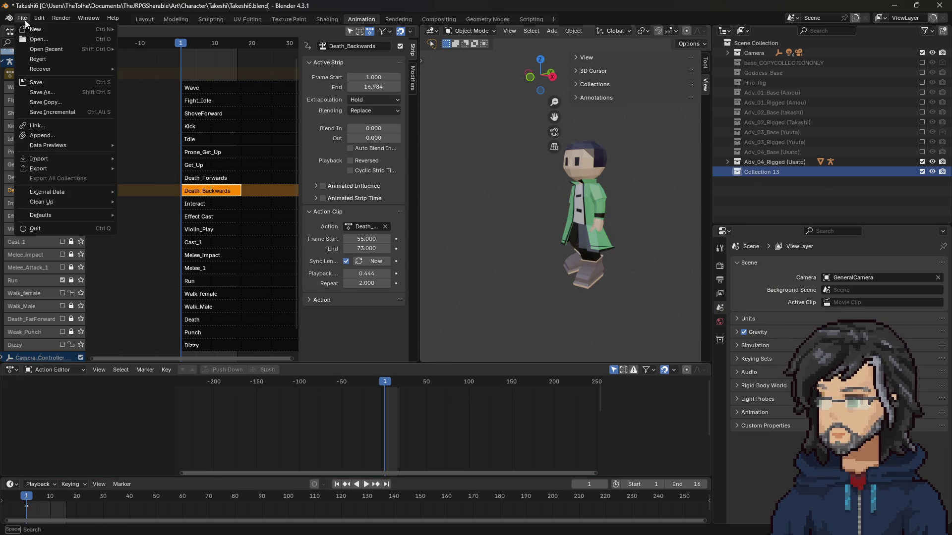
{"action": "mouse_move", "coordinate": [64, 170]}
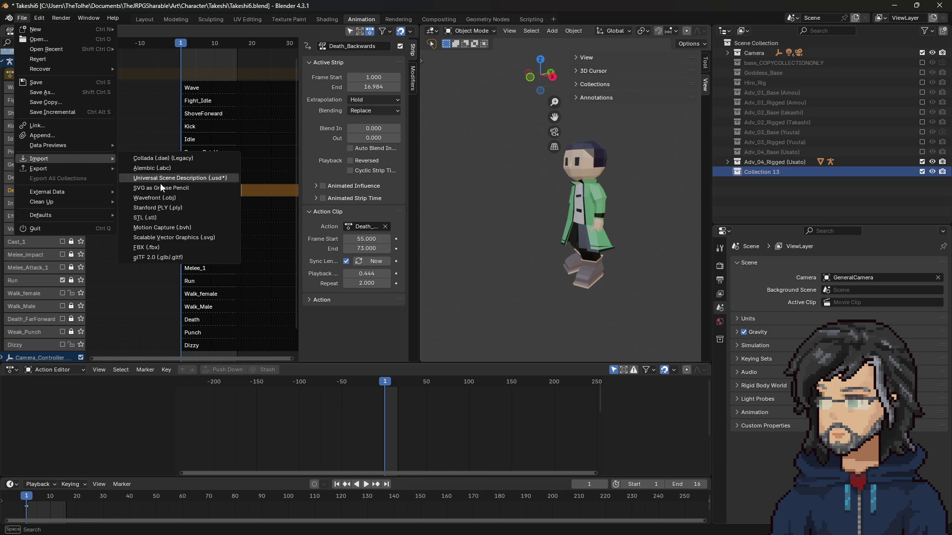
{"action": "left_click", "coordinate": [148, 248]}
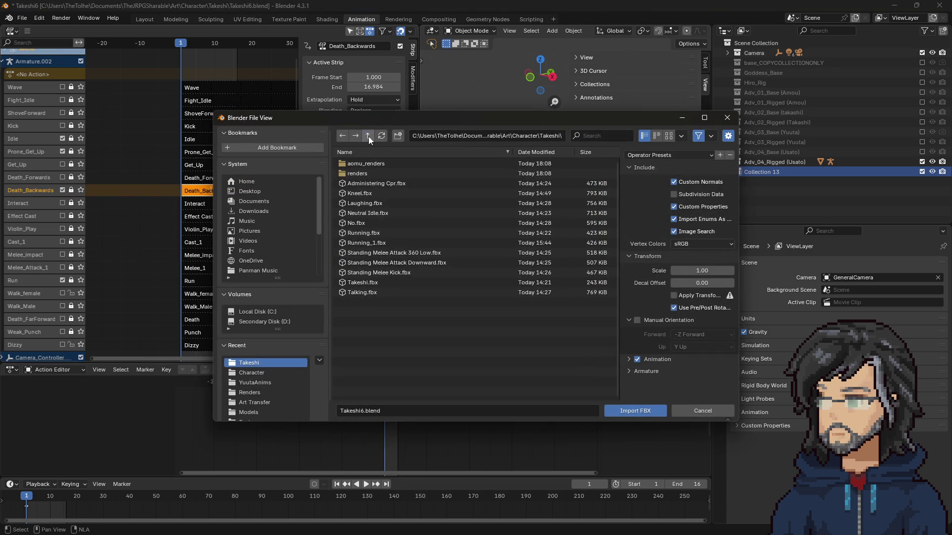
{"action": "left_click", "coordinate": [368, 136]}
{"action": "left_click", "coordinate": [366, 210]}
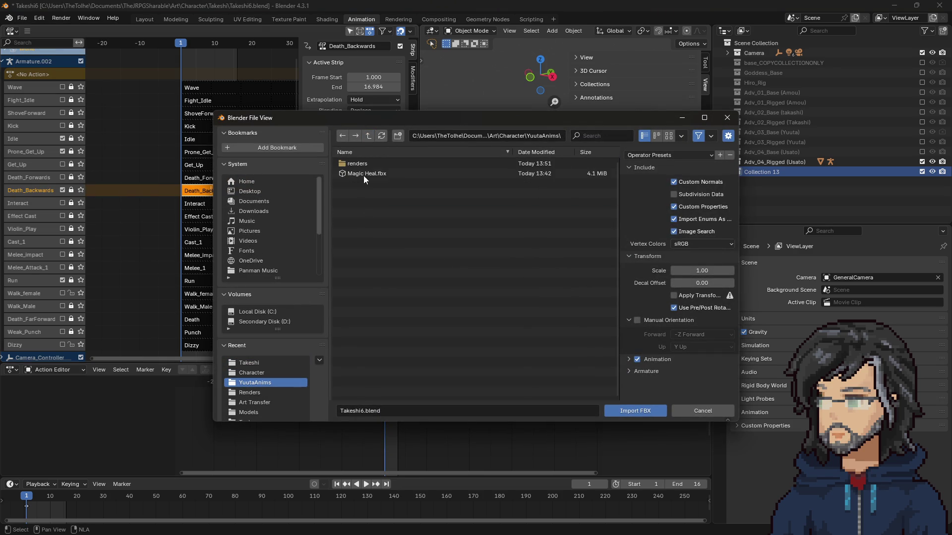
{"action": "left_click", "coordinate": [367, 176]}
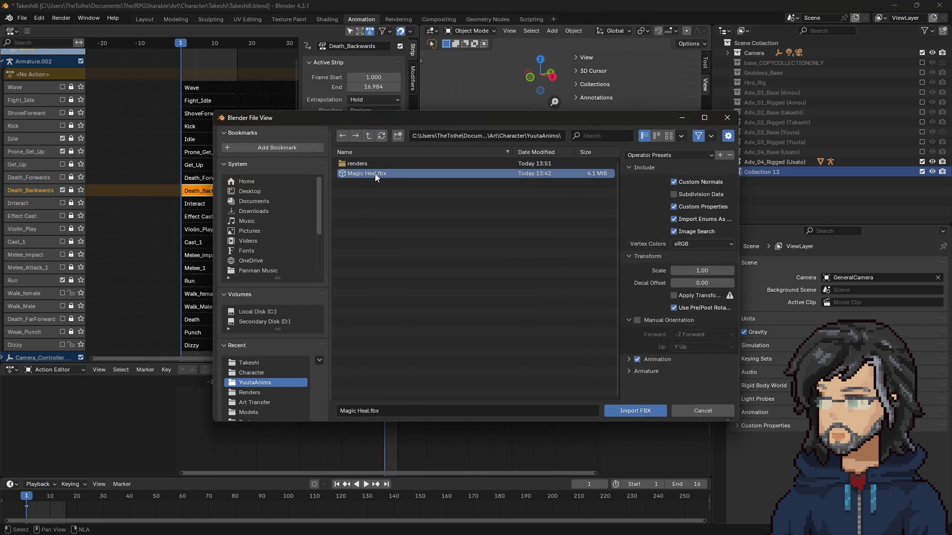
{"action": "double_click", "coordinate": [375, 174]}
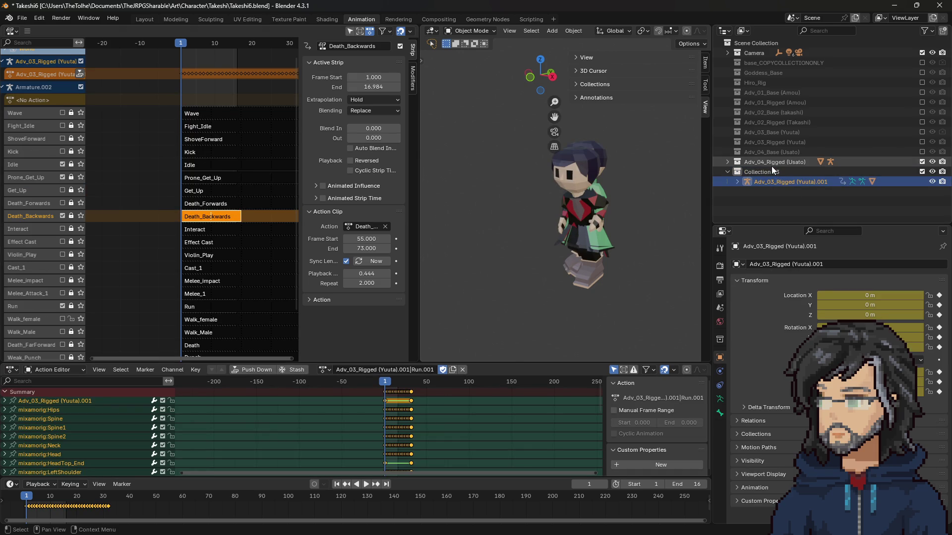
Select the imported Yuuta armature, assign the mixamo Layer0 action, and preview it to frame 57.
{"action": "left_click", "coordinate": [773, 162]}
{"action": "left_click", "coordinate": [728, 162]}
{"action": "left_click", "coordinate": [783, 192]}
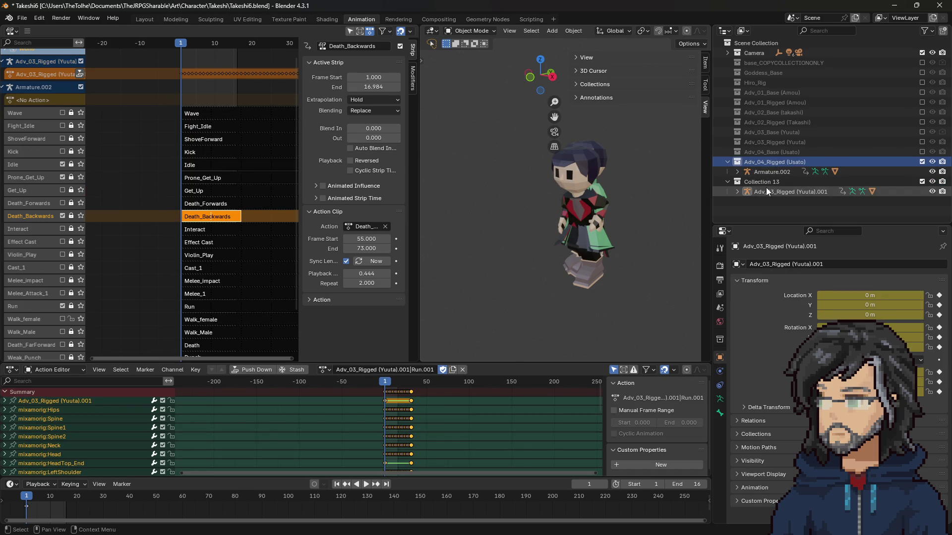
{"action": "left_click", "coordinate": [325, 370]}
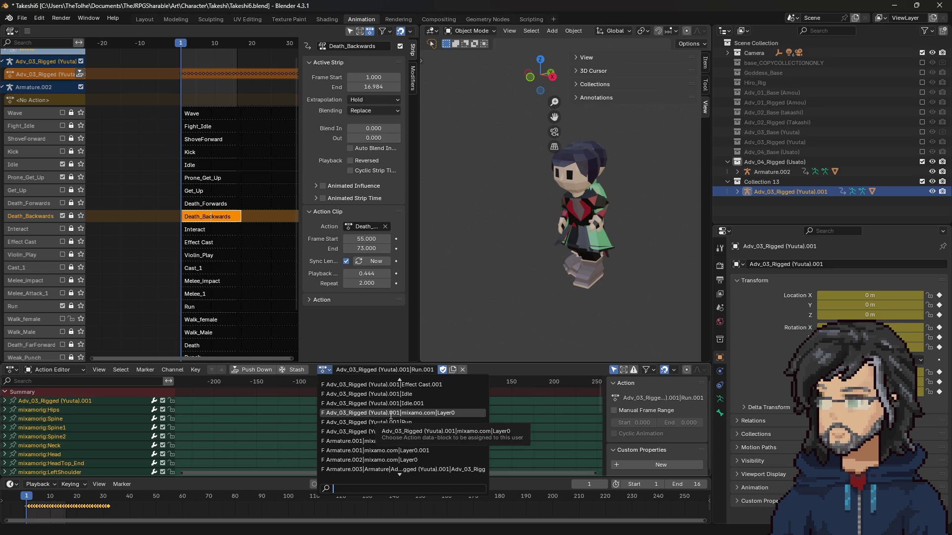
{"action": "left_click", "coordinate": [390, 414]}
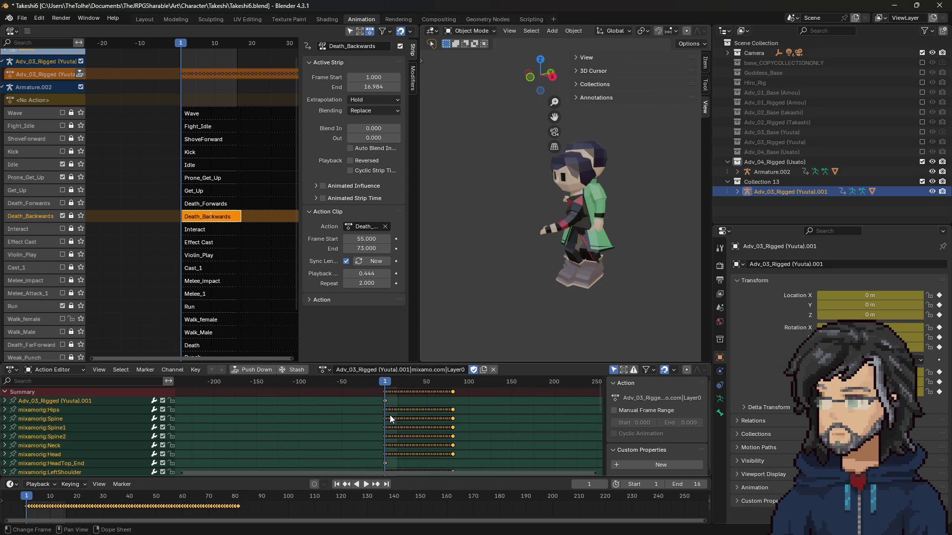
{"action": "key", "text": "space"}
{"action": "left_click", "coordinate": [434, 385]}
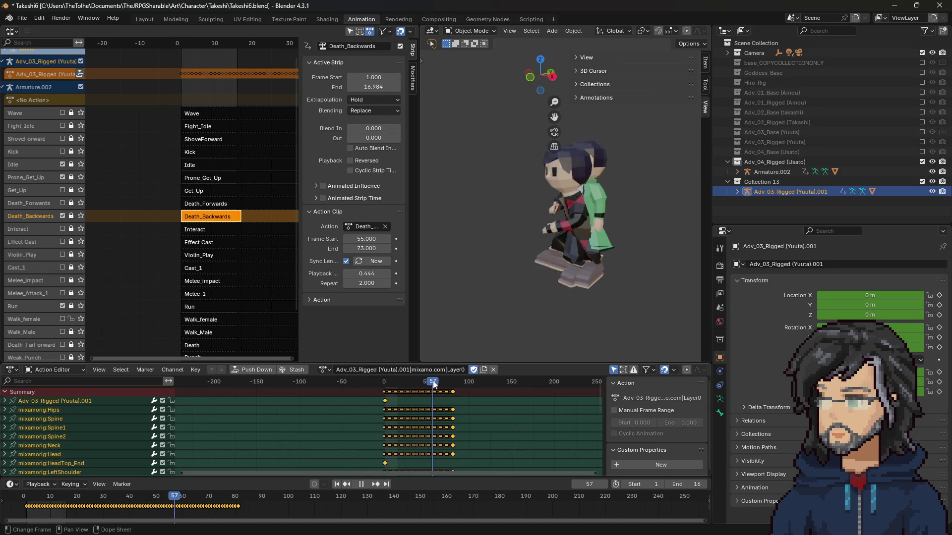
{"action": "key", "text": "Escape"}
Rename the action to Magic Heal, then remove the imported Yuuta armature.
{"action": "left_click", "coordinate": [403, 369]}
{"action": "type", "text": "Mag"}
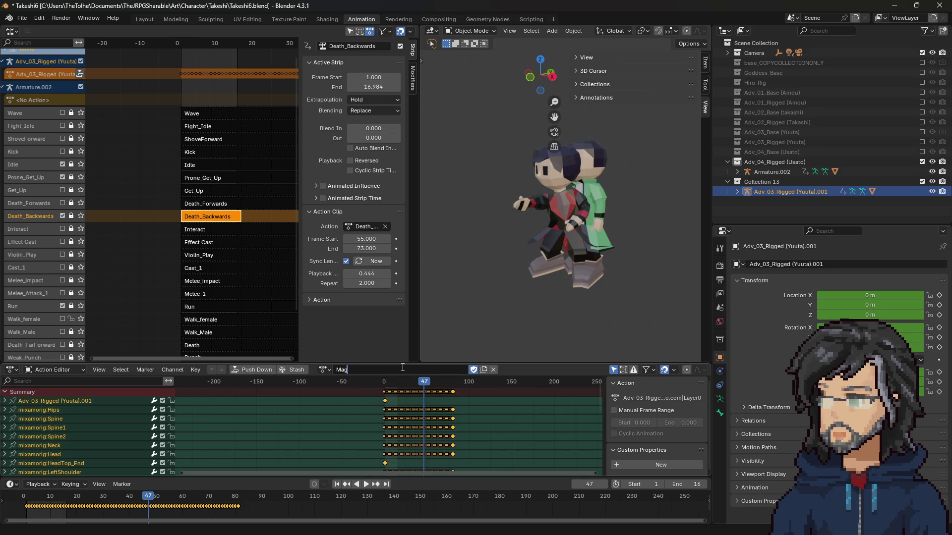
{"action": "type", "text": "ic Cast"}
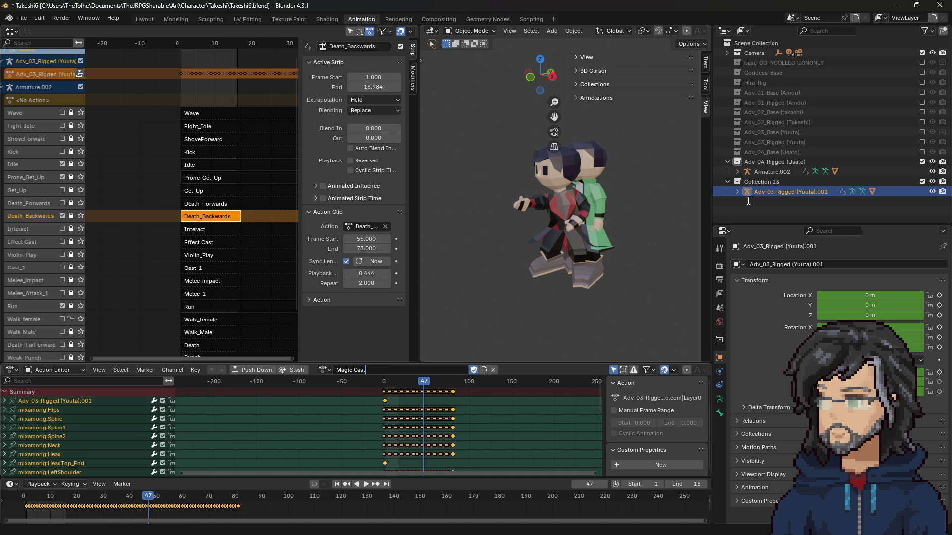
{"action": "key", "text": "Return"}
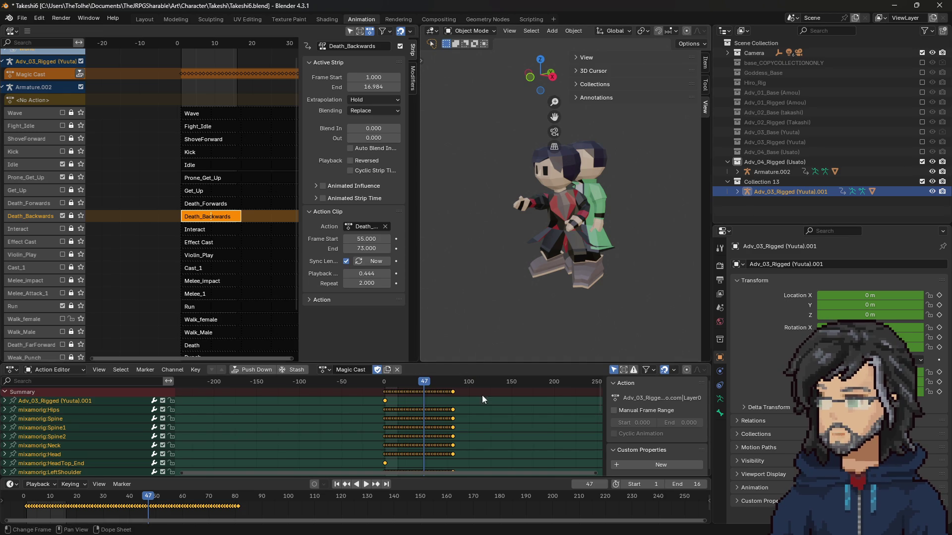
{"action": "left_click", "coordinate": [350, 371]}
{"action": "type", "text": "Heal"}
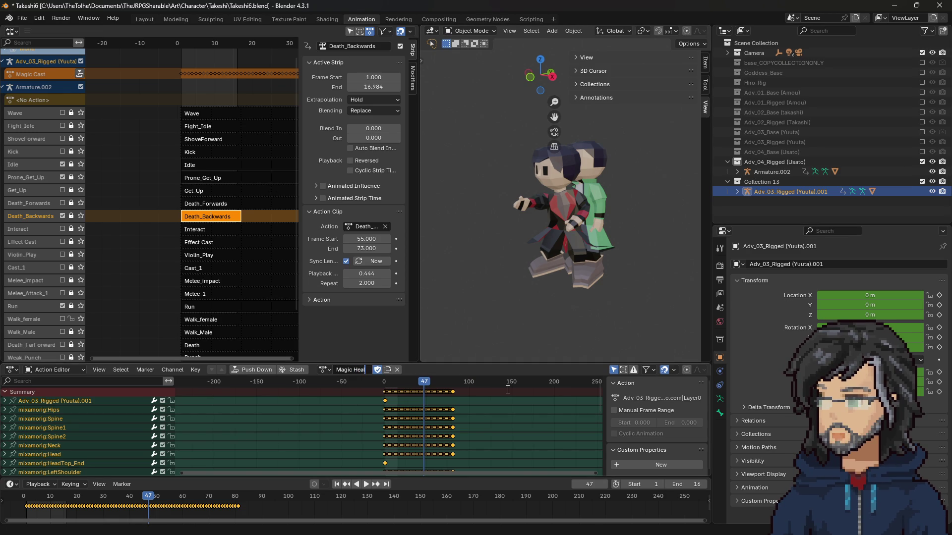
{"action": "key", "text": "Return"}
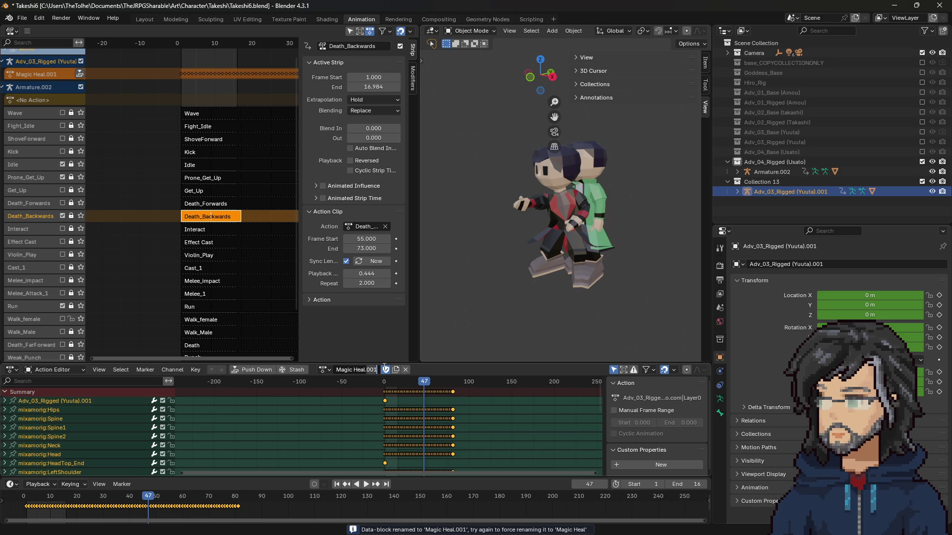
{"action": "key", "text": "Return"}
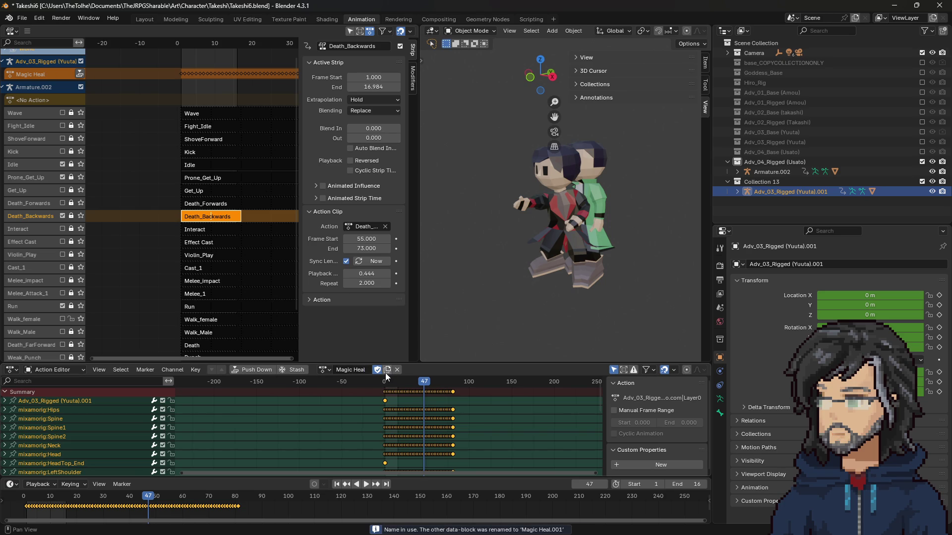
{"action": "key", "text": "ctrl+z"}
{"action": "key", "text": "ctrl+z"}
{"action": "key", "text": "ctrl+z"}
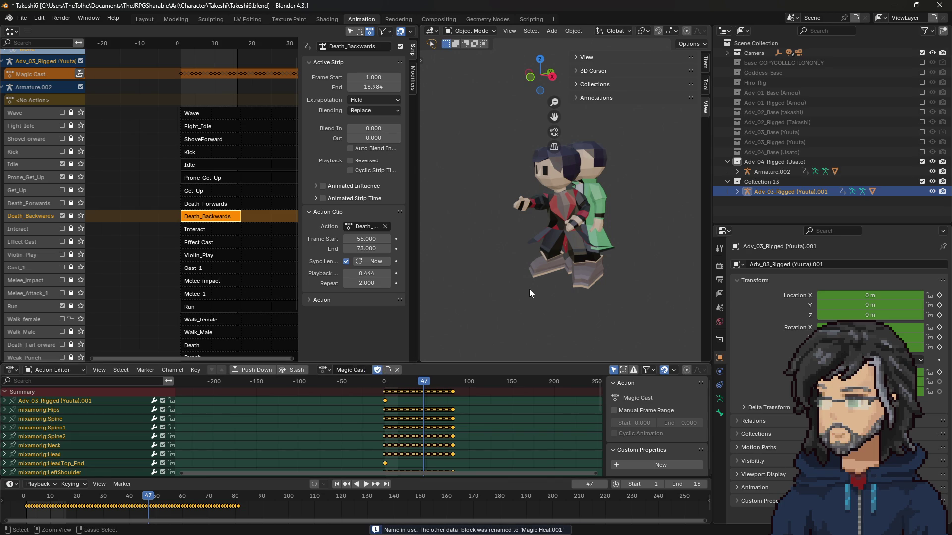
{"action": "key", "text": "ctrl+z"}
{"action": "key", "text": "ctrl+z"}
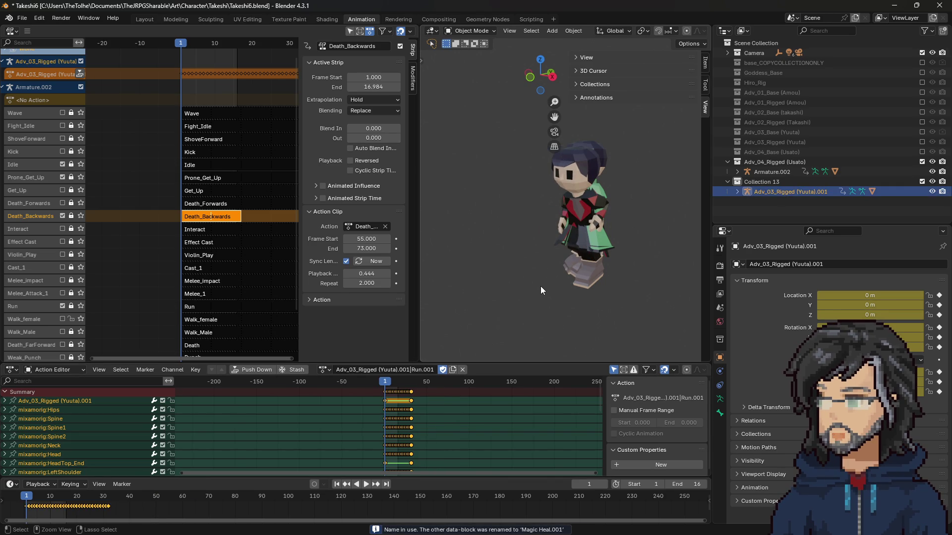
Begin Save As and create a new Usato folder inside the Character folder.
{"action": "left_click", "coordinate": [21, 18]}
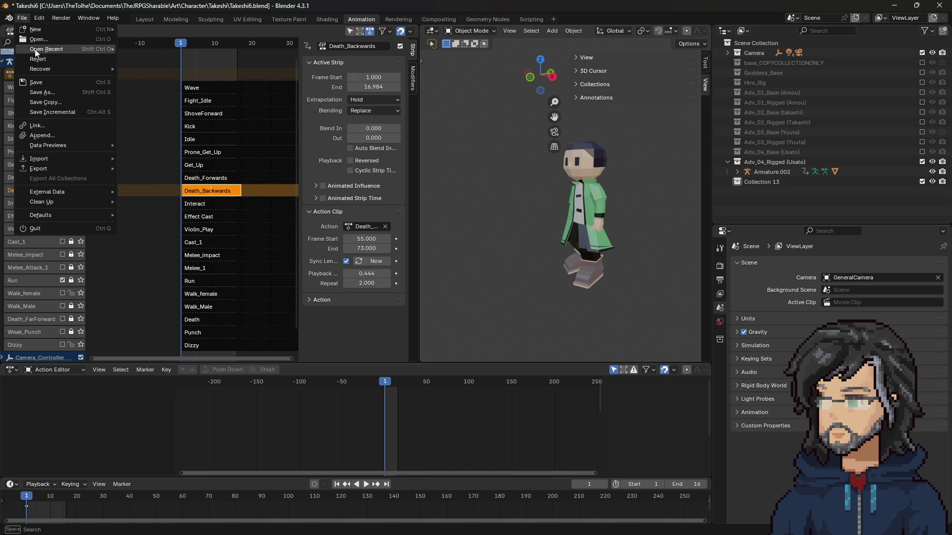
{"action": "left_click", "coordinate": [42, 92]}
{"action": "left_click", "coordinate": [368, 135]}
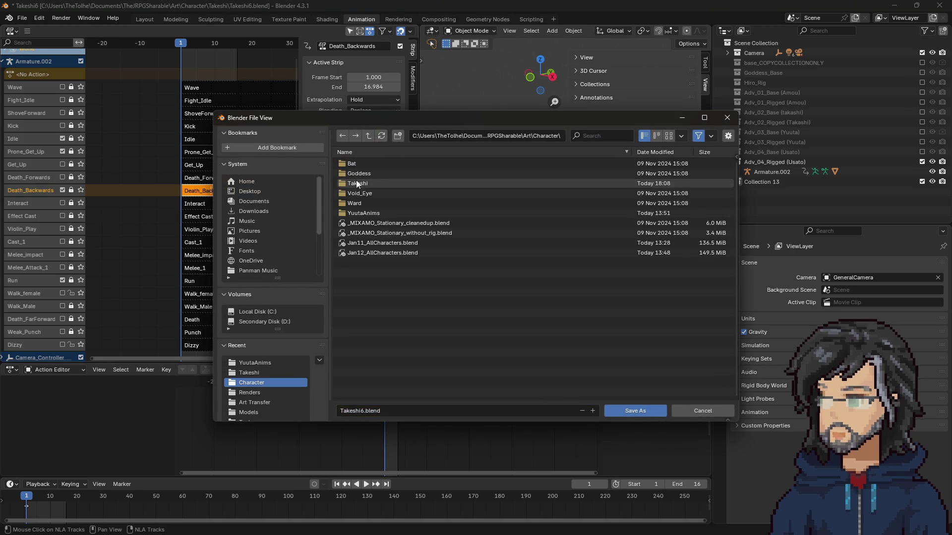
{"action": "left_click", "coordinate": [397, 136]}
{"action": "type", "text": "Usato"}
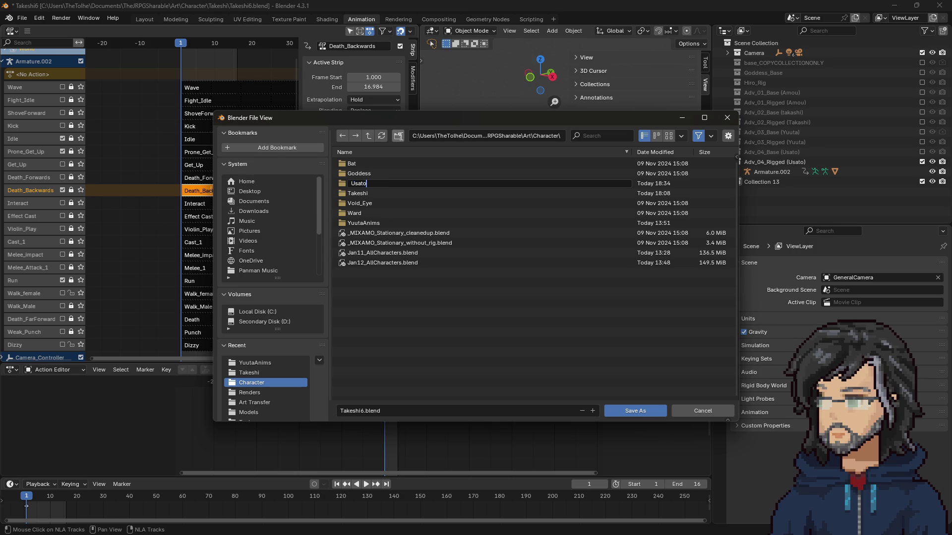
{"action": "key", "text": "Return"}
{"action": "double_click", "coordinate": [359, 194]}
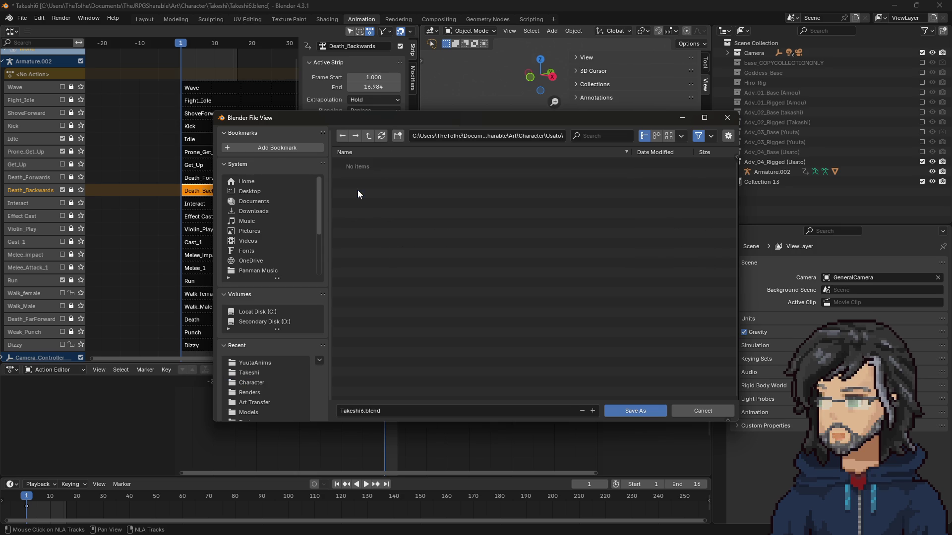
Rename the file to Usato.blend and save it in the Usato folder.
{"action": "left_click", "coordinate": [357, 410]}
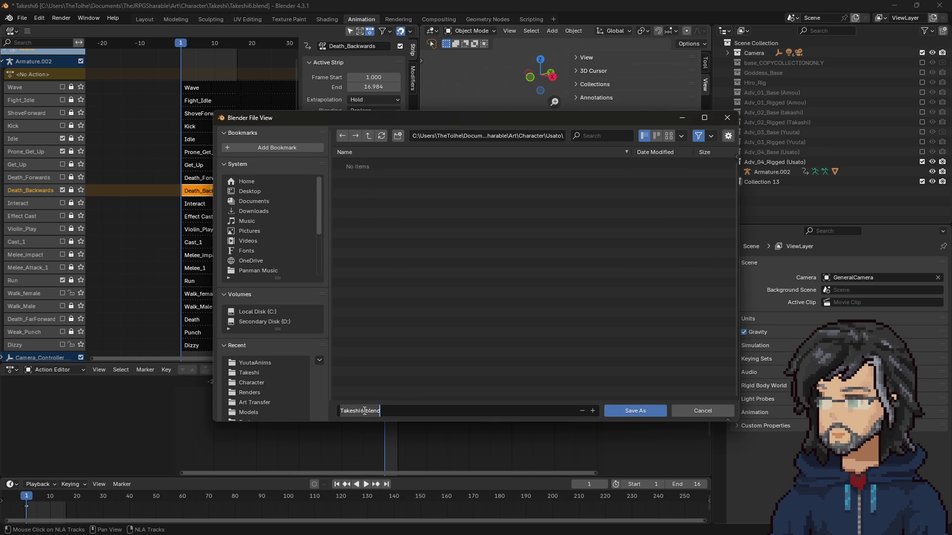
{"action": "key", "text": "BackSpace"}
{"action": "key", "text": "BackSpace"}
{"action": "key", "text": "BackSpace"}
{"action": "key", "text": "Delete"}
{"action": "key", "text": "Delete"}
{"action": "key", "text": "Delete"}
{"action": "type", "text": "Usato"}
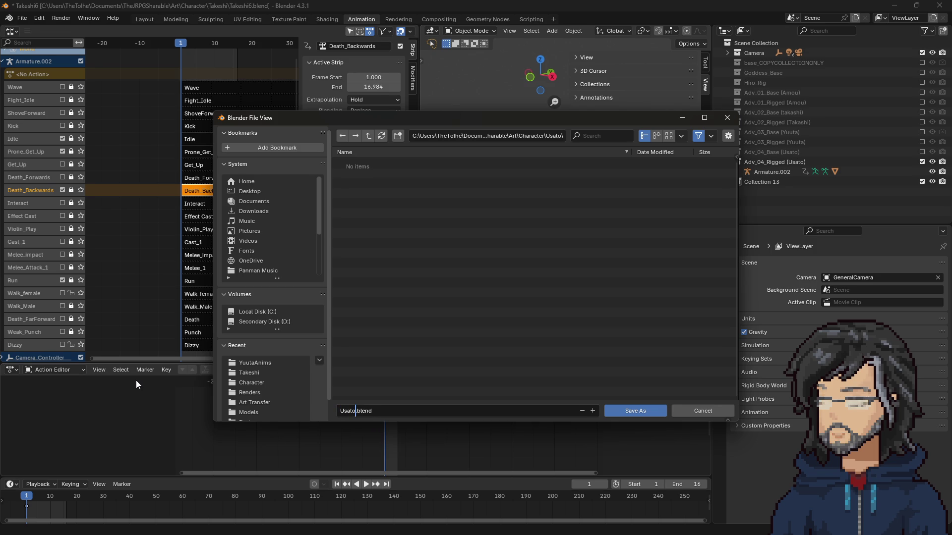
{"action": "key", "text": "Return"}
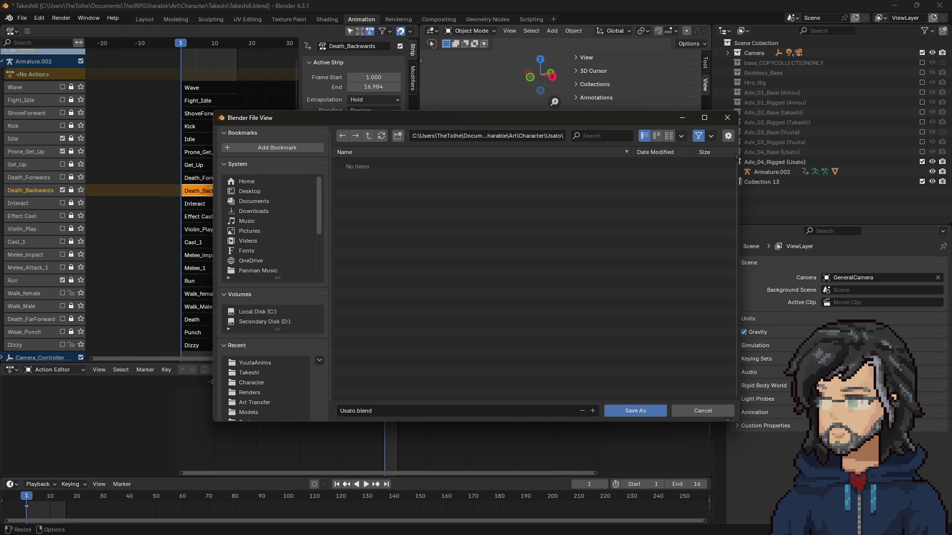
{"action": "left_click", "coordinate": [628, 410]}
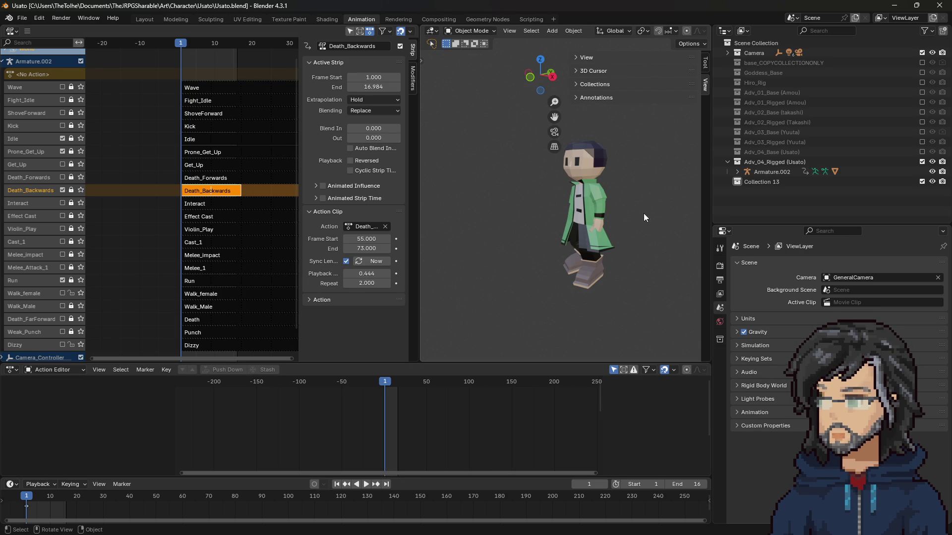
Orbit around the character and select Collection 13 in the Outliner.
{"action": "mouse_move", "coordinate": [537, 240]}
{"action": "left_mouse_down"}
{"action": "mouse_move", "coordinate": [623, 248]}
{"action": "mouse_move", "coordinate": [602, 254]}
{"action": "left_mouse_up"}
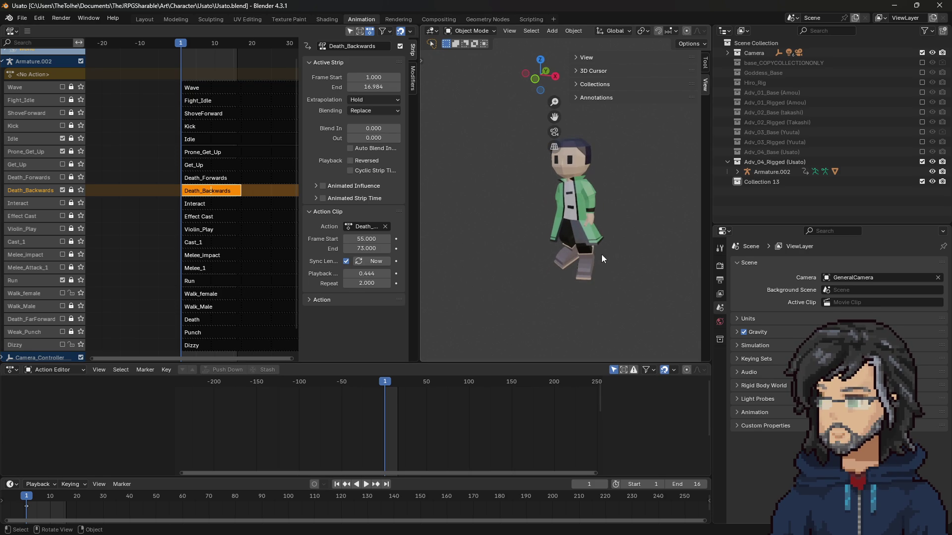
{"action": "left_click", "coordinate": [759, 182]}
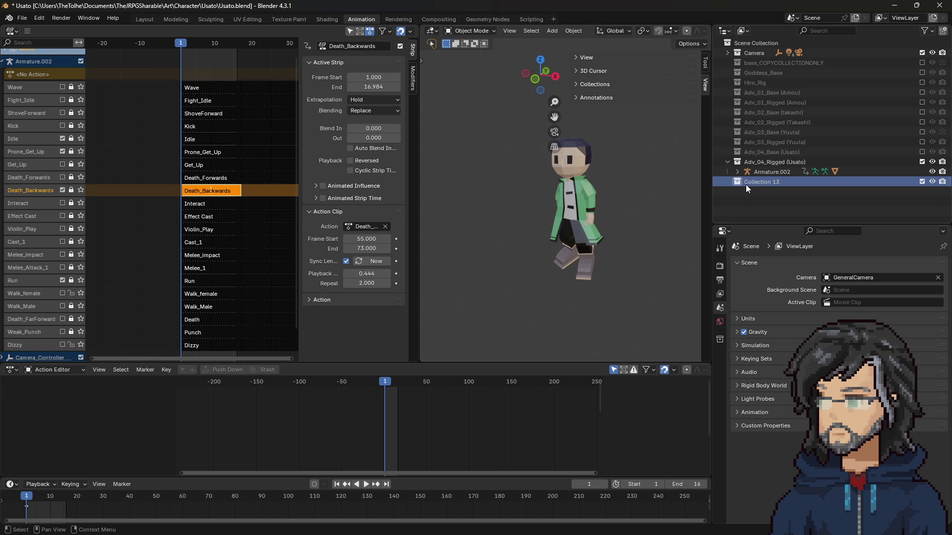
{"action": "left_click", "coordinate": [22, 18]}
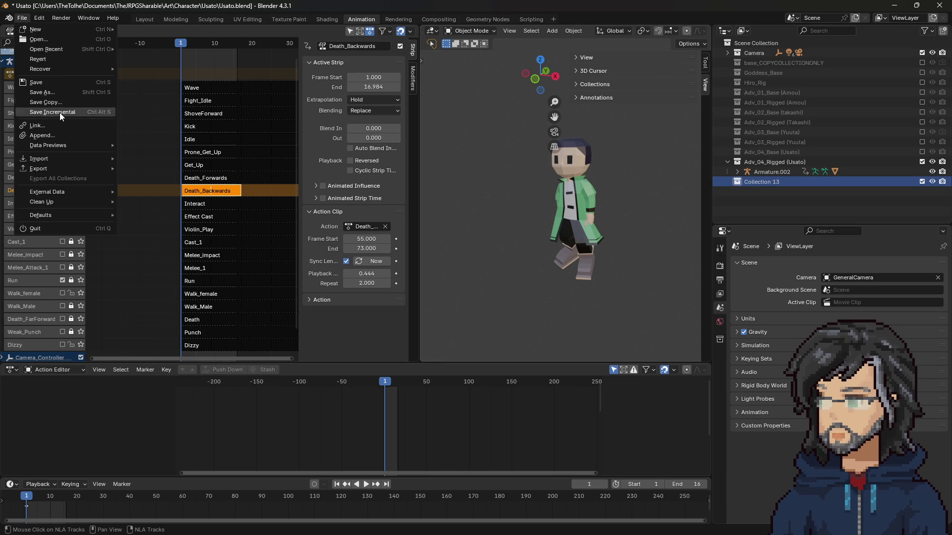
Assign the Magic Heal action to Usato's armature by searching 'magic'.
{"action": "mouse_move", "coordinate": [76, 162]}
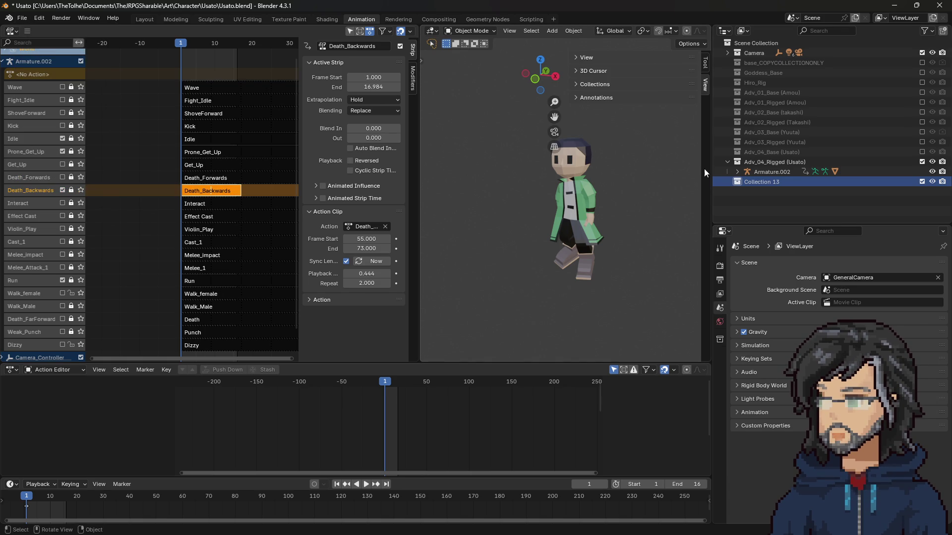
{"action": "left_click", "coordinate": [773, 171]}
{"action": "left_click", "coordinate": [319, 370]}
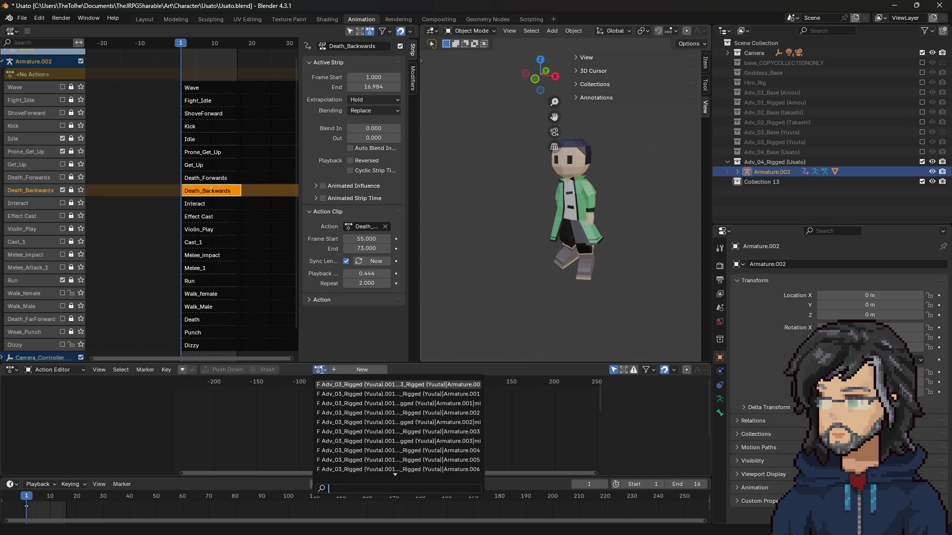
{"action": "type", "text": "ma"}
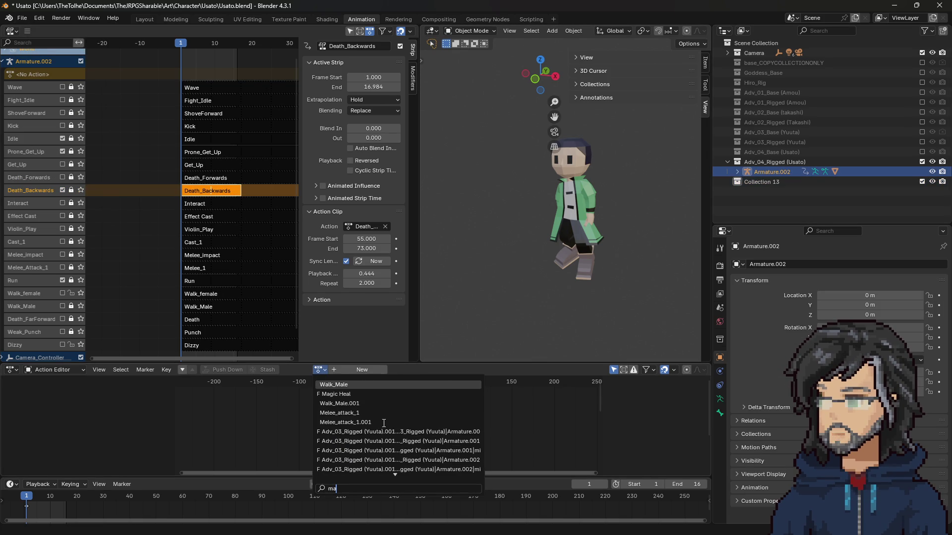
{"action": "type", "text": "gic"}
{"action": "key", "text": "Return"}
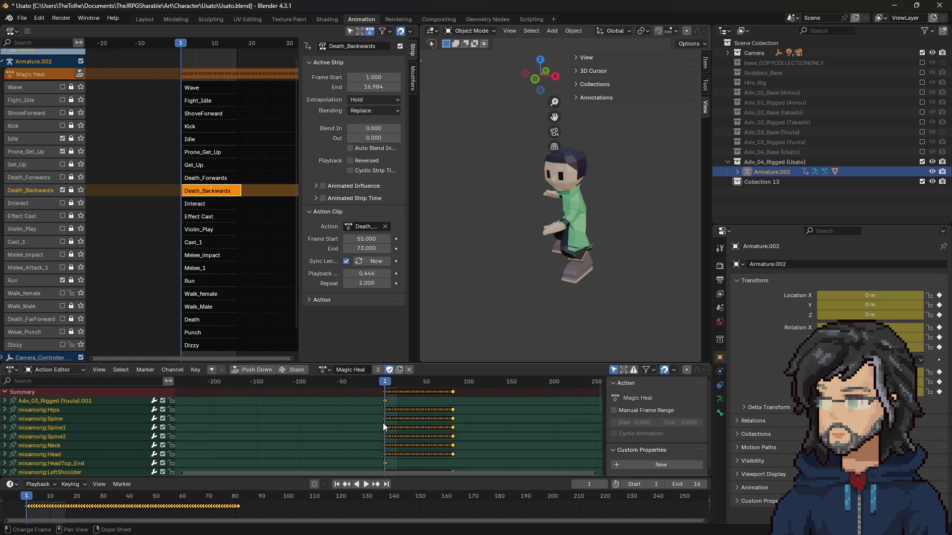
Scrub through and play back the Magic Heal animation to preview it.
{"action": "mouse_move", "coordinate": [388, 384]}
{"action": "left_mouse_down"}
{"action": "mouse_move", "coordinate": [446, 385]}
{"action": "mouse_move", "coordinate": [403, 383]}
{"action": "mouse_move", "coordinate": [422, 387]}
{"action": "left_mouse_up"}
{"action": "key", "text": "space"}
{"action": "key", "text": "Escape"}
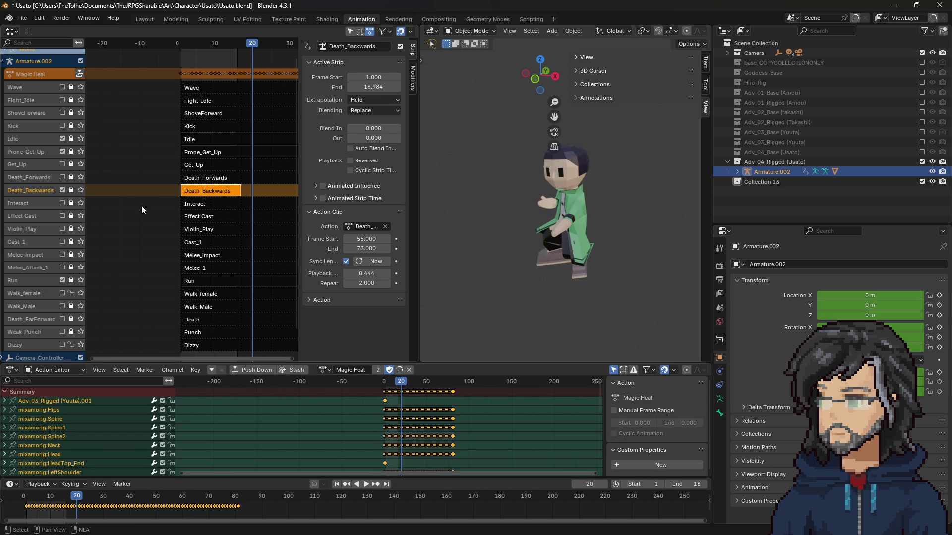
{"action": "scroll", "coordinate": [166, 204], "scroll_direction": "down", "scroll_amount": 2}
Push Magic Heal down to an NLA strip with playback scale 7.9/80 and 2 repeats.
{"action": "left_click", "coordinate": [253, 370]}
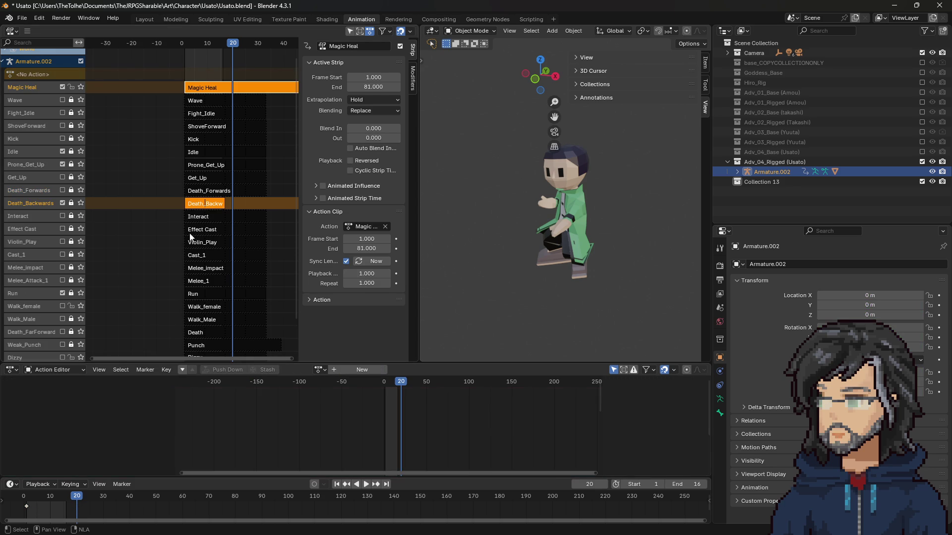
{"action": "left_click", "coordinate": [35, 92]}
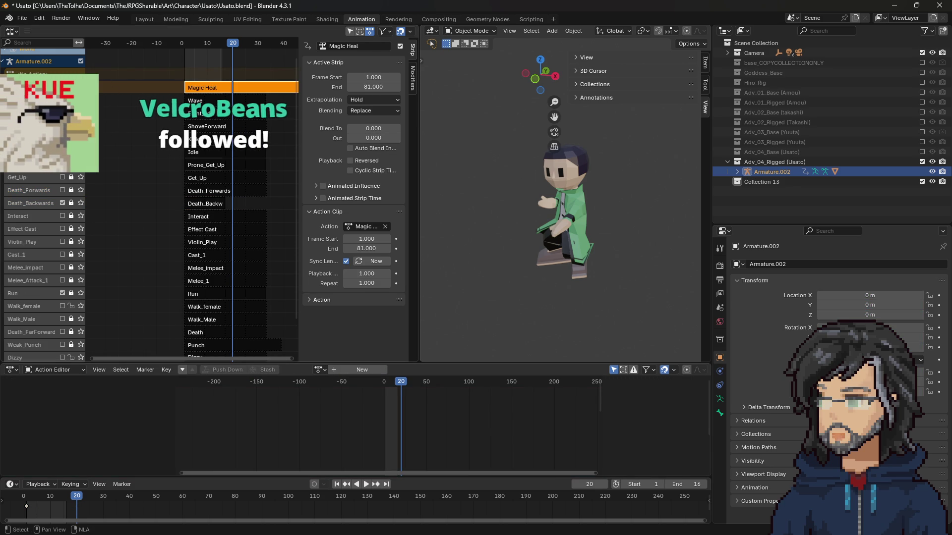
{"action": "left_click", "coordinate": [370, 274]}
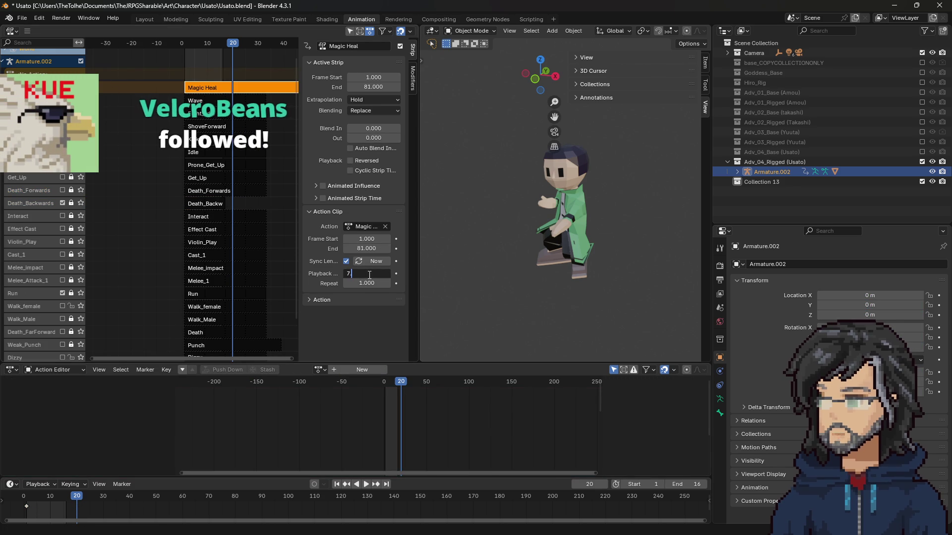
{"action": "type", "text": "7.9/8"}
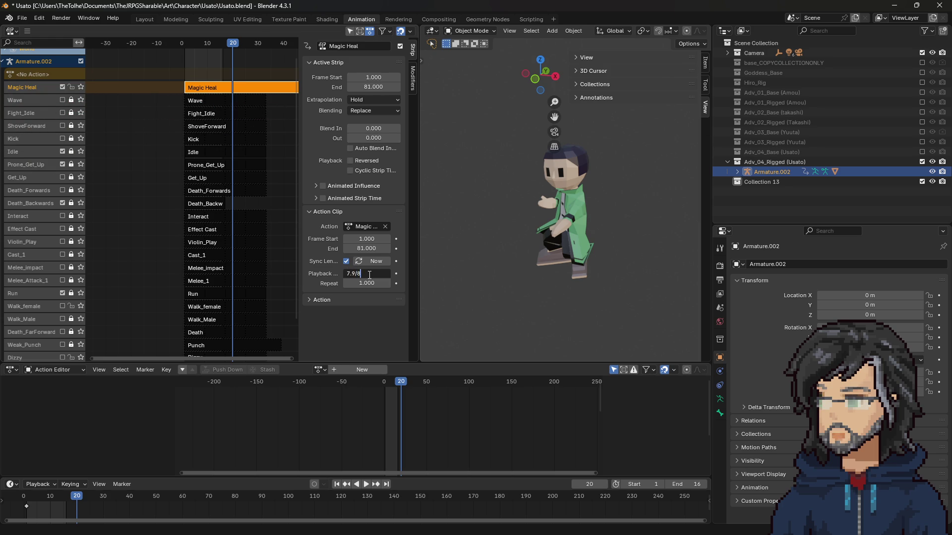
{"action": "type", "text": "0"}
{"action": "key", "text": "Return"}
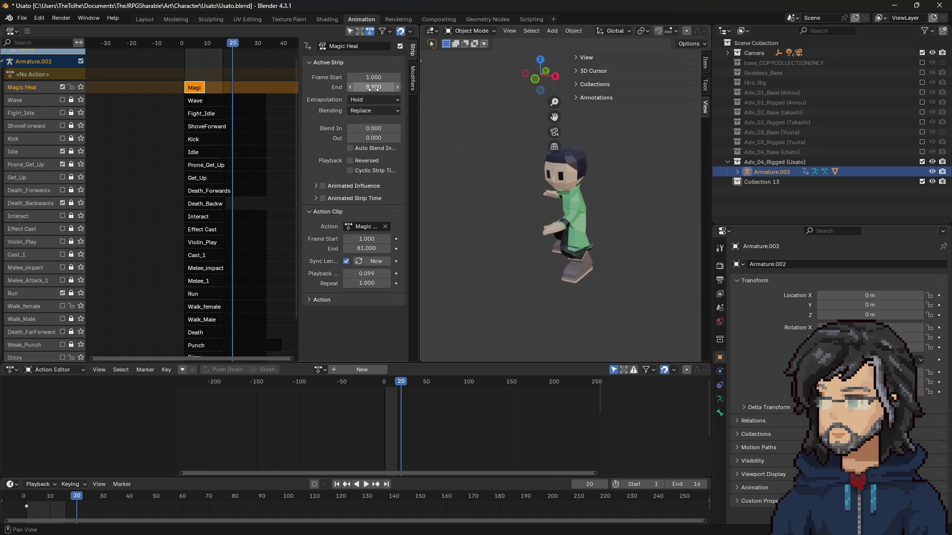
{"action": "type", "text": "2"}
{"action": "key", "text": "Return"}
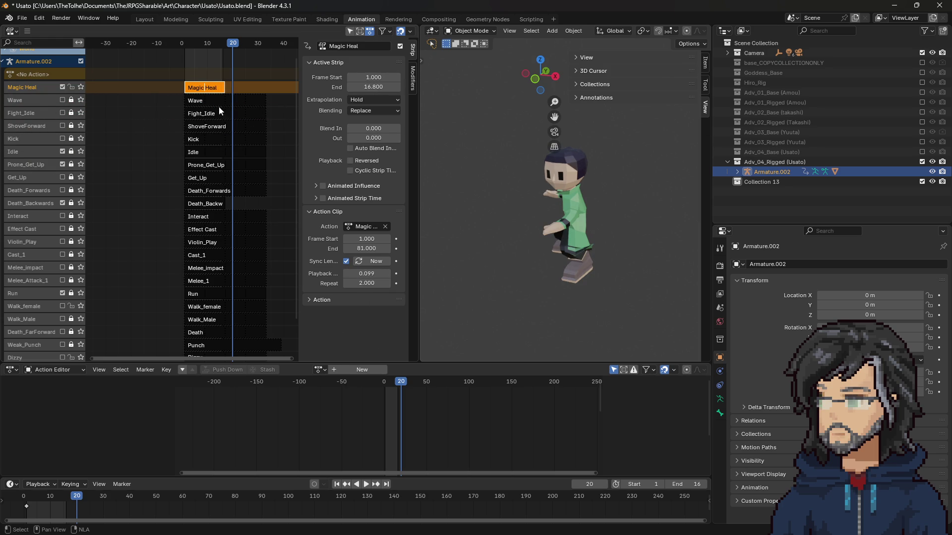
Preview the strip's timing, select the Prone_Get_Up track, and go to the Scripting workspace.
{"action": "key", "text": "space"}
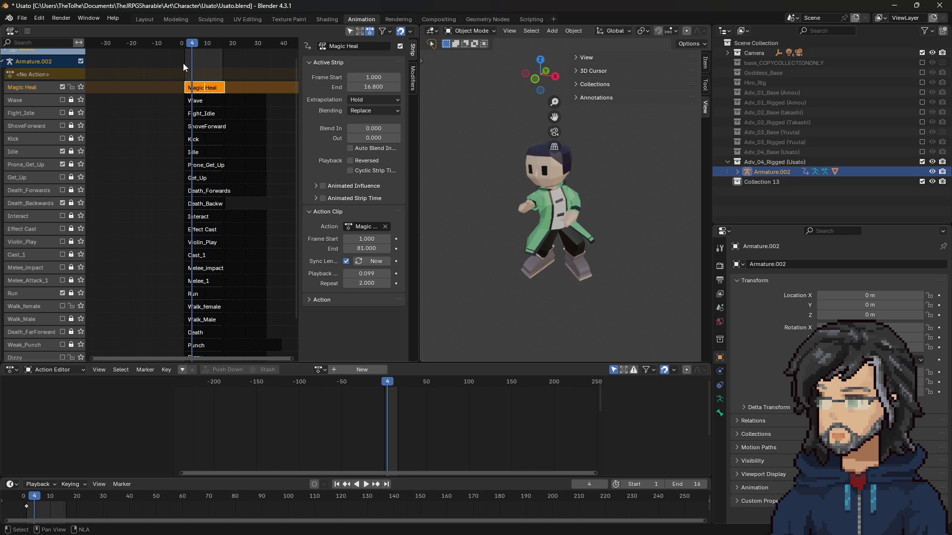
{"action": "key", "text": "space"}
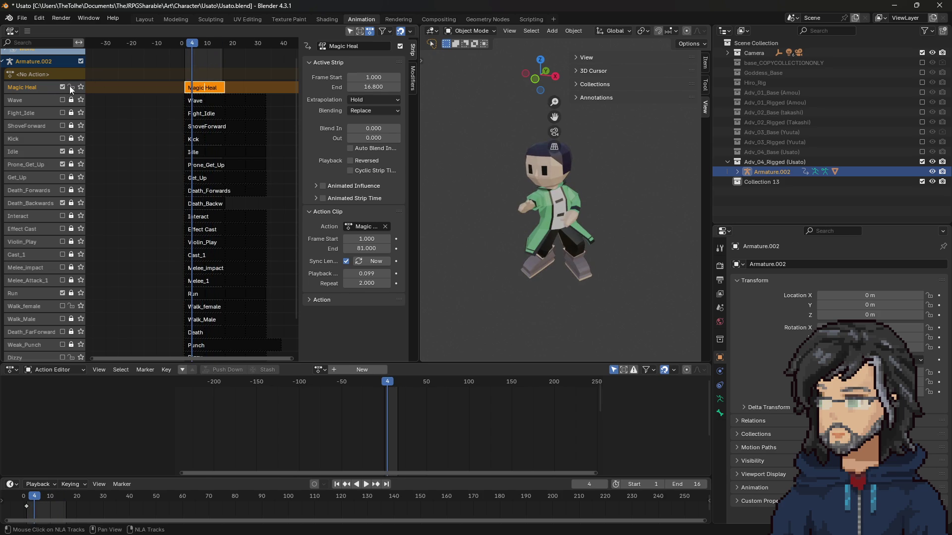
{"action": "scroll", "coordinate": [184, 239], "scroll_direction": "down", "scroll_amount": 2}
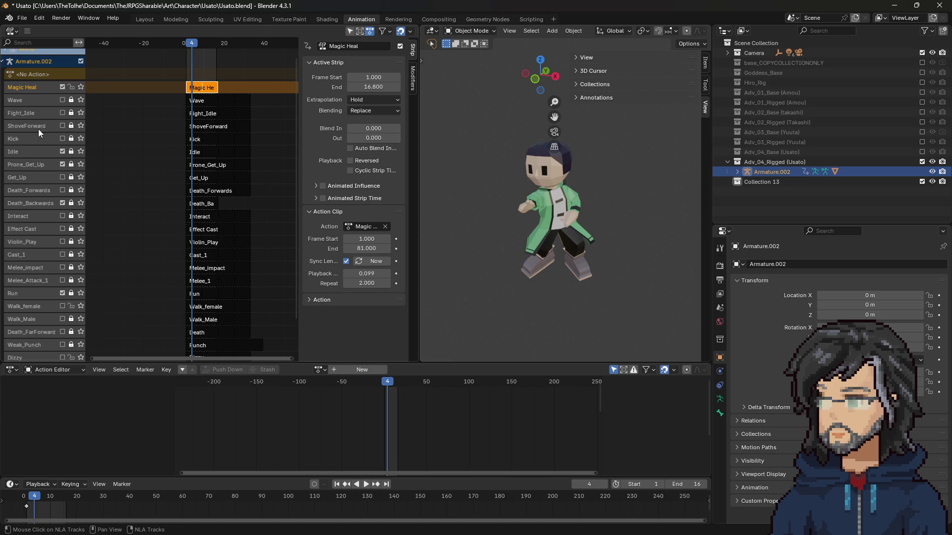
{"action": "left_click", "coordinate": [29, 164]}
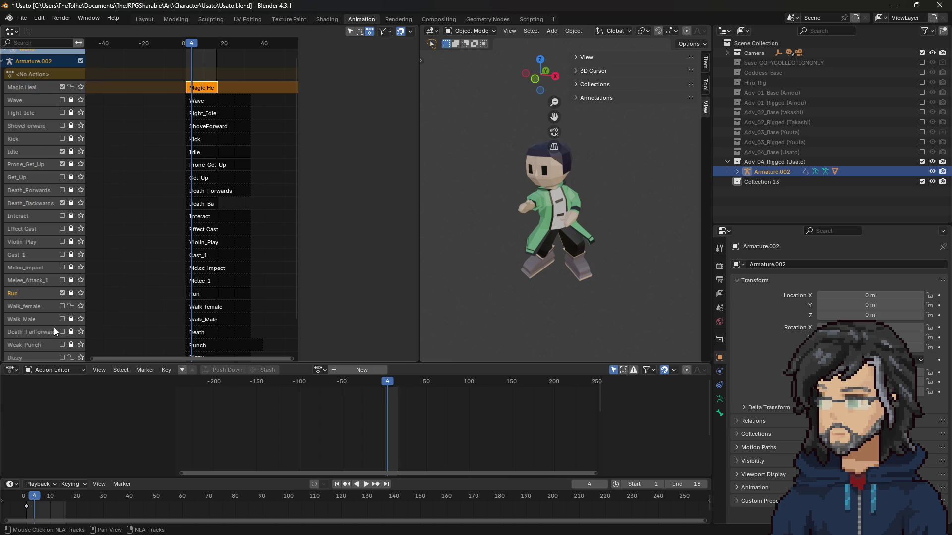
{"action": "scroll", "coordinate": [140, 298], "scroll_direction": "down", "scroll_amount": 2}
{"action": "mouse_move", "coordinate": [296, 233]}
{"action": "left_mouse_down"}
{"action": "mouse_move", "coordinate": [289, 267]}
{"action": "mouse_move", "coordinate": [289, 213]}
{"action": "left_mouse_up"}
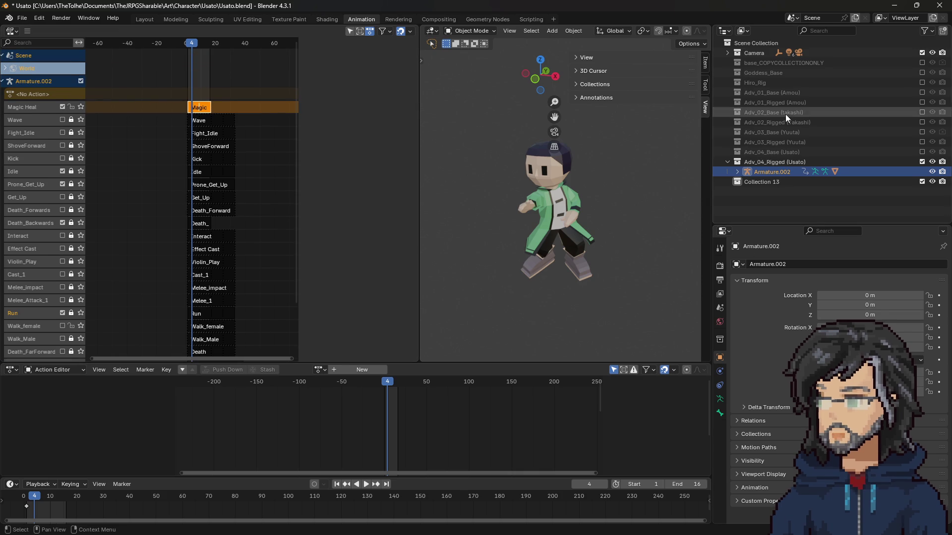
{"action": "left_click", "coordinate": [530, 20]}
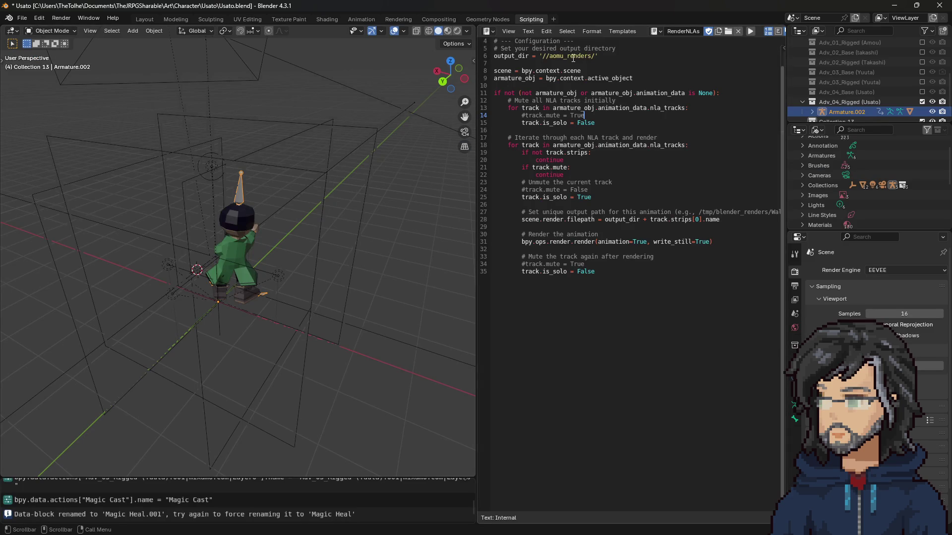
Remove 'amou_' so the script outputs to '//renders/', then save the blend file.
{"action": "key", "text": "BackSpace"}
{"action": "left_click", "coordinate": [633, 78]}
{"action": "key", "text": "ctrl+s"}
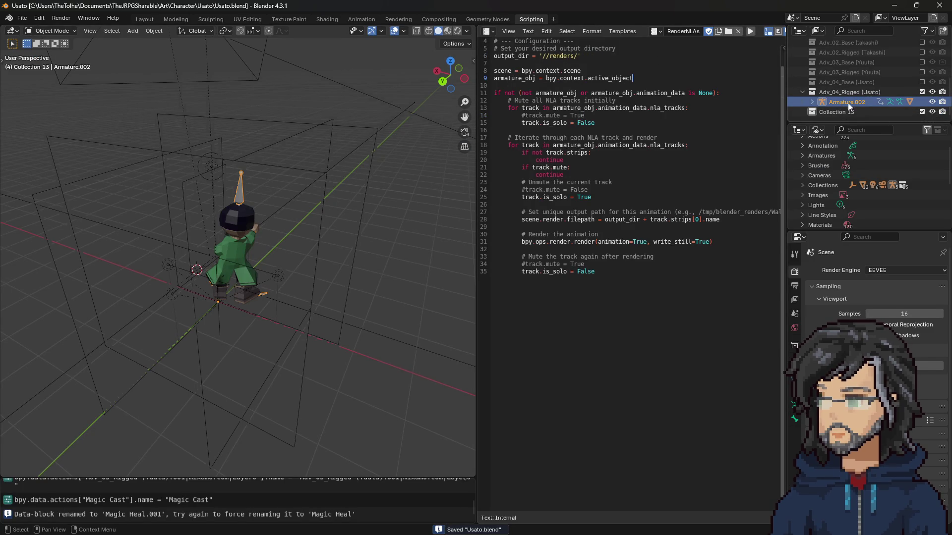
{"action": "scroll", "coordinate": [850, 85], "scroll_direction": "down", "scroll_amount": 1}
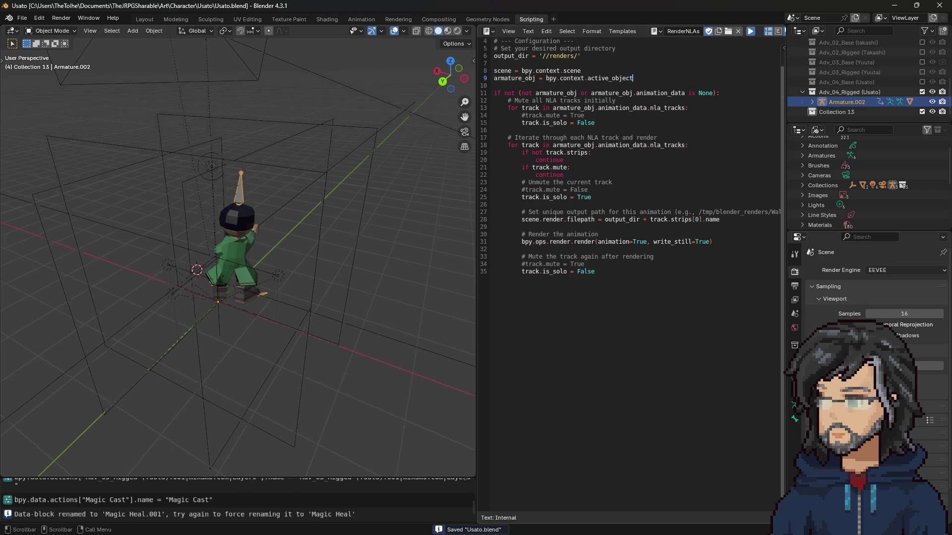
{"action": "scroll", "coordinate": [476, 209], "scroll_direction": "down", "scroll_amount": 5}
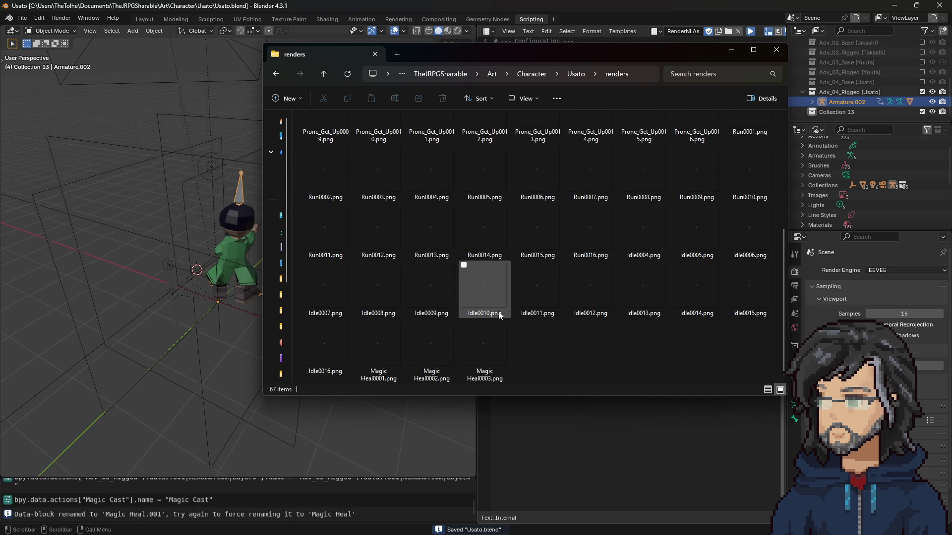
Scroll through the Magic Heal PNG frames in the renders folder, then close Explorer.
{"action": "scroll", "coordinate": [586, 312], "scroll_direction": "down", "scroll_amount": 1}
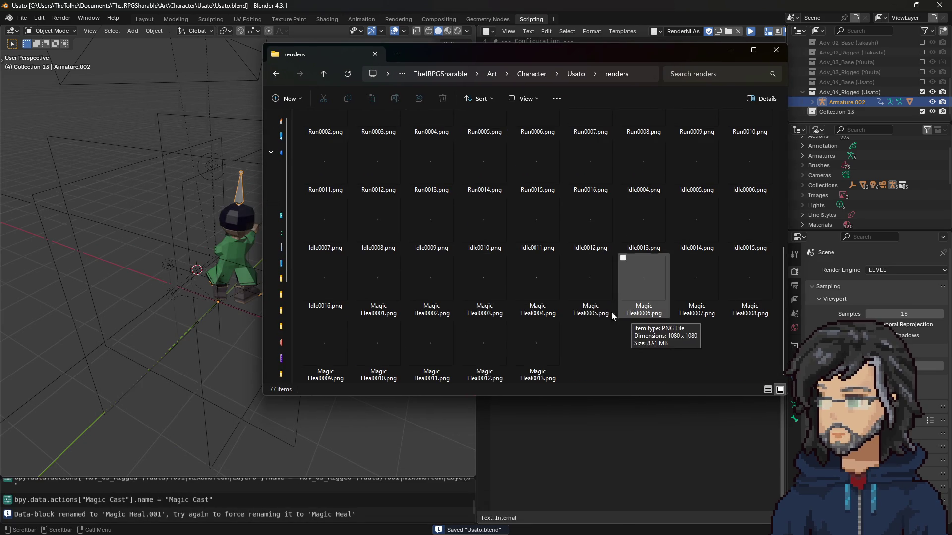
{"action": "scroll", "coordinate": [635, 262], "scroll_direction": "up", "scroll_amount": 4}
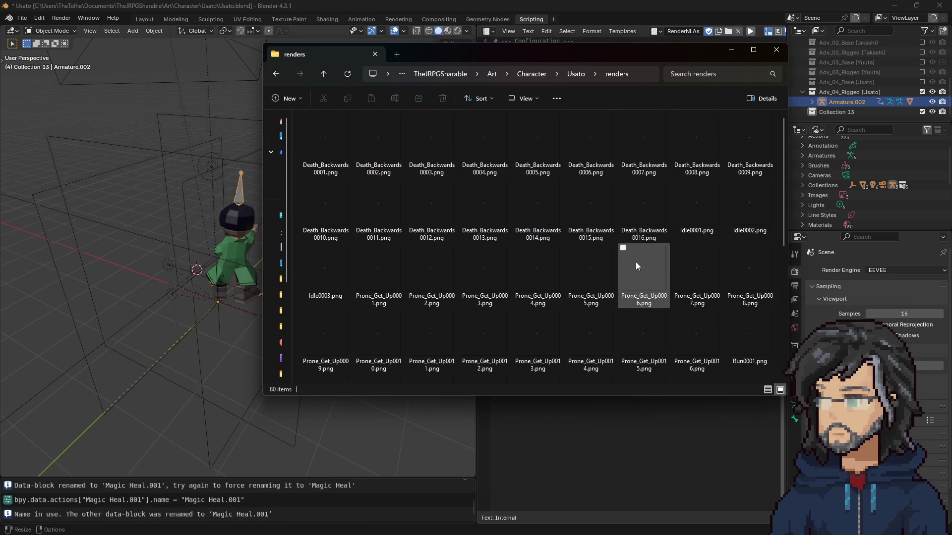
{"action": "scroll", "coordinate": [634, 263], "scroll_direction": "down", "scroll_amount": 4}
{"action": "scroll", "coordinate": [420, 252], "scroll_direction": "up", "scroll_amount": 4}
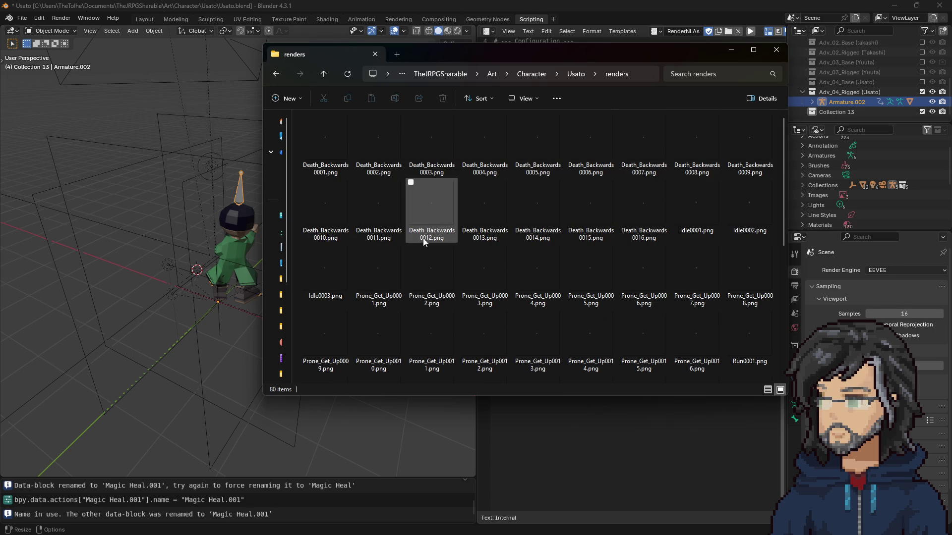
{"action": "scroll", "coordinate": [423, 238], "scroll_direction": "down", "scroll_amount": 4}
{"action": "left_click_drag", "start_coordinate": [461, 52], "coordinate": [417, 52]}
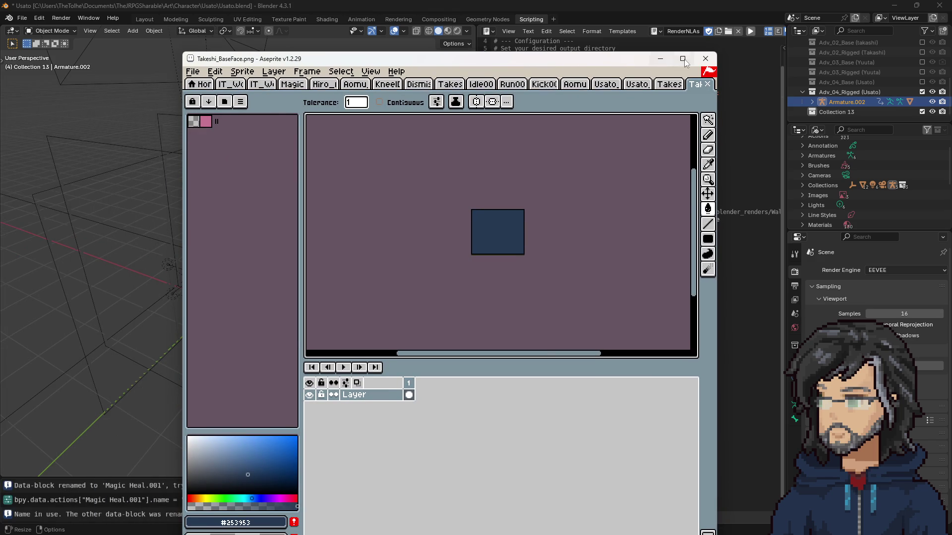
Maximize Aseprite and load the Death_Backwards renders as one animation.
{"action": "left_click", "coordinate": [683, 59]}
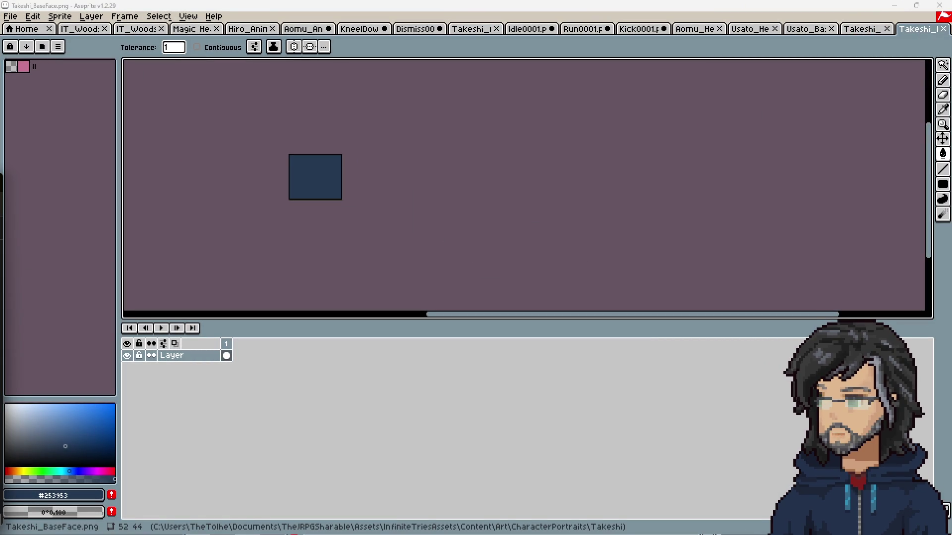
{"action": "left_click_drag", "start_coordinate": [327, 170], "coordinate": [328, 171]}
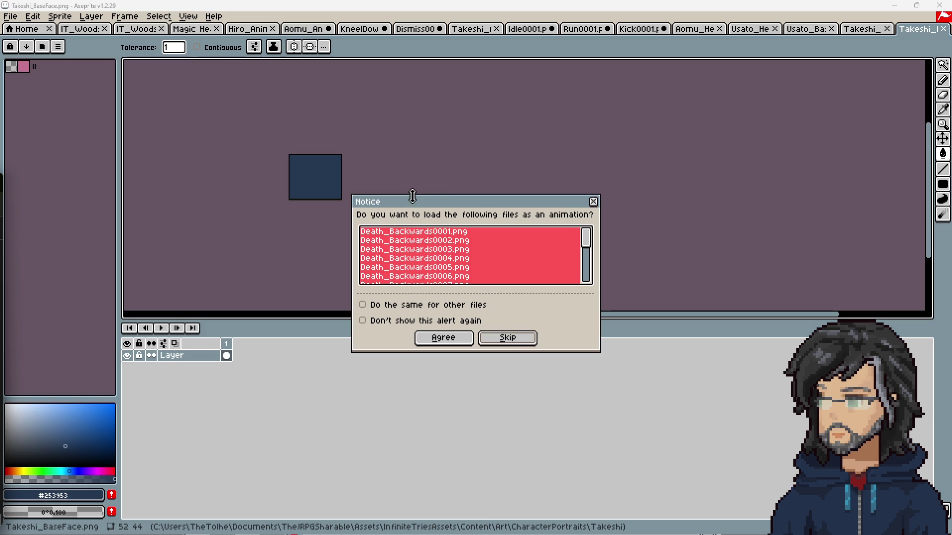
{"action": "left_click", "coordinate": [415, 338]}
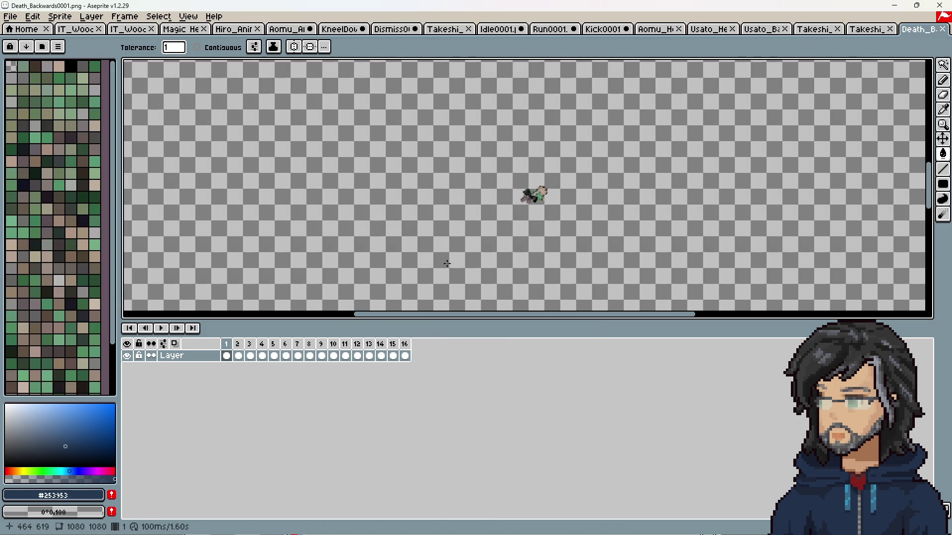
Select frames in the Death_Backwards timeline, then bring up the Aomu_Animation_Formatted sprite.
{"action": "mouse_move", "coordinate": [227, 356]}
{"action": "left_mouse_down"}
{"action": "mouse_move", "coordinate": [425, 351]}
{"action": "mouse_move", "coordinate": [208, 341]}
{"action": "mouse_move", "coordinate": [329, 344]}
{"action": "mouse_move", "coordinate": [291, 346]}
{"action": "left_mouse_up"}
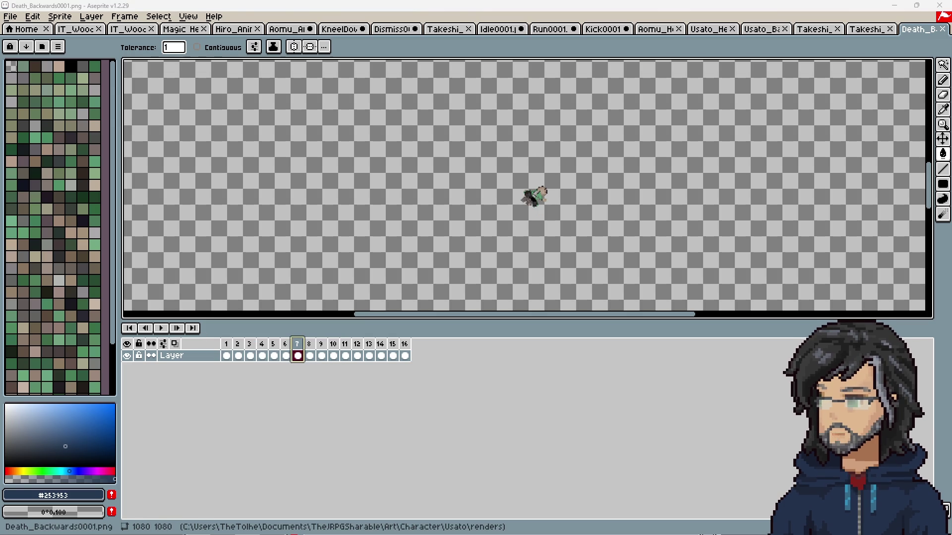
{"action": "mouse_move", "coordinate": [226, 356]}
{"action": "left_mouse_down"}
{"action": "mouse_move", "coordinate": [312, 354]}
{"action": "mouse_move", "coordinate": [228, 345]}
{"action": "left_mouse_up"}
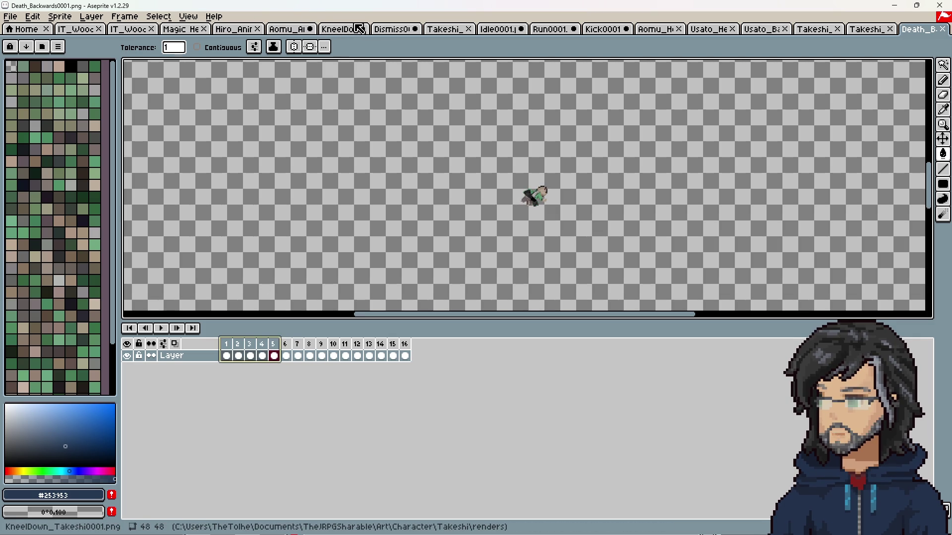
{"action": "left_click", "coordinate": [286, 28]}
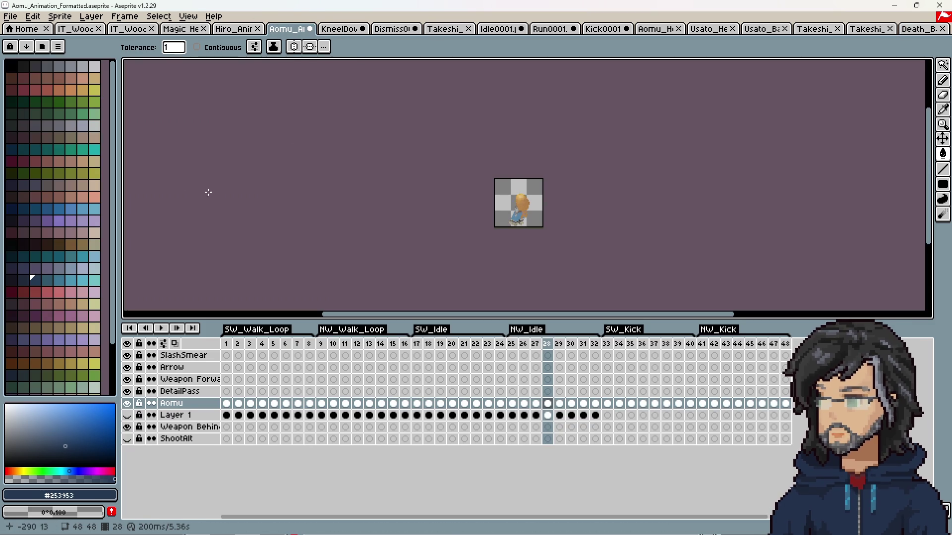
Start Save As and create a Usato folder inside the NPCs folder.
{"action": "left_click", "coordinate": [10, 17]}
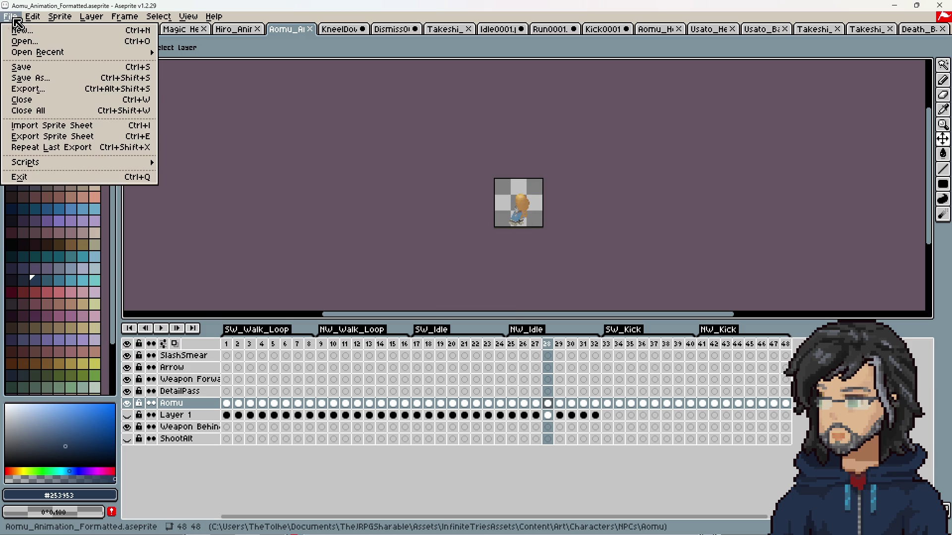
{"action": "left_click", "coordinate": [39, 78]}
{"action": "left_click", "coordinate": [95, 63]}
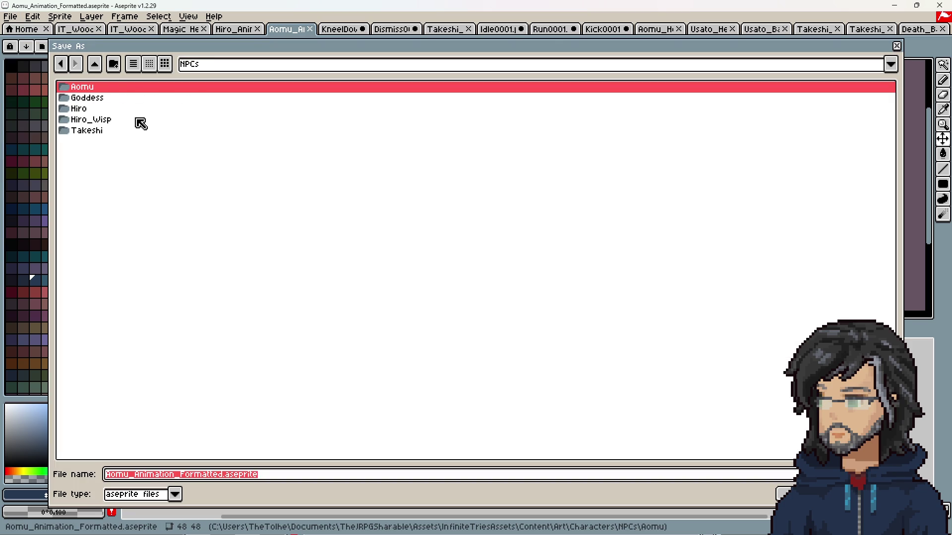
{"action": "left_click", "coordinate": [114, 67]}
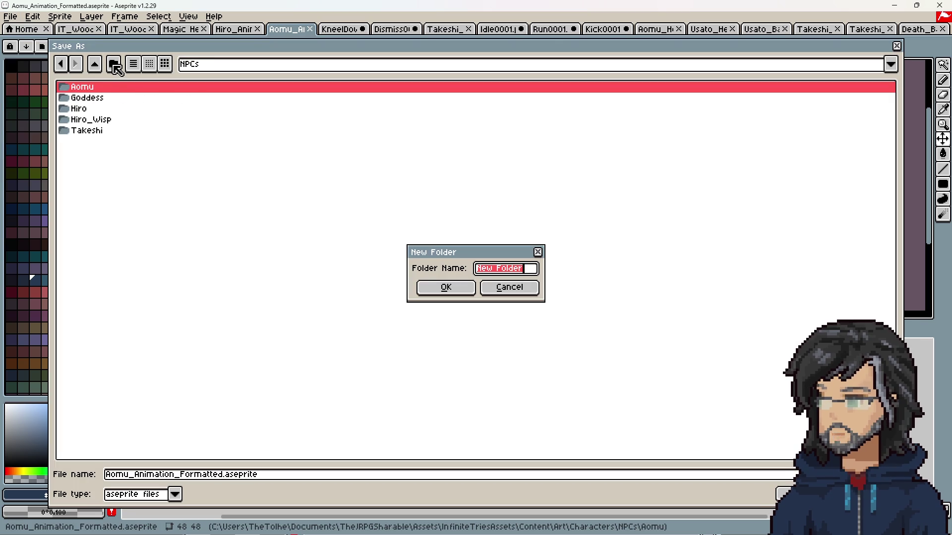
{"action": "type", "text": "Usato"}
{"action": "key", "text": "Return"}
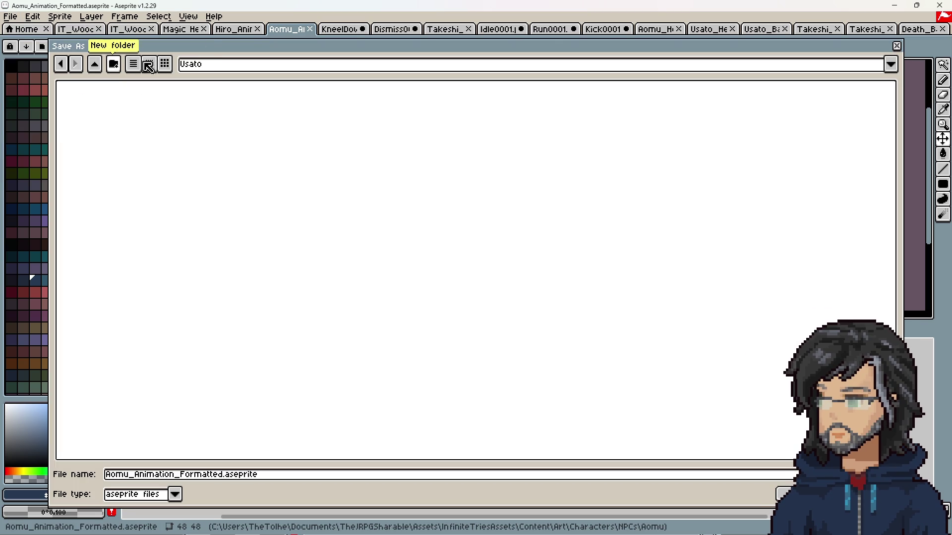
Save the sprite as Usato_Animation_Formatted.aseprite, then return to the Death_Backwards tab.
{"action": "left_click", "coordinate": [132, 476]}
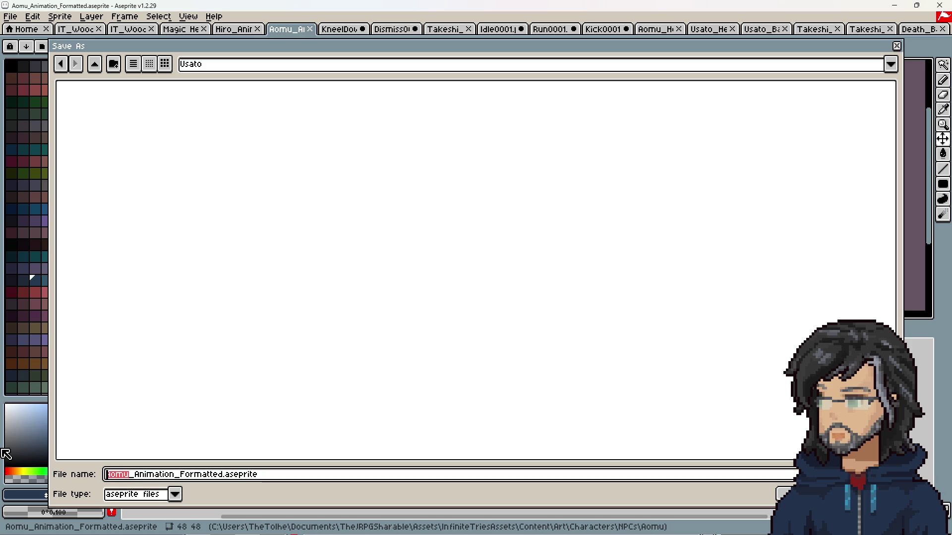
{"action": "type", "text": "Usato"}
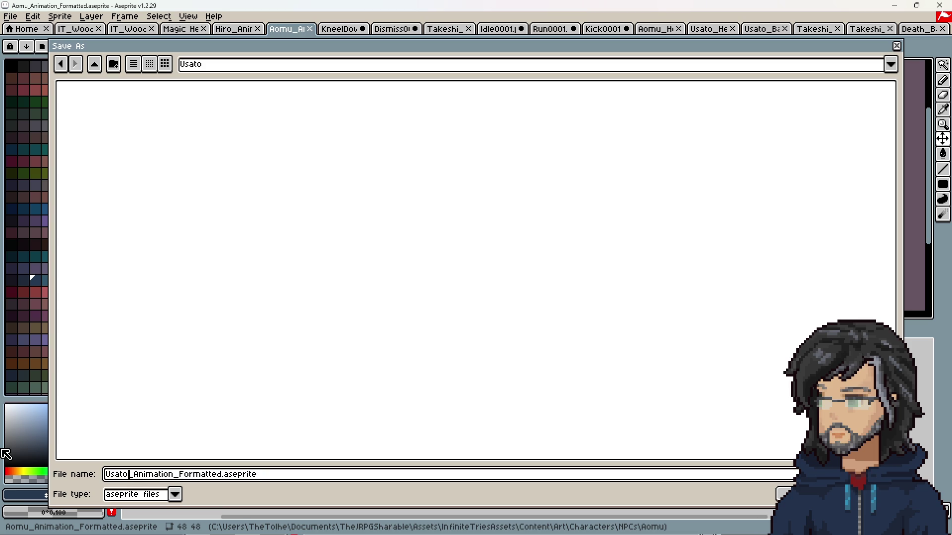
{"action": "key", "text": "Return"}
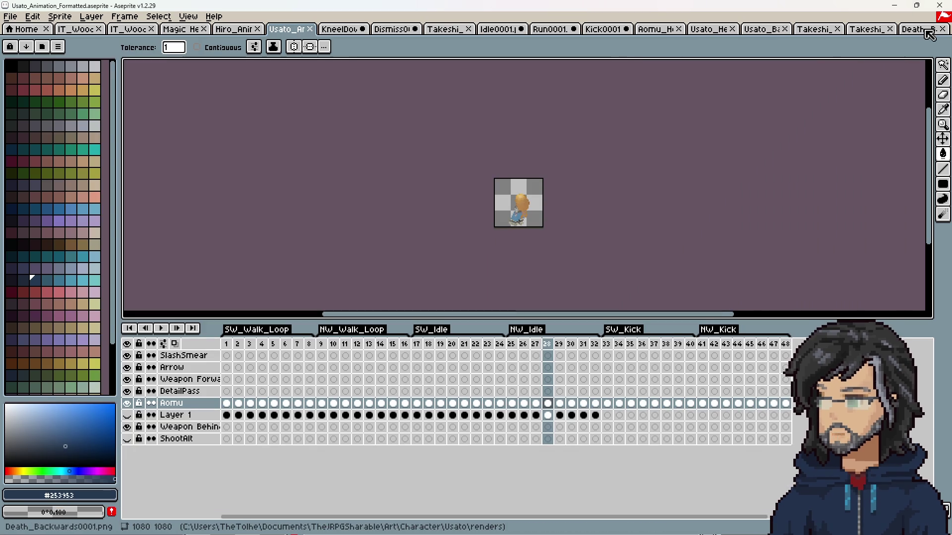
{"action": "left_click", "coordinate": [923, 31]}
Select all 16 Death_Backwards frames, then load the Idle renders as one animation.
{"action": "left_click_drag", "start_coordinate": [228, 357], "coordinate": [405, 359]}
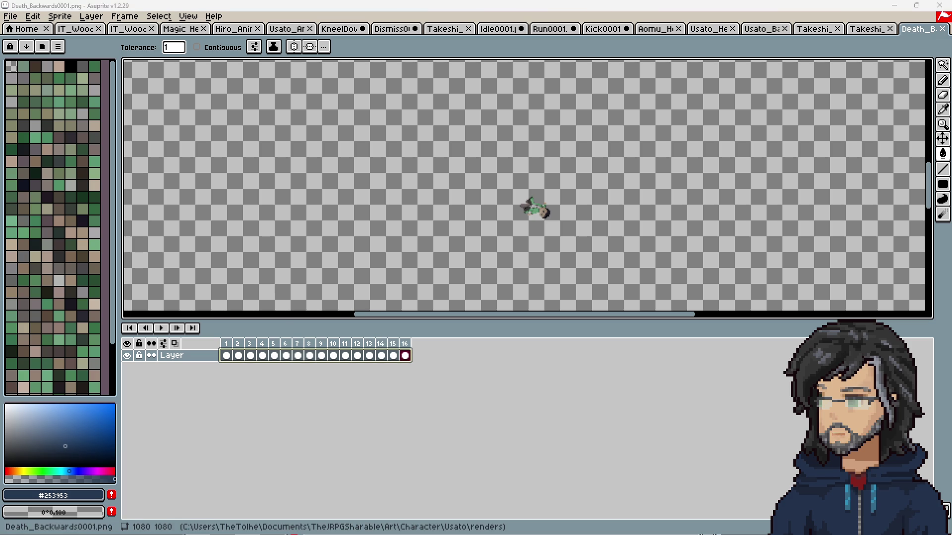
{"action": "left_click_drag", "start_coordinate": [459, 234], "coordinate": [460, 235]}
{"action": "left_click", "coordinate": [442, 340]}
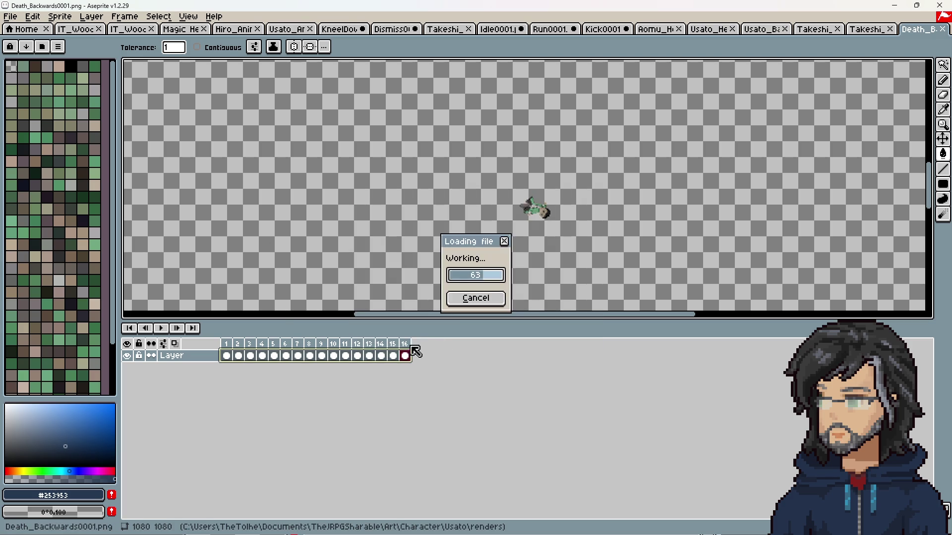
Play the Idle animation from frame 1 and bring up Canvas Size (Ctrl+Alt+C).
{"action": "left_click_drag", "start_coordinate": [232, 355], "coordinate": [416, 355]}
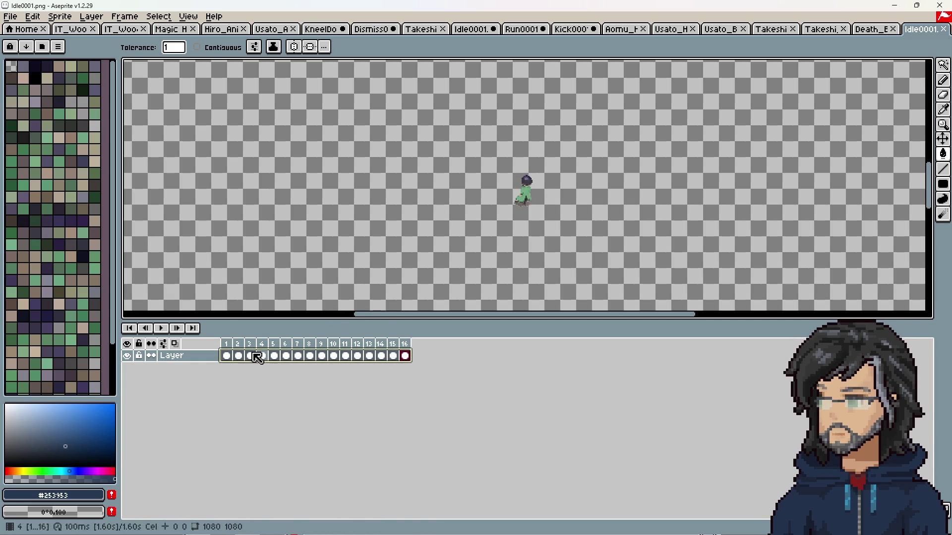
{"action": "left_click", "coordinate": [227, 355]}
{"action": "key", "text": "Return"}
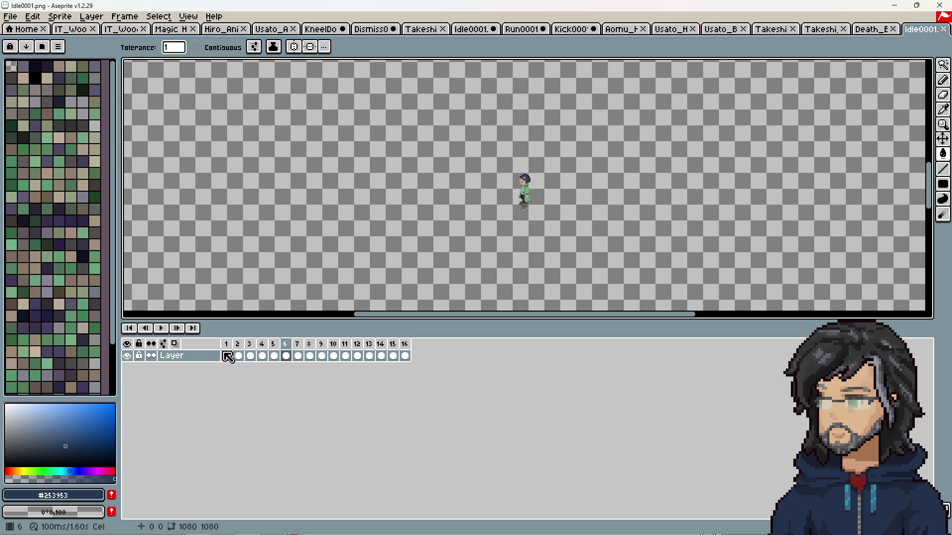
{"action": "key", "text": "ctrl+alt+c"}
Enter 48×48 px, shift the crop down to include the feet, and apply it.
{"action": "type", "text": "48"}
{"action": "key", "text": "Tab"}
{"action": "type", "text": "48"}
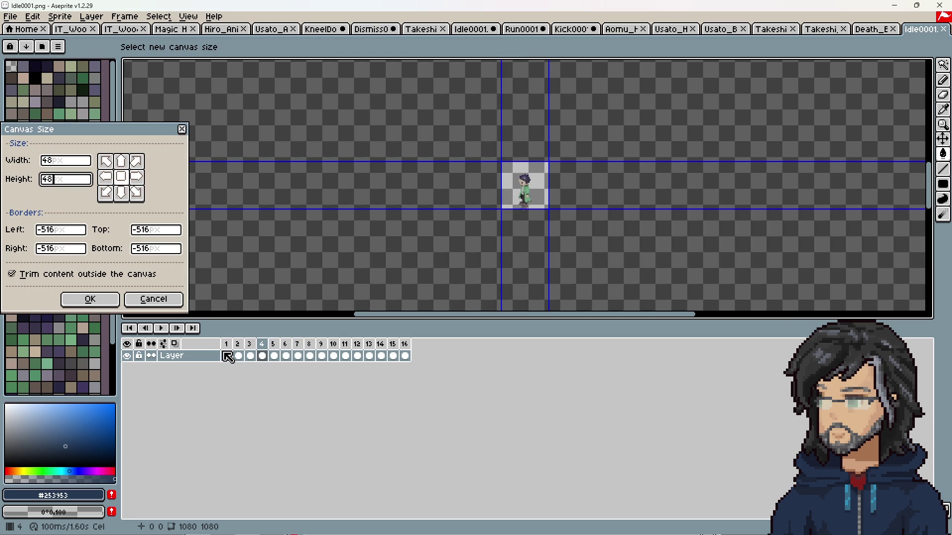
{"action": "scroll", "coordinate": [538, 221], "scroll_direction": "up", "scroll_amount": 3}
{"action": "scroll", "coordinate": [538, 221], "scroll_direction": "down", "scroll_amount": 5}
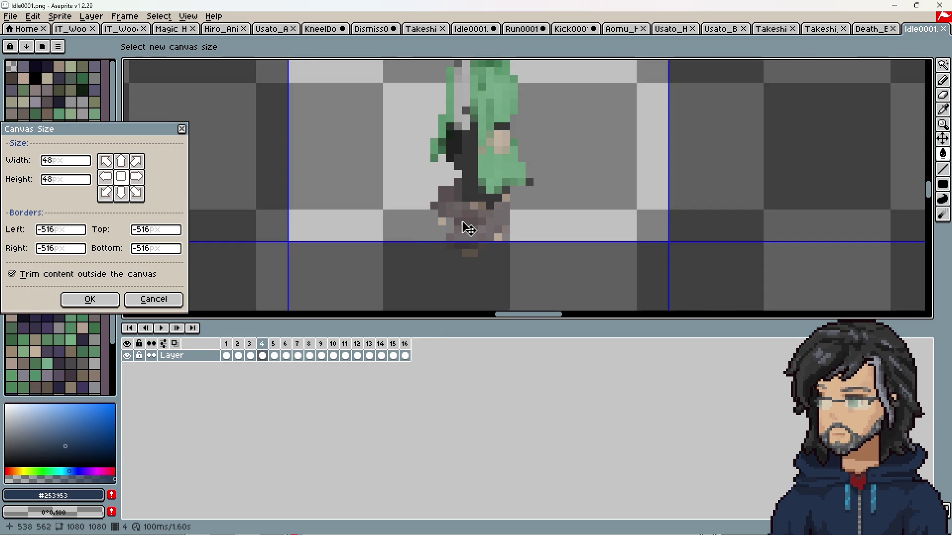
{"action": "left_click_drag", "start_coordinate": [479, 182], "coordinate": [479, 190]}
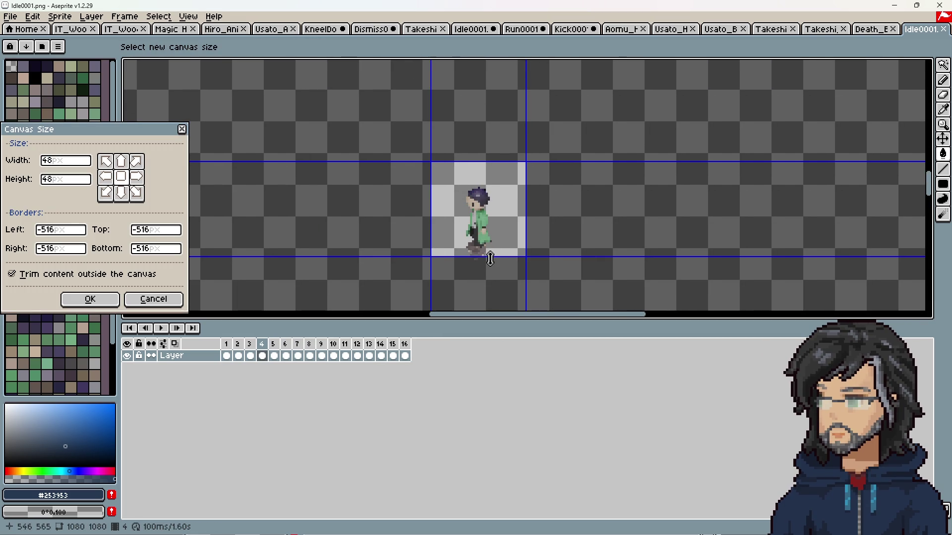
{"action": "left_click_drag", "start_coordinate": [491, 258], "coordinate": [491, 262]}
{"action": "left_click_drag", "start_coordinate": [488, 161], "coordinate": [488, 165]}
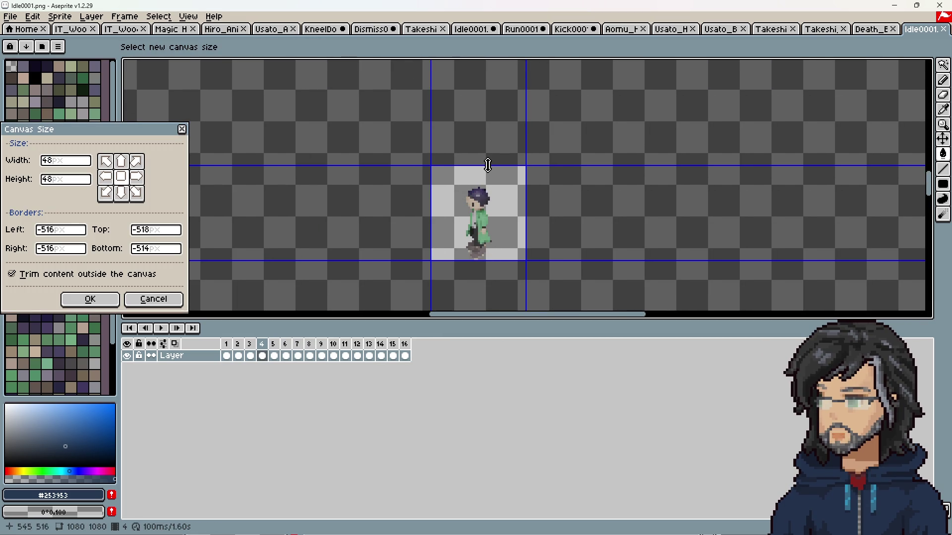
{"action": "left_click", "coordinate": [89, 301]}
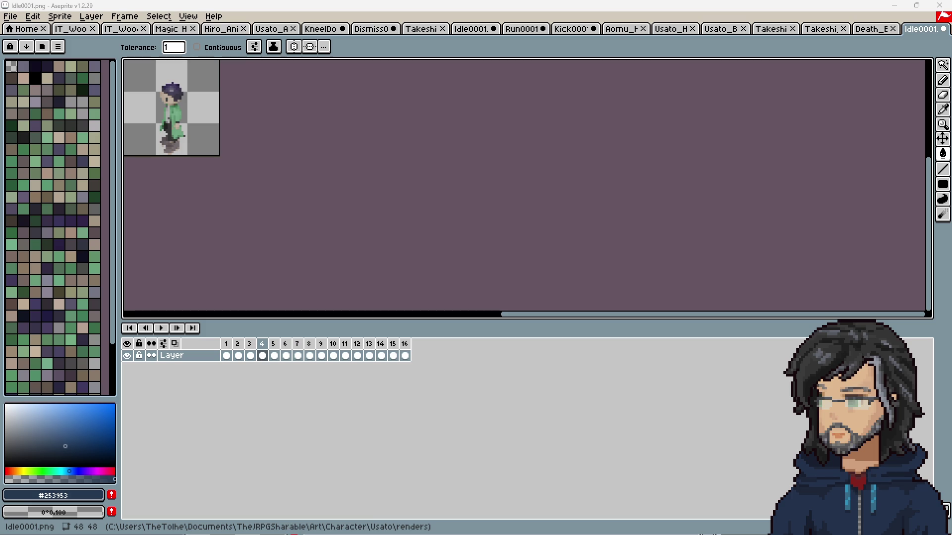
Review cropped Idle frames 9–16 and switch to the Move tool.
{"action": "scroll", "coordinate": [380, 232], "scroll_direction": "left", "scroll_amount": 5}
{"action": "scroll", "coordinate": [285, 295], "scroll_direction": "up", "scroll_amount": 3}
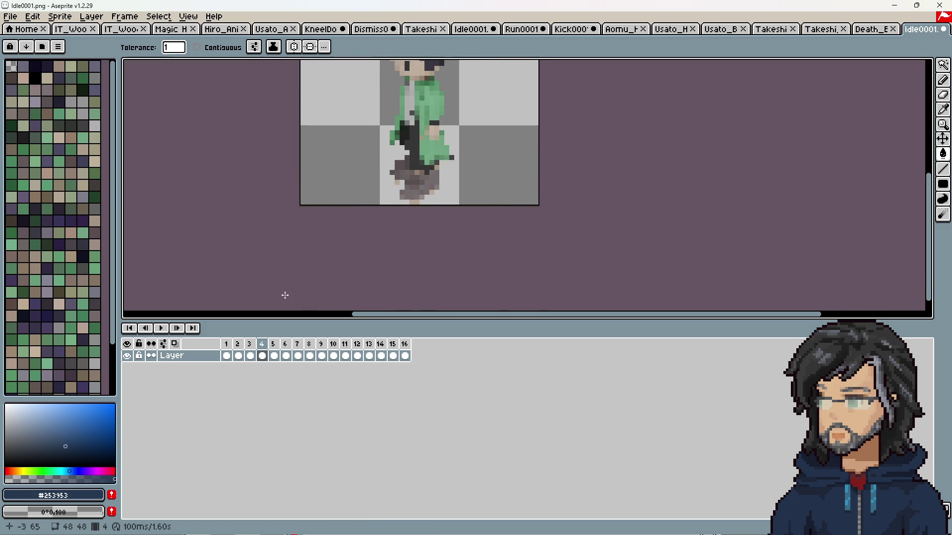
{"action": "left_click_drag", "start_coordinate": [384, 244], "coordinate": [359, 286]}
{"action": "left_click_drag", "start_coordinate": [321, 356], "coordinate": [405, 356]}
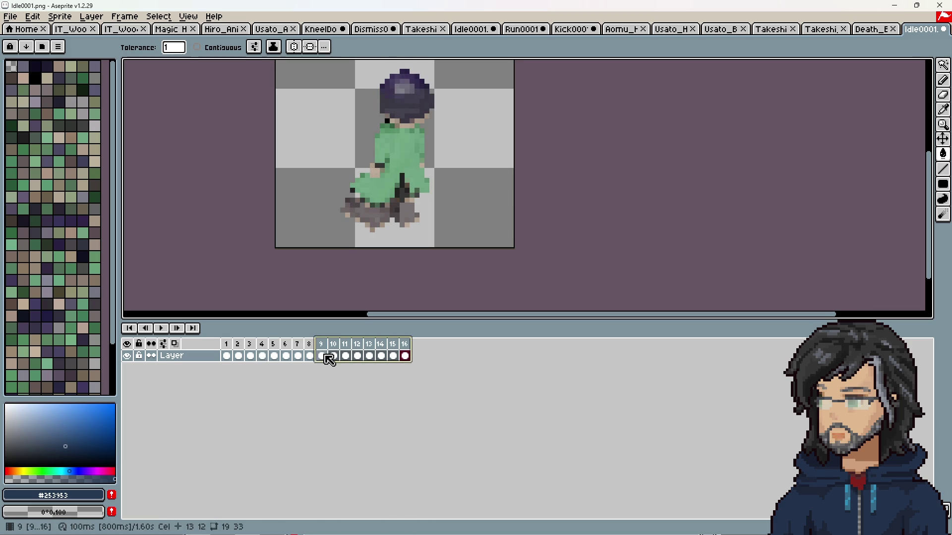
{"action": "left_click_drag", "start_coordinate": [327, 356], "coordinate": [419, 359]}
{"action": "left_click_drag", "start_coordinate": [392, 205], "coordinate": [408, 250]}
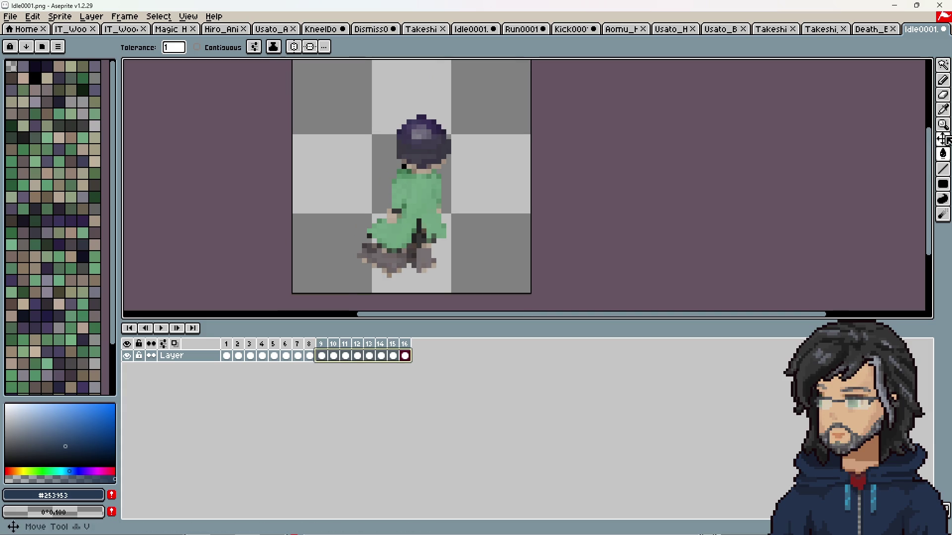
{"action": "key", "text": "v"}
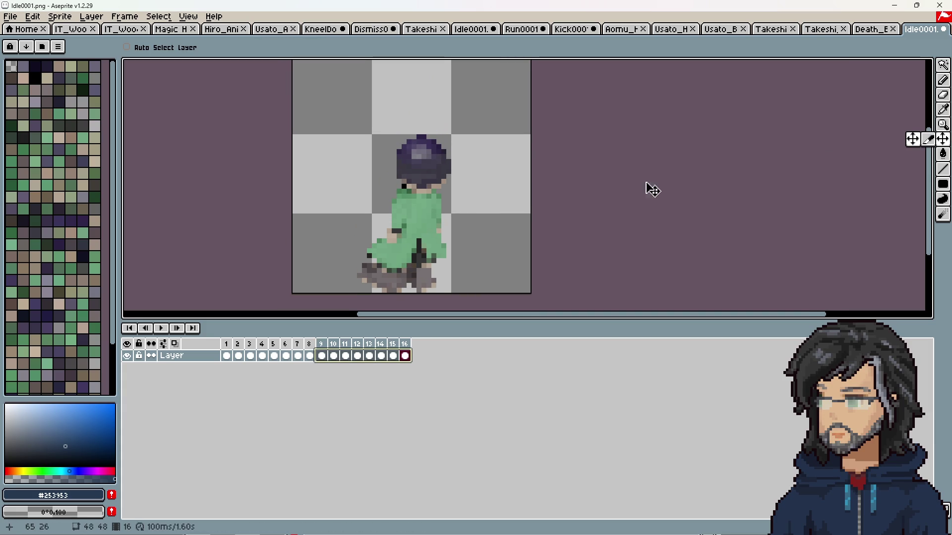
Minimize Aseprite, orbit Blender's view back to perspective, and switch to Unity.
{"action": "left_click", "coordinate": [898, 5]}
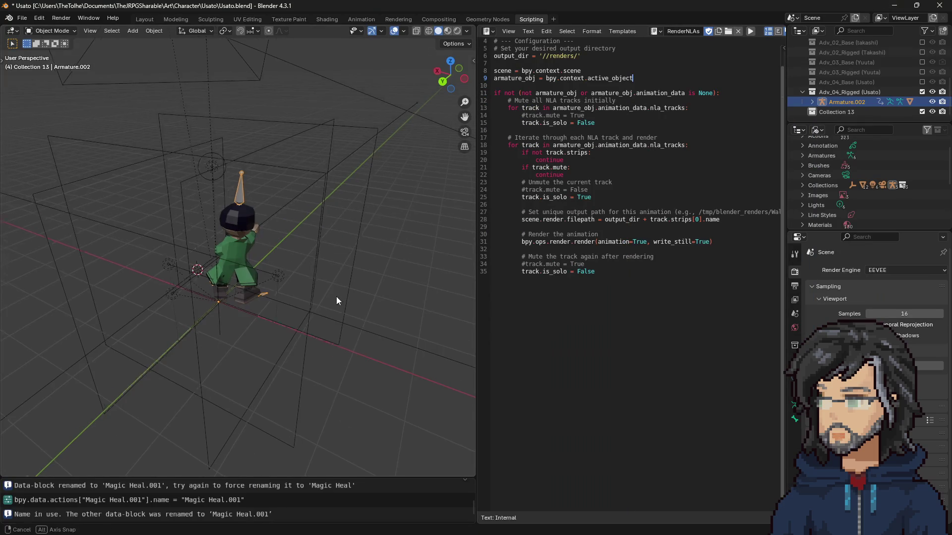
{"action": "mouse_move", "coordinate": [336, 296]}
{"action": "left_mouse_down"}
{"action": "mouse_move", "coordinate": [323, 326]}
{"action": "mouse_move", "coordinate": [355, 236]}
{"action": "left_mouse_up"}
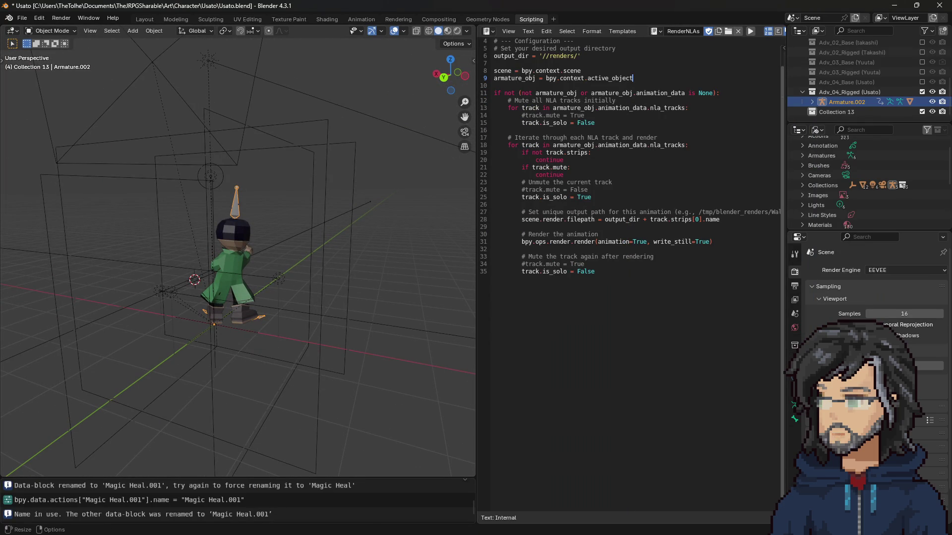
{"action": "key", "text": "alt+Tab"}
Resize the Project, Scene Grid Loader and Animator panels and frame the labelled scene grid.
{"action": "scroll", "coordinate": [371, 231], "scroll_direction": "down", "scroll_amount": 5}
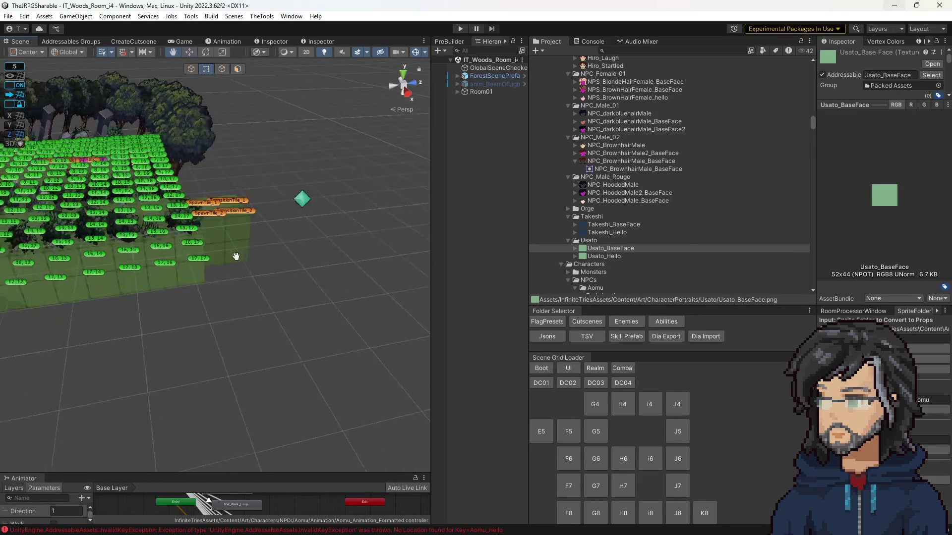
{"action": "mouse_move", "coordinate": [297, 223]}
{"action": "left_mouse_down"}
{"action": "mouse_move", "coordinate": [254, 272]}
{"action": "mouse_move", "coordinate": [318, 265]}
{"action": "left_mouse_up"}
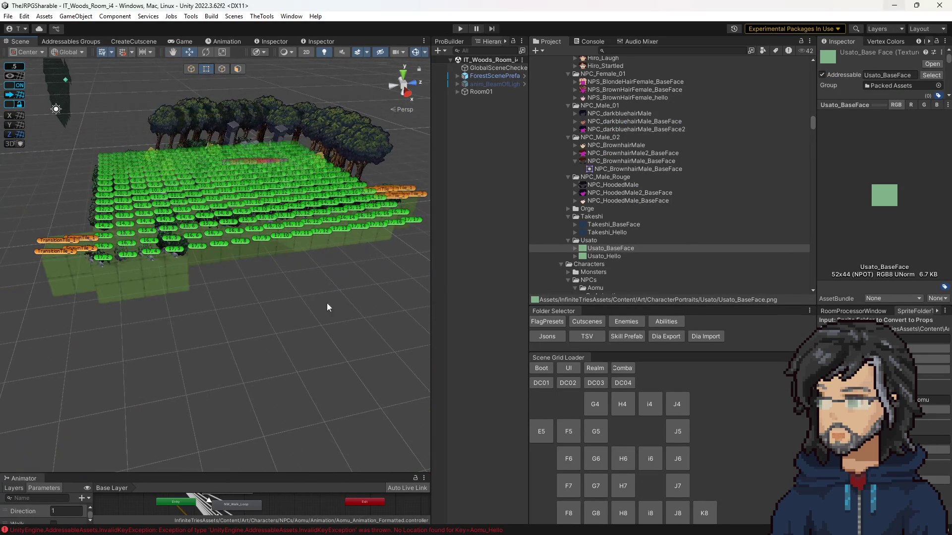
{"action": "left_click_drag", "start_coordinate": [561, 309], "coordinate": [575, 267]}
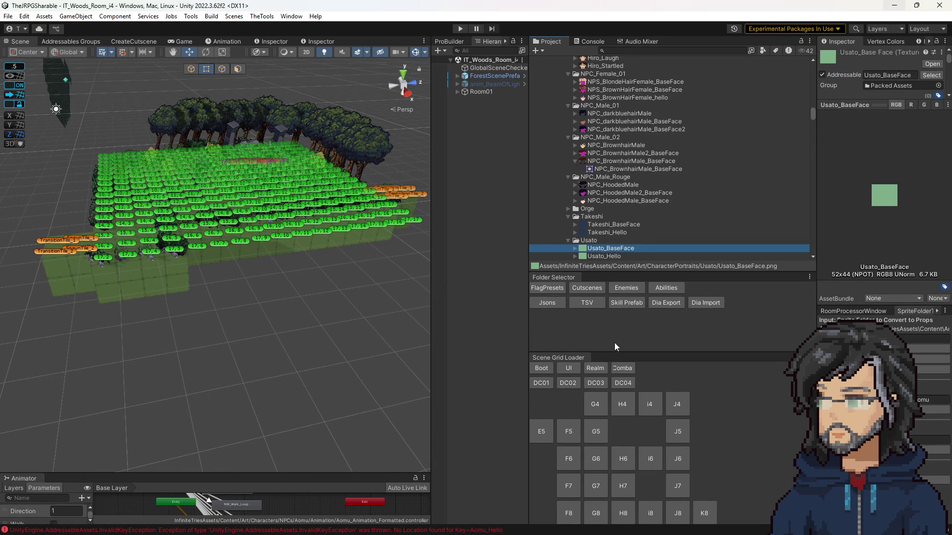
{"action": "left_click_drag", "start_coordinate": [616, 351], "coordinate": [617, 316]}
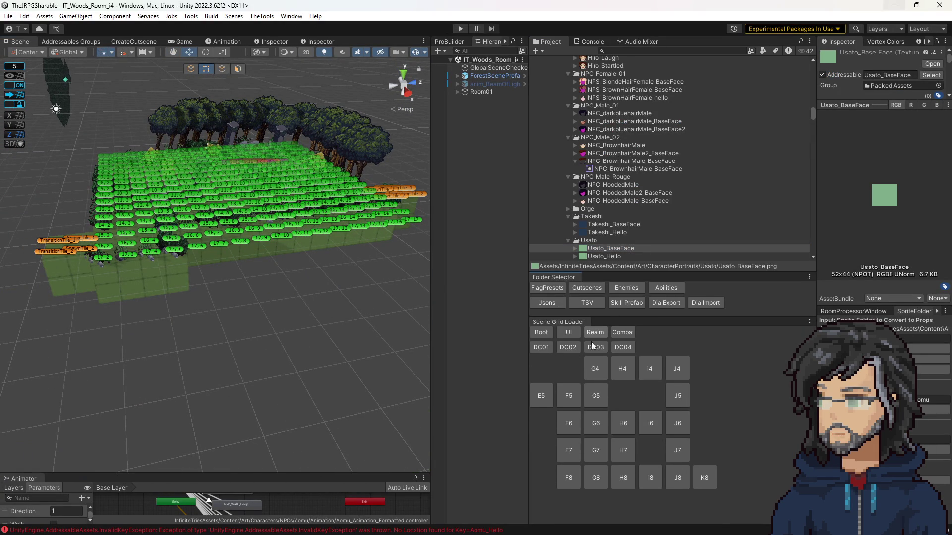
{"action": "scroll", "coordinate": [248, 306], "scroll_direction": "down", "scroll_amount": 2}
{"action": "left_click_drag", "start_coordinate": [379, 329], "coordinate": [306, 413]}
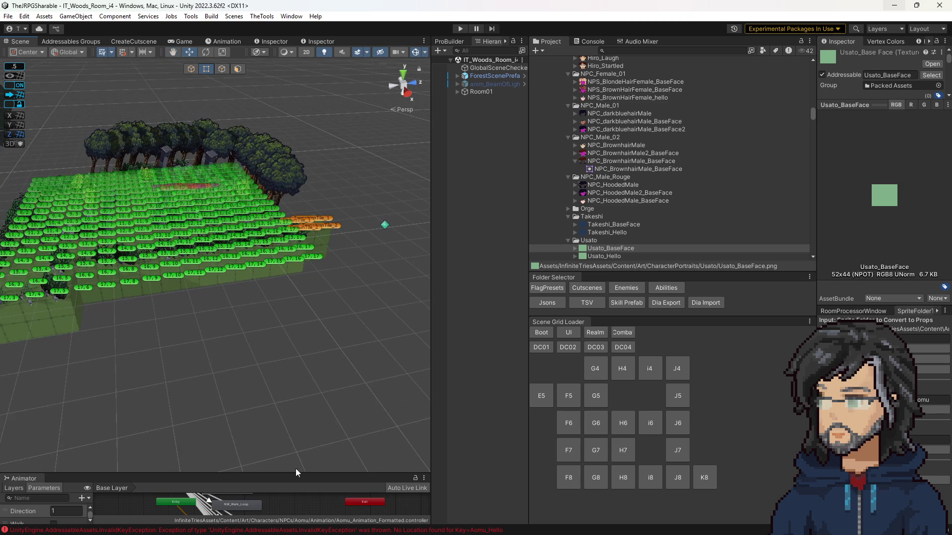
{"action": "left_click_drag", "start_coordinate": [296, 472], "coordinate": [293, 372]}
{"action": "mouse_move", "coordinate": [286, 328]}
{"action": "left_mouse_down"}
{"action": "mouse_move", "coordinate": [301, 352]}
{"action": "mouse_move", "coordinate": [301, 296]}
{"action": "left_mouse_up"}
{"action": "scroll", "coordinate": [300, 353], "scroll_direction": "up", "scroll_amount": 5}
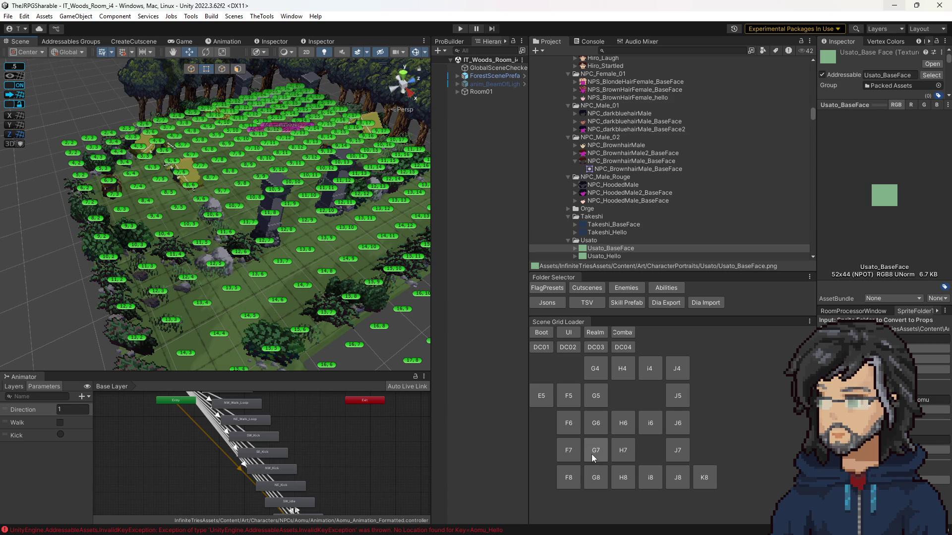
{"action": "scroll", "coordinate": [278, 292], "scroll_direction": "down", "scroll_amount": 5}
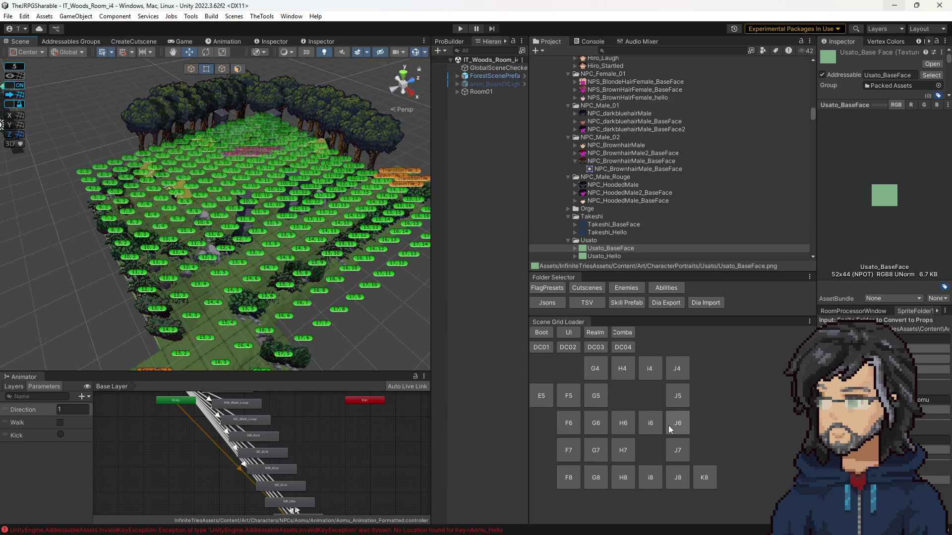
{"action": "scroll", "coordinate": [347, 315], "scroll_direction": "up", "scroll_amount": 5}
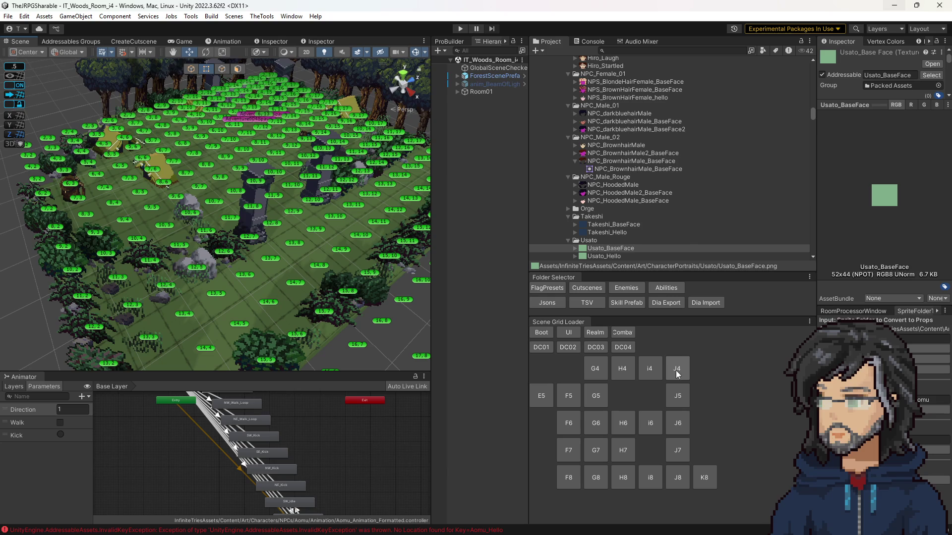
Load the J6 and then the G7 room scenes from the Scene Grid Loader, and start Play mode.
{"action": "left_click", "coordinate": [682, 426]}
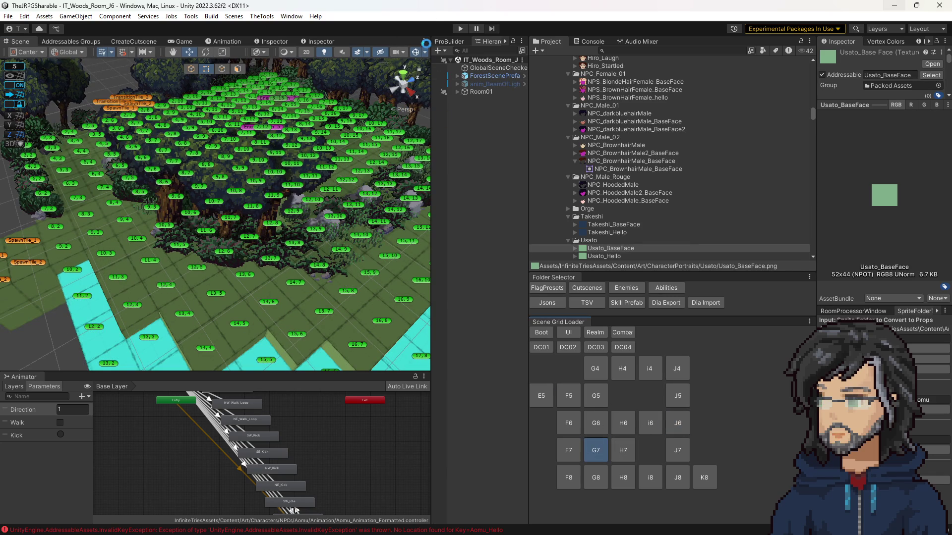
{"action": "left_click", "coordinate": [595, 451]}
{"action": "left_click", "coordinate": [460, 29]}
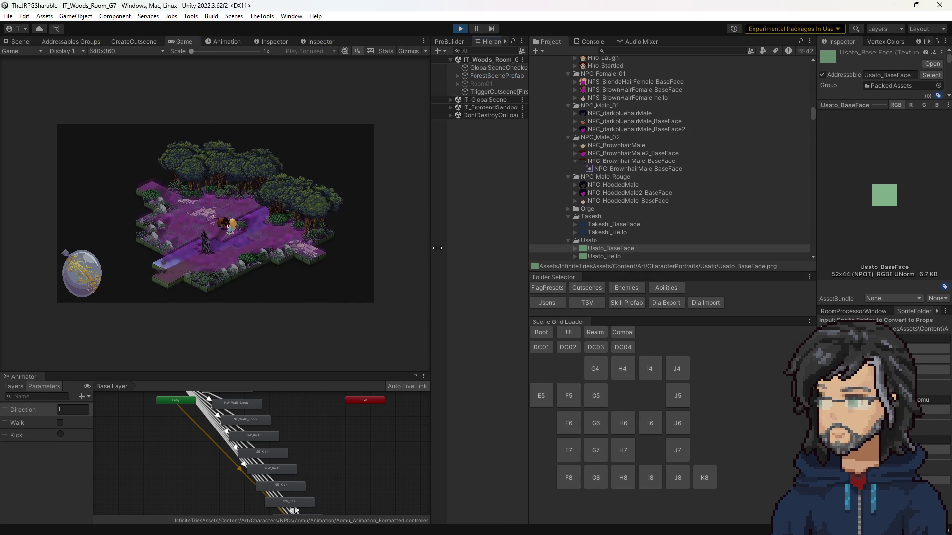
Widen the Game view and dock the Animator on top, play to the Goddess dialogue, then stop.
{"action": "left_click_drag", "start_coordinate": [432, 246], "coordinate": [652, 241]}
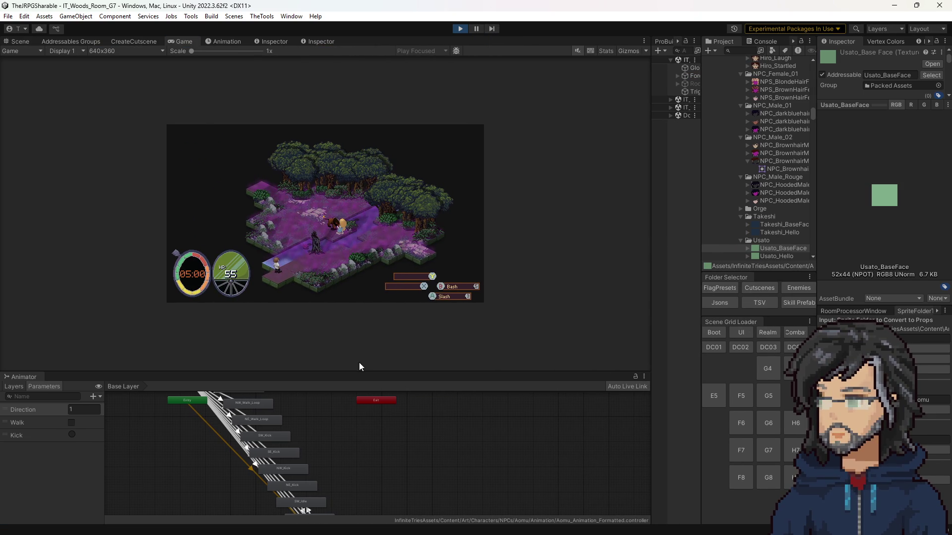
{"action": "left_click_drag", "start_coordinate": [41, 364], "coordinate": [300, 41]}
{"action": "left_click", "coordinate": [181, 42]}
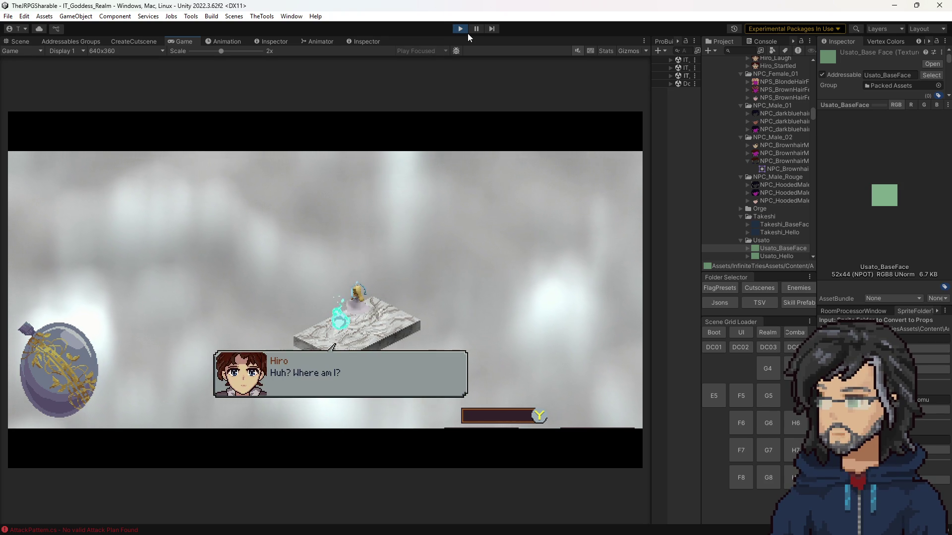
{"action": "left_click", "coordinate": [463, 28]}
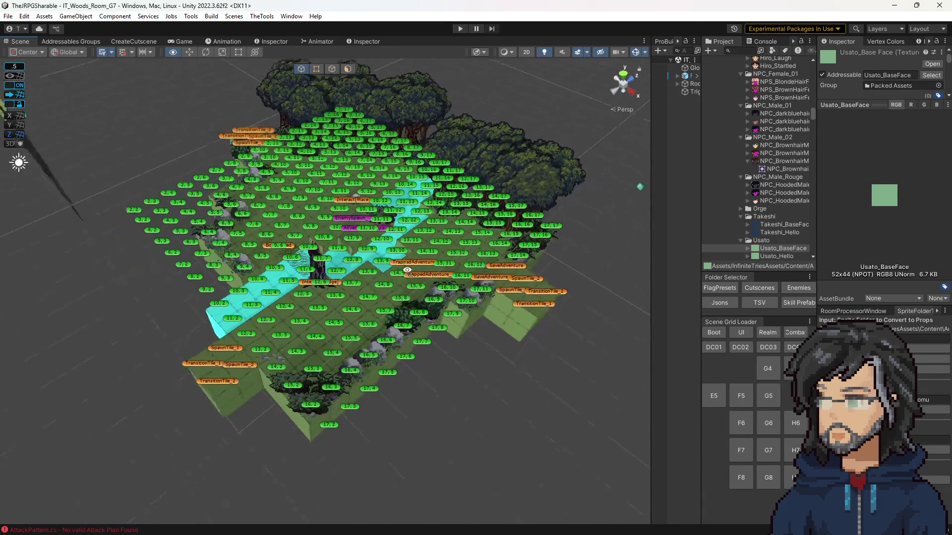
{"action": "left_click_drag", "start_coordinate": [408, 270], "coordinate": [155, 340]}
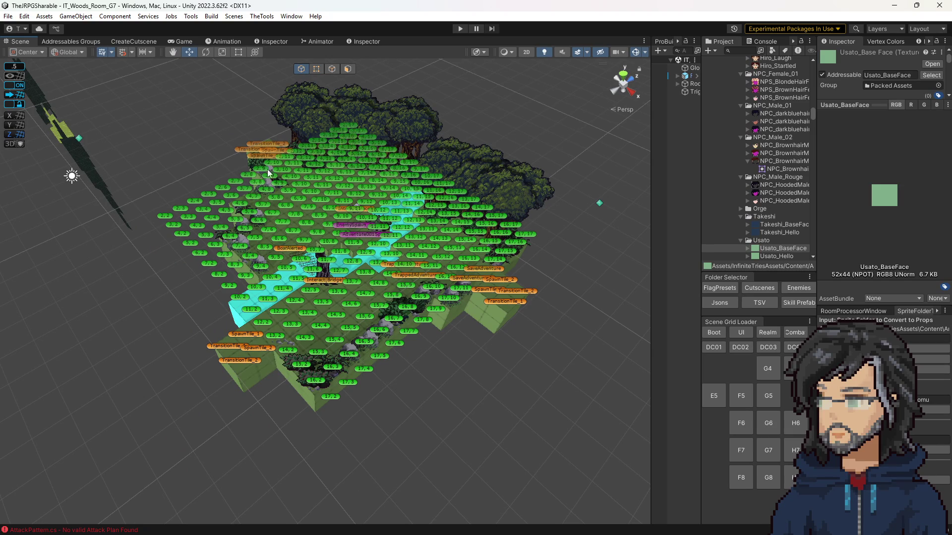
Orbit the grid toward top-down, widen the side panels, then load J6 and play.
{"action": "left_click_drag", "start_coordinate": [268, 173], "coordinate": [151, 267]}
{"action": "left_click_drag", "start_coordinate": [516, 331], "coordinate": [432, 317]}
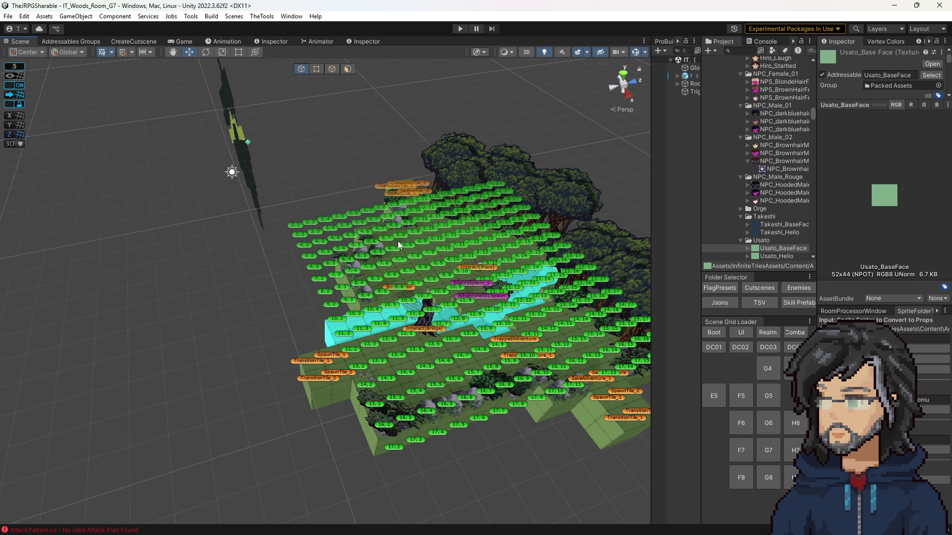
{"action": "scroll", "coordinate": [398, 244], "scroll_direction": "up", "scroll_amount": 10}
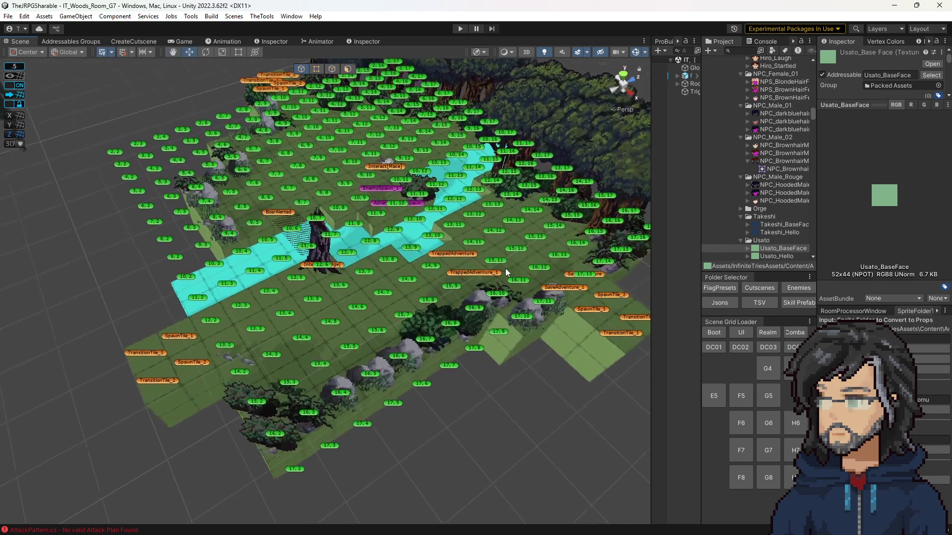
{"action": "scroll", "coordinate": [505, 268], "scroll_direction": "up", "scroll_amount": 1}
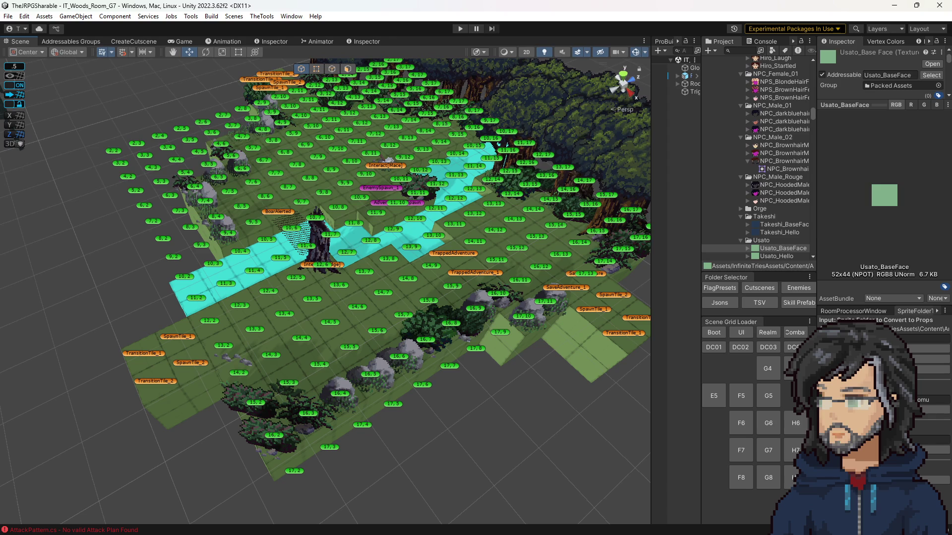
{"action": "left_click_drag", "start_coordinate": [387, 317], "coordinate": [407, 361]}
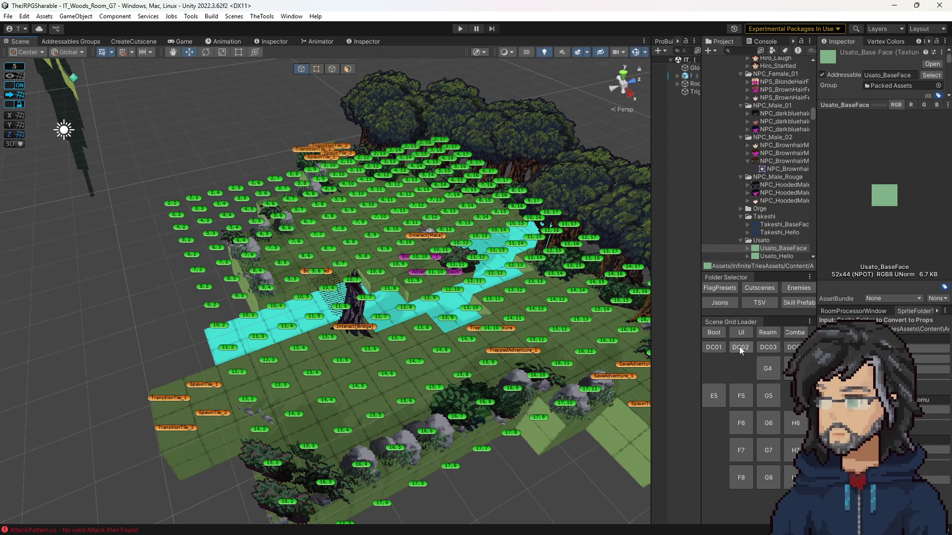
{"action": "left_click_drag", "start_coordinate": [701, 357], "coordinate": [578, 367]}
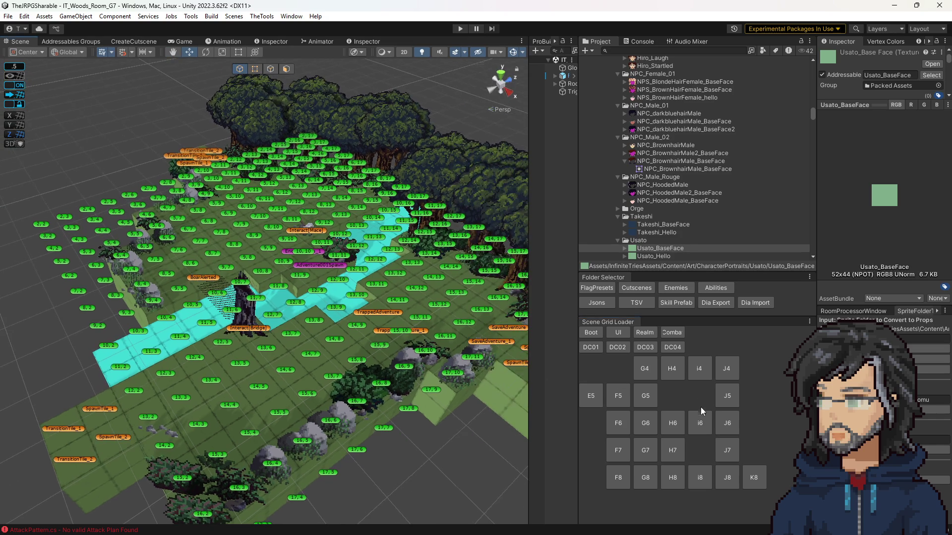
{"action": "left_click", "coordinate": [727, 422]}
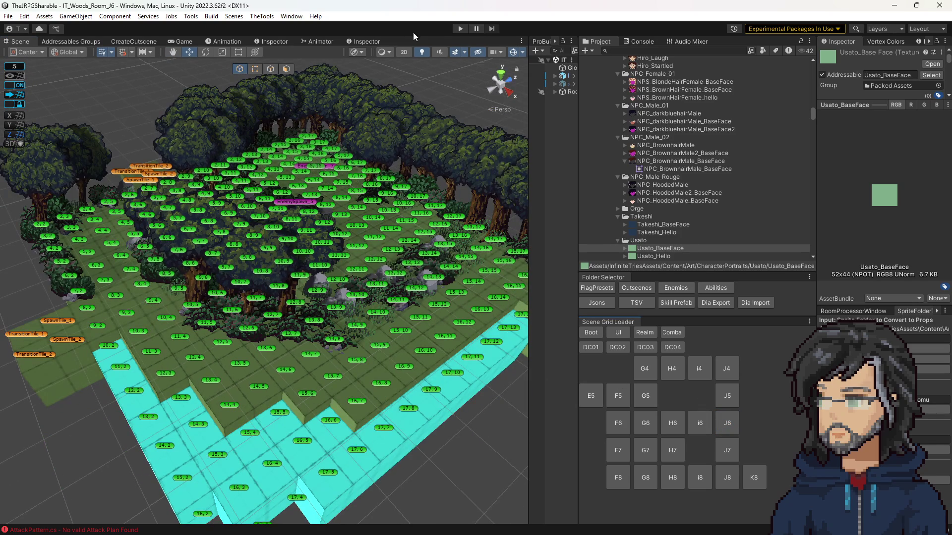
{"action": "left_click", "coordinate": [460, 28]}
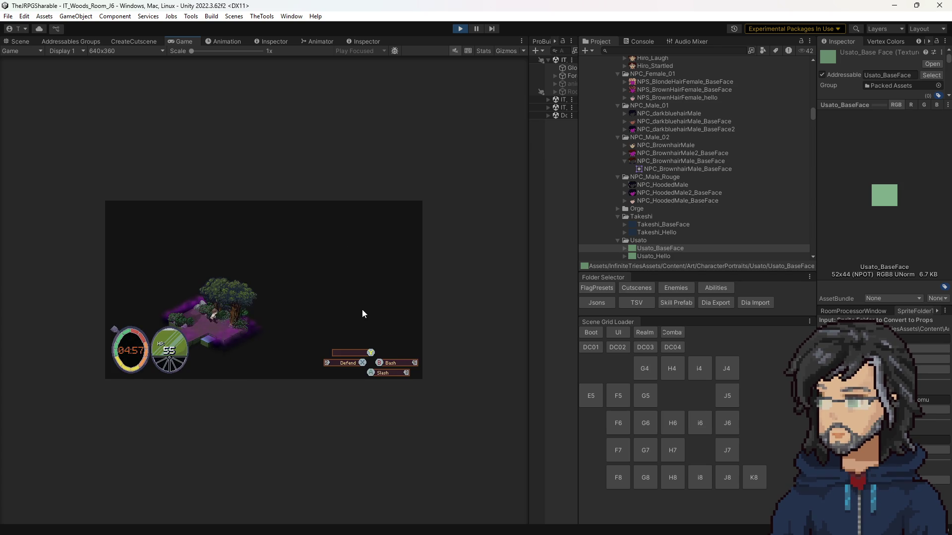
Walk the player right toward the pillars and scale the Game view to 2x.
{"action": "key", "text": "Right"}
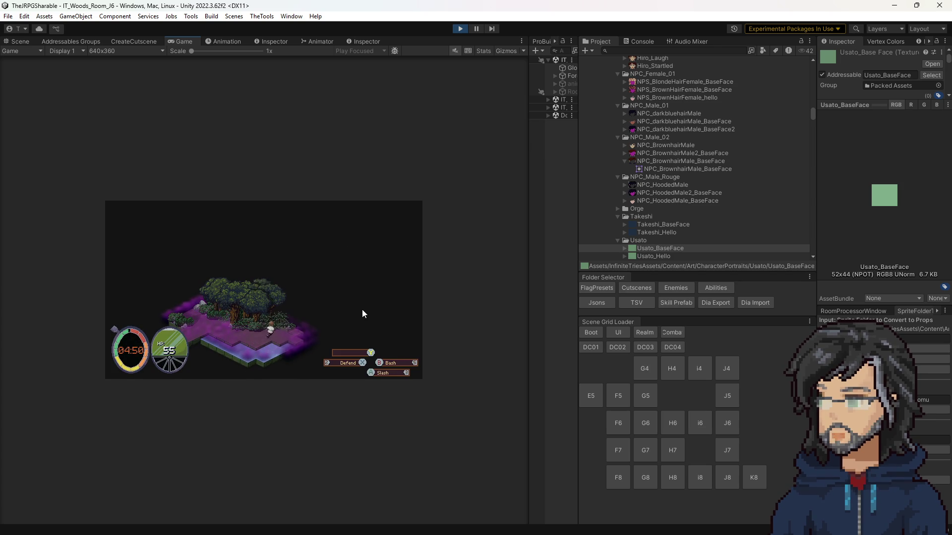
{"action": "key", "text": "Right"}
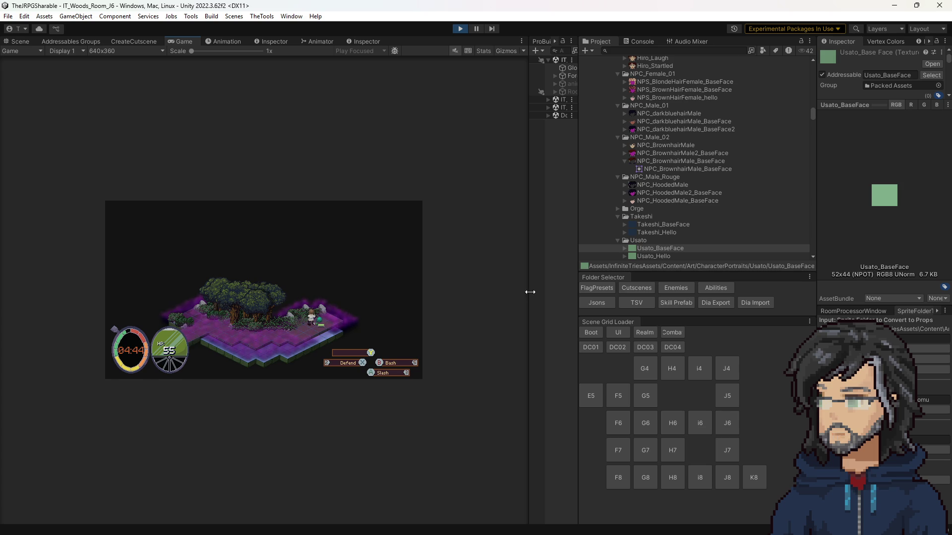
{"action": "left_click_drag", "start_coordinate": [530, 292], "coordinate": [693, 281]}
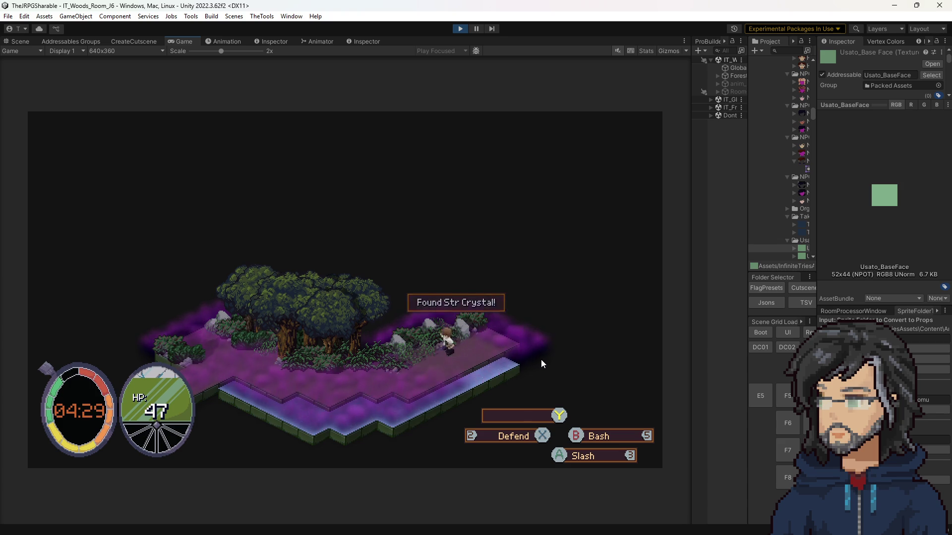
Walk the player with the arrow keys out of J6 into the neighbouring woods room toward the enemies.
{"action": "key", "text": "Left"}
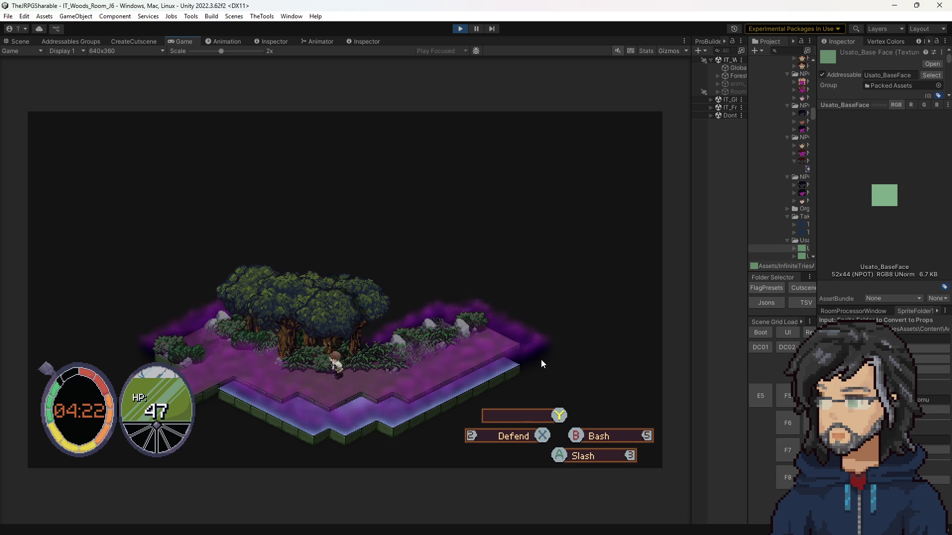
{"action": "key", "text": "Left"}
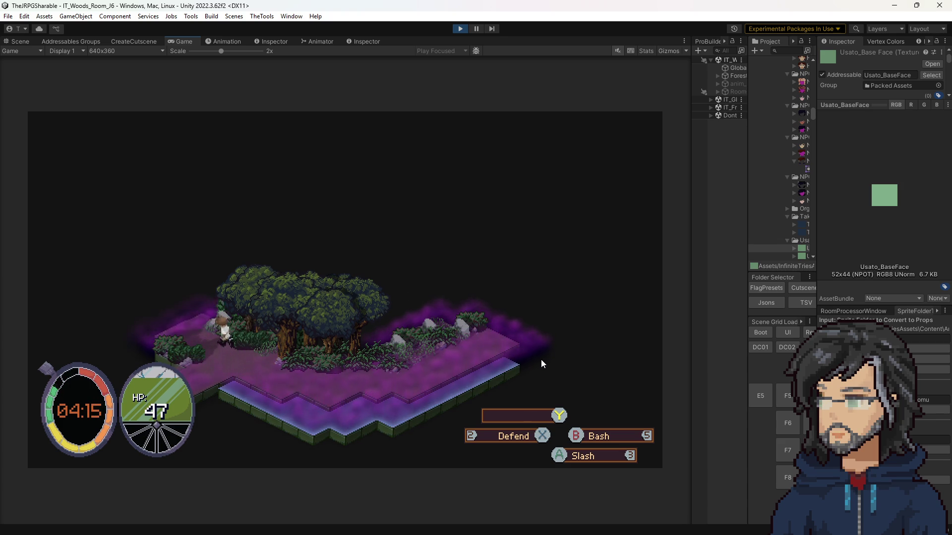
{"action": "key", "text": "Up"}
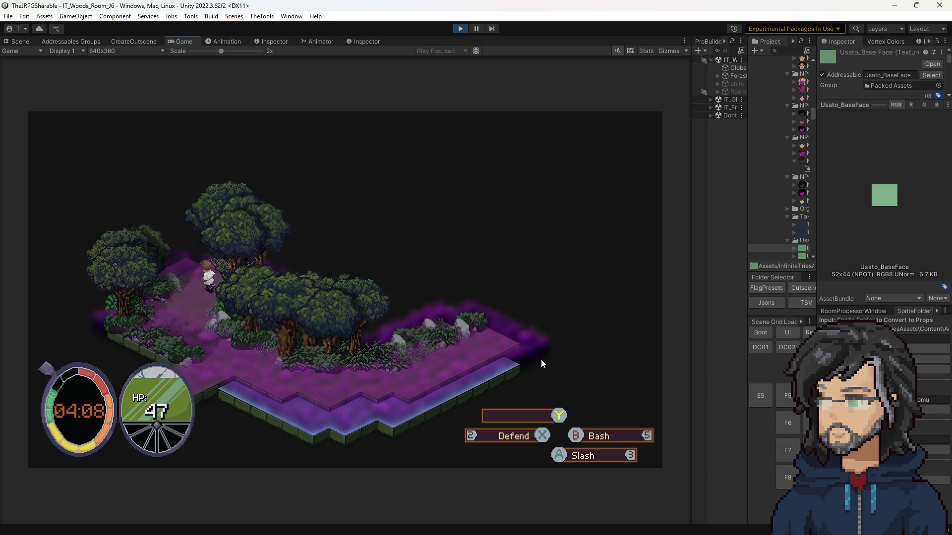
{"action": "key", "text": "Up"}
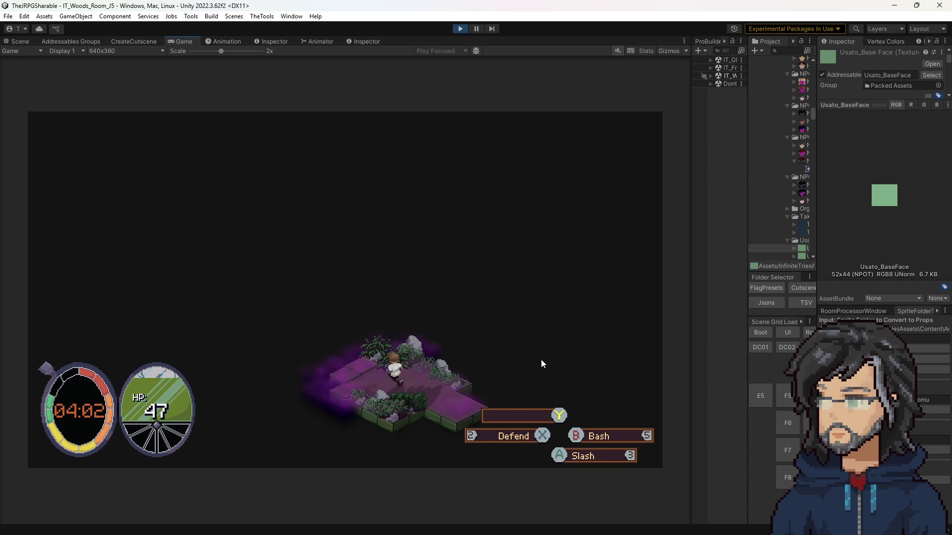
{"action": "key", "text": "Up"}
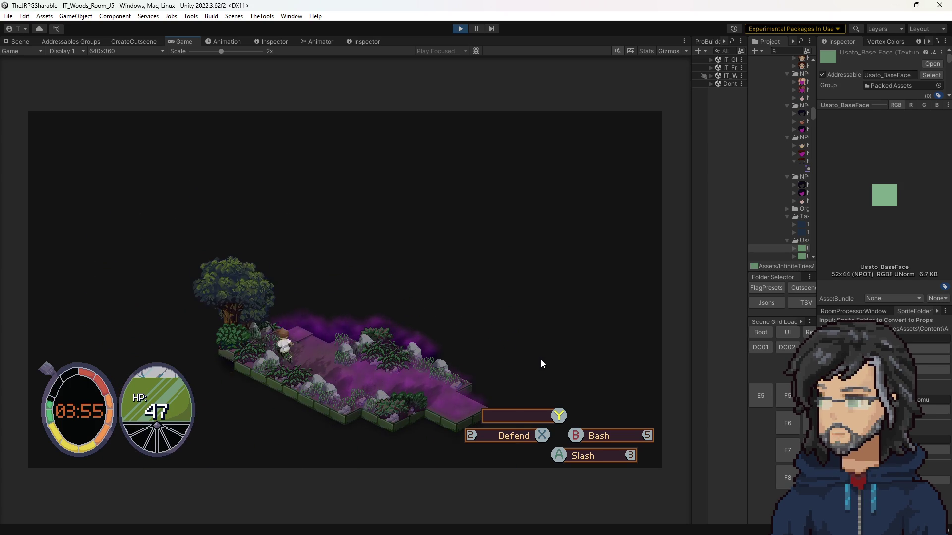
{"action": "key", "text": "Right"}
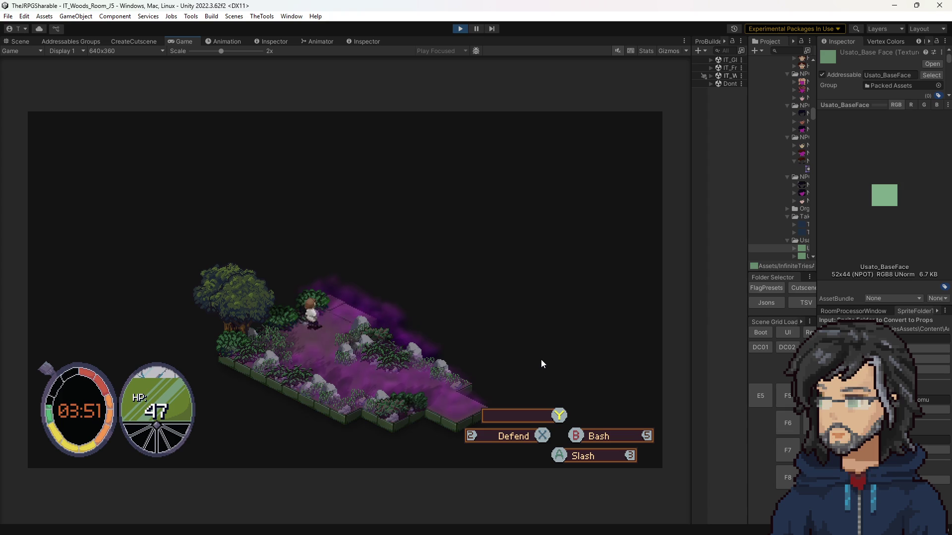
{"action": "key", "text": "Right"}
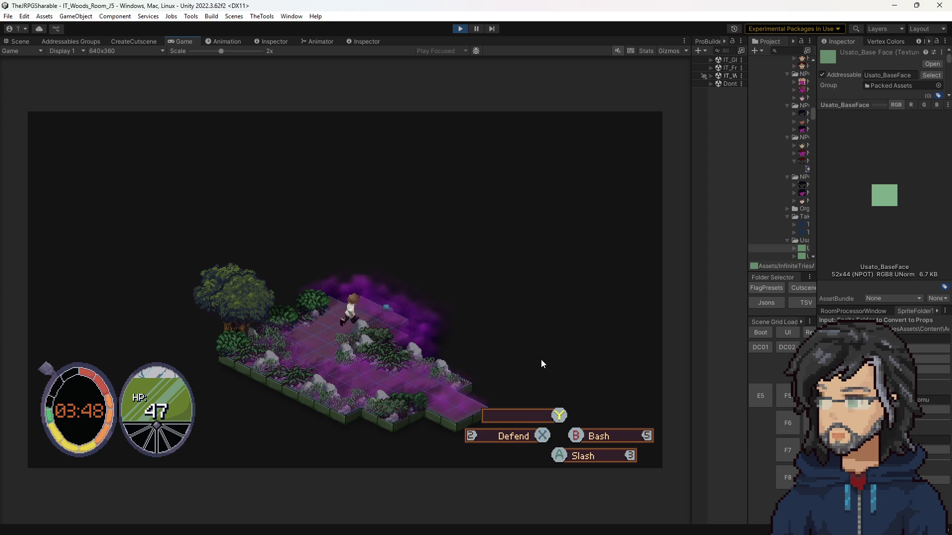
{"action": "key", "text": "Right"}
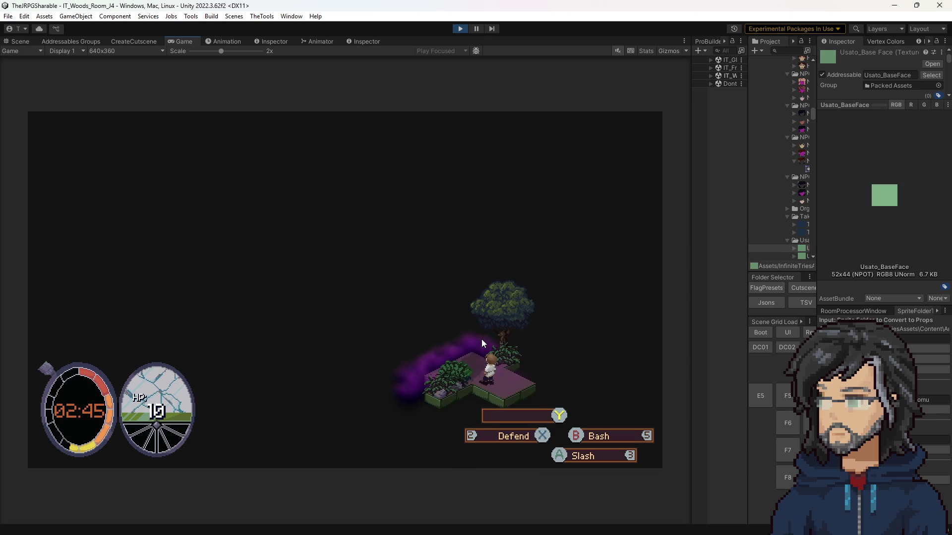
Walk the player with WASD along the purple-tiled paths into the tented camp room.
{"action": "key", "text": "a"}
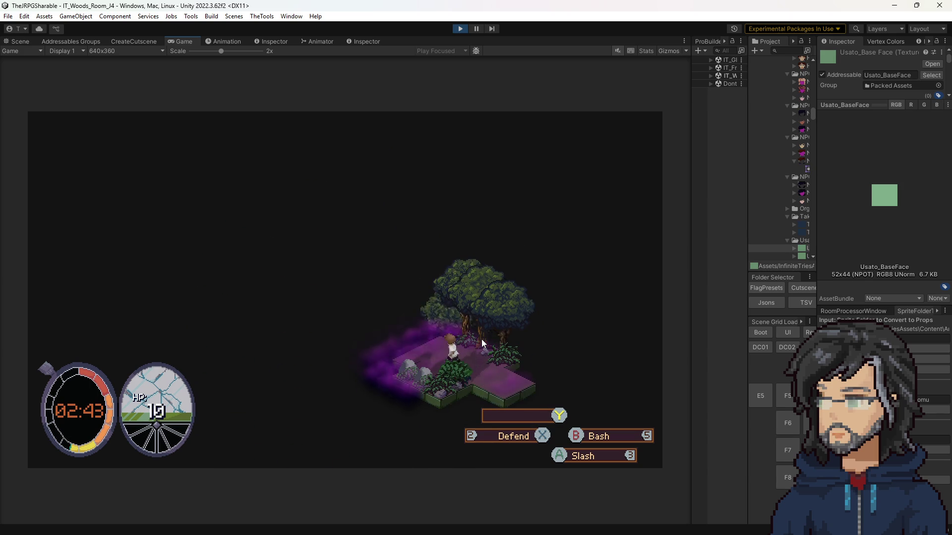
{"action": "key", "text": "a"}
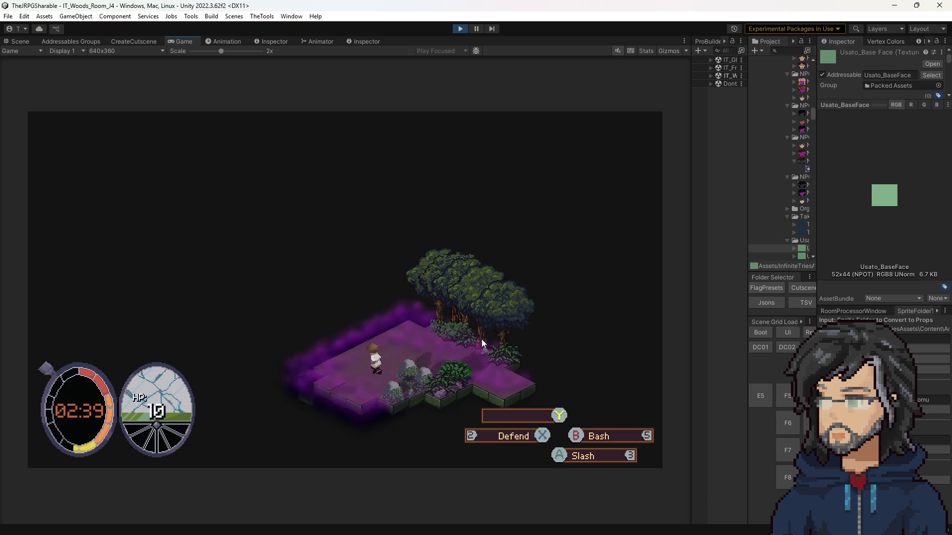
{"action": "key", "text": "w"}
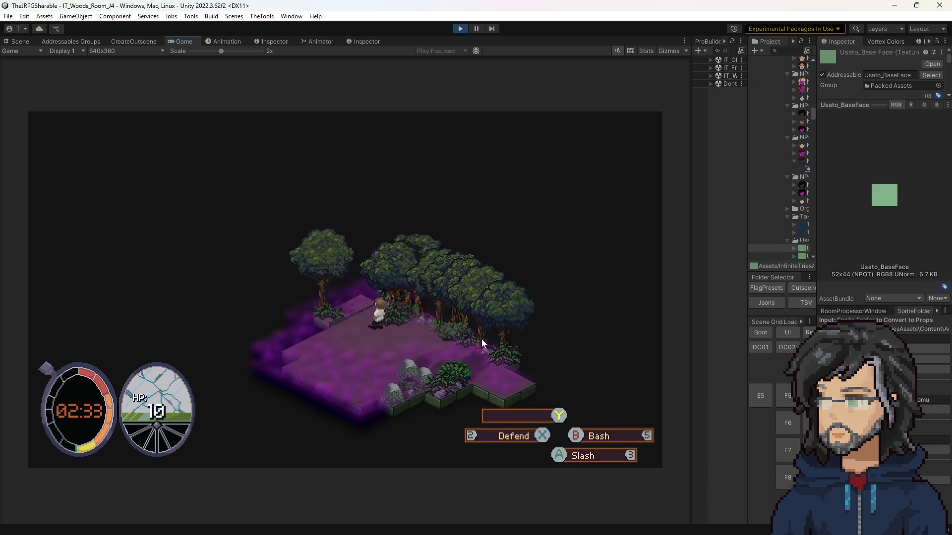
{"action": "key", "text": "w"}
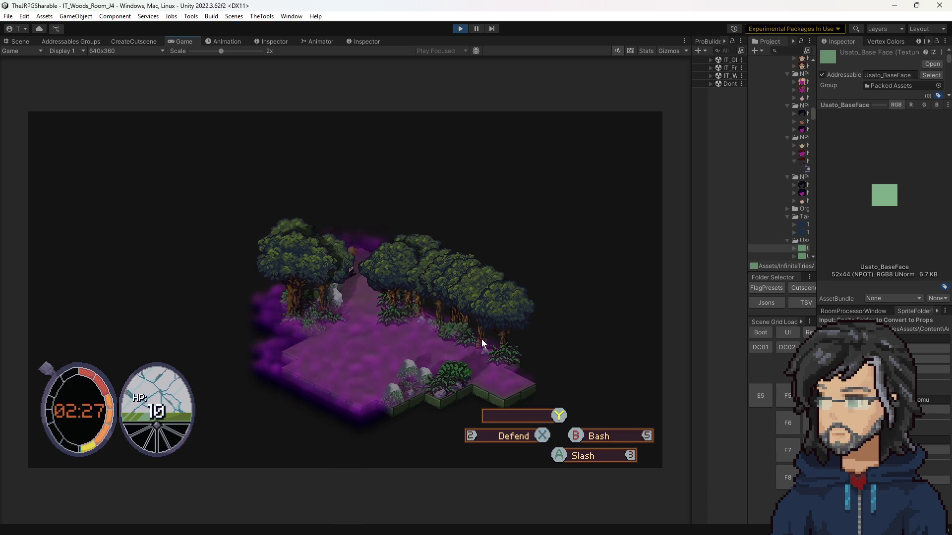
{"action": "key", "text": "a"}
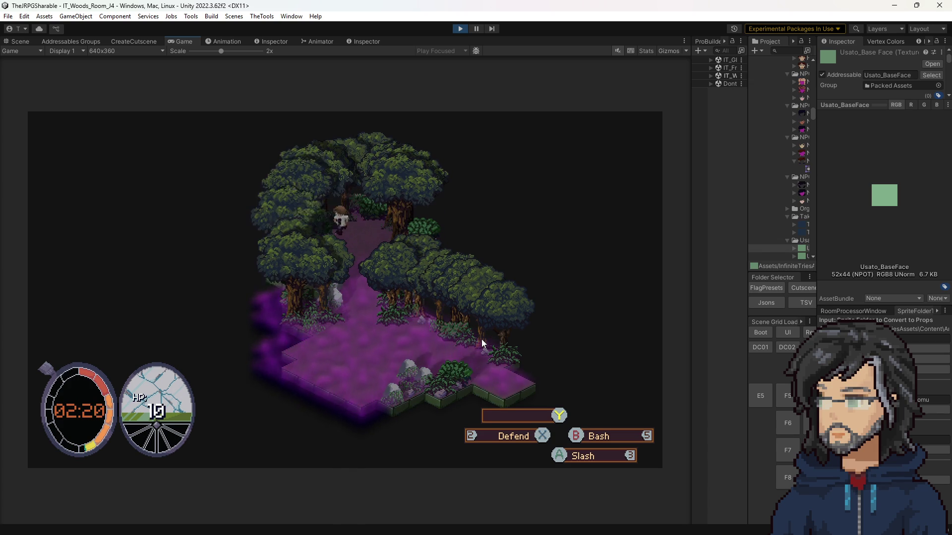
{"action": "key", "text": "s"}
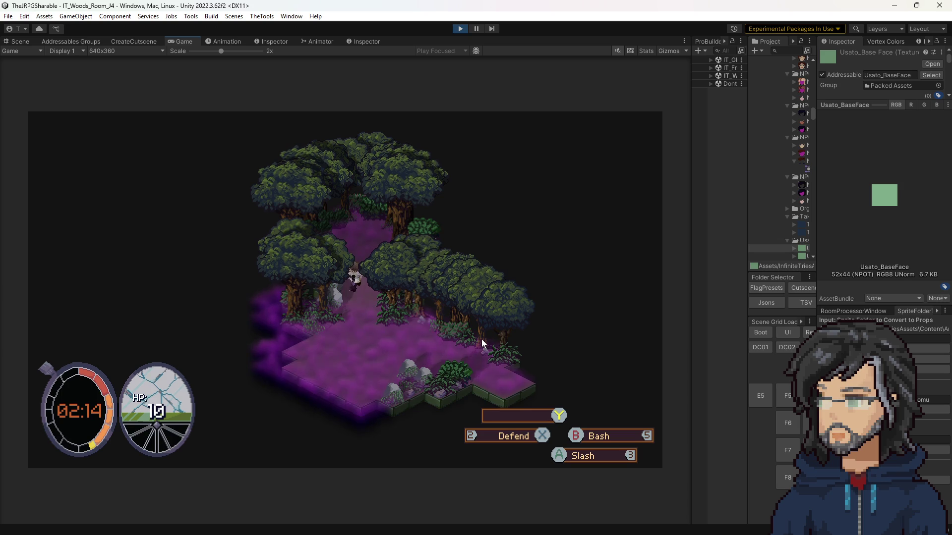
{"action": "key", "text": "a"}
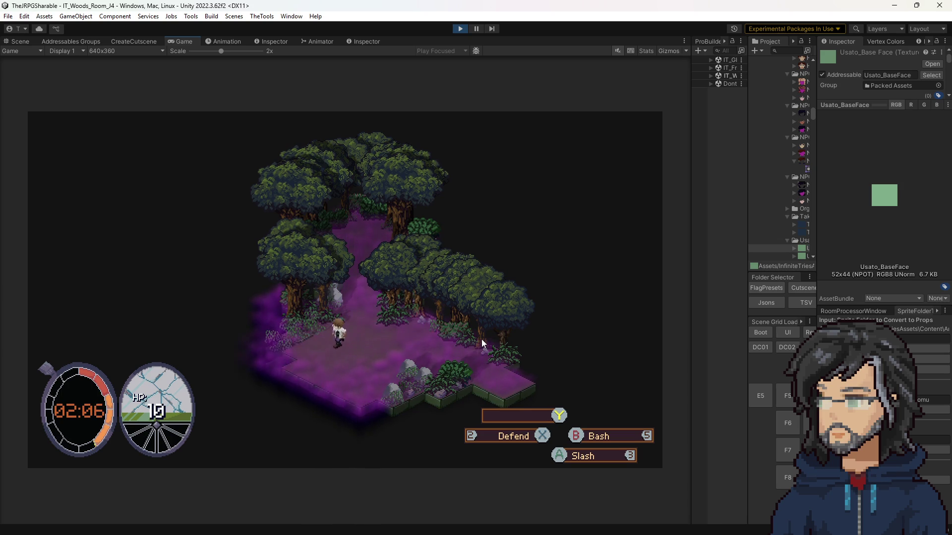
{"action": "key", "text": "w"}
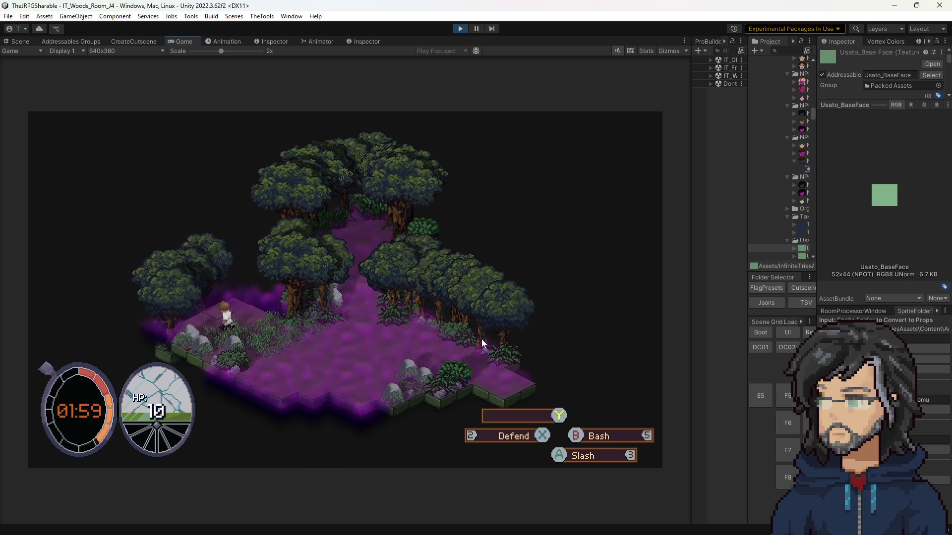
{"action": "key", "text": "d"}
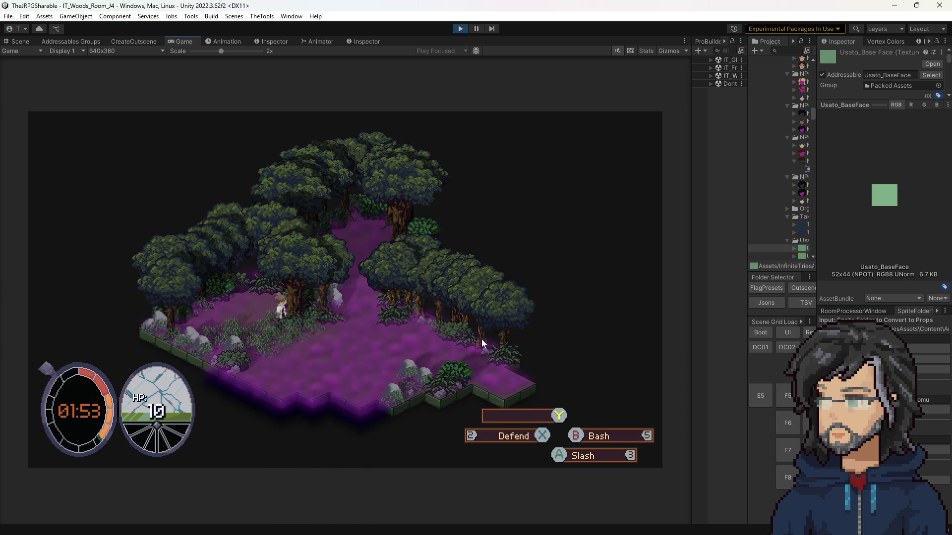
{"action": "key", "text": "a"}
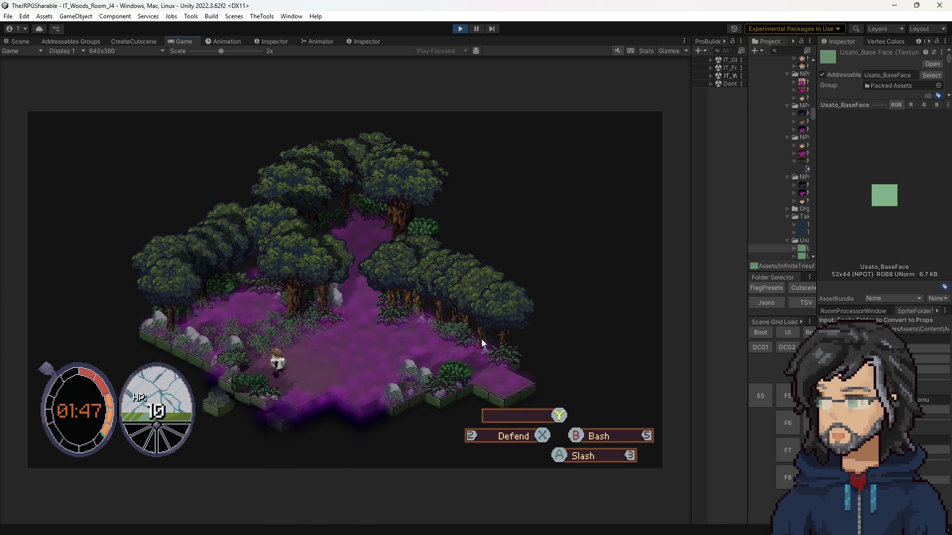
{"action": "key", "text": "d"}
{"action": "key", "text": "a"}
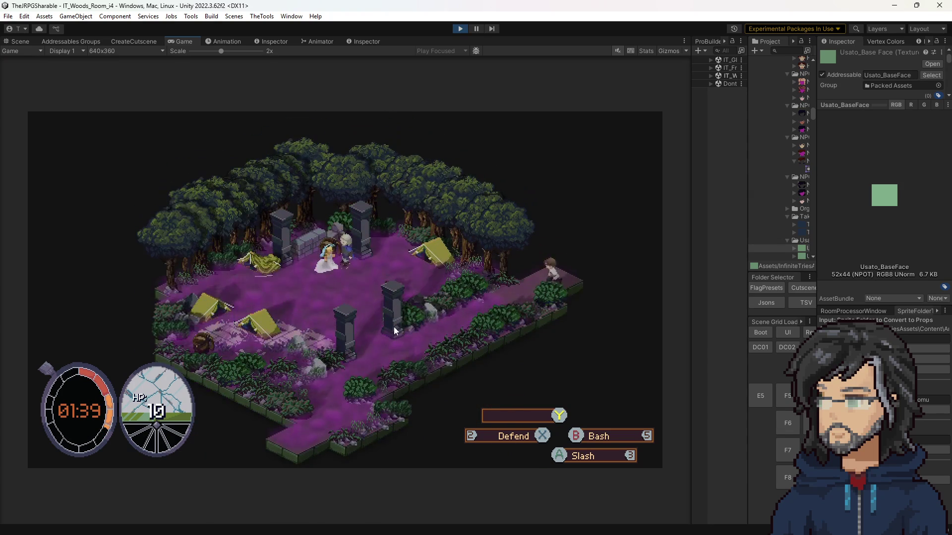
{"action": "key", "text": "a"}
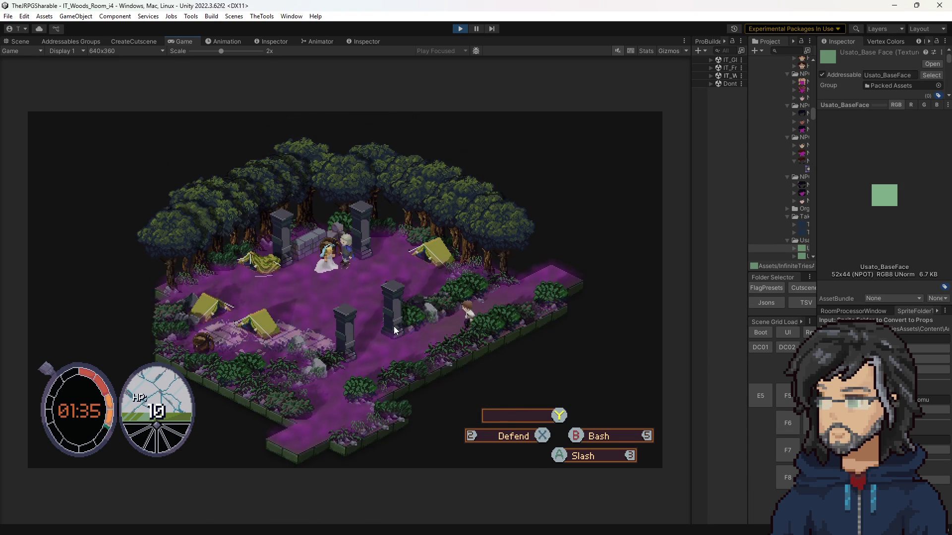
Stop Play mode, orbit the Scene view and widen the Project and Hierarchy panels.
{"action": "left_click", "coordinate": [460, 28]}
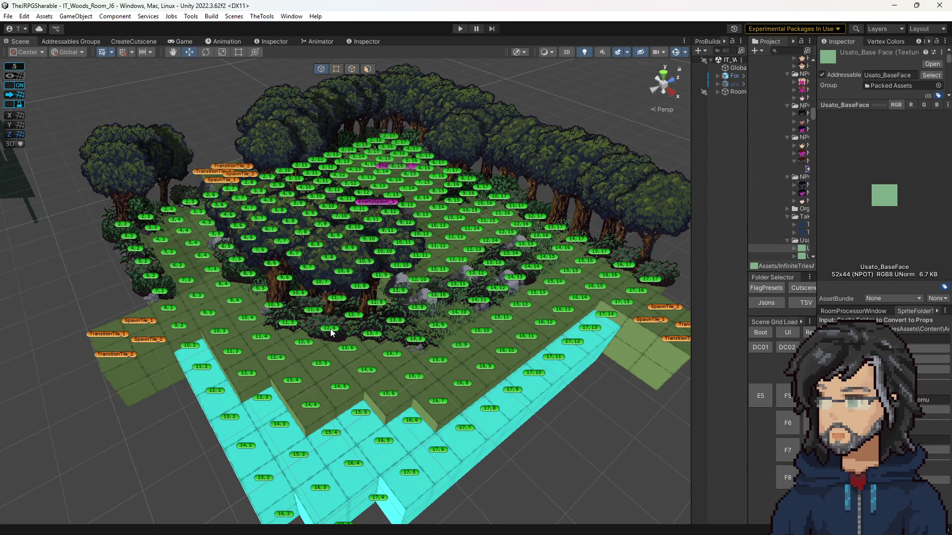
{"action": "left_click_drag", "start_coordinate": [477, 312], "coordinate": [674, 257]}
{"action": "left_click_drag", "start_coordinate": [747, 229], "coordinate": [692, 232]}
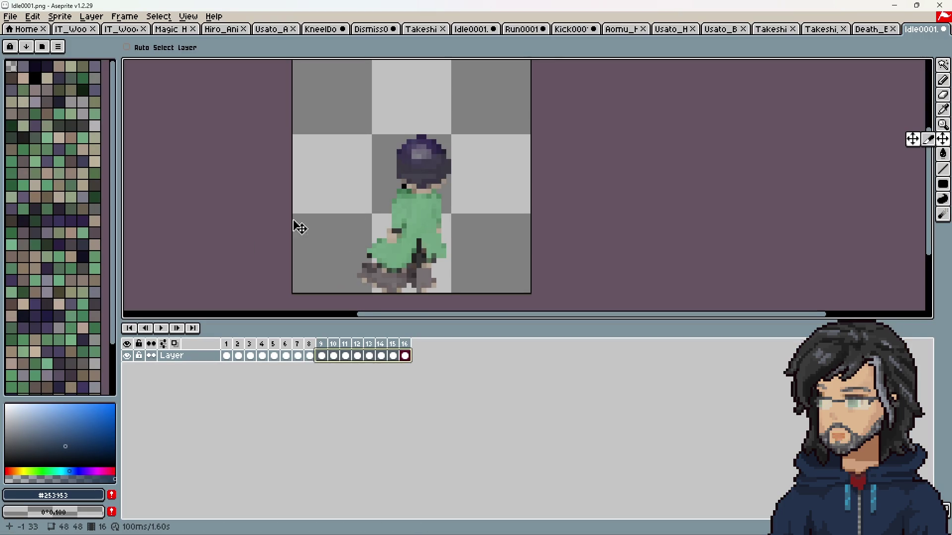
Check frame 16 of Usato's Idle animation in Aseprite, then switch back to Unity.
{"action": "left_click_drag", "start_coordinate": [297, 227], "coordinate": [344, 259]}
{"action": "scroll", "coordinate": [338, 253], "scroll_direction": "down", "scroll_amount": 4}
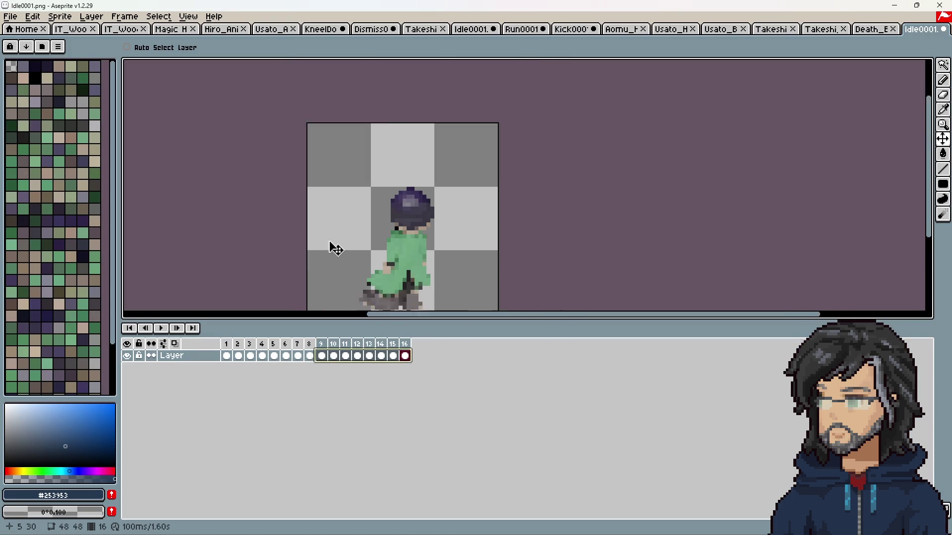
{"action": "left_click_drag", "start_coordinate": [227, 356], "coordinate": [310, 356]}
{"action": "left_click", "coordinate": [405, 356]}
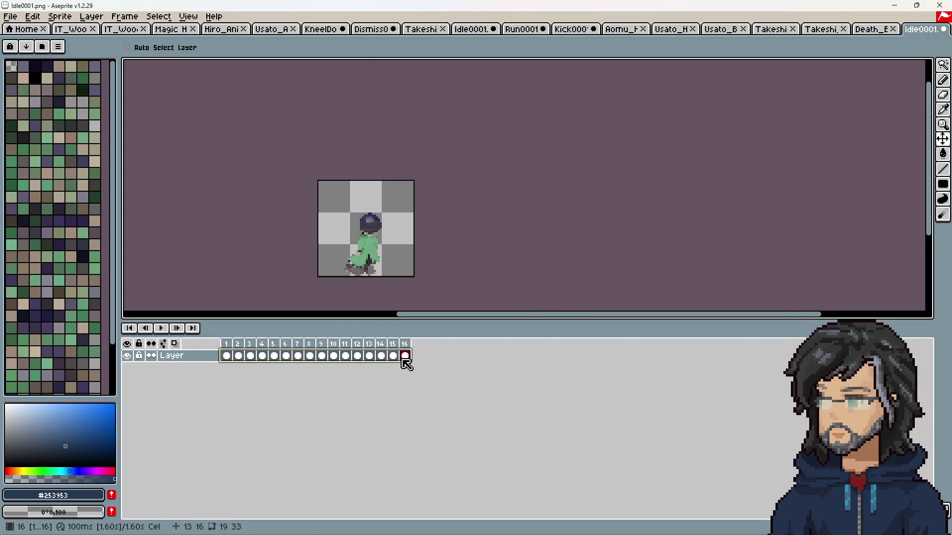
{"action": "scroll", "coordinate": [342, 237], "scroll_direction": "up", "scroll_amount": 2}
{"action": "scroll", "coordinate": [345, 238], "scroll_direction": "up", "scroll_amount": 1}
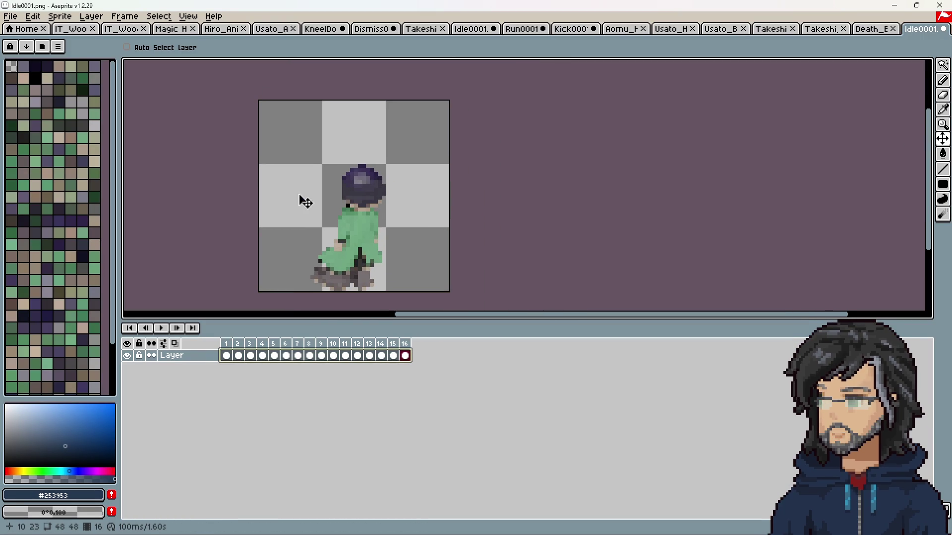
{"action": "left_click", "coordinate": [895, 5]}
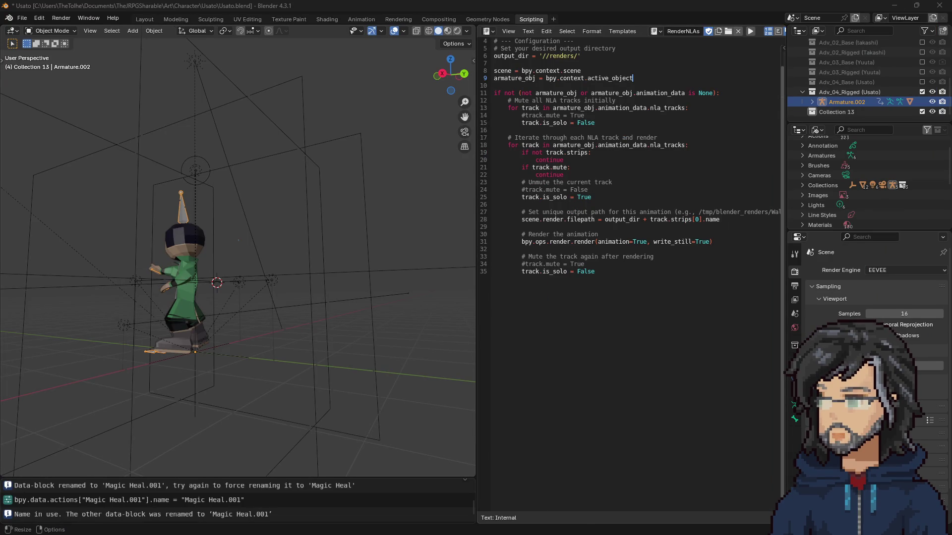
{"action": "key", "text": "alt+Tab"}
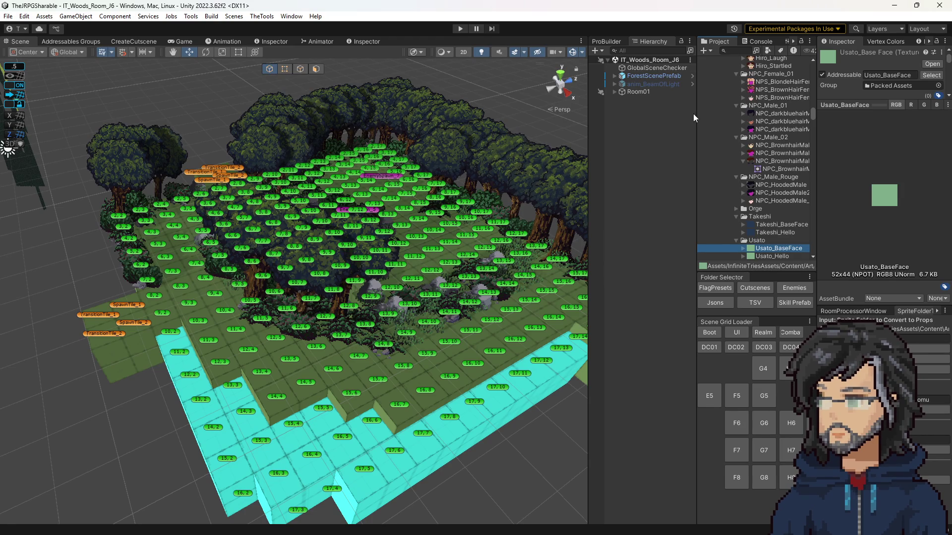
Open the IT_Slime variant prefab from the Enemies folder for editing.
{"action": "left_click_drag", "start_coordinate": [697, 117], "coordinate": [631, 119]}
{"action": "left_click", "coordinate": [729, 287]}
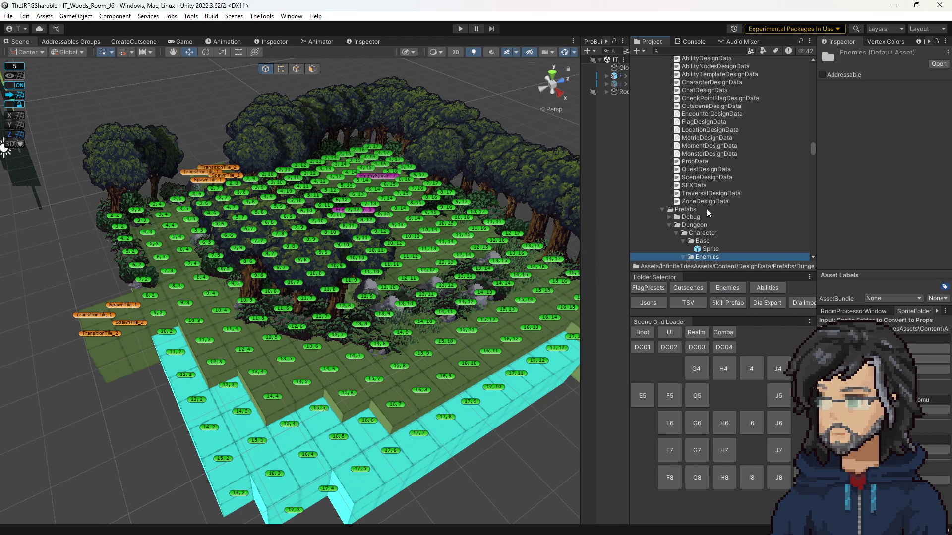
{"action": "scroll", "coordinate": [696, 186], "scroll_direction": "down", "scroll_amount": 10}
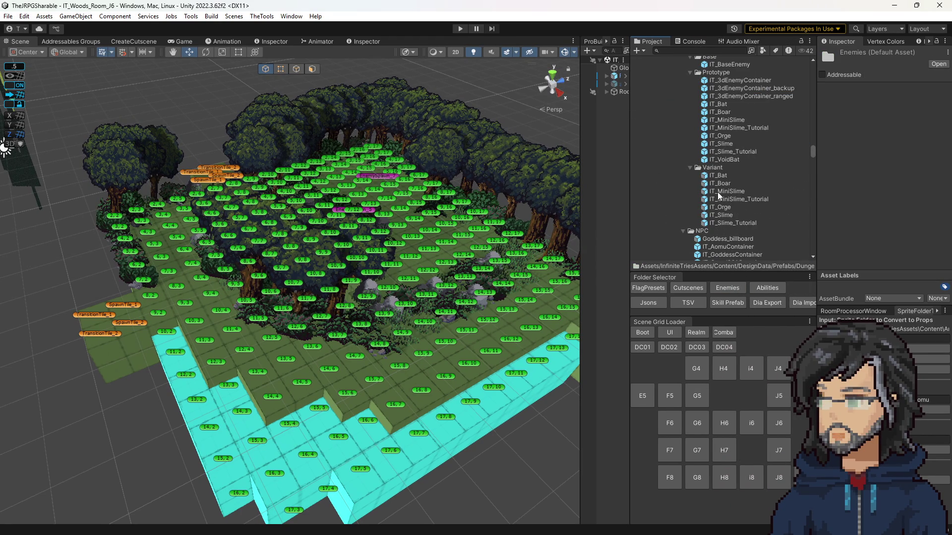
{"action": "double_click", "coordinate": [720, 216]}
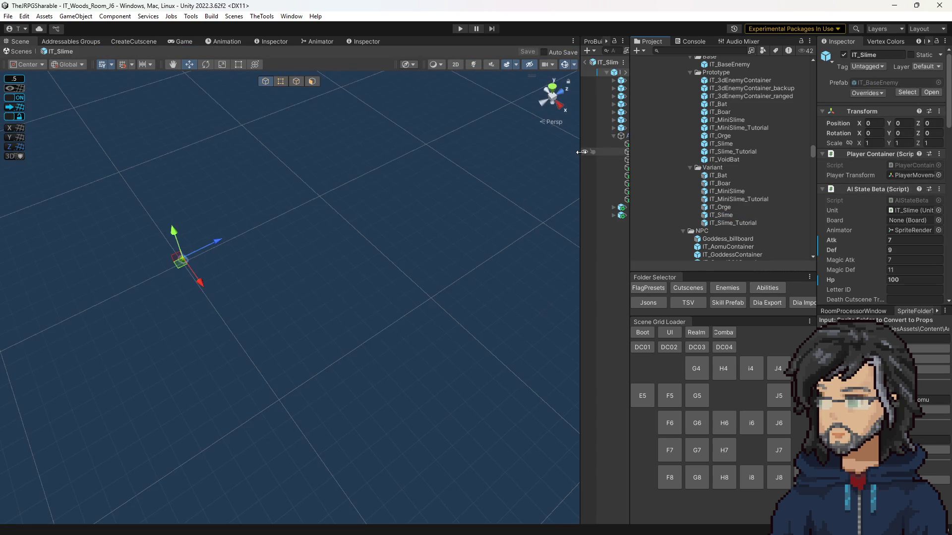
{"action": "left_click_drag", "start_coordinate": [581, 152], "coordinate": [417, 152]}
Trace AgressivePattern's pickers to AIFoundAFriend and read its condition in ConditionalAbilityPicker.cs.
{"action": "left_click", "coordinate": [488, 136]}
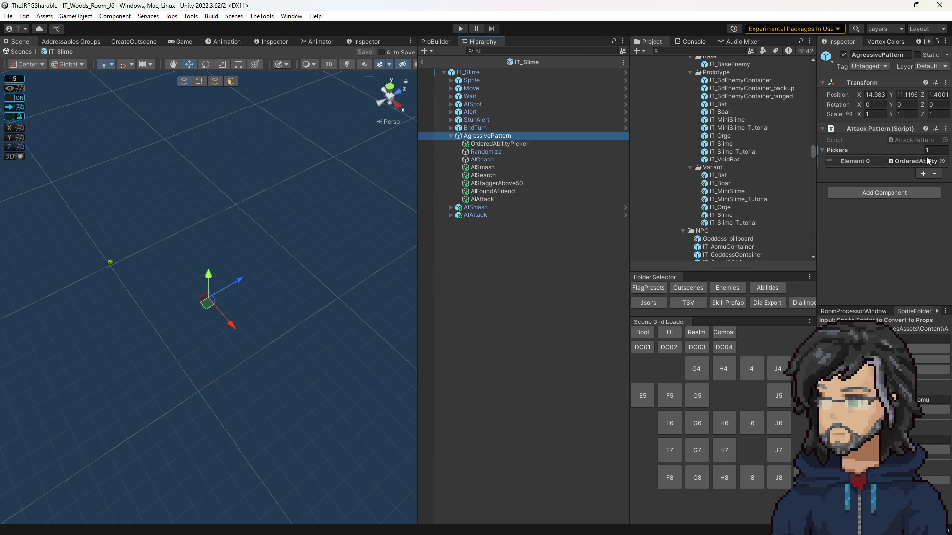
{"action": "left_click", "coordinate": [927, 161]}
{"action": "left_click", "coordinate": [559, 144]}
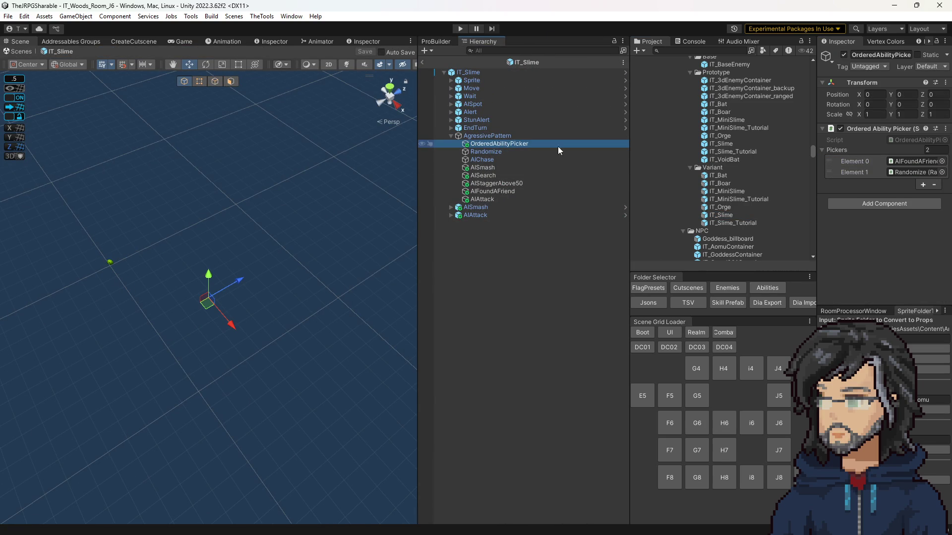
{"action": "left_click", "coordinate": [905, 162]}
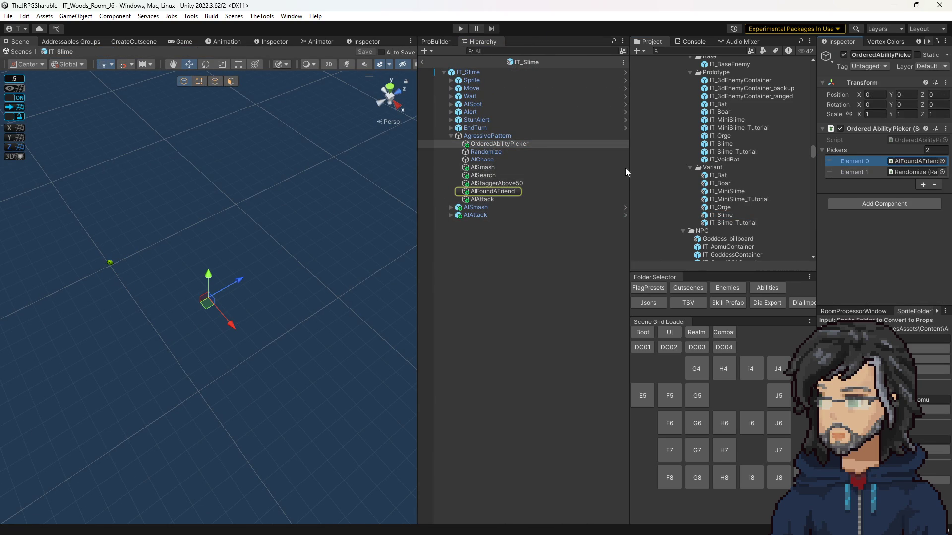
{"action": "left_click", "coordinate": [497, 192]}
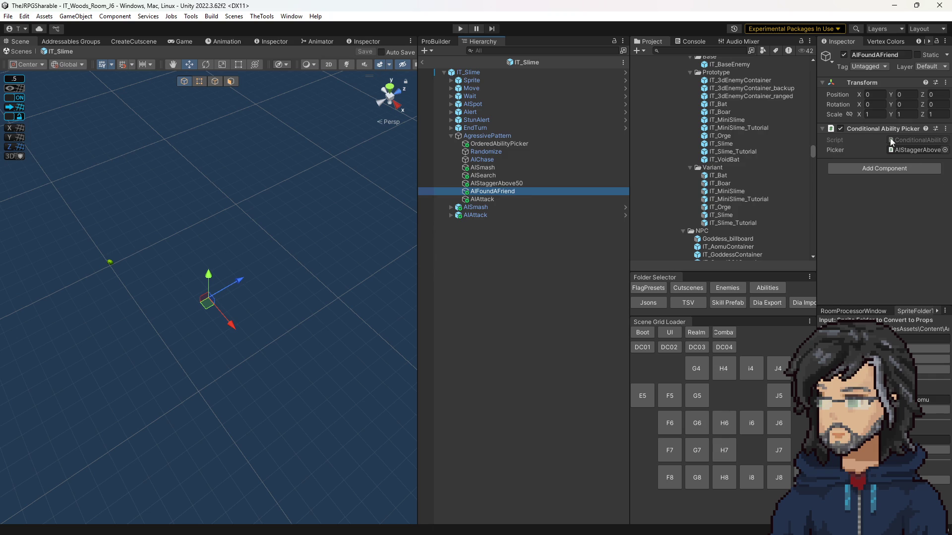
{"action": "left_click", "coordinate": [848, 151]}
{"action": "double_click", "coordinate": [914, 141]}
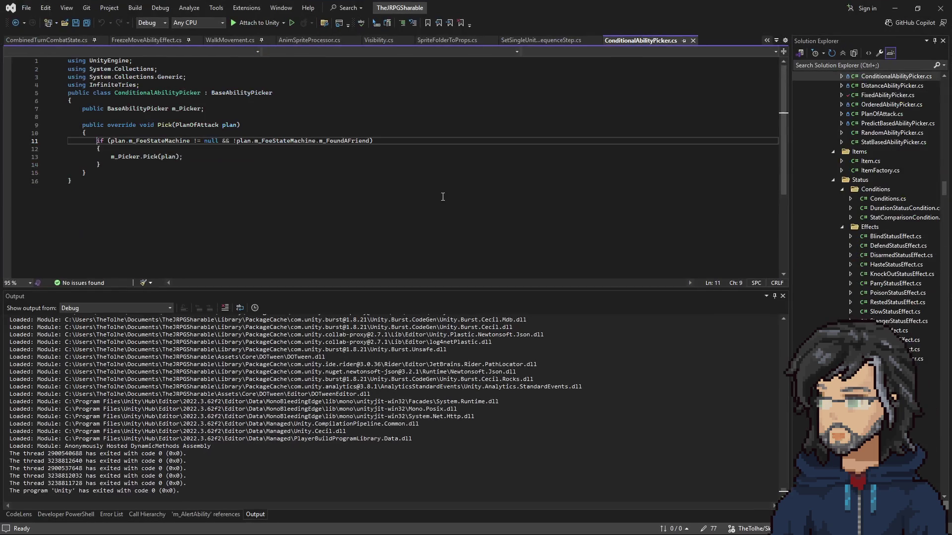
{"action": "left_click_drag", "start_coordinate": [255, 153], "coordinate": [369, 152]}
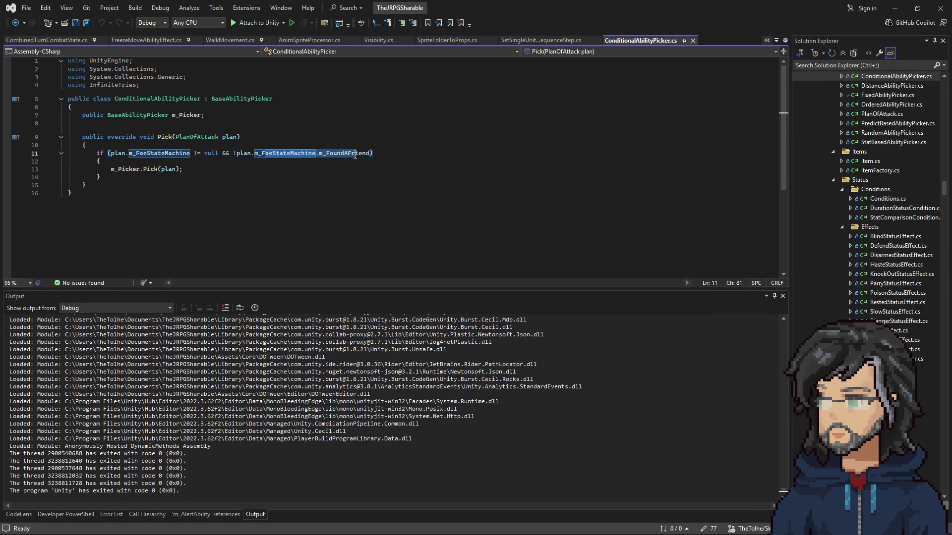
Review the AIStaggerAbove50 and AISearch picker settings on the slime.
{"action": "left_click", "coordinate": [895, 8]}
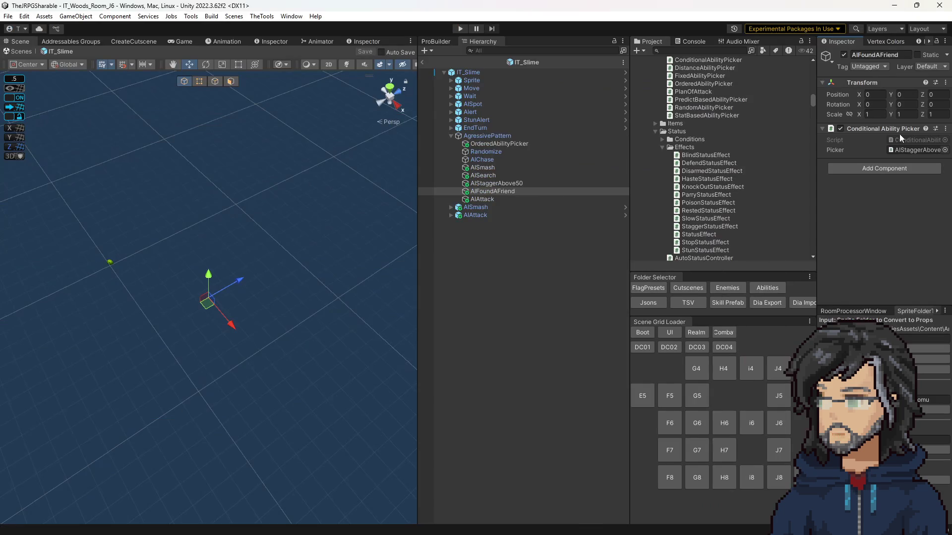
{"action": "left_click", "coordinate": [840, 151]}
{"action": "left_click", "coordinate": [488, 184]}
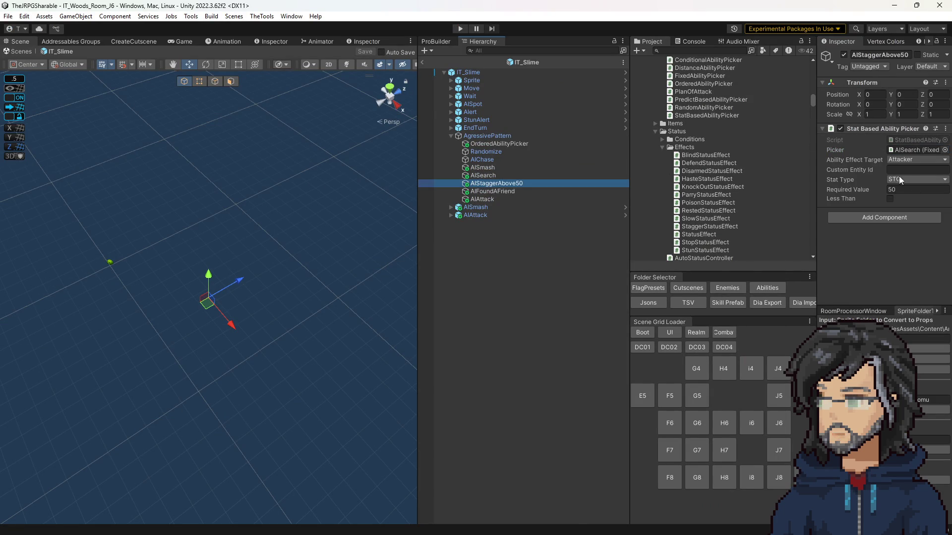
{"action": "left_click", "coordinate": [506, 176]}
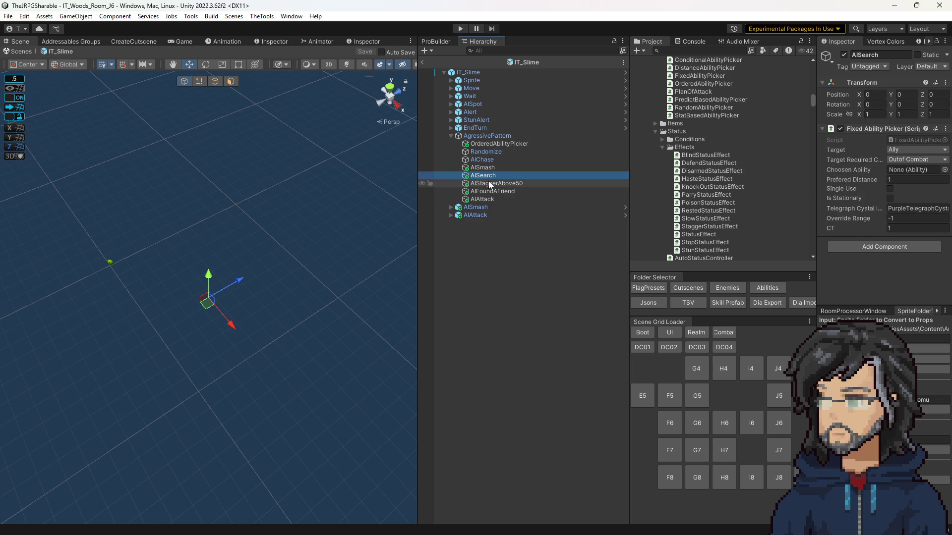
{"action": "left_click", "coordinate": [498, 144]}
Inspect the Randomize picker's options, including AISmash and the AIAttack distance settings.
{"action": "left_click", "coordinate": [915, 172]}
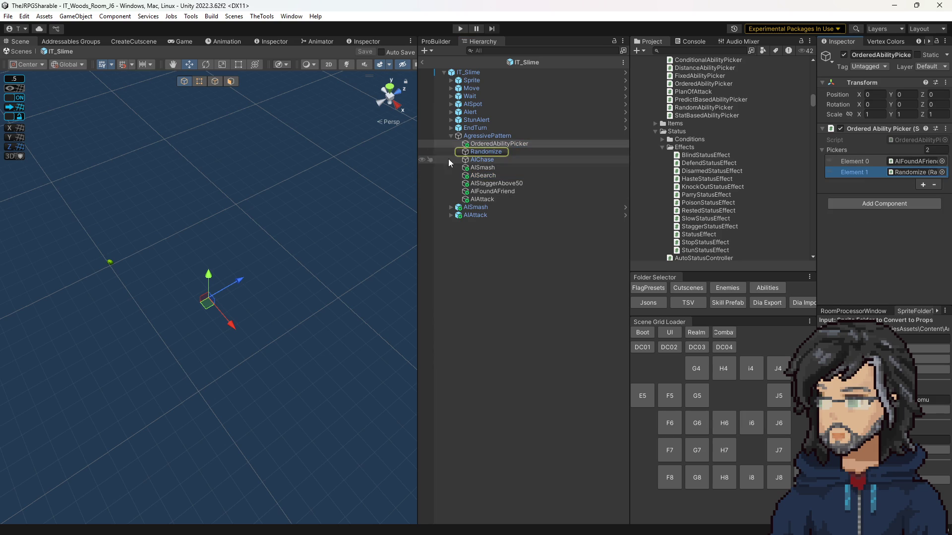
{"action": "left_click", "coordinate": [476, 152]}
{"action": "left_click", "coordinate": [912, 162]}
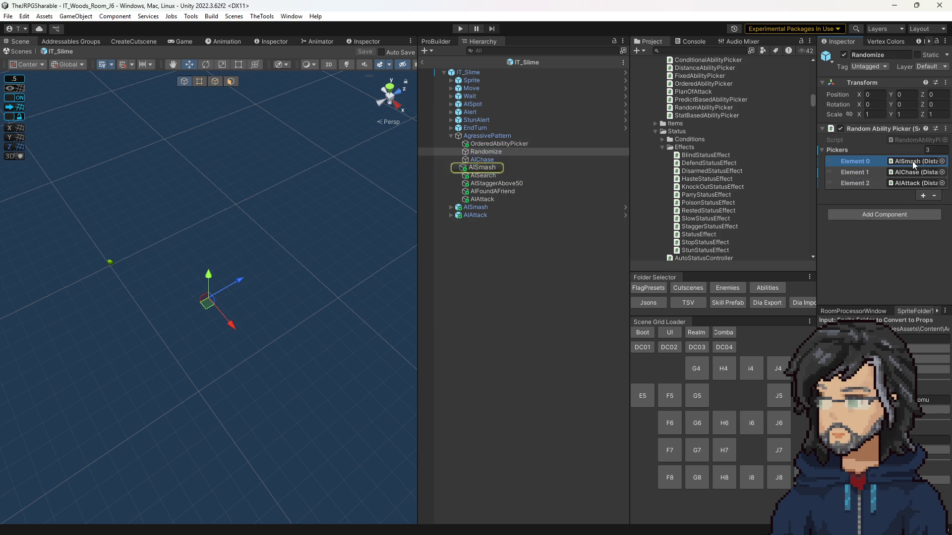
{"action": "left_click", "coordinate": [912, 182]}
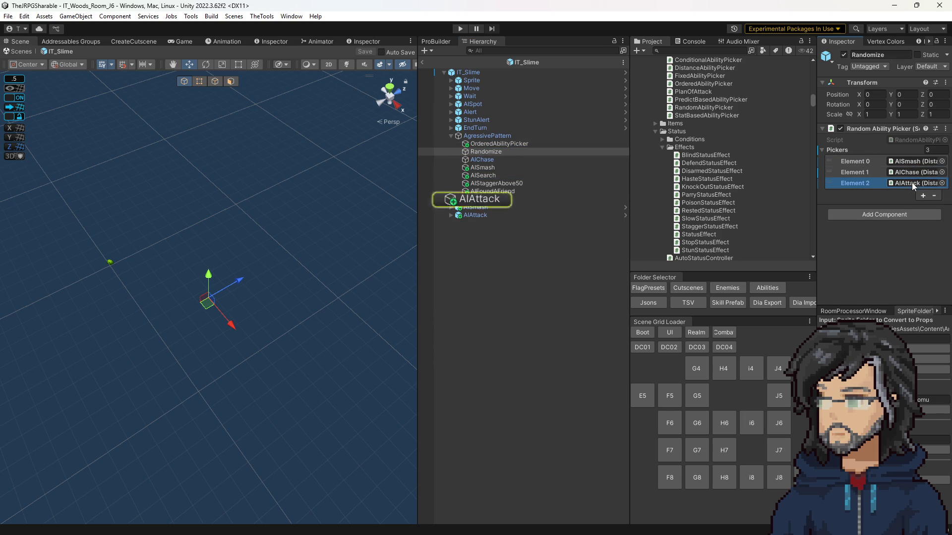
{"action": "left_click", "coordinate": [542, 200]}
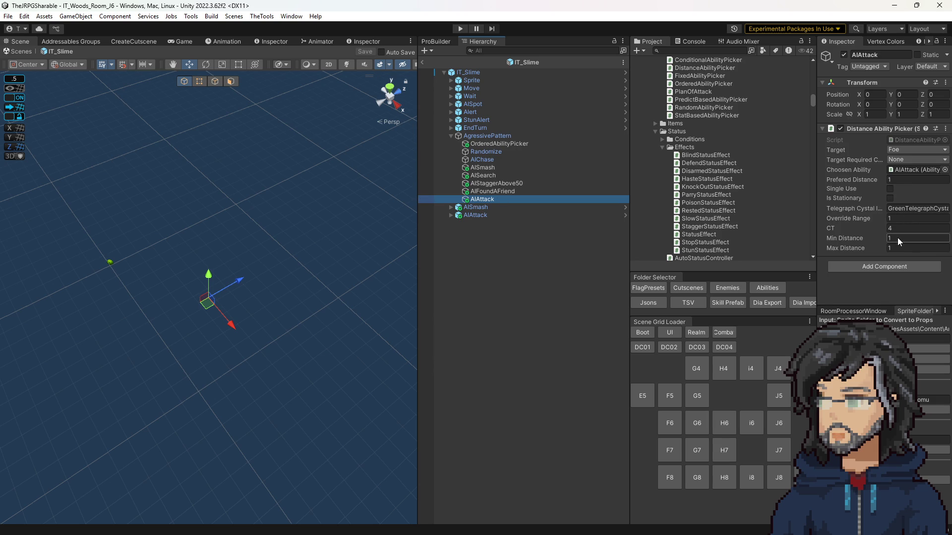
{"action": "left_click", "coordinate": [899, 239]}
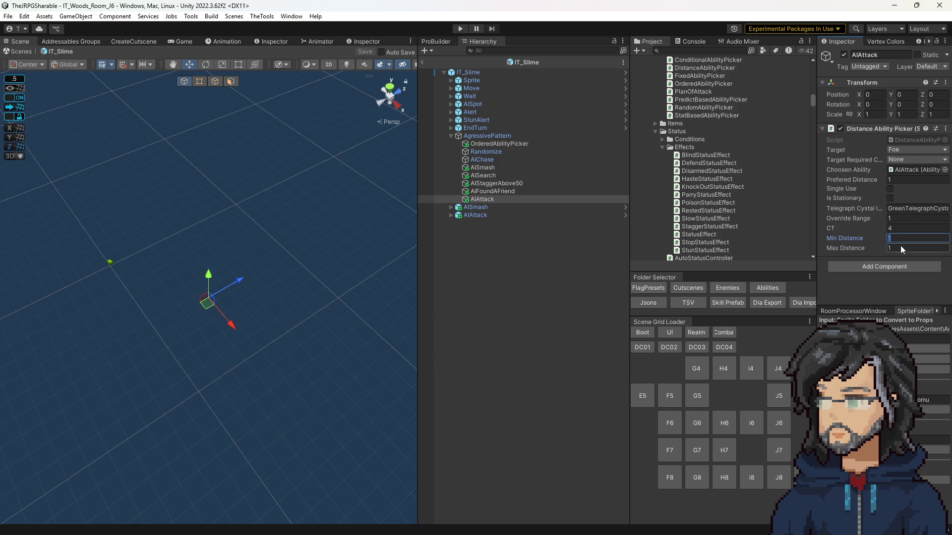
{"action": "key", "text": "Tab"}
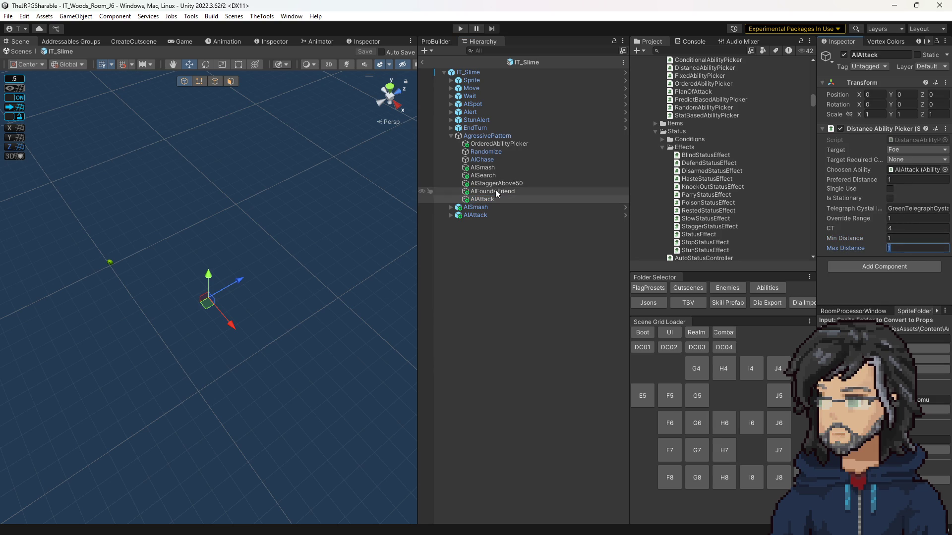
Set AIChase's Max Distance from 84 to 64 and read DistanceAbilityPicker.cs.
{"action": "left_click", "coordinate": [481, 160]}
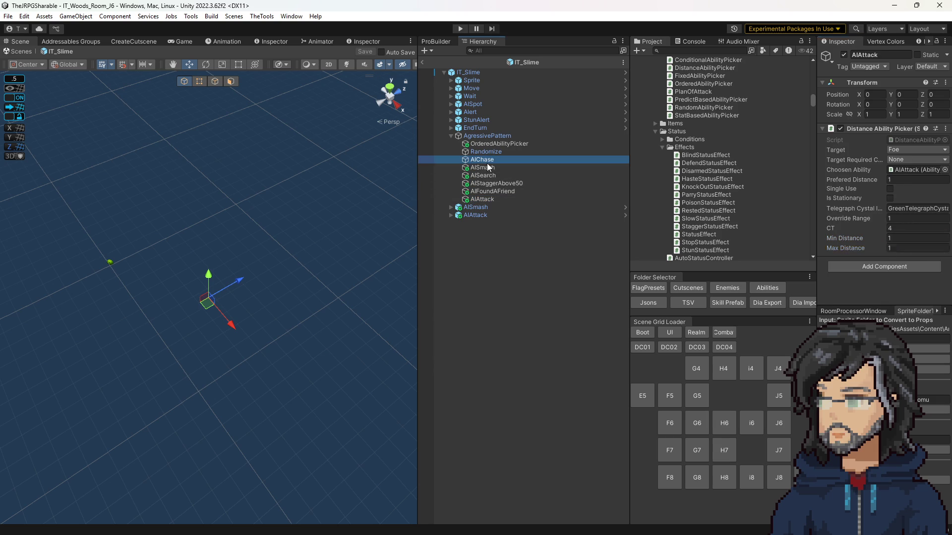
{"action": "left_click", "coordinate": [906, 240]}
{"action": "key", "text": "Tab"}
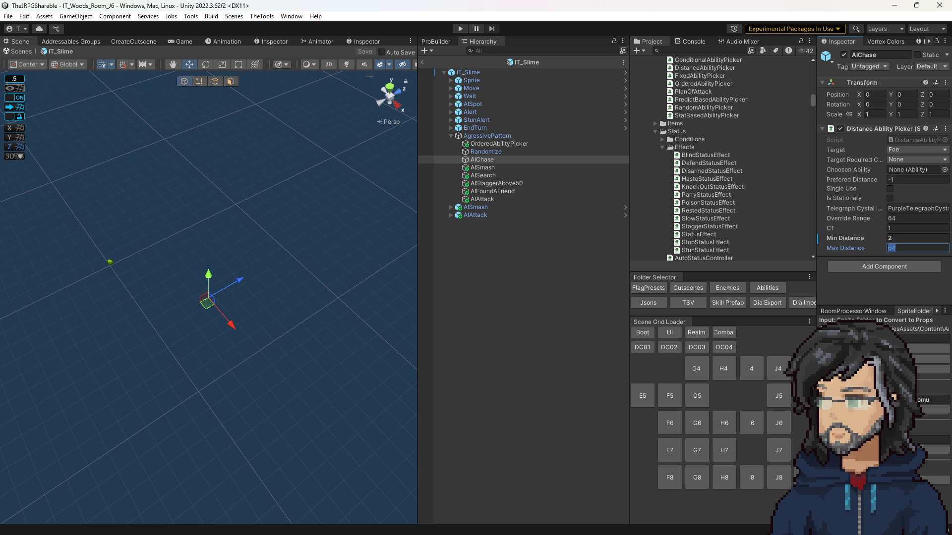
{"action": "key", "text": "alt+Tab"}
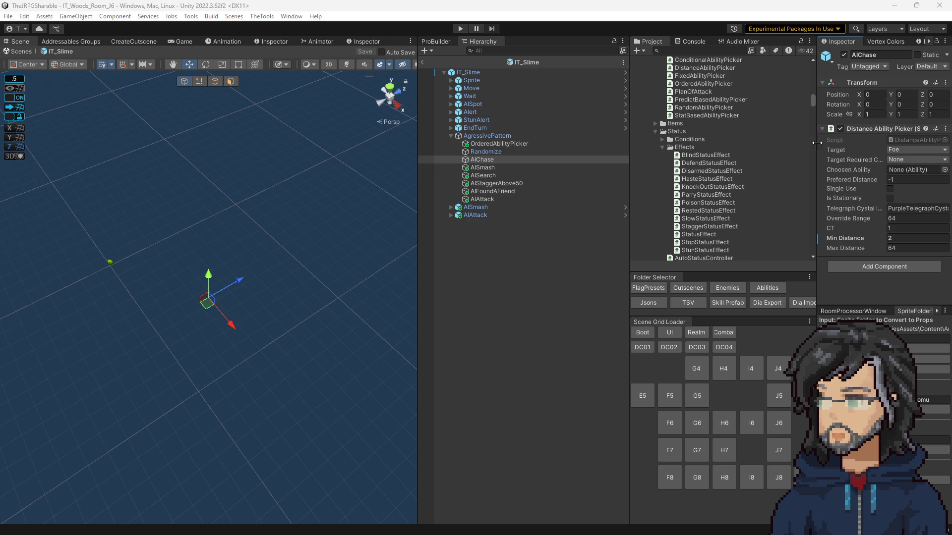
{"action": "double_click", "coordinate": [916, 138]}
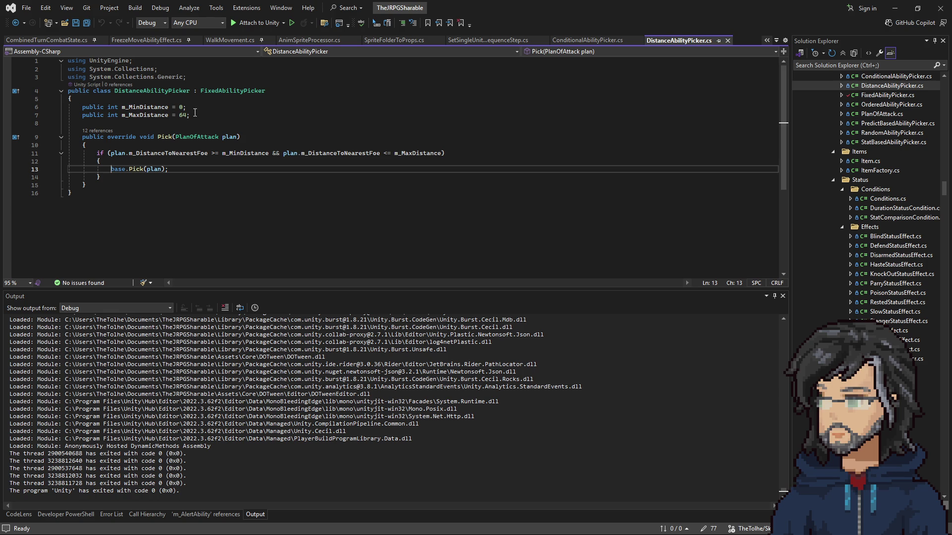
{"action": "left_click_drag", "start_coordinate": [75, 193], "coordinate": [92, 69]}
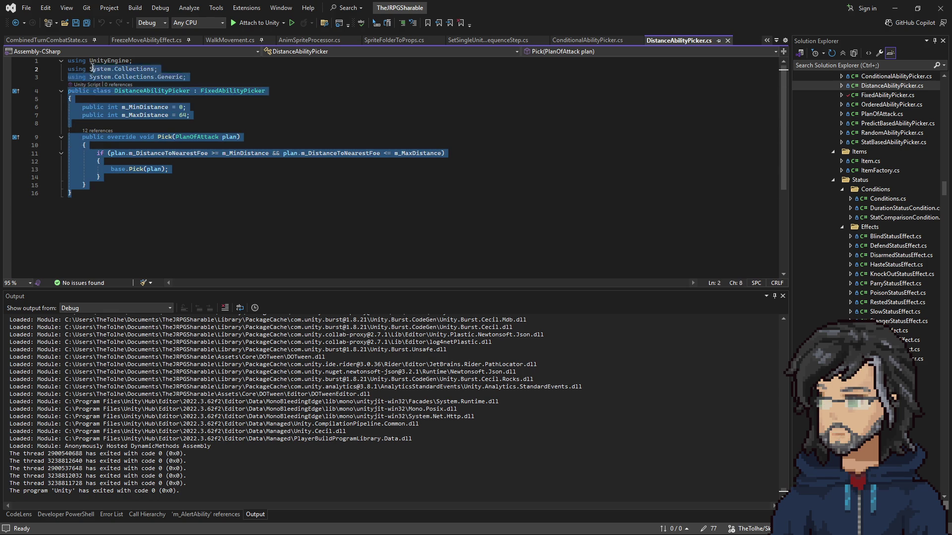
Clear the selection, widen the Scene view, leave the IT_Slime prefab and orbit closer to J6.
{"action": "key", "text": "alt+Tab"}
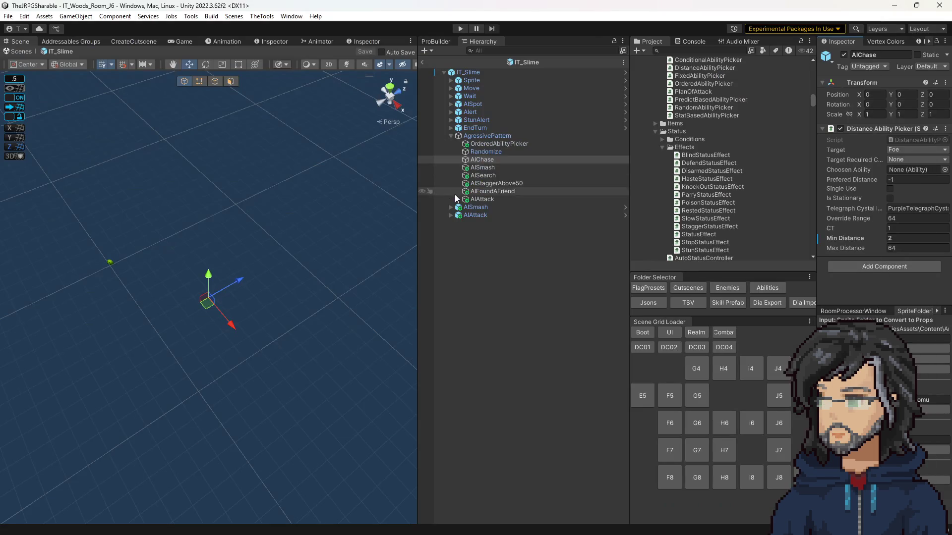
{"action": "left_click", "coordinate": [503, 258]}
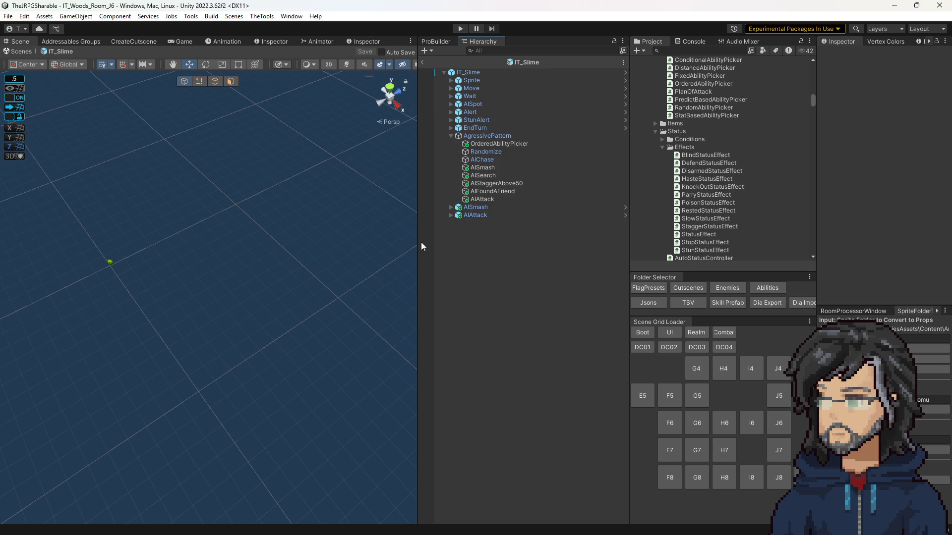
{"action": "left_click_drag", "start_coordinate": [417, 234], "coordinate": [503, 240]}
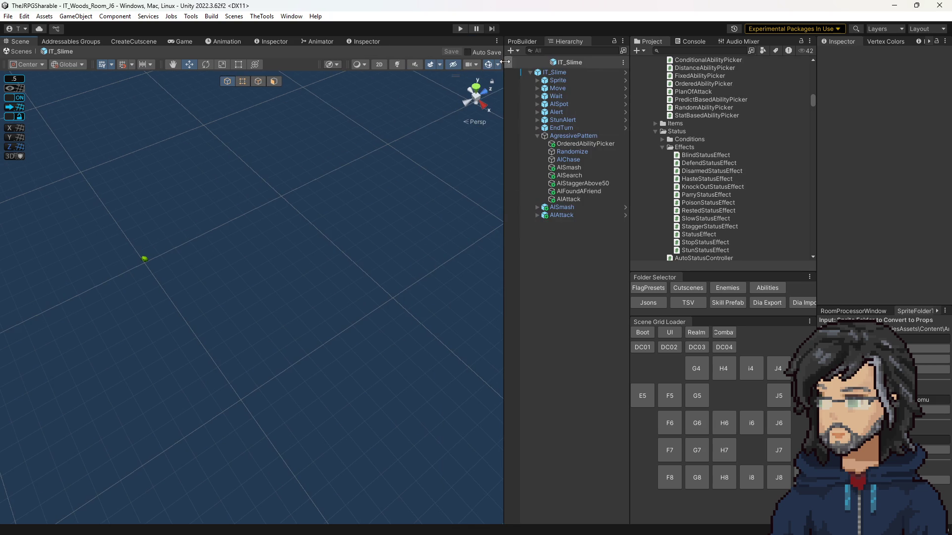
{"action": "left_click", "coordinate": [506, 62]}
{"action": "left_click_drag", "start_coordinate": [392, 188], "coordinate": [336, 275]}
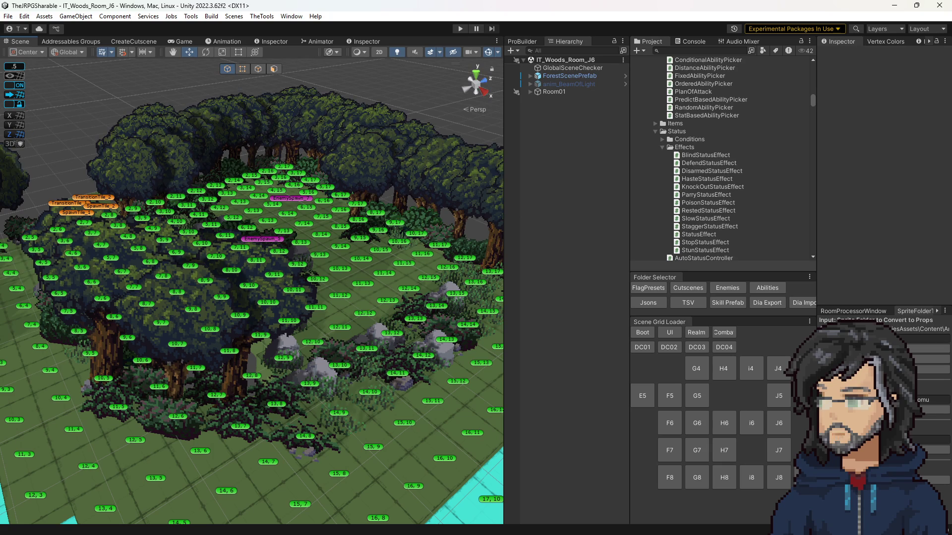
Switch from Unity, past Blender, to Aseprite showing the Idle0001.png render frames.
{"action": "key", "text": "alt+Tab"}
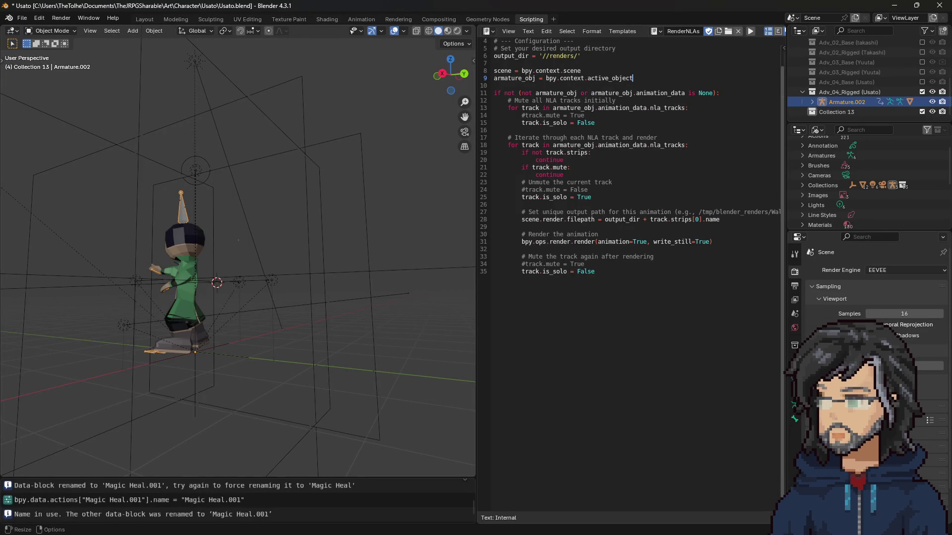
{"action": "left_click", "coordinate": [894, 5]}
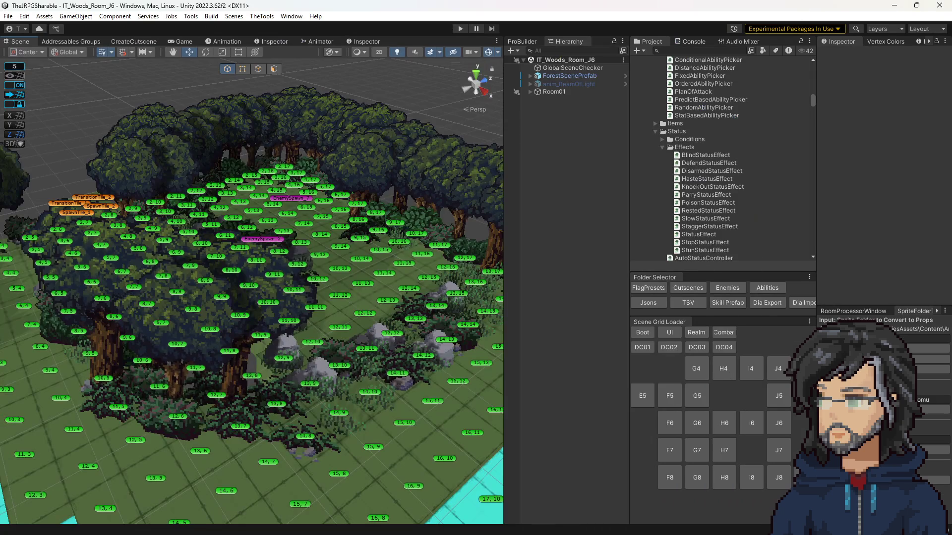
{"action": "key", "text": "alt+Tab"}
Select the 16 Idle0001 frames, then preview Usato's SW_Idle from frame 17 with Layer 1 shown.
{"action": "left_click", "coordinate": [228, 356]}
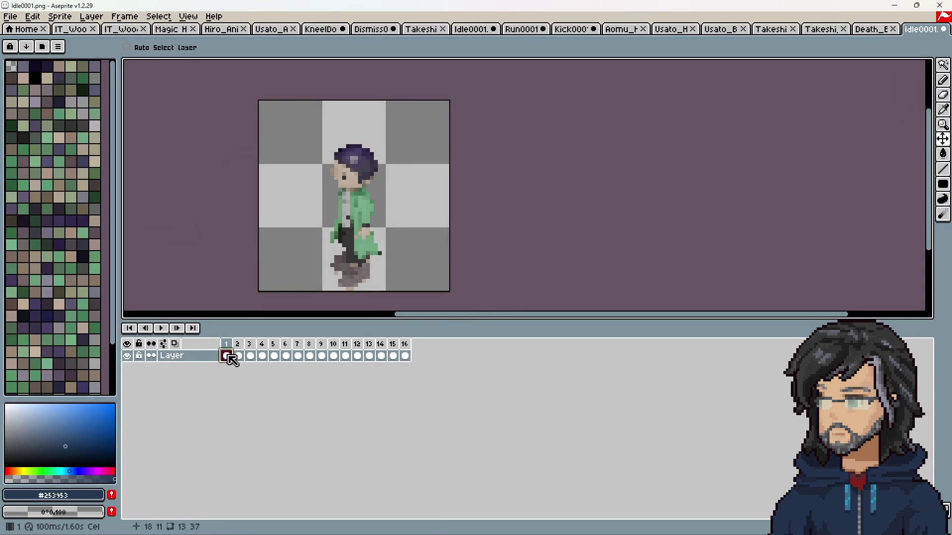
{"action": "left_click_drag", "start_coordinate": [231, 361], "coordinate": [405, 356]}
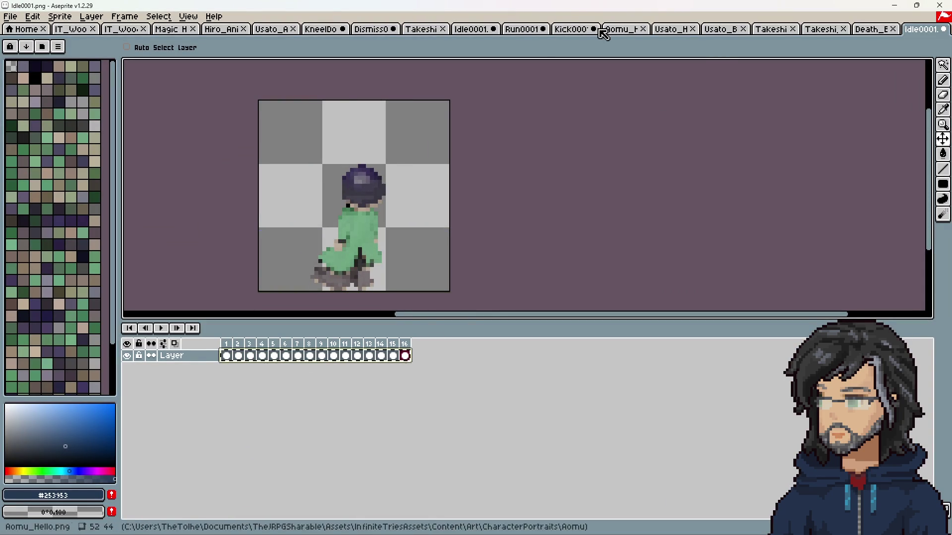
{"action": "left_click", "coordinate": [268, 29]}
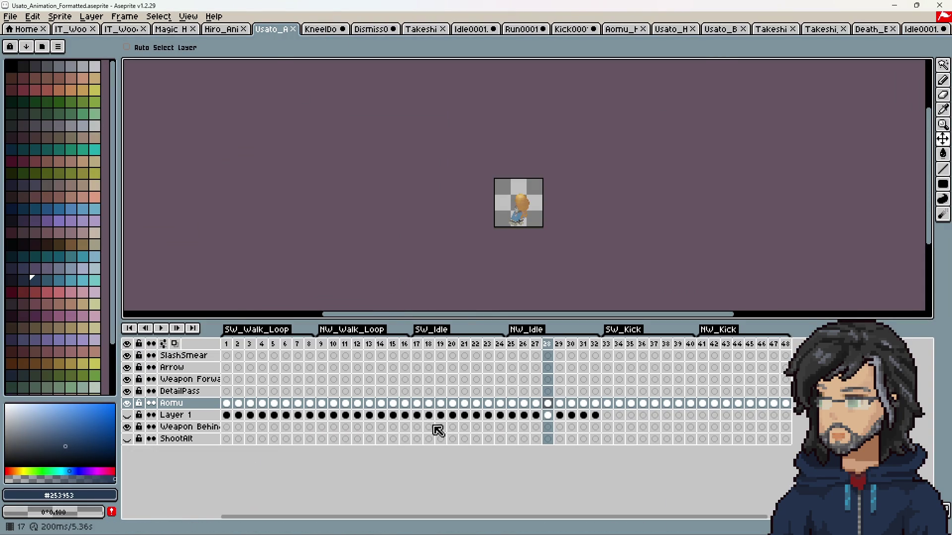
{"action": "left_click", "coordinate": [416, 403]}
{"action": "scroll", "coordinate": [522, 213], "scroll_direction": "up", "scroll_amount": 7}
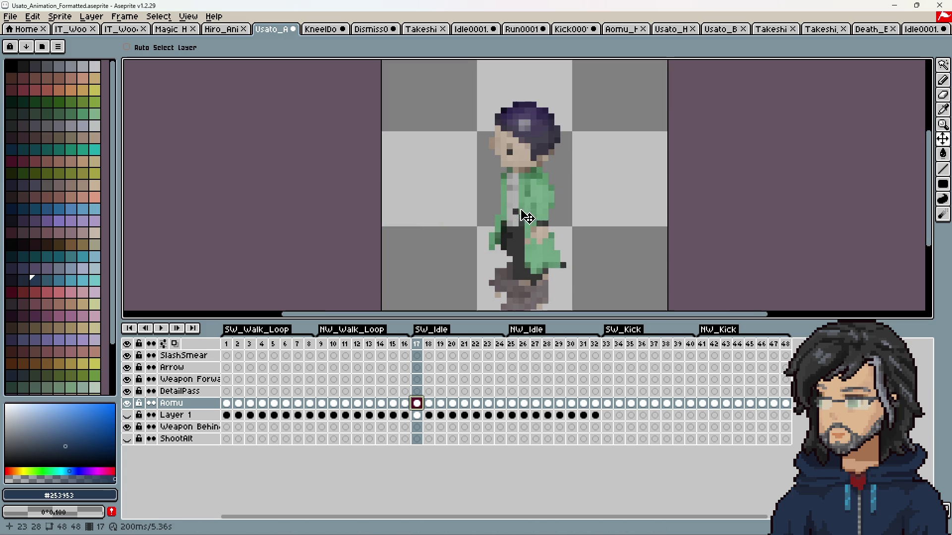
{"action": "left_click", "coordinate": [127, 415]}
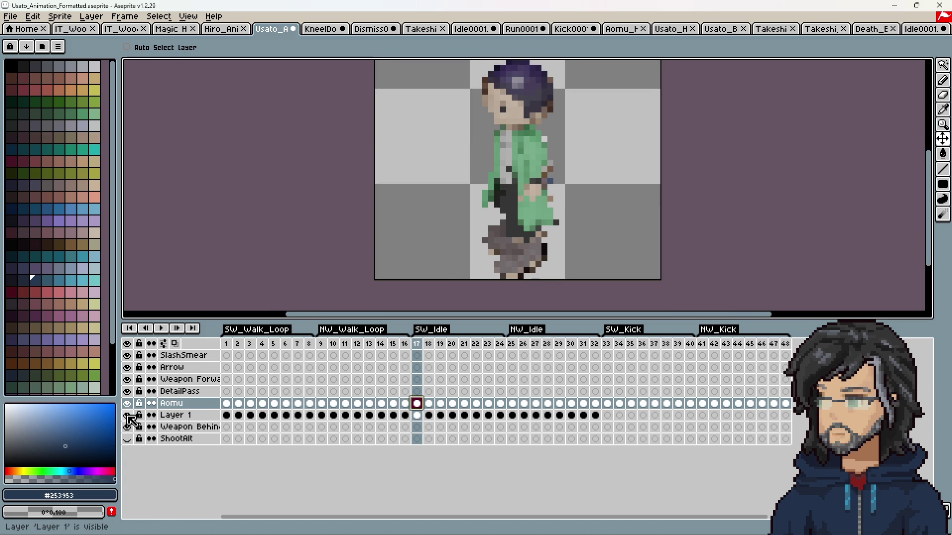
{"action": "key", "text": "Return"}
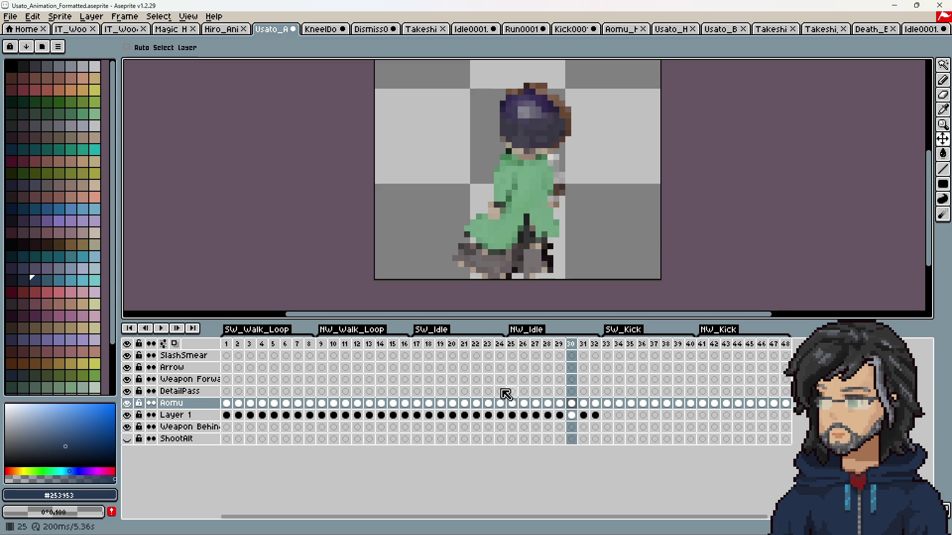
Nudge Usato's SW_Idle frames 17–24 by one pixel, comparing old and new positions.
{"action": "left_click_drag", "start_coordinate": [419, 403], "coordinate": [500, 403]}
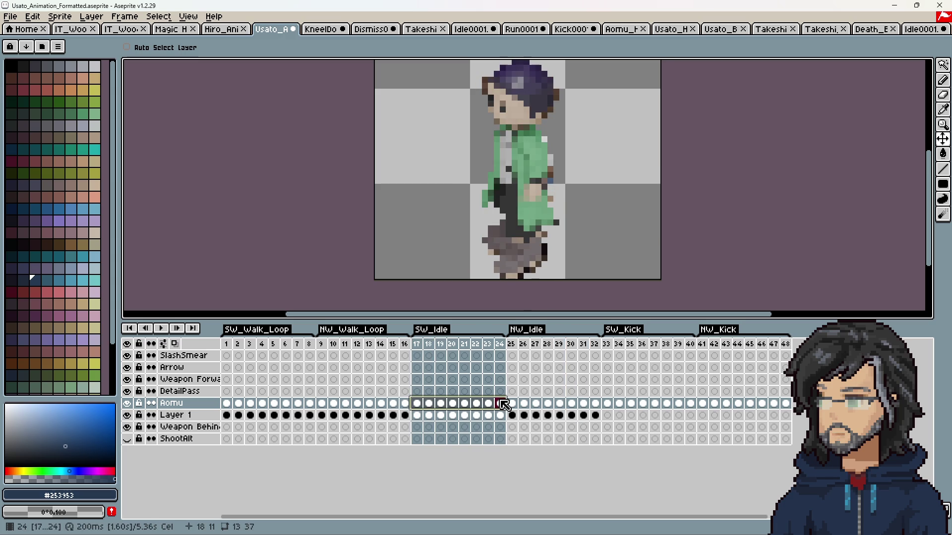
{"action": "left_click", "coordinate": [943, 139]}
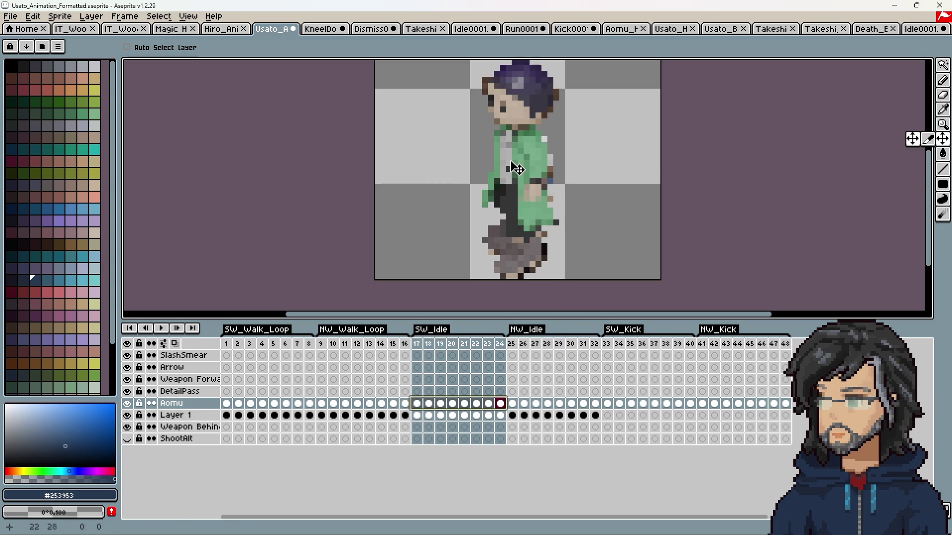
{"action": "left_click_drag", "start_coordinate": [512, 165], "coordinate": [518, 167]}
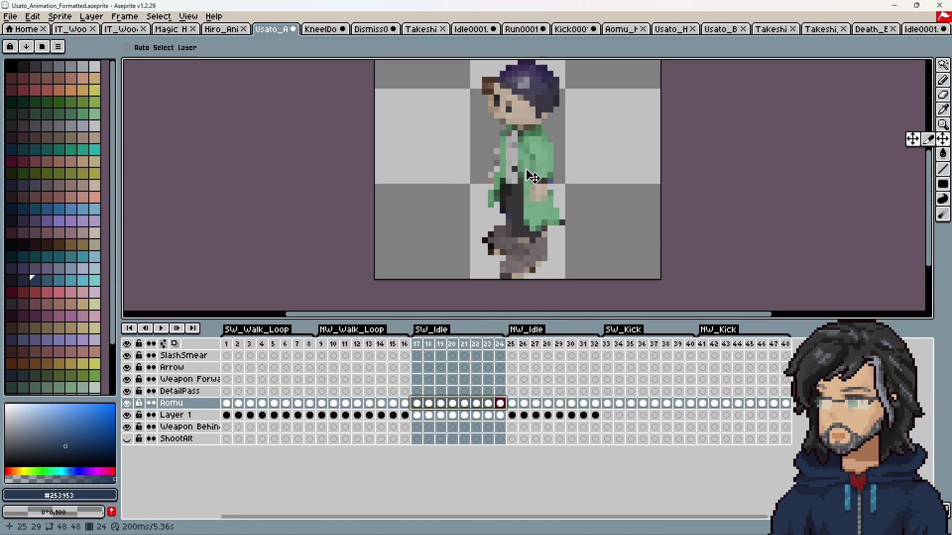
{"action": "key", "text": "ctrl+z"}
{"action": "key", "text": "ctrl+y"}
{"action": "key", "text": "ctrl+z"}
{"action": "key", "text": "ctrl+y"}
{"action": "left_click_drag", "start_coordinate": [535, 177], "coordinate": [529, 177]}
{"action": "key", "text": "ctrl+z"}
{"action": "key", "text": "ctrl+y"}
{"action": "key", "text": "ctrl+z"}
{"action": "key", "text": "ctrl+y"}
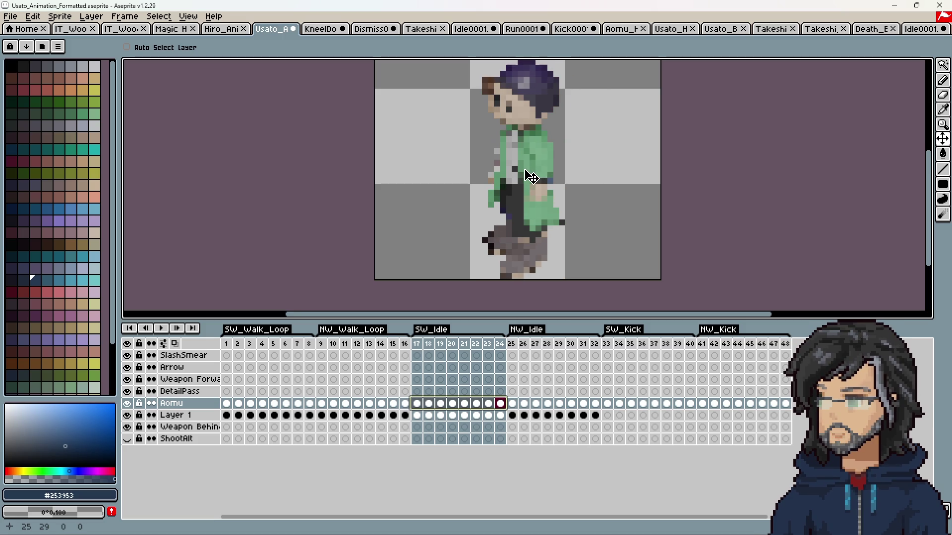
{"action": "mouse_move", "coordinate": [529, 259]}
{"action": "left_mouse_down"}
{"action": "mouse_move", "coordinate": [589, 253]}
{"action": "mouse_move", "coordinate": [540, 266]}
{"action": "left_mouse_up"}
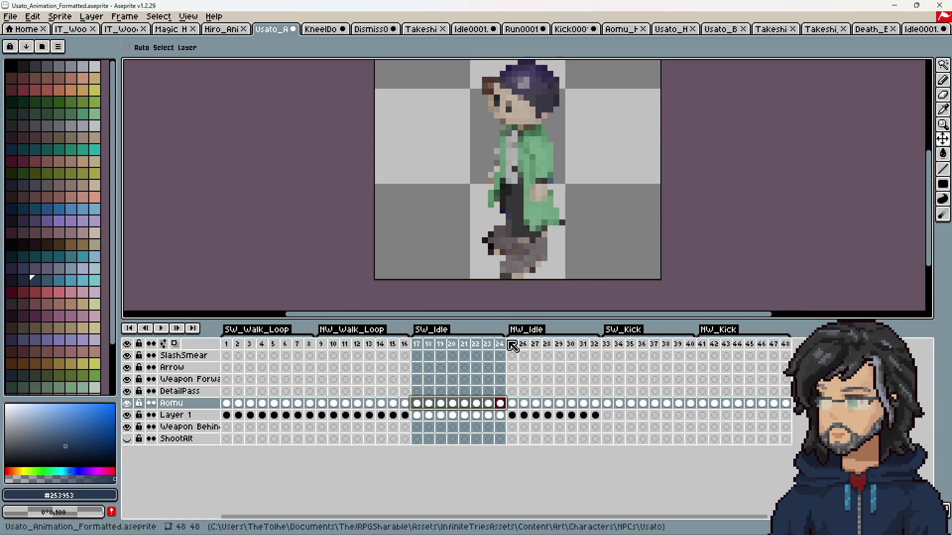
Nudge NW_Idle frames 25–32 one pixel right, hide Layer 1, preview, and close Idle0001.png.
{"action": "left_click", "coordinate": [518, 403]}
{"action": "left_click_drag", "start_coordinate": [522, 407], "coordinate": [595, 404]}
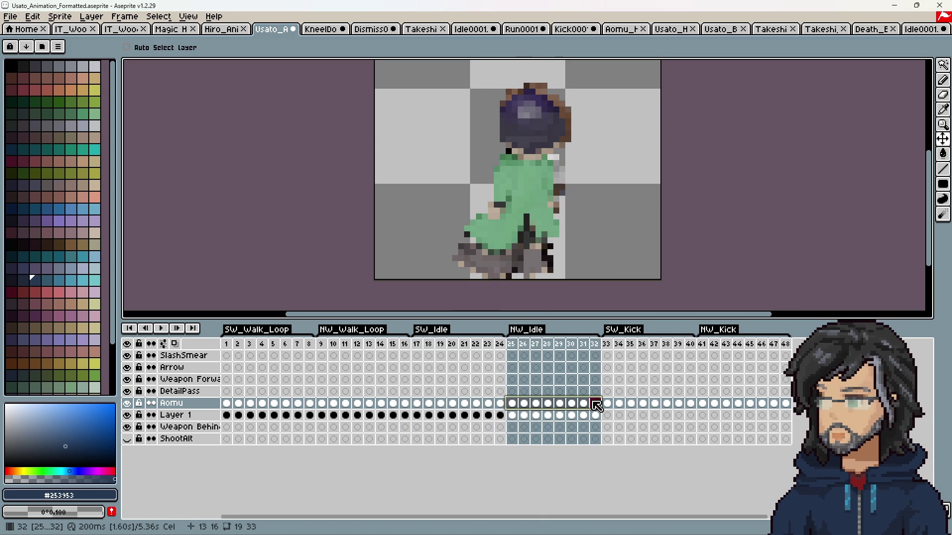
{"action": "left_click_drag", "start_coordinate": [501, 198], "coordinate": [504, 199]}
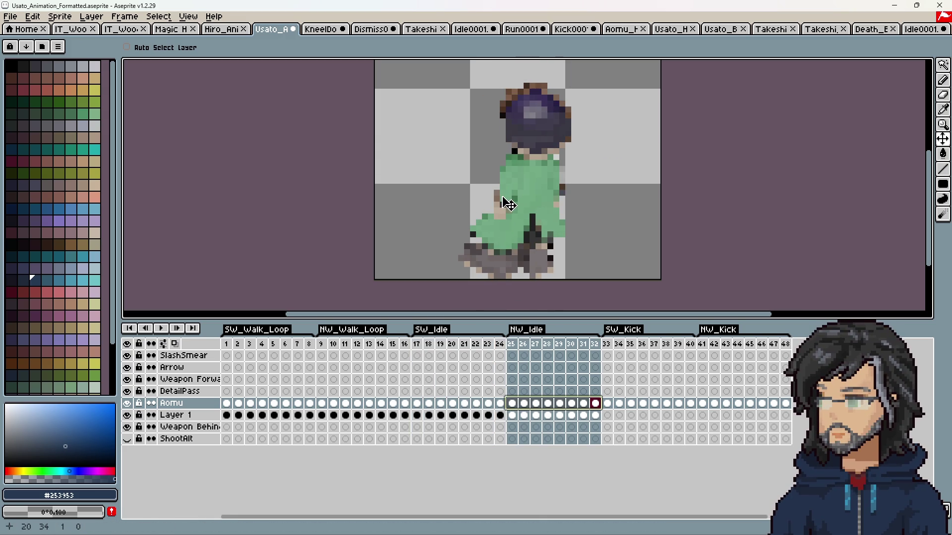
{"action": "left_click", "coordinate": [127, 415]}
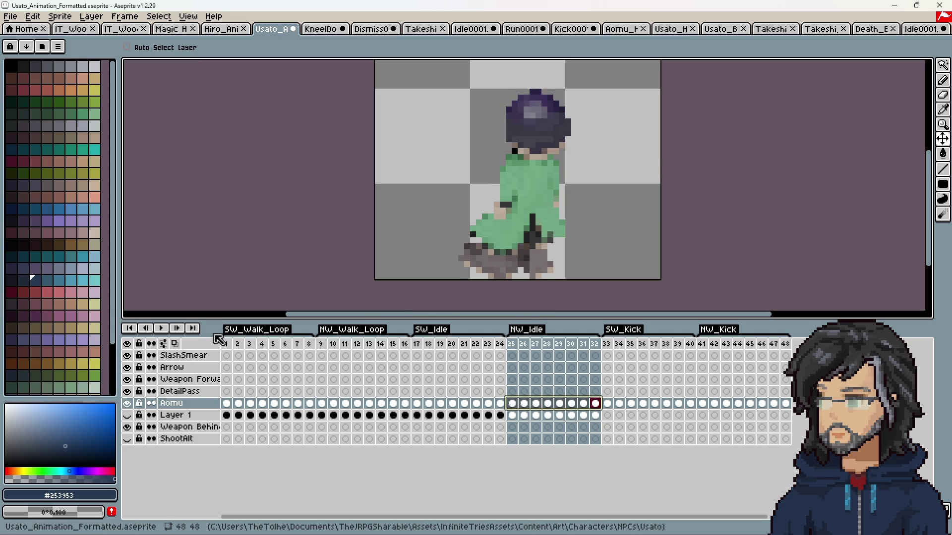
{"action": "left_click", "coordinate": [166, 329]}
{"action": "left_click", "coordinate": [417, 344]}
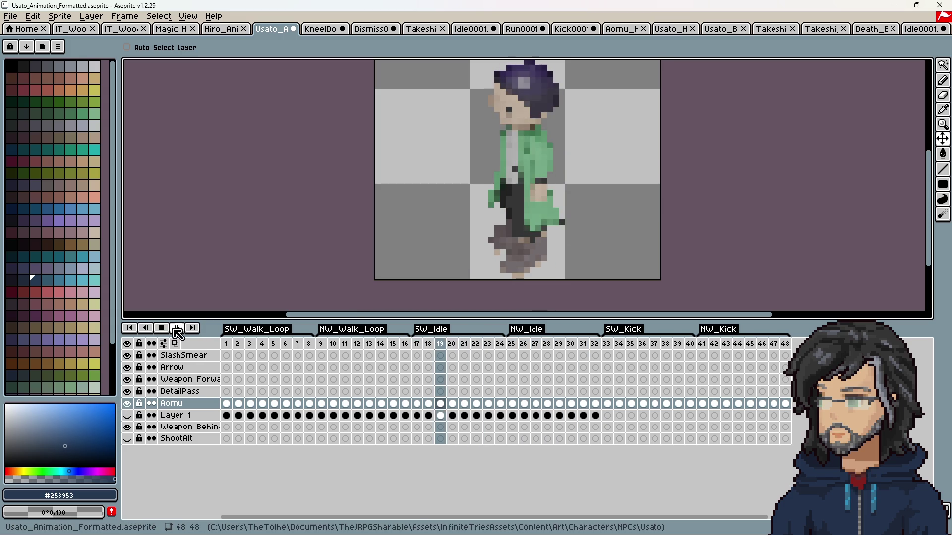
{"action": "key", "text": "Return"}
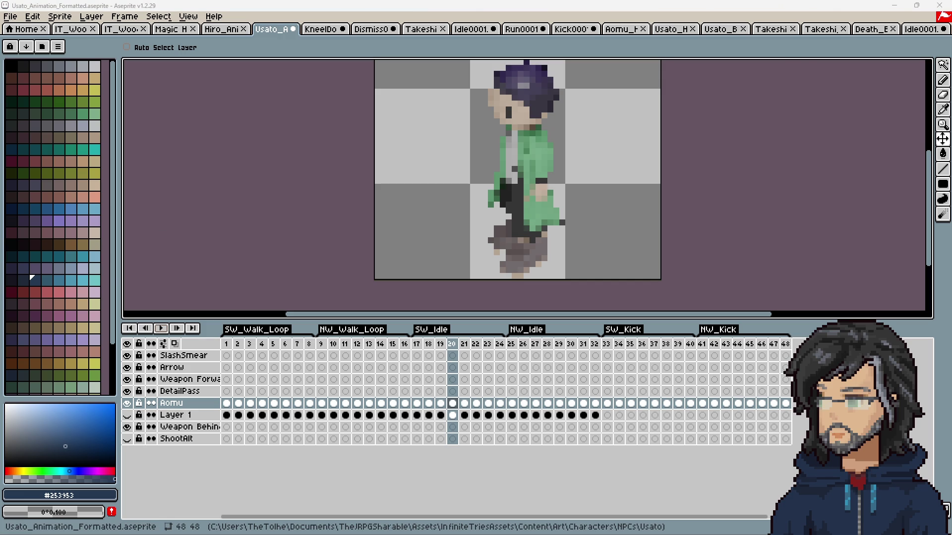
{"action": "left_click", "coordinate": [944, 29]}
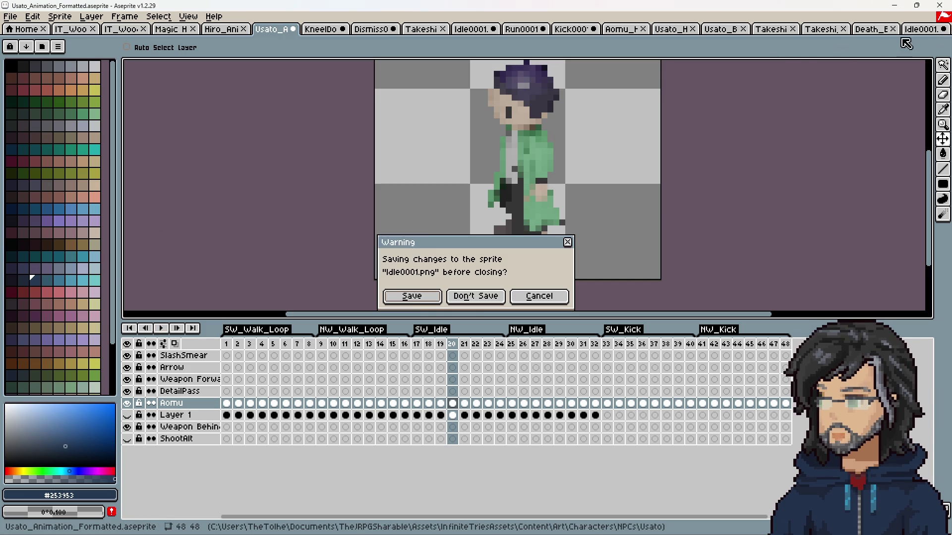
Discard Idle0001.png unsaved and load the Run renders as one 16-frame animation.
{"action": "left_click", "coordinate": [451, 300]}
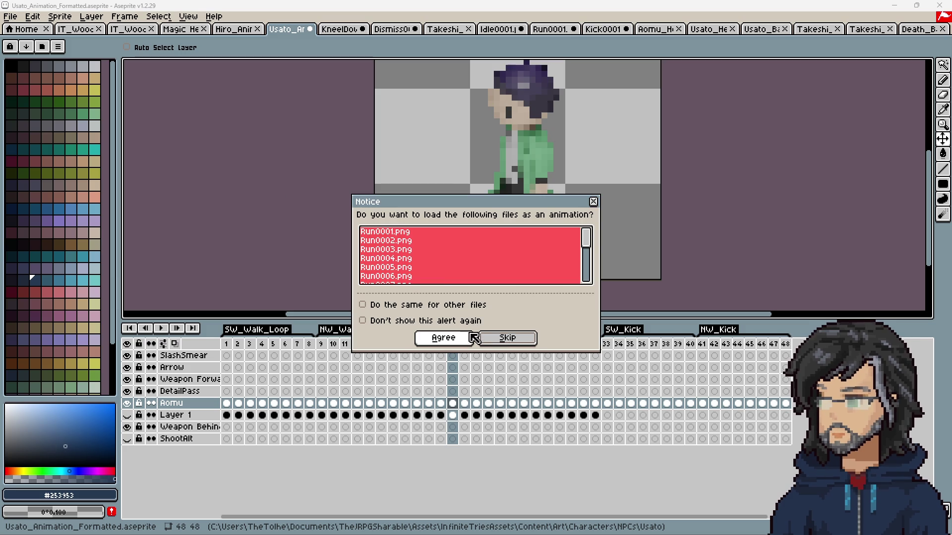
{"action": "left_click", "coordinate": [445, 339]}
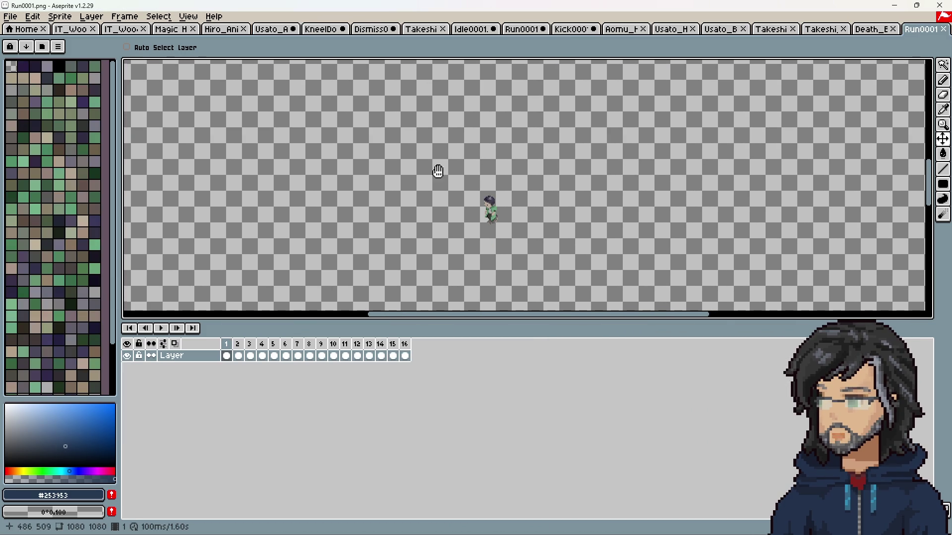
{"action": "scroll", "coordinate": [463, 181], "scroll_direction": "up", "scroll_amount": 5}
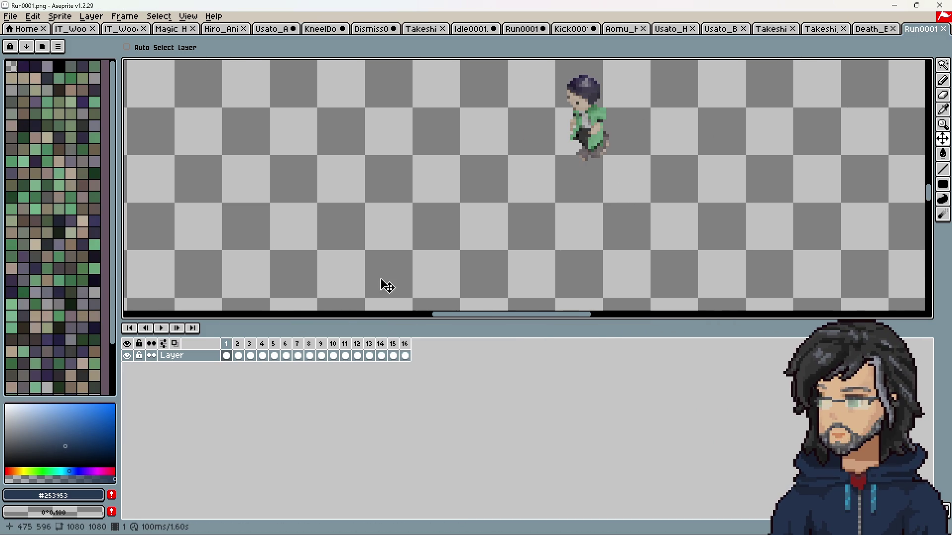
{"action": "left_click_drag", "start_coordinate": [238, 350], "coordinate": [321, 351]}
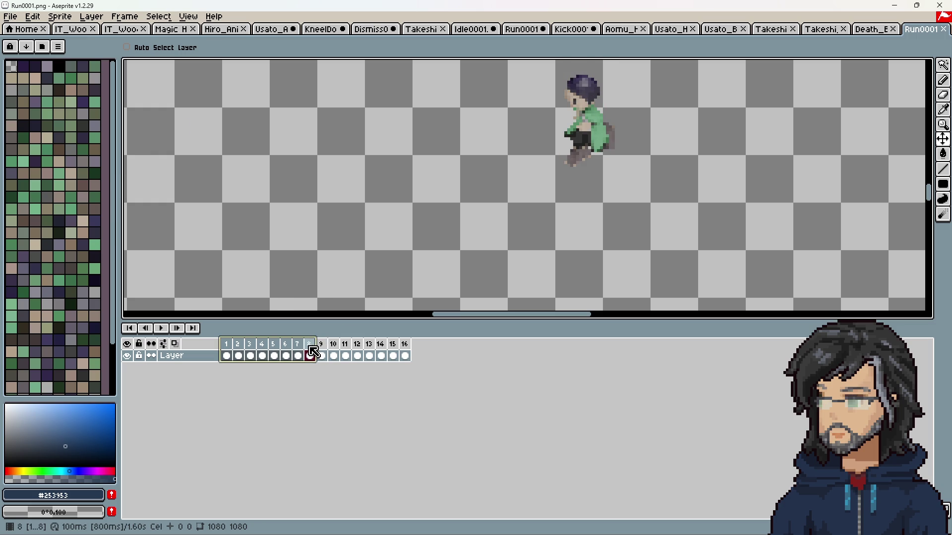
Resize the Run animation's canvas to 48×48.
{"action": "key", "text": "ctrl+alt+c"}
{"action": "type", "text": "48"}
{"action": "key", "text": "Tab"}
{"action": "type", "text": "48"}
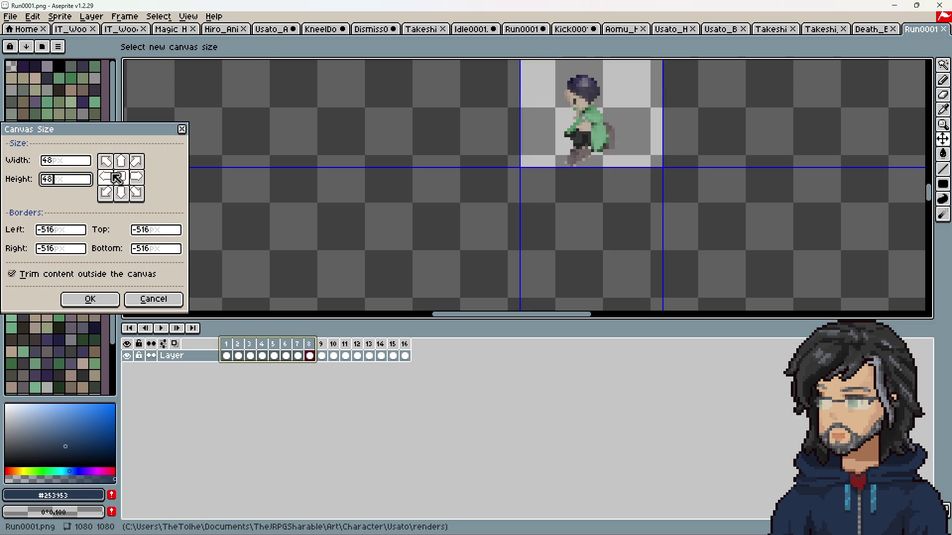
{"action": "left_click_drag", "start_coordinate": [498, 172], "coordinate": [459, 215]}
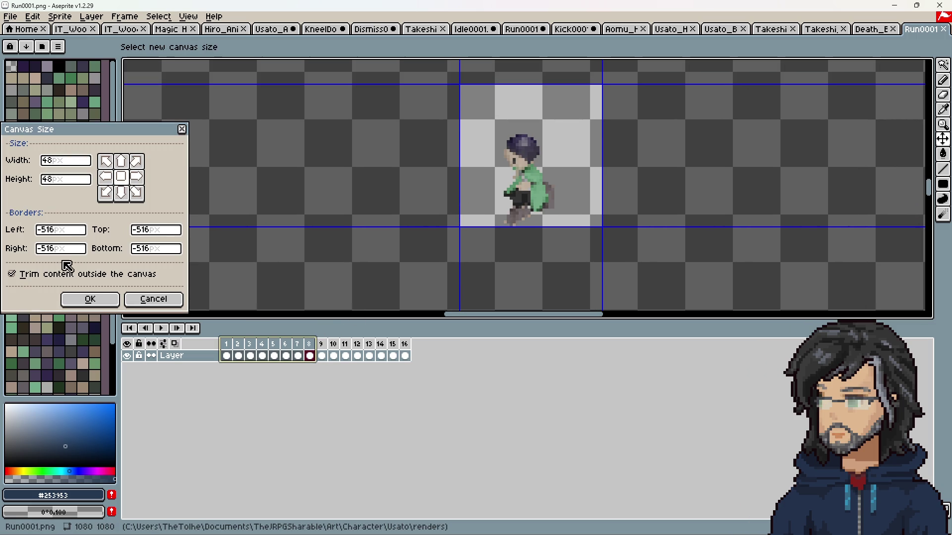
{"action": "left_click", "coordinate": [124, 299]}
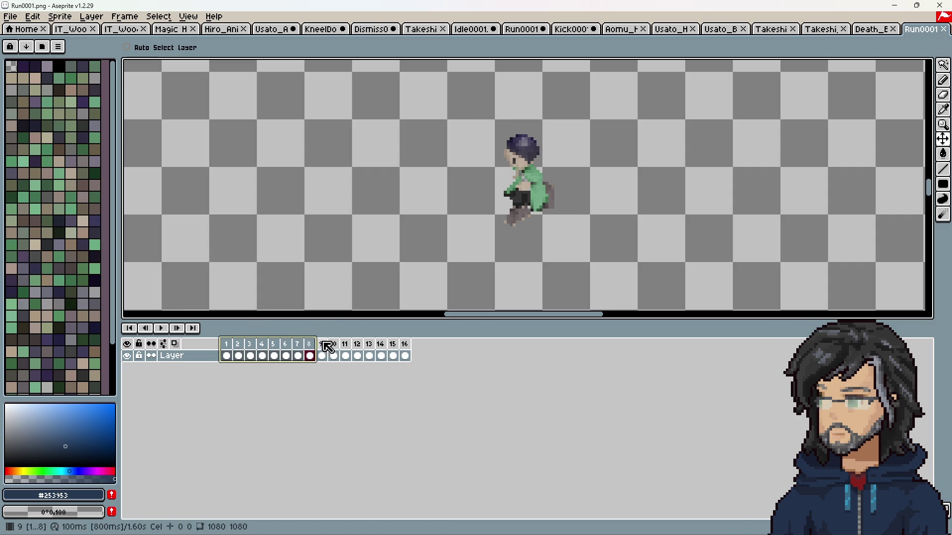
{"action": "mouse_move", "coordinate": [322, 344]}
{"action": "left_mouse_down"}
{"action": "mouse_move", "coordinate": [377, 347]}
{"action": "mouse_move", "coordinate": [248, 344]}
{"action": "mouse_move", "coordinate": [263, 343]}
{"action": "left_mouse_up"}
{"action": "key", "text": "ctrl+alt+c"}
{"action": "type", "text": "48"}
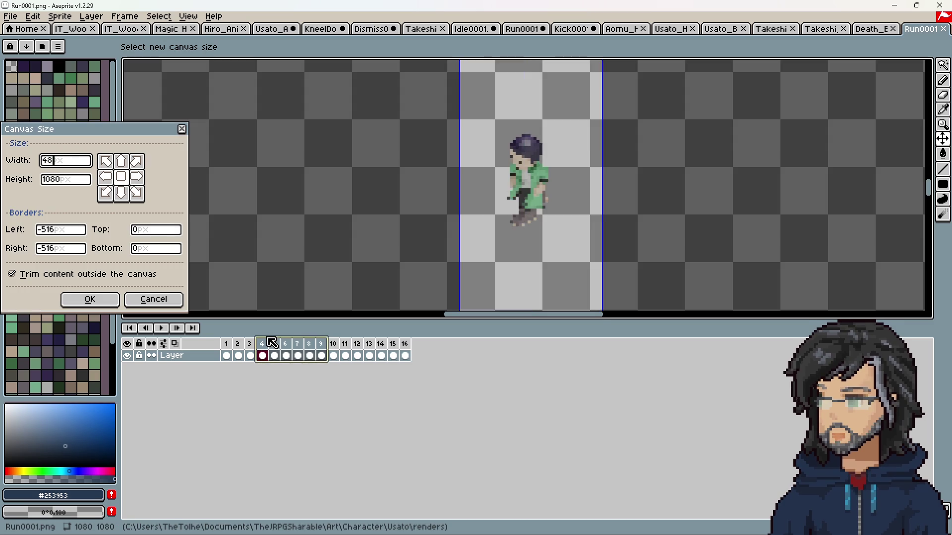
{"action": "key", "text": "Tab"}
{"action": "type", "text": "48"}
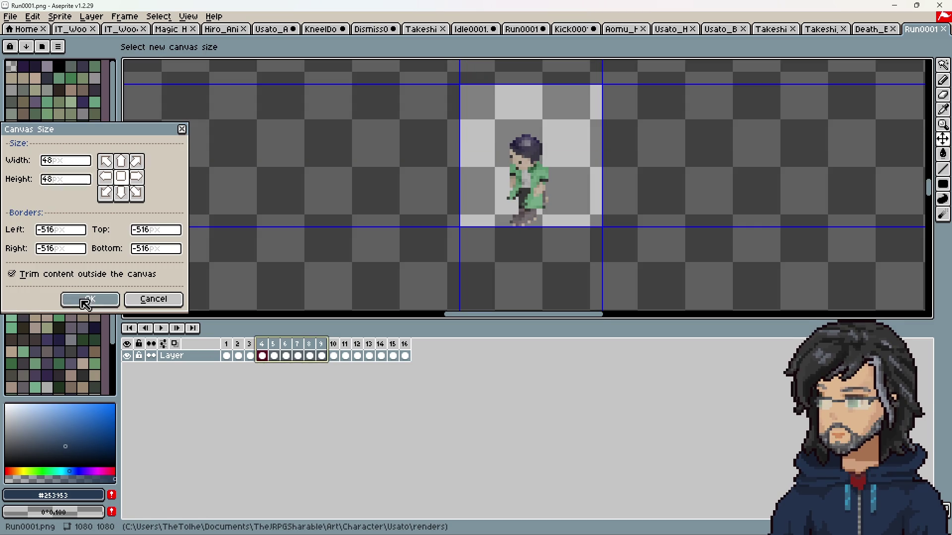
{"action": "left_click", "coordinate": [90, 300]}
{"action": "left_click_drag", "start_coordinate": [229, 356], "coordinate": [404, 356]}
Nudge the Aomu layer's frames 1–15 one pixel right in Usato's file and replay to check.
{"action": "left_click", "coordinate": [277, 32]}
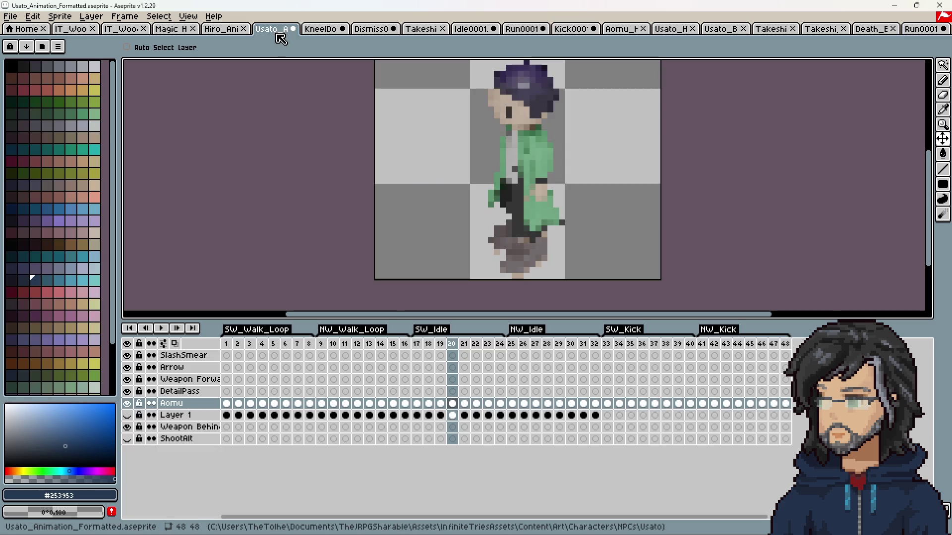
{"action": "left_click", "coordinate": [227, 403]}
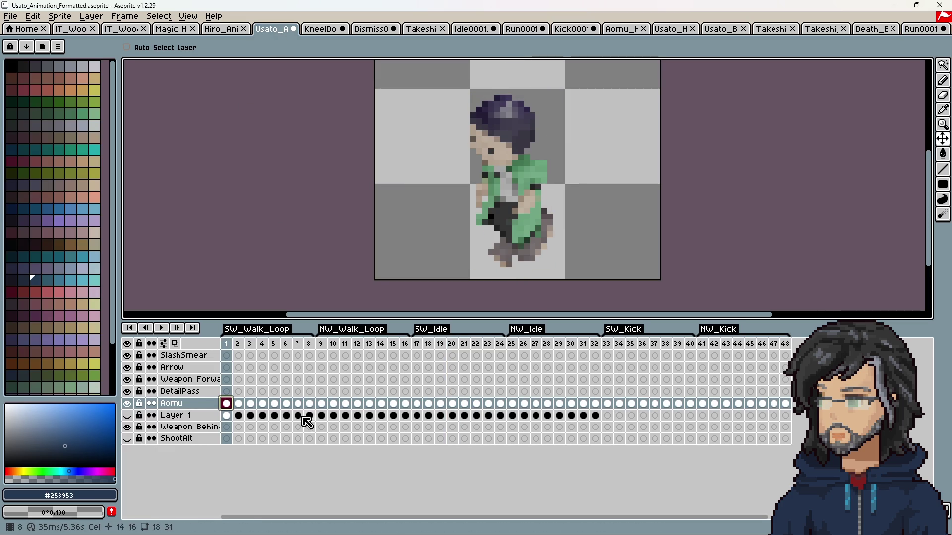
{"action": "left_click", "coordinate": [127, 415]}
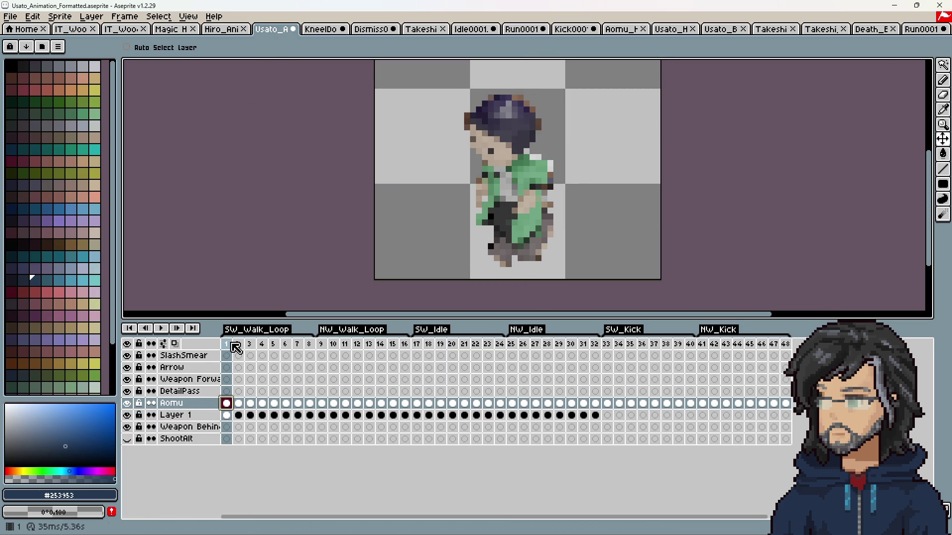
{"action": "key", "text": "Return"}
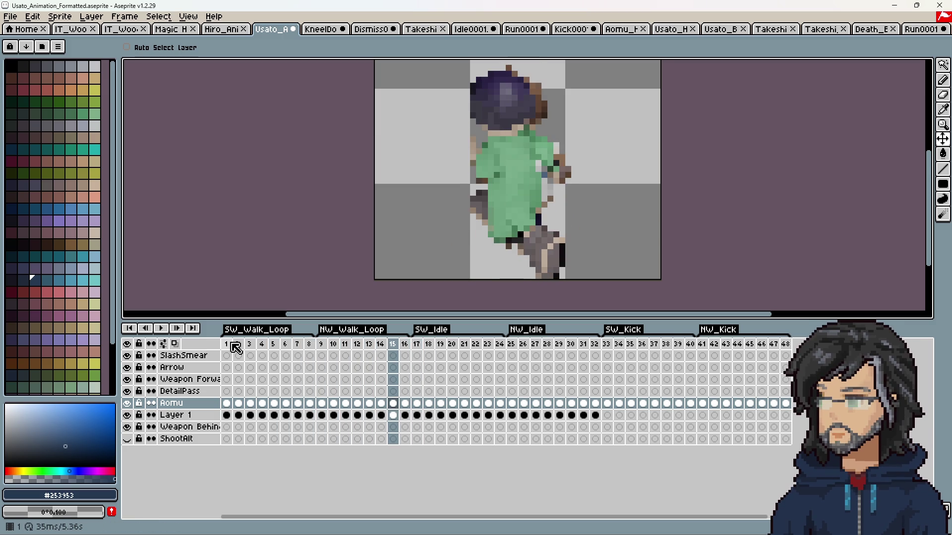
{"action": "left_click_drag", "start_coordinate": [235, 406], "coordinate": [394, 403]}
{"action": "mouse_move", "coordinate": [945, 142]}
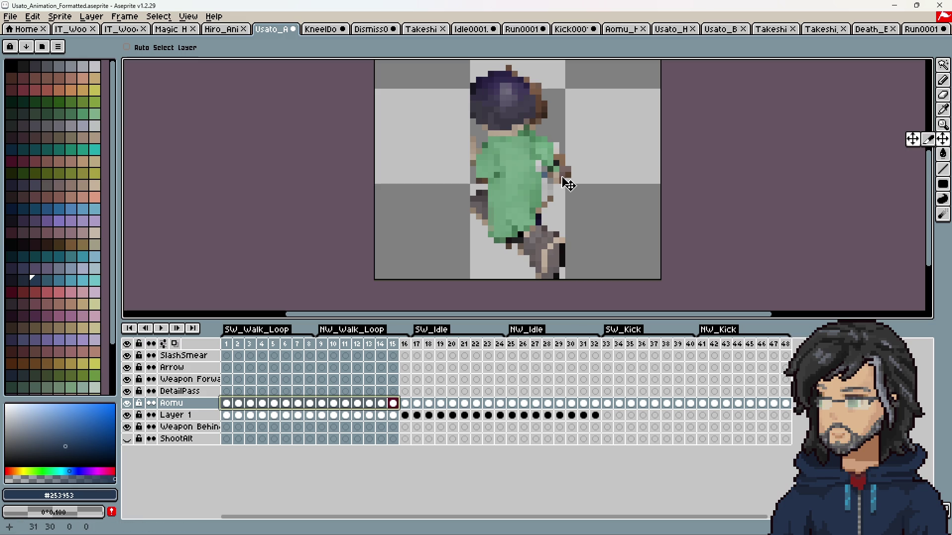
{"action": "left_click_drag", "start_coordinate": [570, 183], "coordinate": [573, 184]}
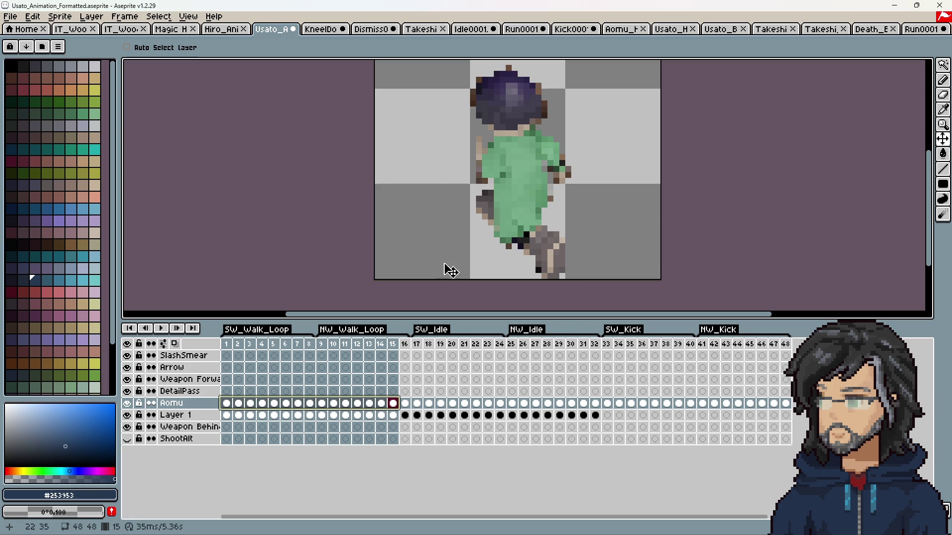
{"action": "left_click", "coordinate": [228, 404]}
{"action": "key", "text": "Return"}
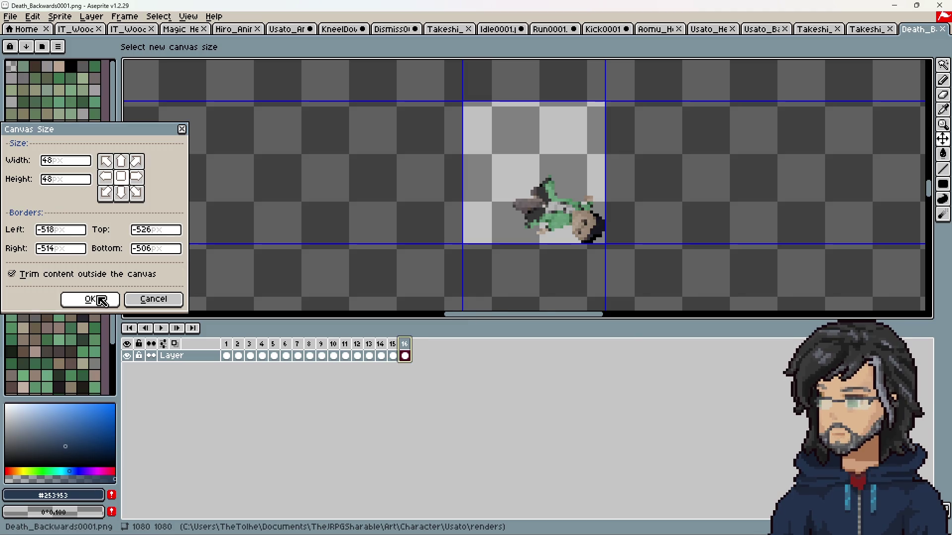
Trim Death_Backwards to a 48×48 canvas and preview its death frames.
{"action": "left_click", "coordinate": [99, 301]}
{"action": "left_click", "coordinate": [228, 344]}
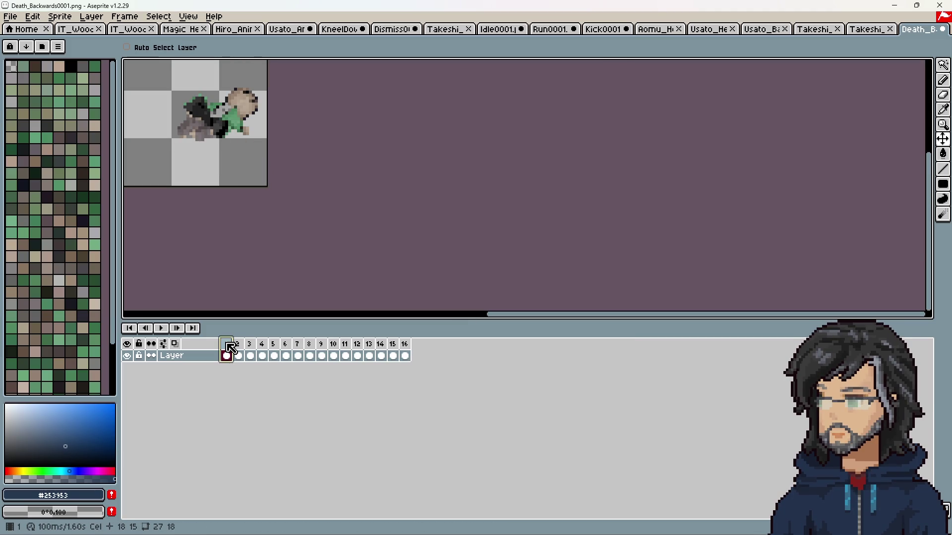
{"action": "key", "text": "Return"}
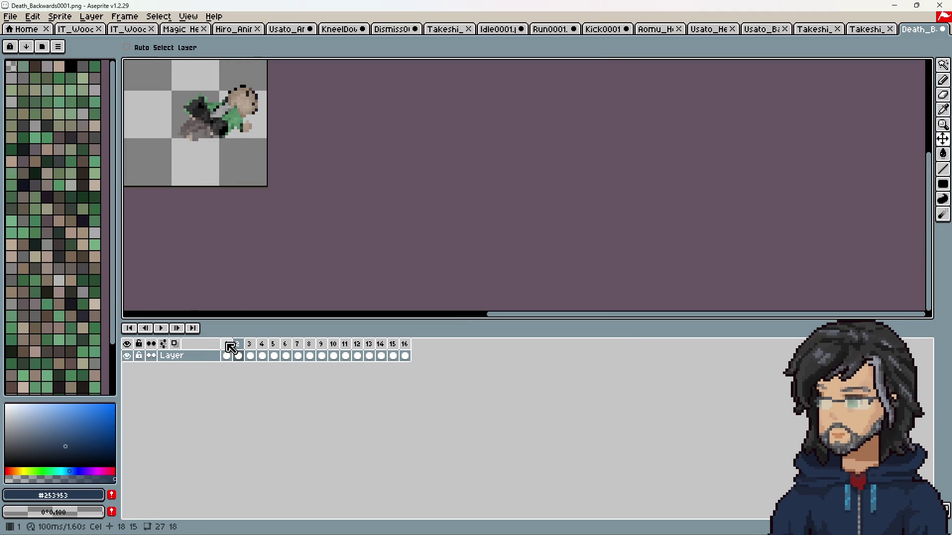
{"action": "left_click_drag", "start_coordinate": [227, 355], "coordinate": [400, 355]}
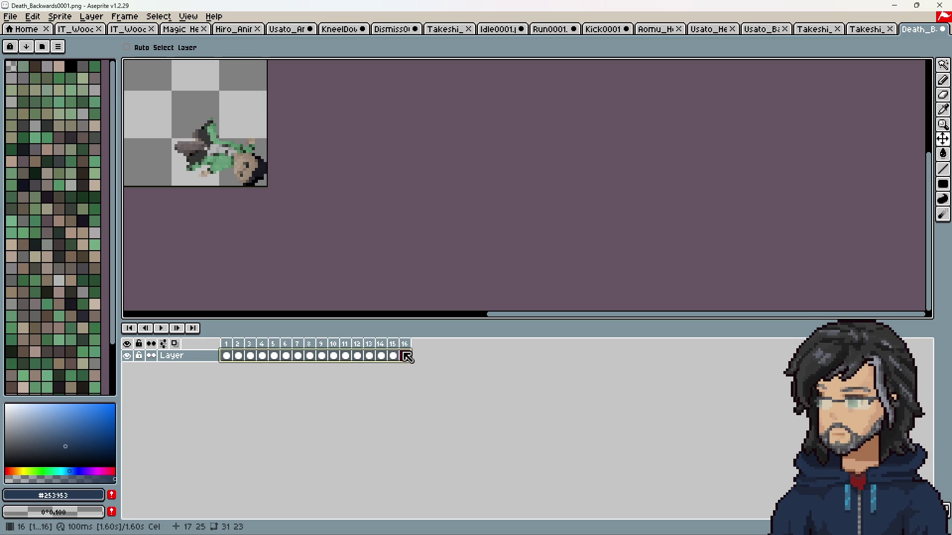
Copy Hiro's SW_Death frames 33–48 and paste them into Usato's Layer 1 at frame 33.
{"action": "left_click", "coordinate": [291, 29]}
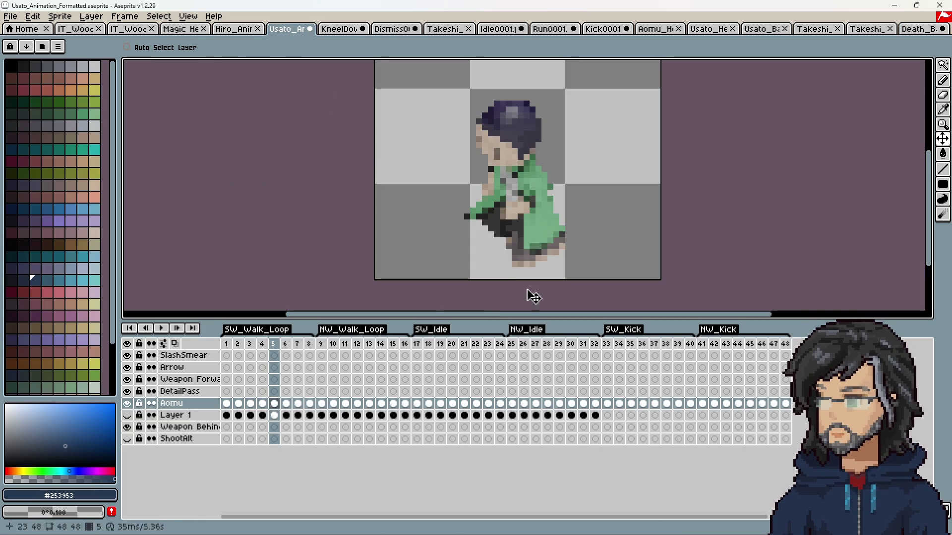
{"action": "left_click", "coordinate": [607, 404]}
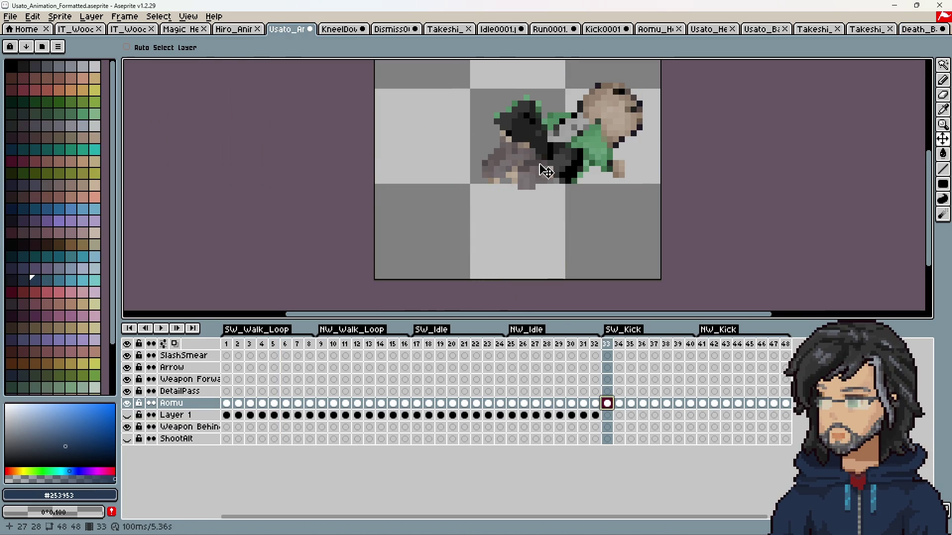
{"action": "scroll", "coordinate": [491, 183], "scroll_direction": "down", "scroll_amount": 1}
{"action": "left_click", "coordinate": [233, 29]}
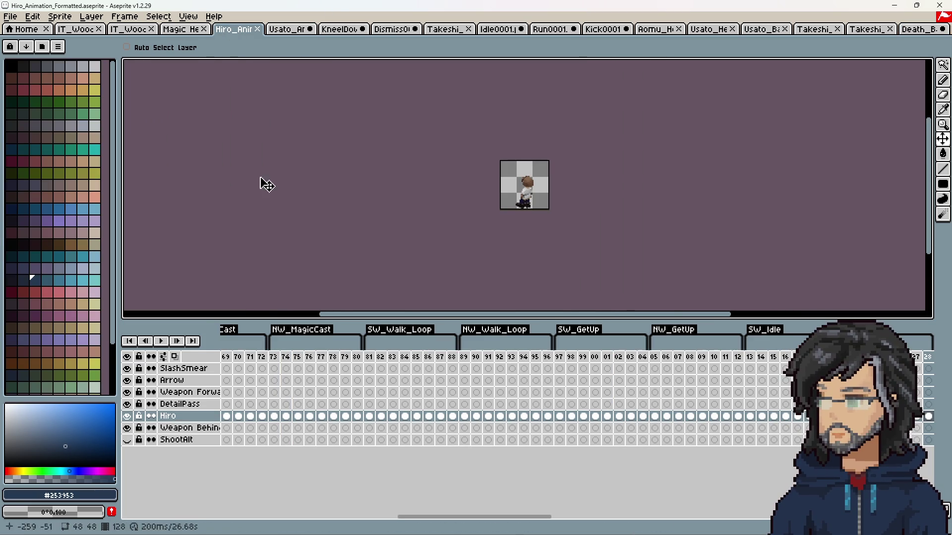
{"action": "mouse_move", "coordinate": [493, 516]}
{"action": "left_mouse_down"}
{"action": "mouse_move", "coordinate": [813, 517]}
{"action": "mouse_move", "coordinate": [714, 500]}
{"action": "mouse_move", "coordinate": [381, 493]}
{"action": "left_mouse_up"}
{"action": "left_click", "coordinate": [353, 416]}
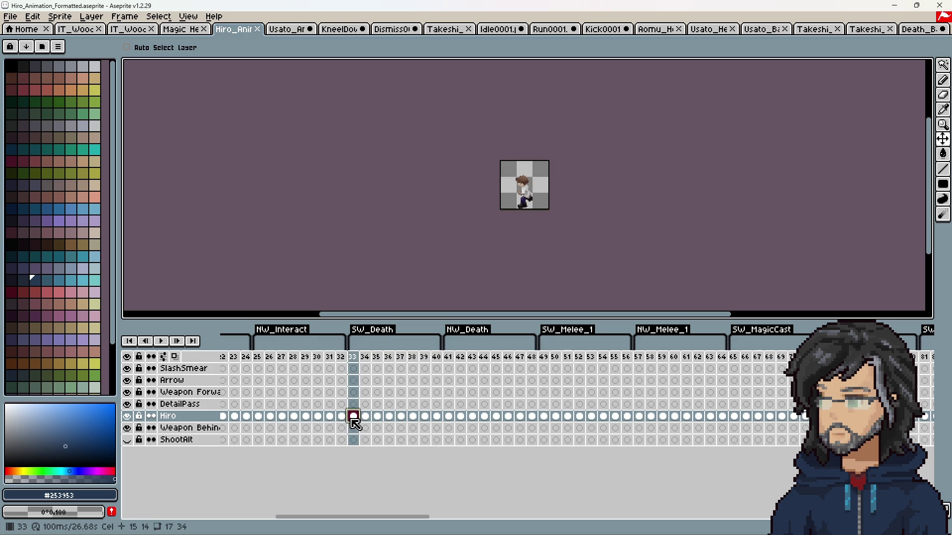
{"action": "mouse_move", "coordinate": [353, 419]}
{"action": "left_mouse_down"}
{"action": "mouse_move", "coordinate": [546, 426]}
{"action": "mouse_move", "coordinate": [531, 416]}
{"action": "left_mouse_up"}
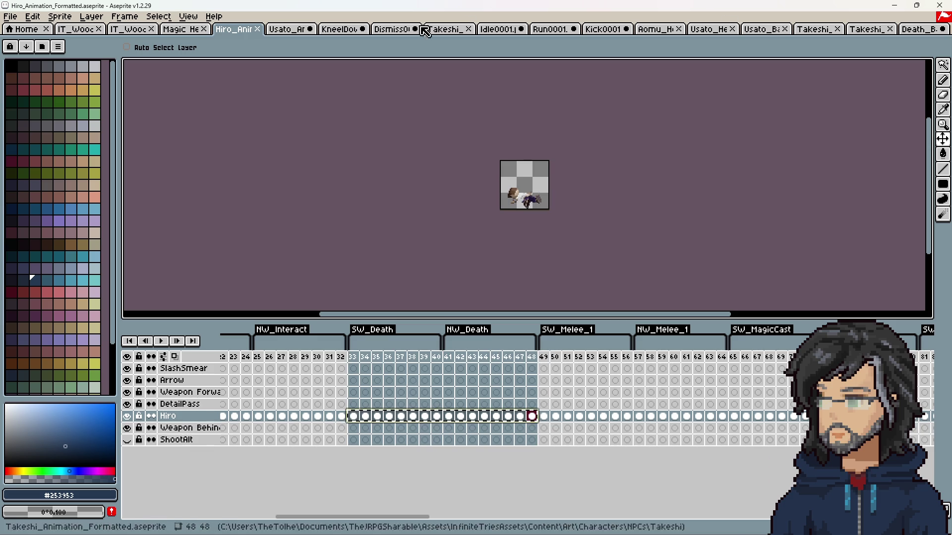
{"action": "left_click", "coordinate": [287, 29]}
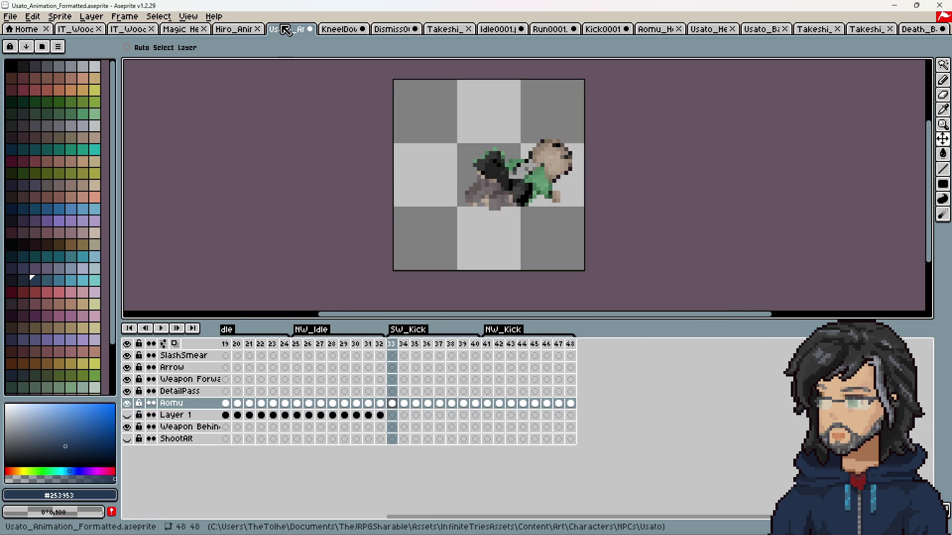
{"action": "left_click", "coordinate": [393, 420]}
{"action": "key", "text": "ctrl+v"}
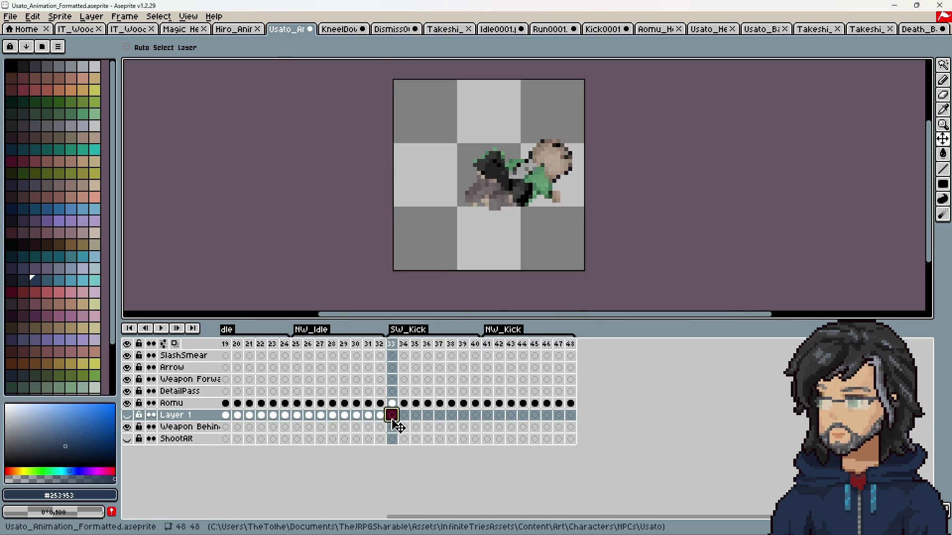
Show Layer 1 and step through the pasted death frames 34–40.
{"action": "left_click", "coordinate": [128, 416]}
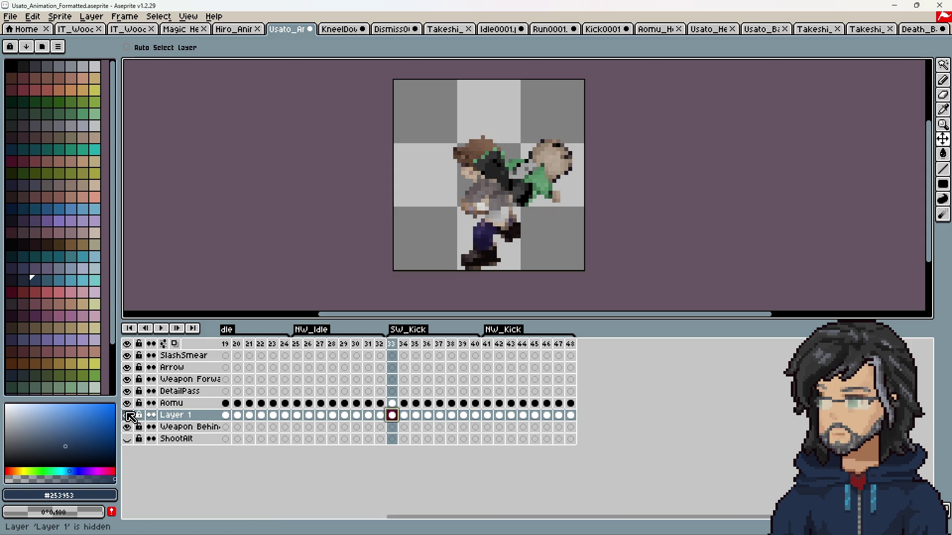
{"action": "left_click", "coordinate": [403, 415]}
{"action": "left_click", "coordinate": [427, 415]}
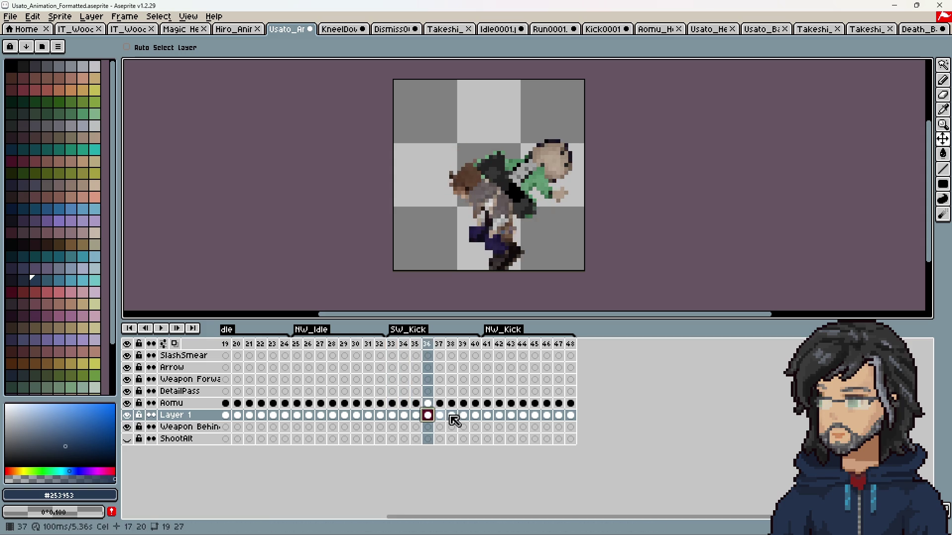
{"action": "left_click", "coordinate": [452, 416]}
{"action": "left_click", "coordinate": [464, 415]}
{"action": "left_click", "coordinate": [475, 416]}
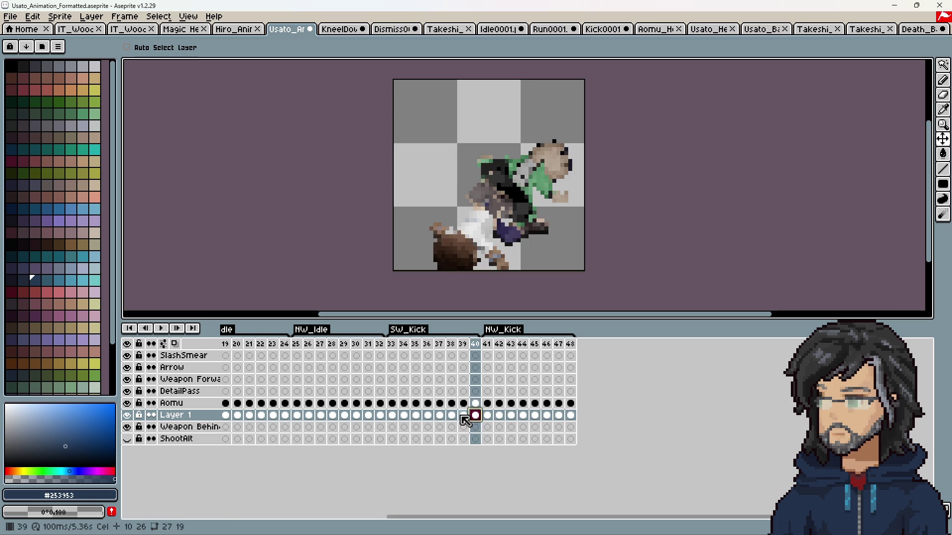
Clear Layer 1's cels 33–39 and 41–47, keeping the death poses at frames 40 and 48.
{"action": "left_click_drag", "start_coordinate": [466, 420], "coordinate": [382, 419]}
{"action": "mouse_move", "coordinate": [486, 416]}
{"action": "left_mouse_down"}
{"action": "mouse_move", "coordinate": [598, 423]}
{"action": "mouse_move", "coordinate": [422, 419]}
{"action": "left_mouse_up"}
{"action": "left_click", "coordinate": [476, 415]}
{"action": "left_click", "coordinate": [475, 415]}
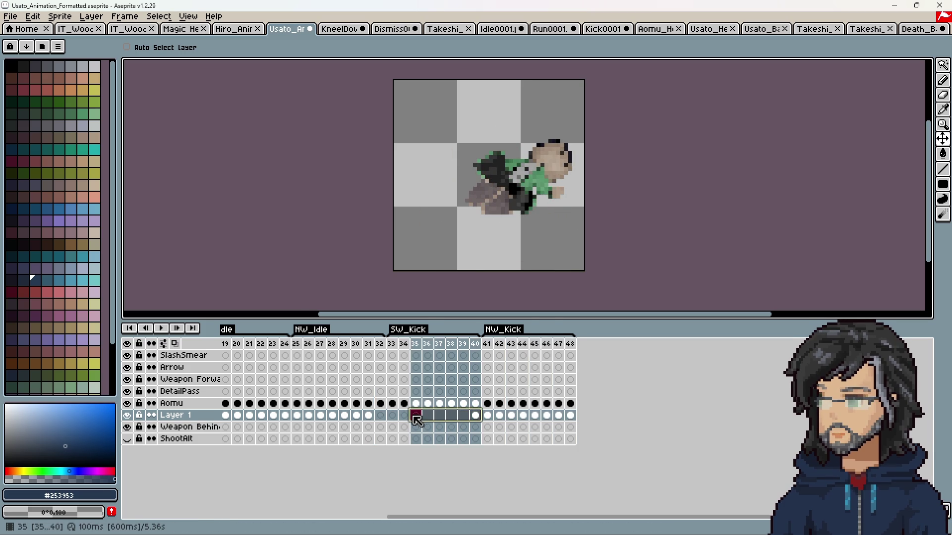
{"action": "left_click", "coordinate": [477, 417]}
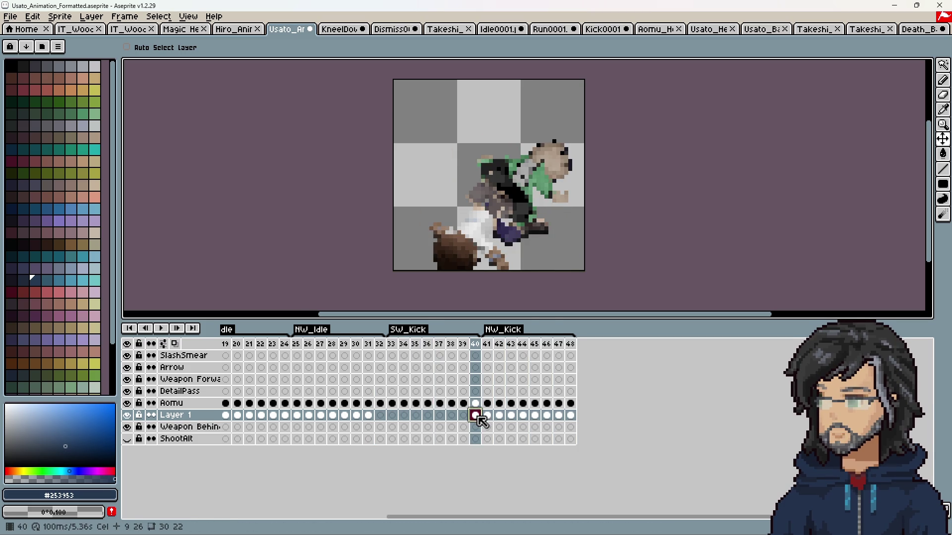
{"action": "left_click", "coordinate": [488, 418]}
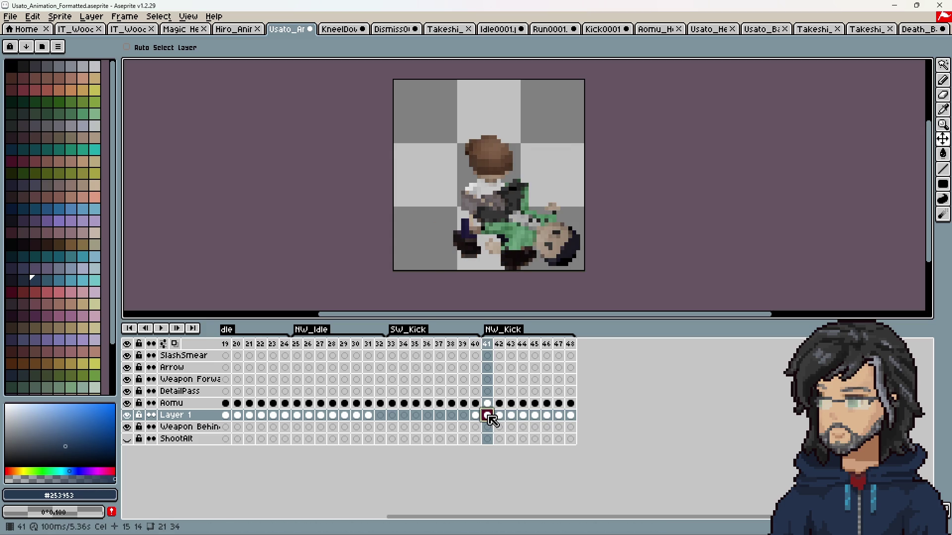
{"action": "left_click", "coordinate": [476, 416]}
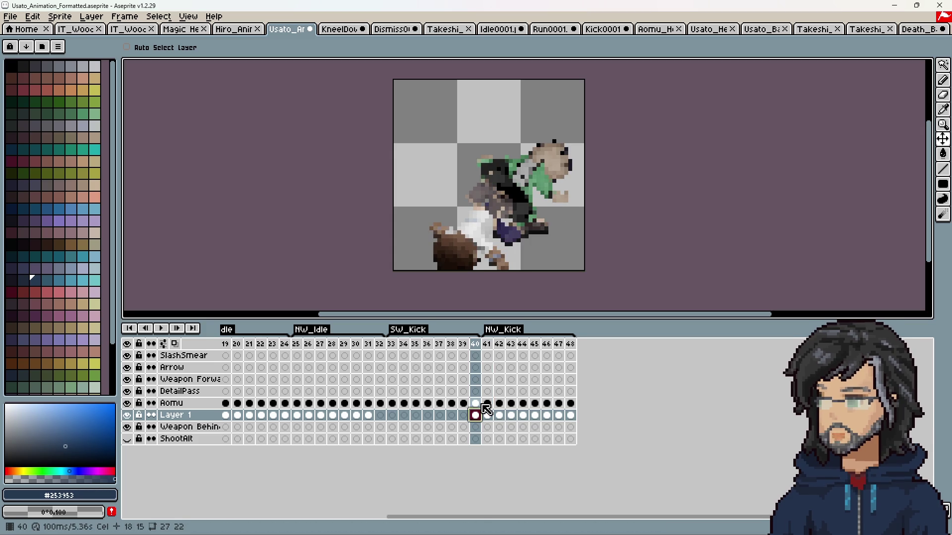
{"action": "left_click", "coordinate": [488, 415]}
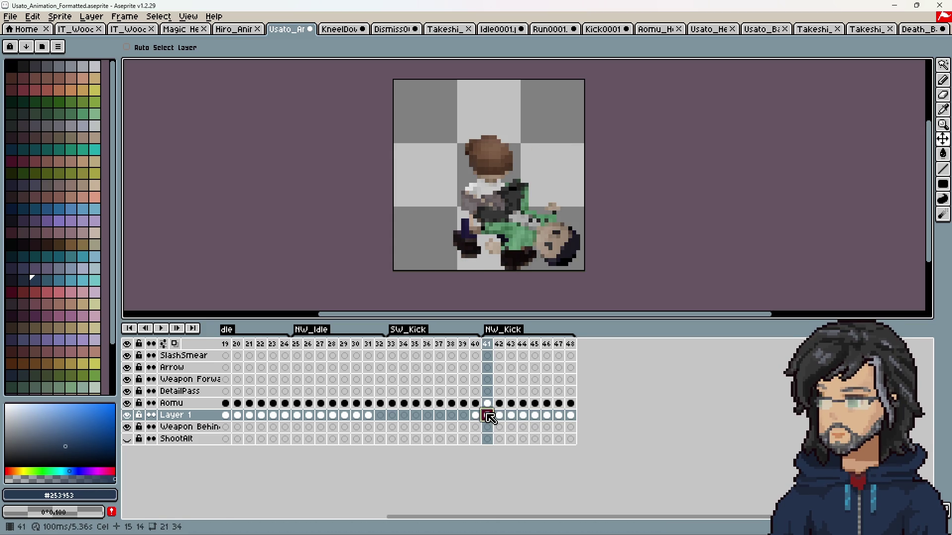
{"action": "left_click_drag", "start_coordinate": [562, 418], "coordinate": [492, 411]}
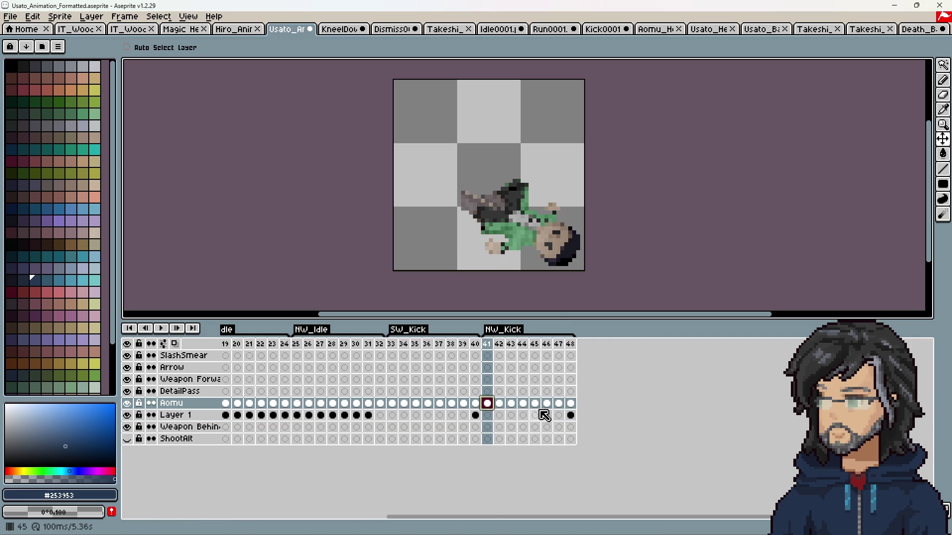
{"action": "left_click", "coordinate": [571, 414]}
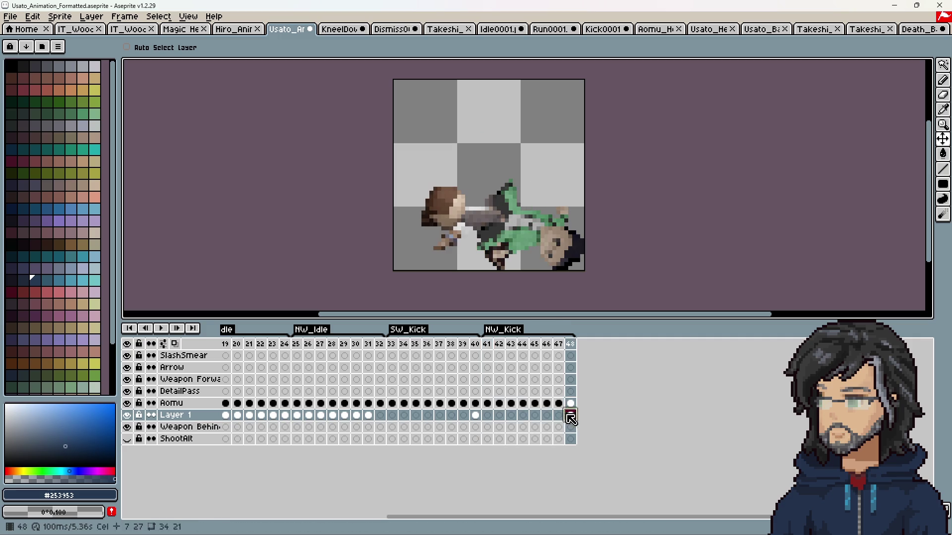
{"action": "left_click", "coordinate": [476, 404]}
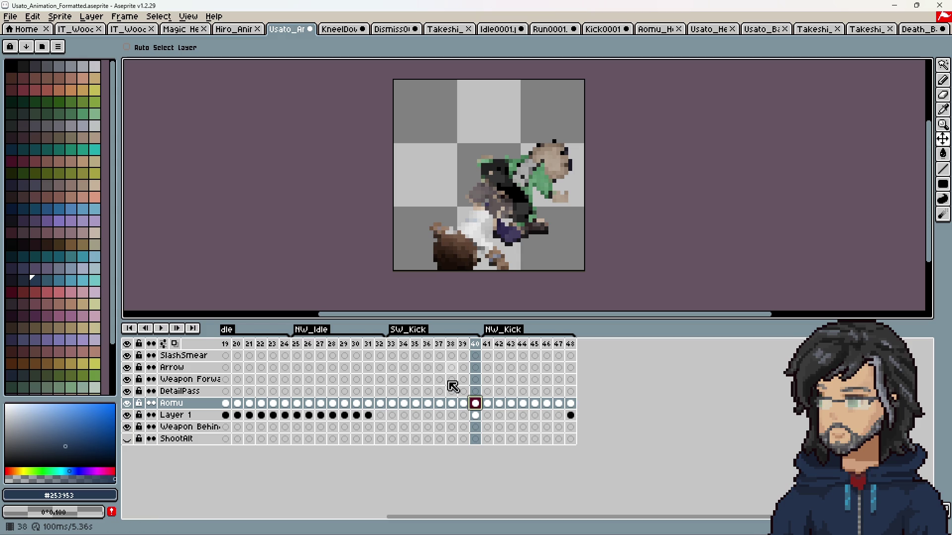
Move the Aomu cel from frame 32 to 33 and shift Aomu frames 33–39 down-left.
{"action": "left_click", "coordinate": [297, 344]}
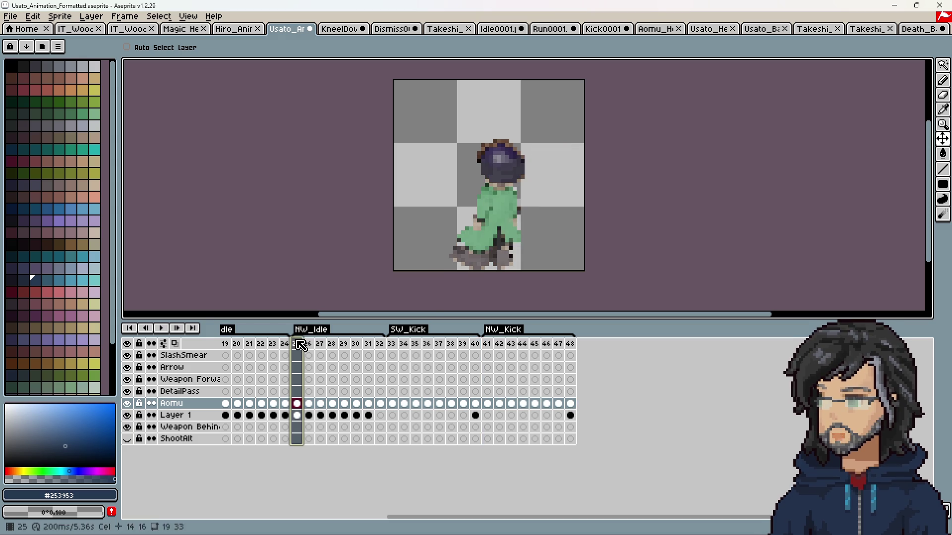
{"action": "key", "text": "Left"}
{"action": "key", "text": "Left"}
{"action": "key", "text": "Left"}
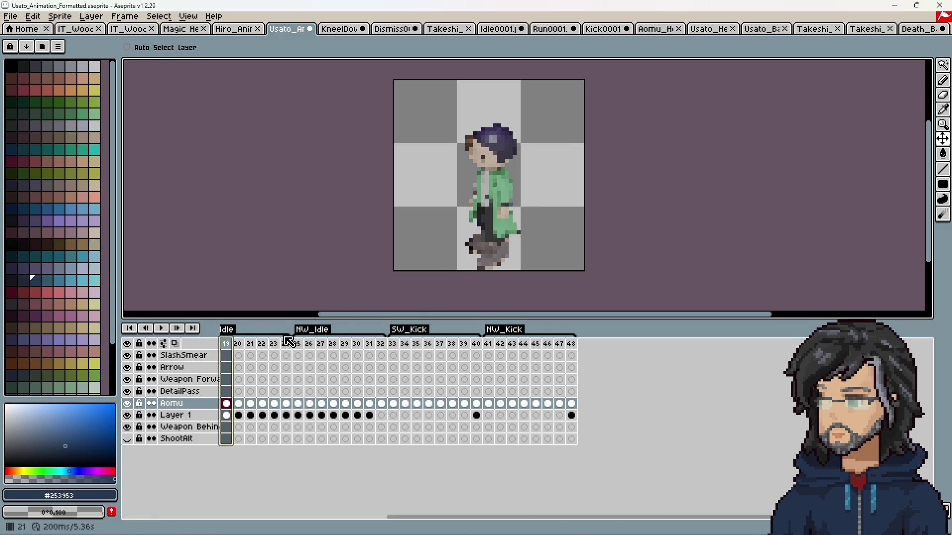
{"action": "left_click", "coordinate": [477, 404]}
{"action": "left_click", "coordinate": [381, 404]}
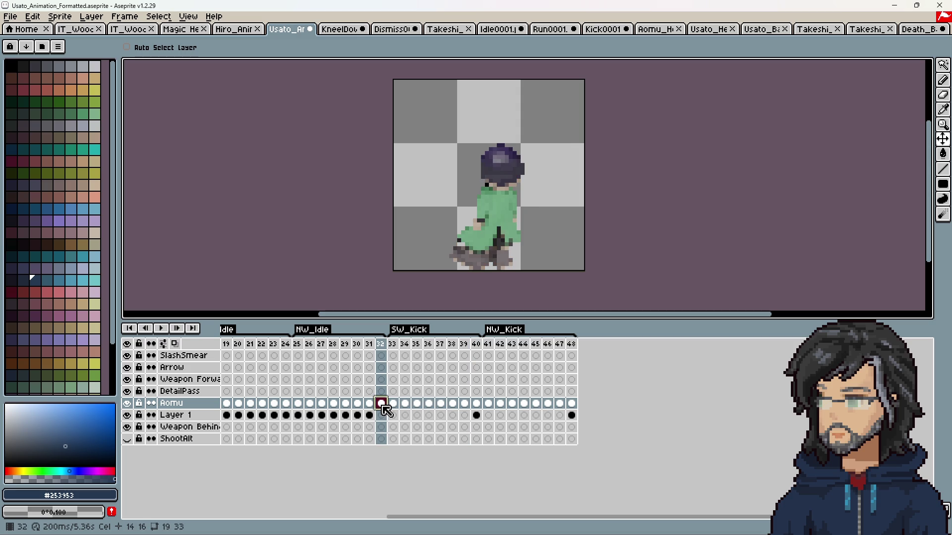
{"action": "left_click_drag", "start_coordinate": [395, 409], "coordinate": [395, 408]}
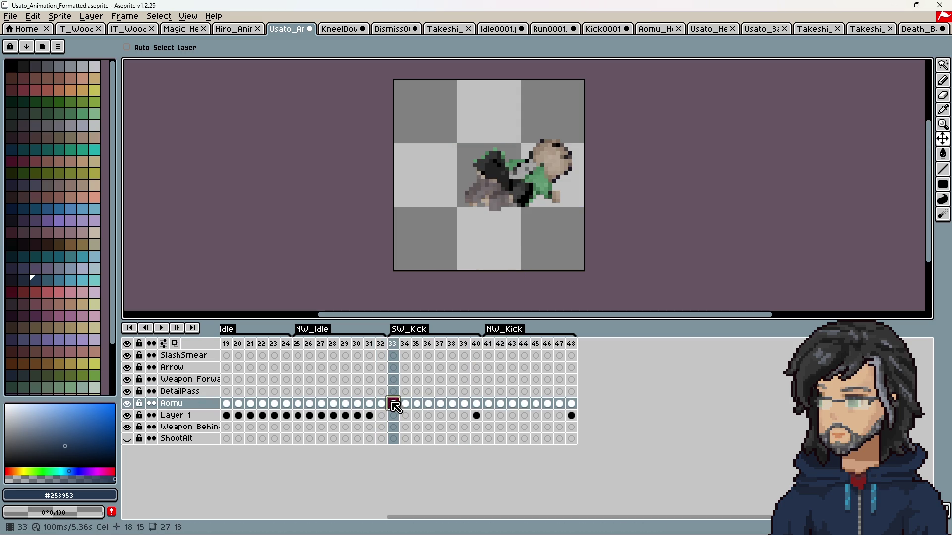
{"action": "left_click_drag", "start_coordinate": [393, 403], "coordinate": [476, 404]}
{"action": "left_click_drag", "start_coordinate": [538, 178], "coordinate": [505, 218]}
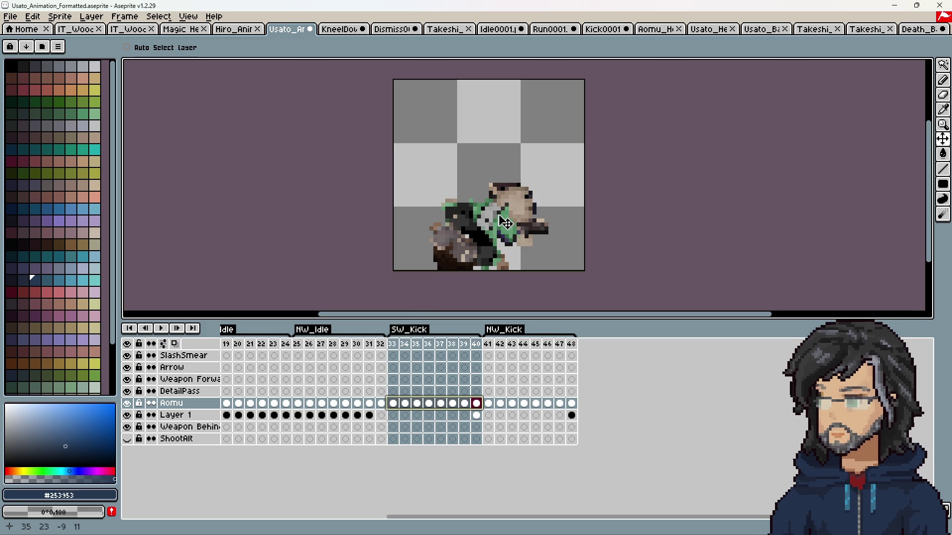
Remove Layer 1's frame-40 cel and shift Aomu frames 41–48 about 10 px left.
{"action": "left_click", "coordinate": [404, 345]}
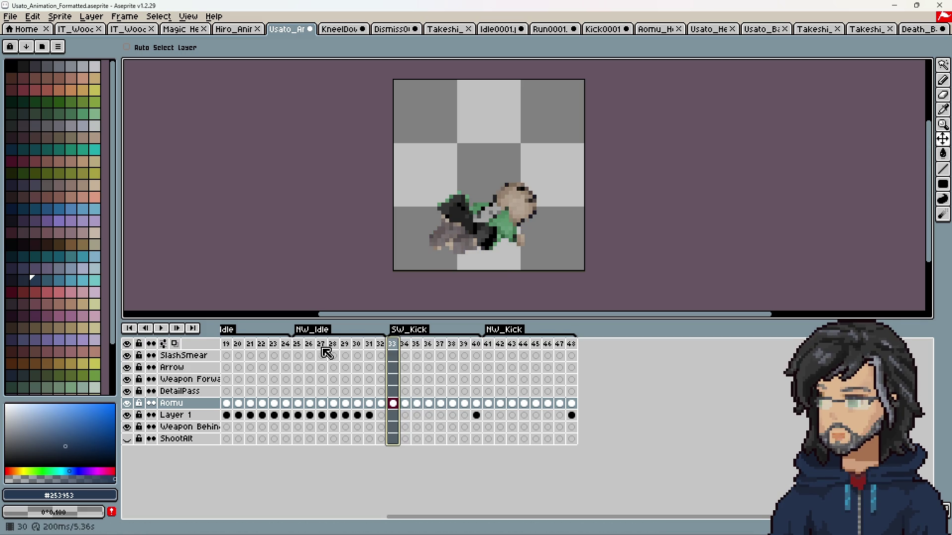
{"action": "left_click", "coordinate": [162, 328]}
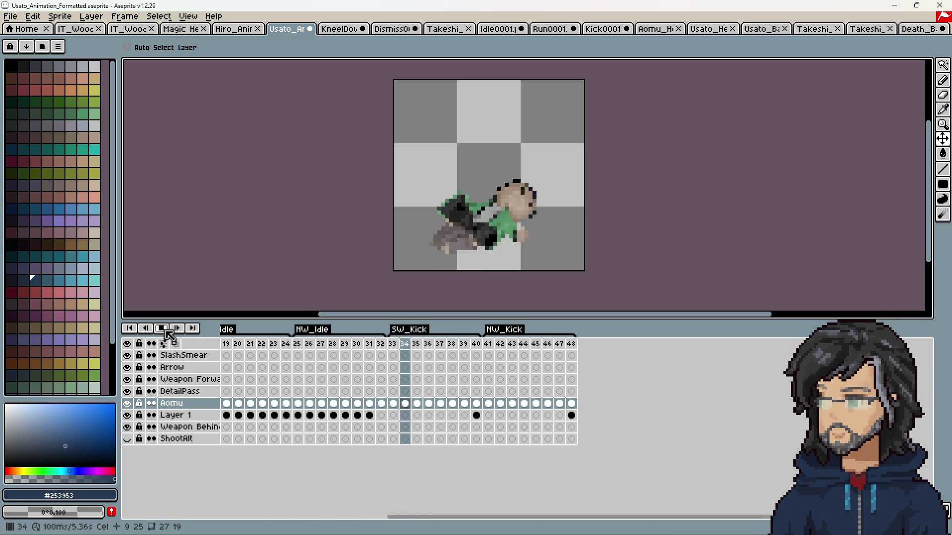
{"action": "left_click", "coordinate": [166, 331]}
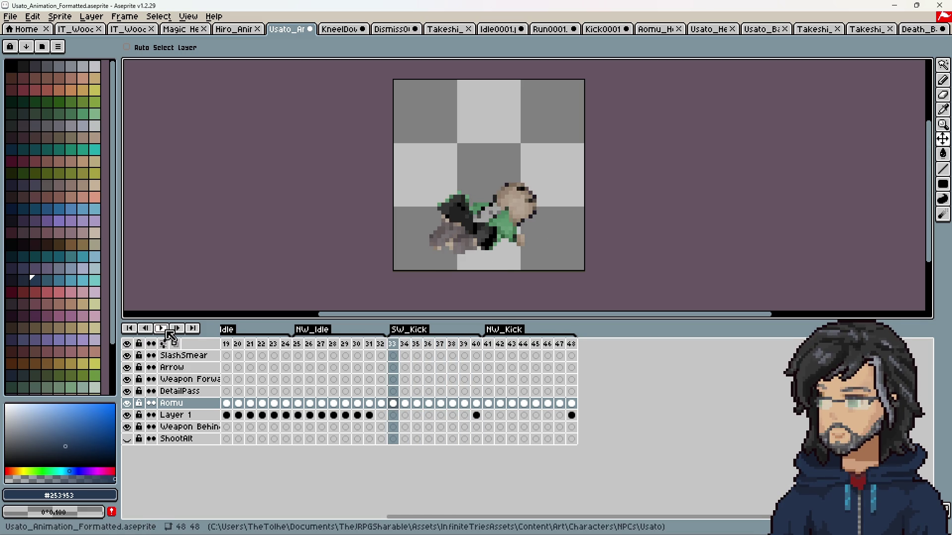
{"action": "left_click", "coordinate": [477, 415]}
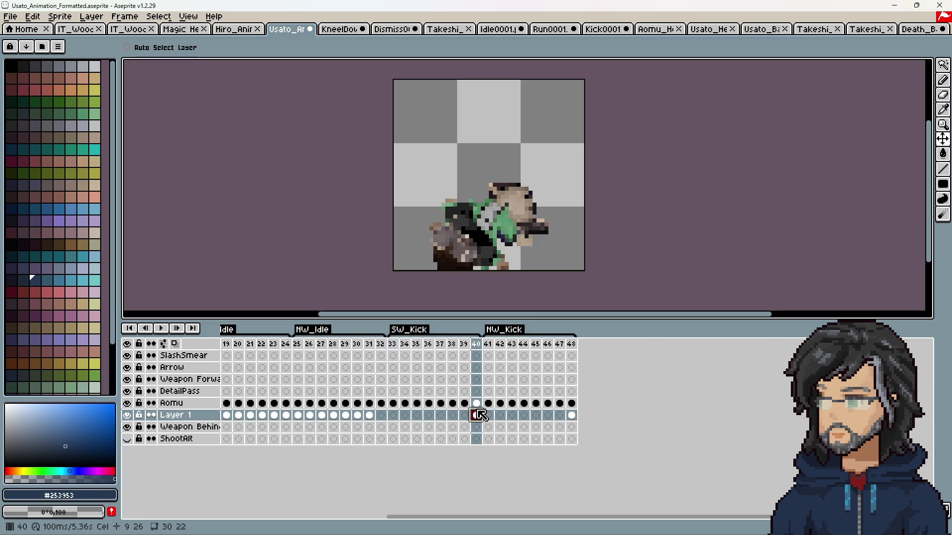
{"action": "left_click_drag", "start_coordinate": [490, 422], "coordinate": [505, 408]}
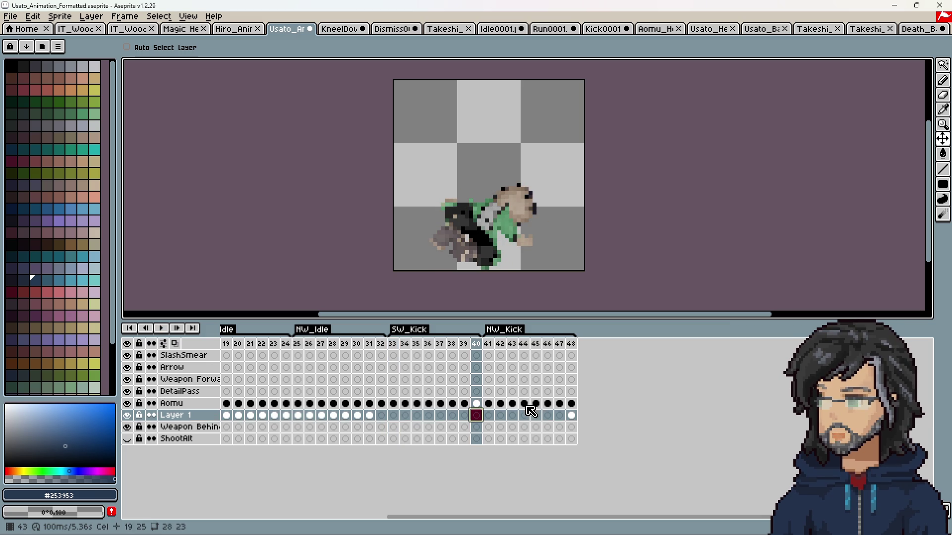
{"action": "left_click", "coordinate": [571, 404]}
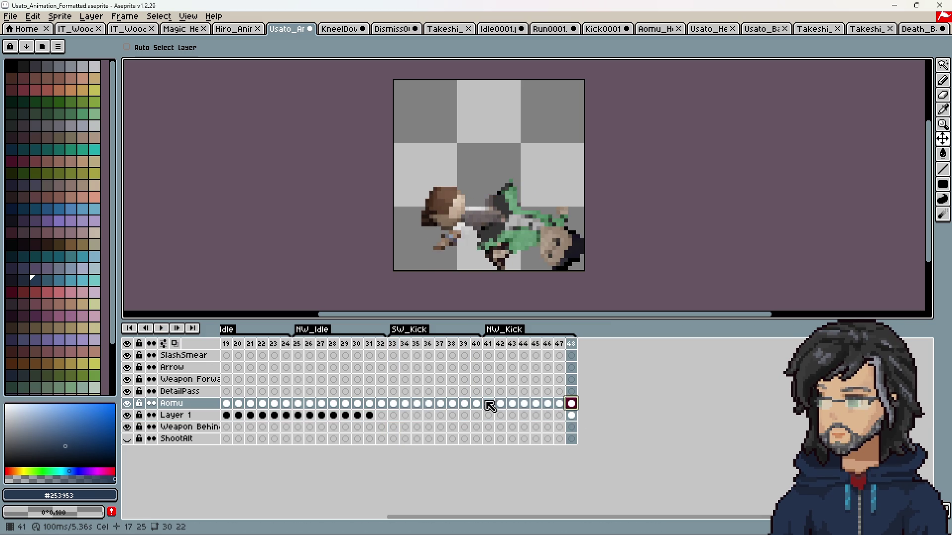
{"action": "left_click_drag", "start_coordinate": [489, 405], "coordinate": [595, 408]}
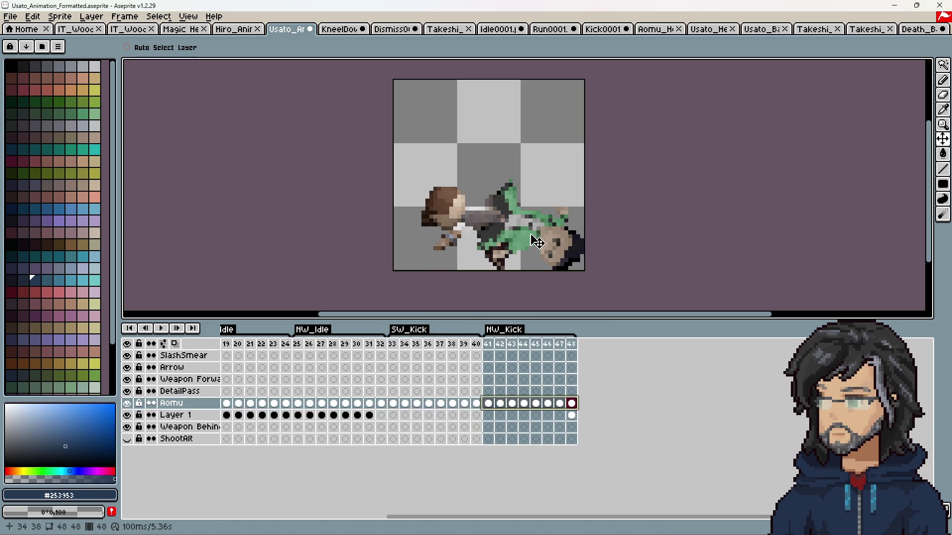
{"action": "left_click_drag", "start_coordinate": [537, 242], "coordinate": [502, 242]}
{"action": "left_click_drag", "start_coordinate": [495, 349], "coordinate": [575, 350]}
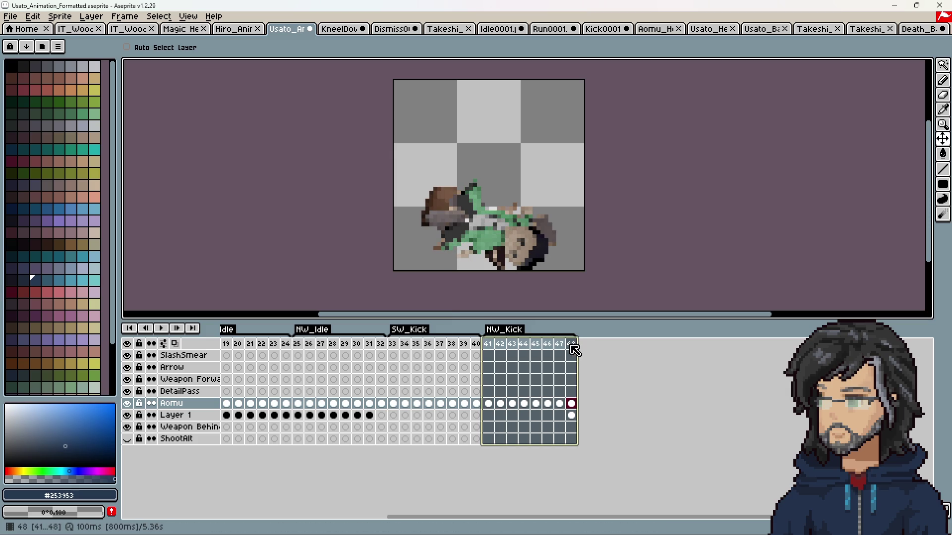
Rename the SW_Kick and NW_Kick tags to SW_Prone_Loop and NW_Prone_Loop.
{"action": "double_click", "coordinate": [408, 330]}
{"action": "type", "text": "_Prone_Loop"}
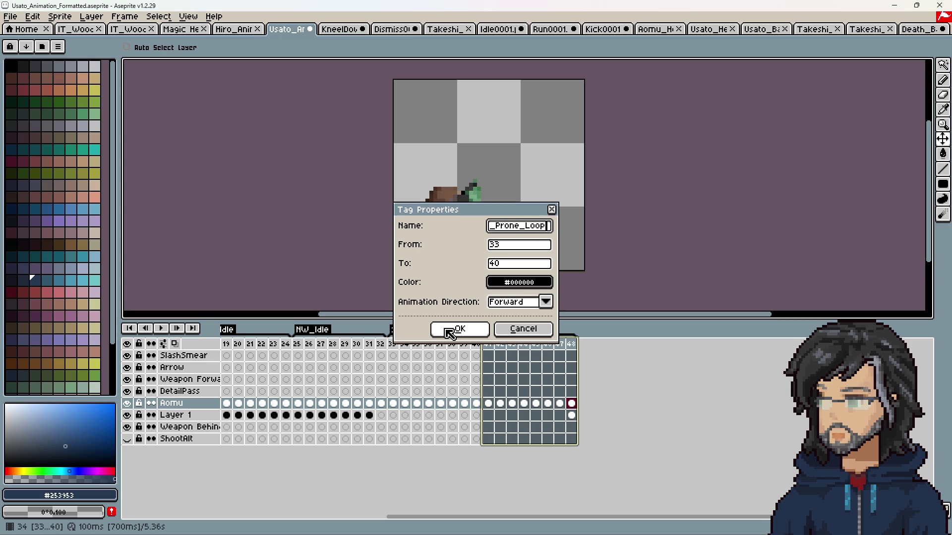
{"action": "left_click", "coordinate": [450, 333]}
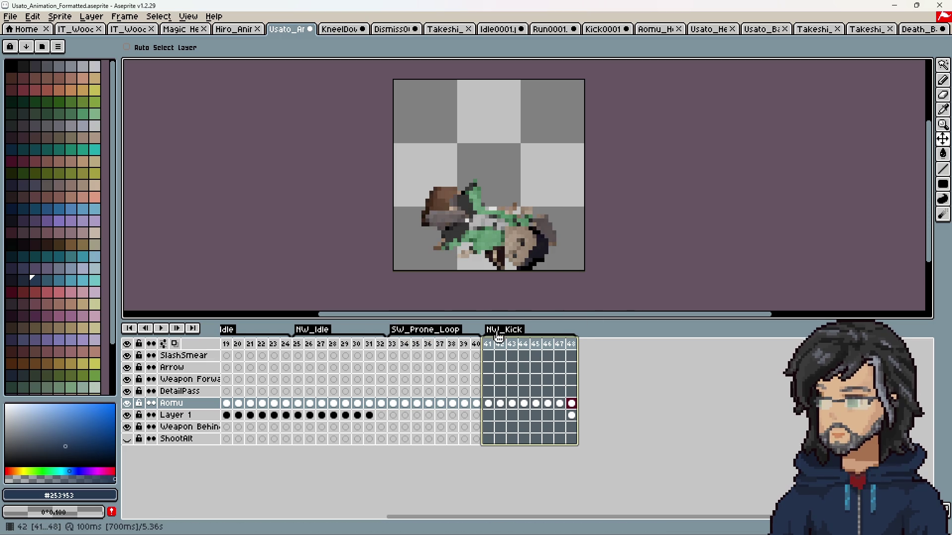
{"action": "double_click", "coordinate": [498, 330]}
{"action": "type", "text": "NW_Prone_Loop"}
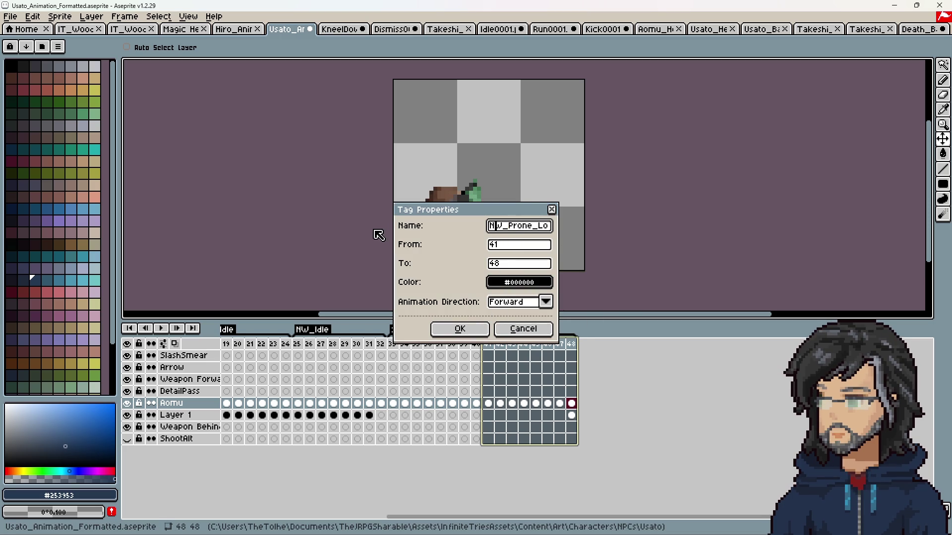
{"action": "key", "text": "Return"}
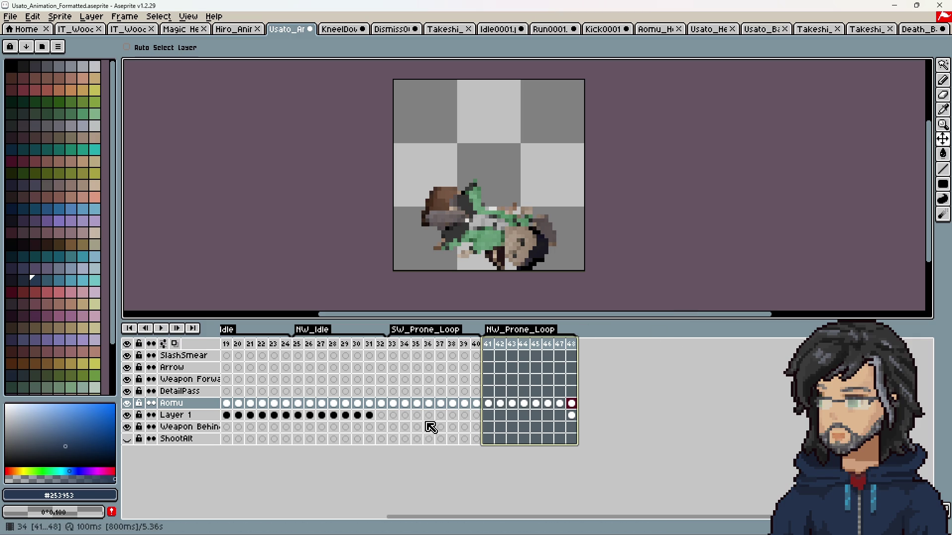
Add an empty frame 49 after frame 48, keeping NW_Prone_Loop on frames 41–48.
{"action": "right_click", "coordinate": [571, 343]}
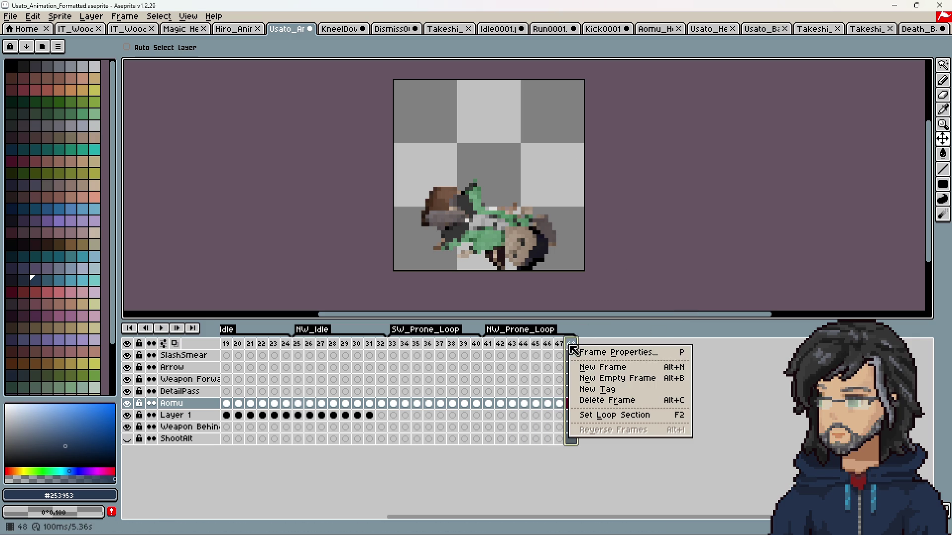
{"action": "left_click", "coordinate": [607, 367]}
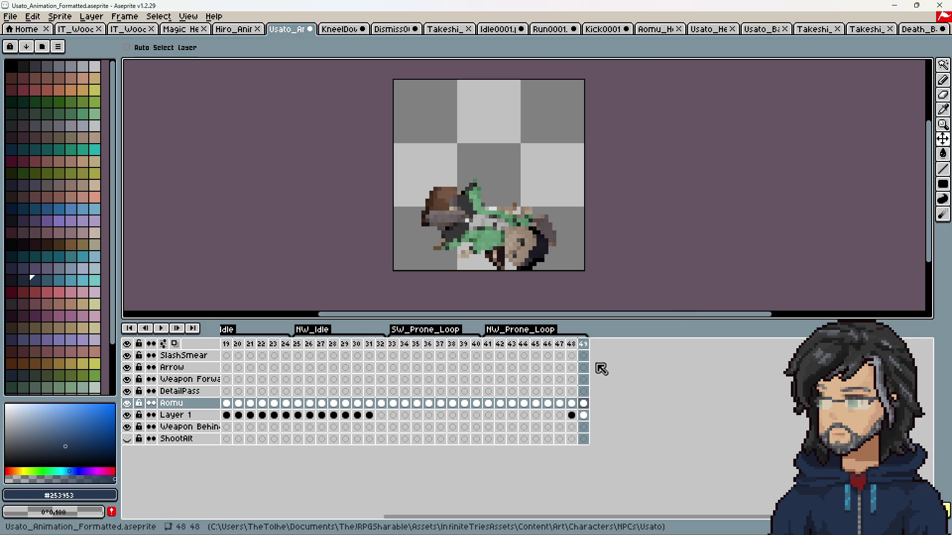
{"action": "double_click", "coordinate": [520, 330]}
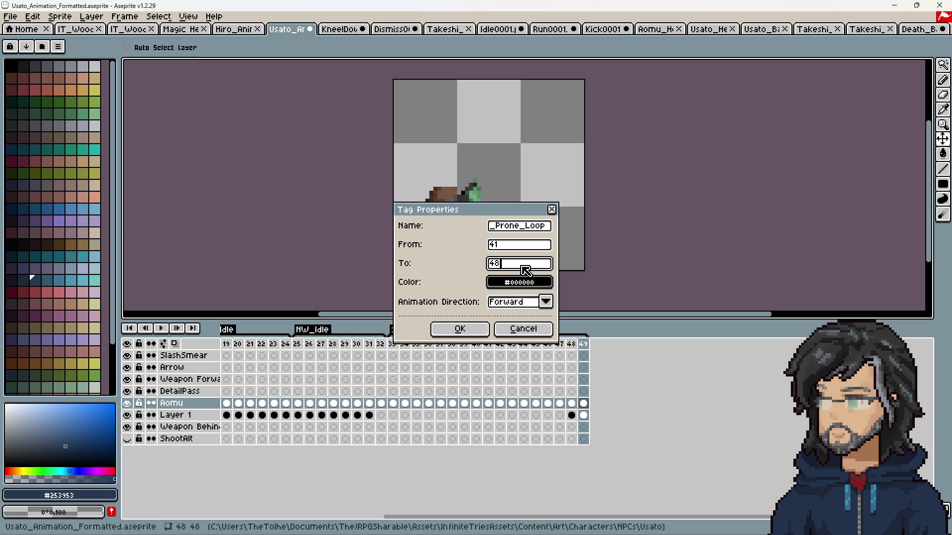
{"action": "key", "text": "Return"}
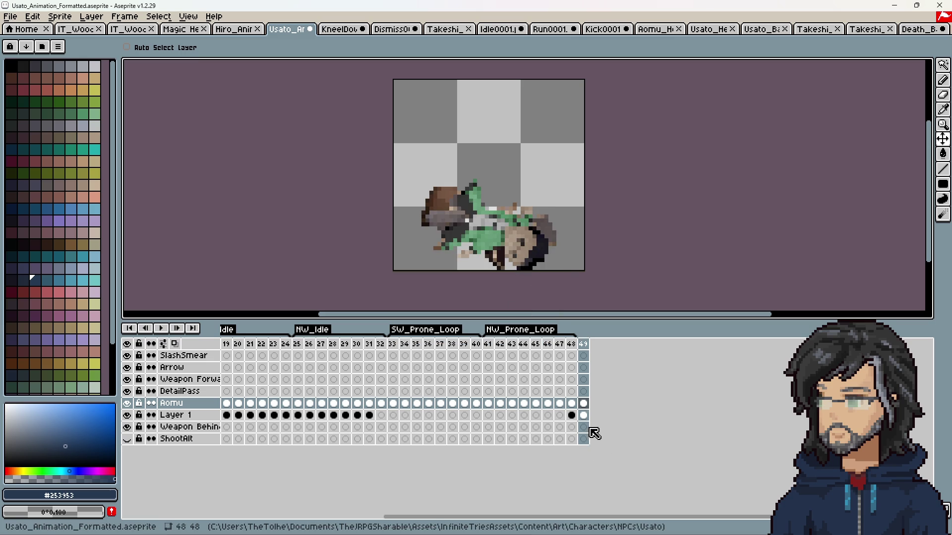
Delete Layer 1's frame-48 cel and drop the Prone_Get_Up PNG sequence into Aseprite.
{"action": "left_click", "coordinate": [585, 417]}
{"action": "left_click", "coordinate": [572, 417]}
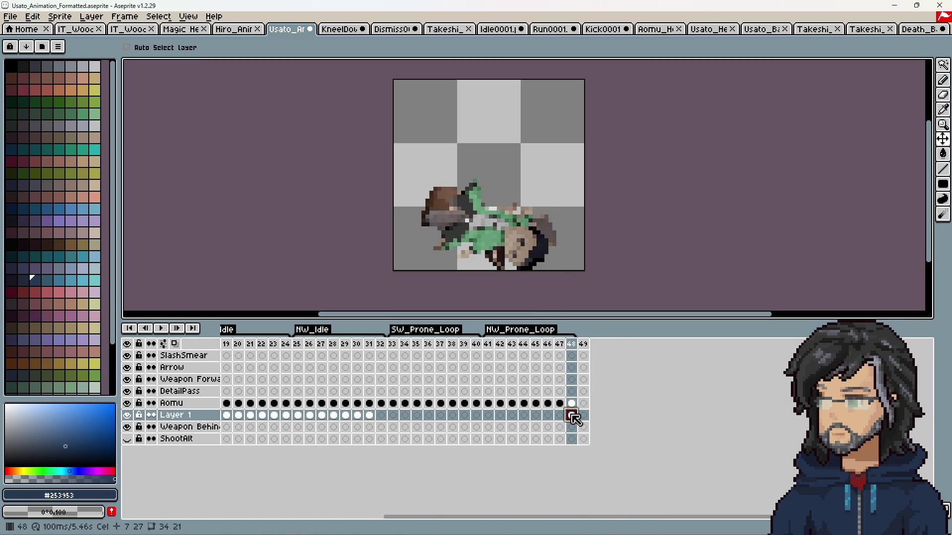
{"action": "key", "text": "Delete"}
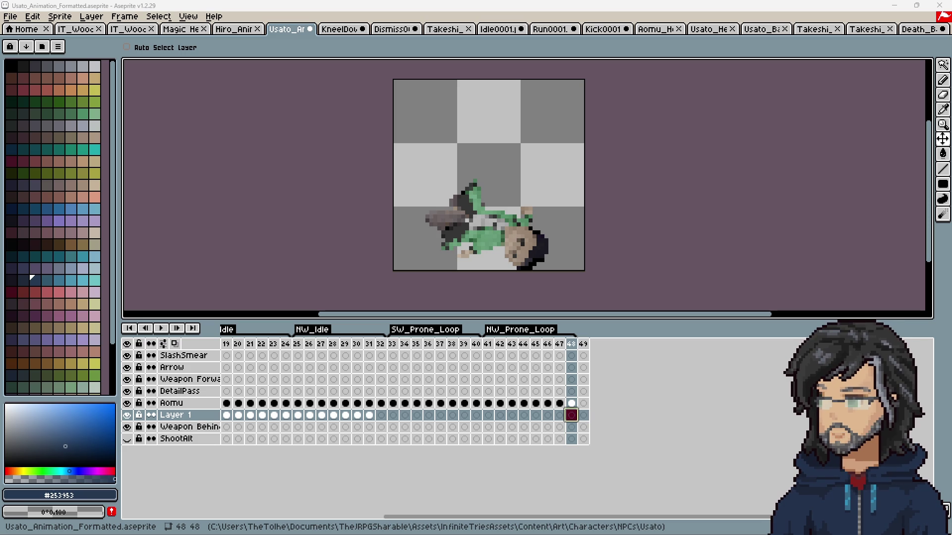
{"action": "left_click_drag", "start_coordinate": [329, 228], "coordinate": [314, 239]}
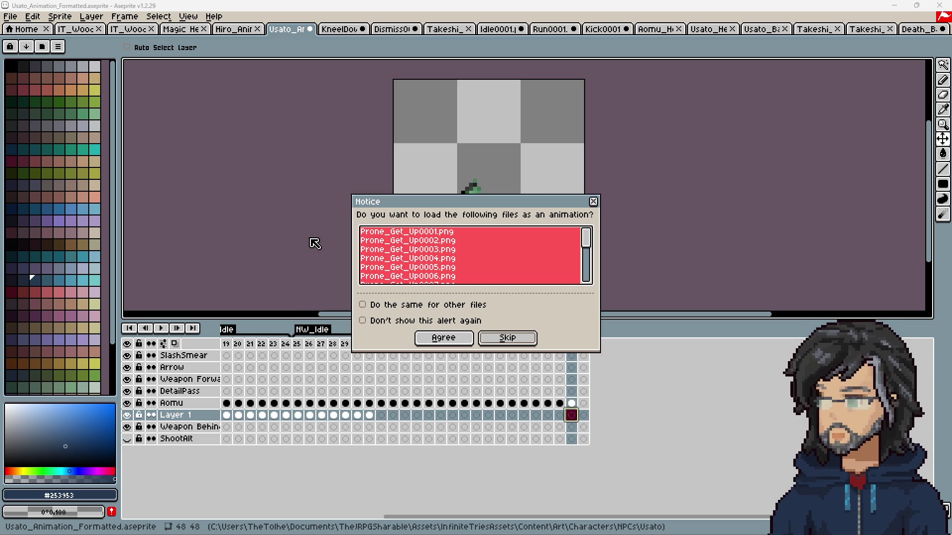
Load Prone_Get_Up as a 16-frame animation and review its poses at frames 1 and 9.
{"action": "left_click", "coordinate": [446, 336]}
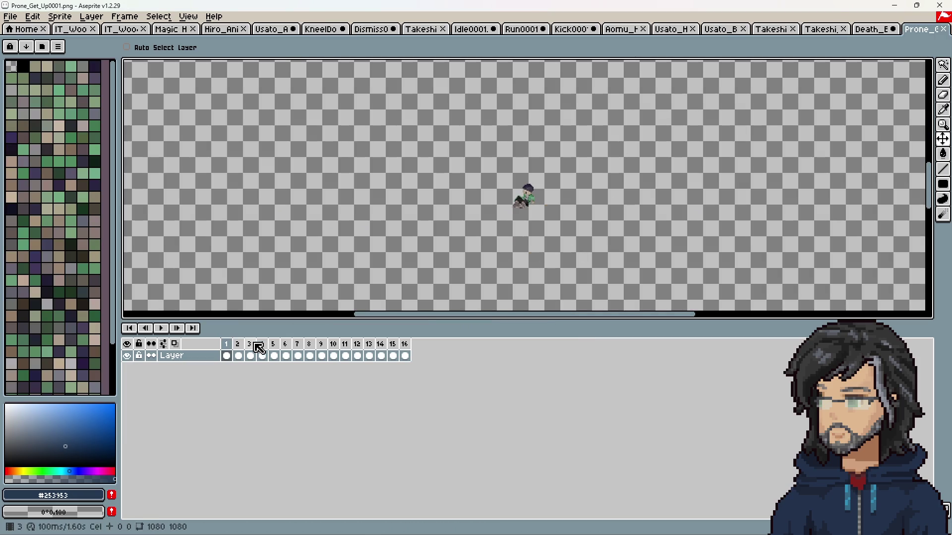
{"action": "left_click_drag", "start_coordinate": [228, 356], "coordinate": [405, 358]}
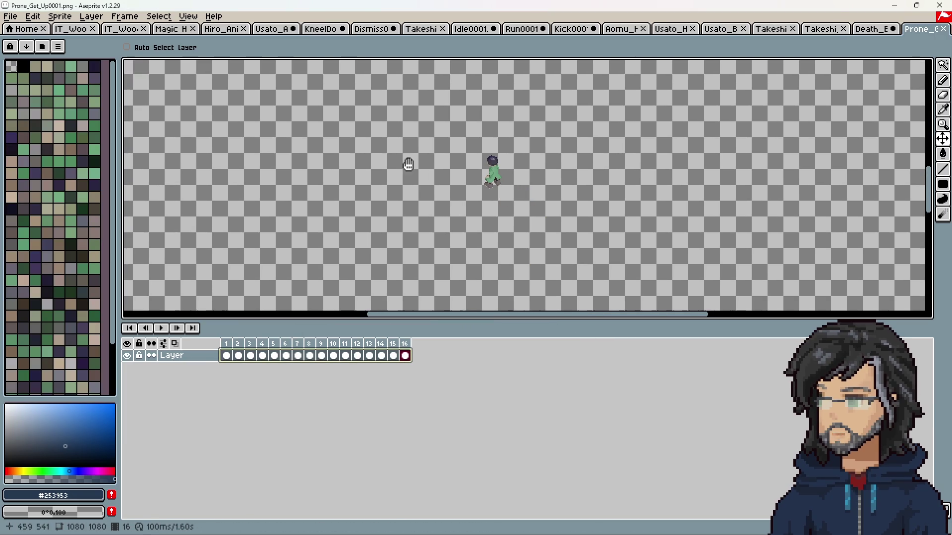
{"action": "key", "text": "ctrl+alt+c"}
{"action": "type", "text": "48"}
{"action": "key", "text": "Tab"}
{"action": "type", "text": "48"}
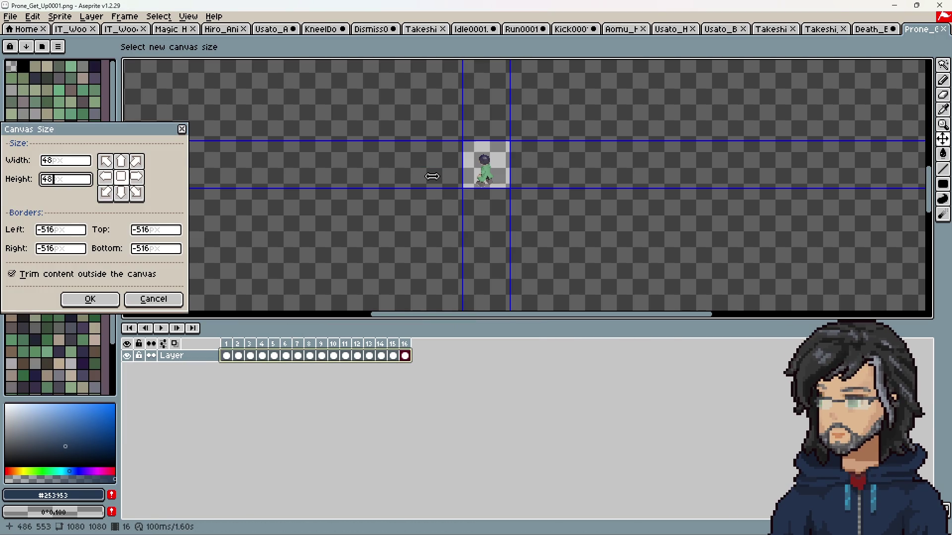
{"action": "left_click", "coordinate": [154, 299]}
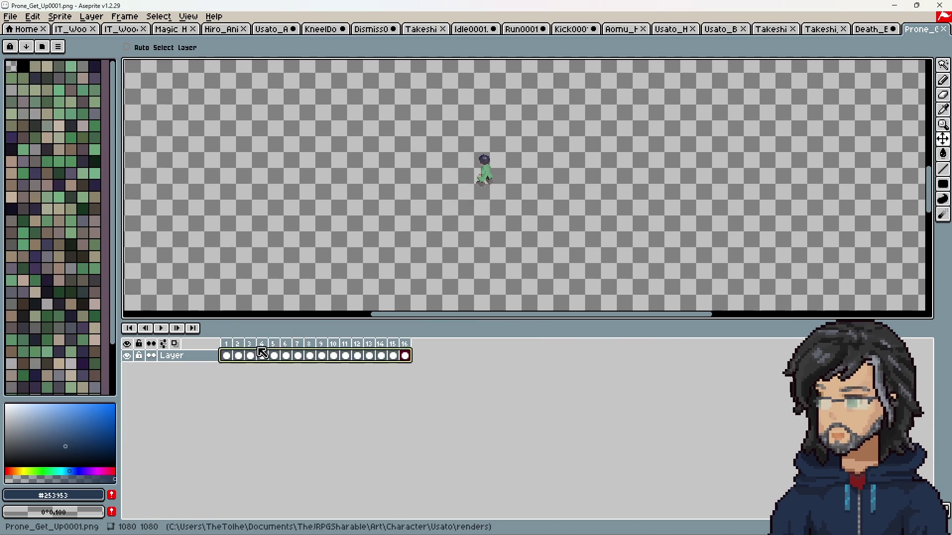
{"action": "key", "text": "Home"}
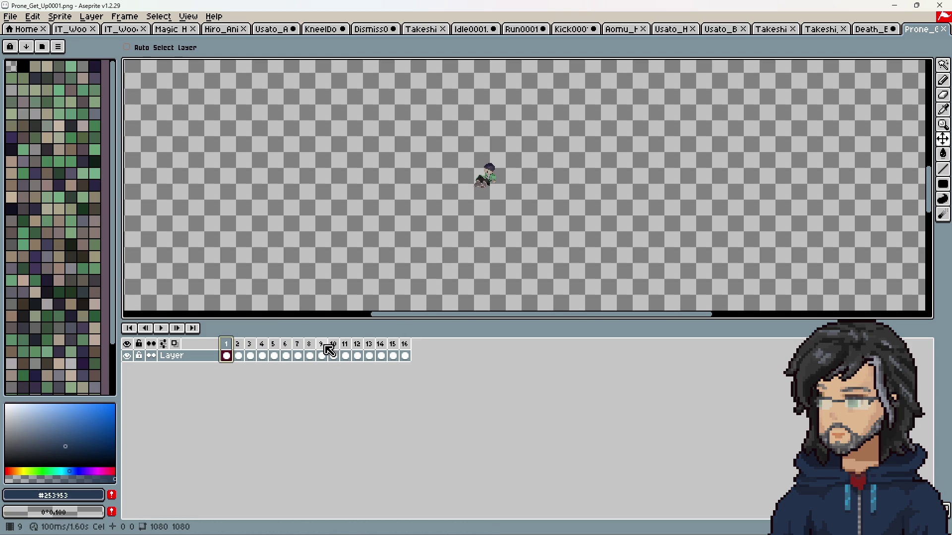
{"action": "left_click", "coordinate": [323, 349]}
{"action": "left_click", "coordinate": [227, 345]}
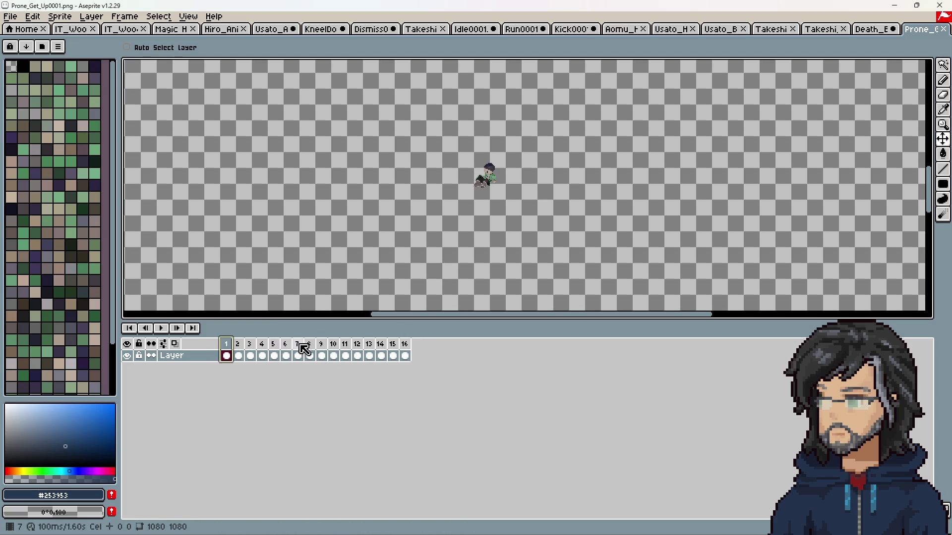
{"action": "scroll", "coordinate": [483, 172], "scroll_direction": "up", "scroll_amount": 4}
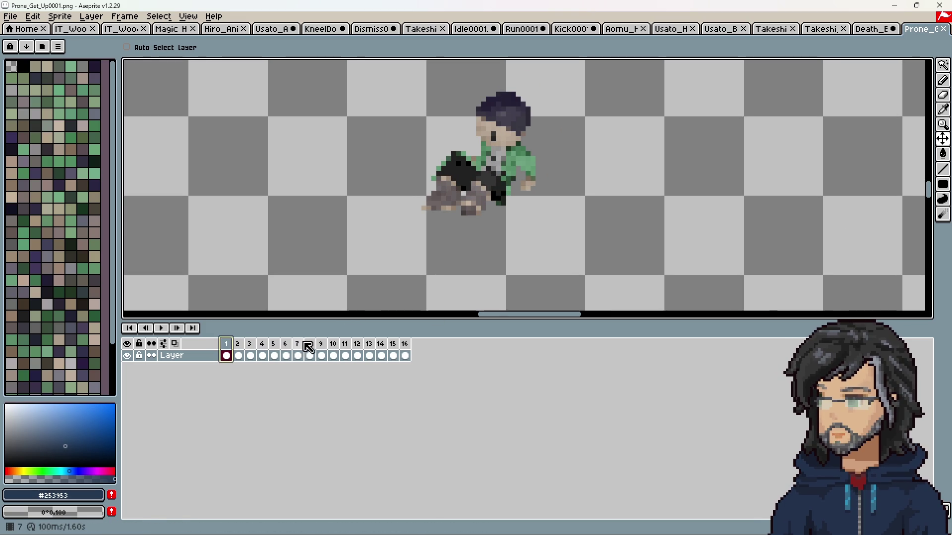
{"action": "left_click", "coordinate": [323, 350]}
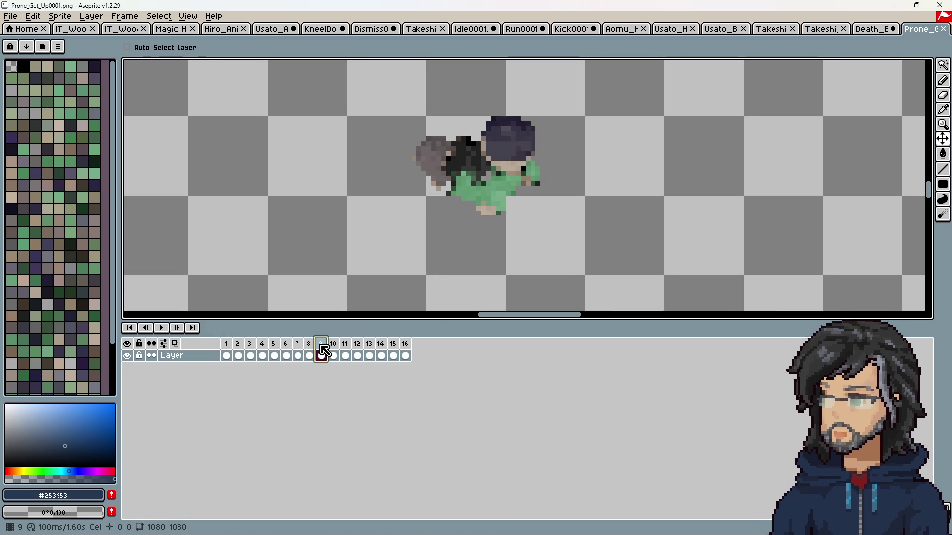
Crop the Prone_Get_Up canvas to 48×48 and select all 16 frames.
{"action": "key", "text": "ctrl+alt+c"}
{"action": "type", "text": "48"}
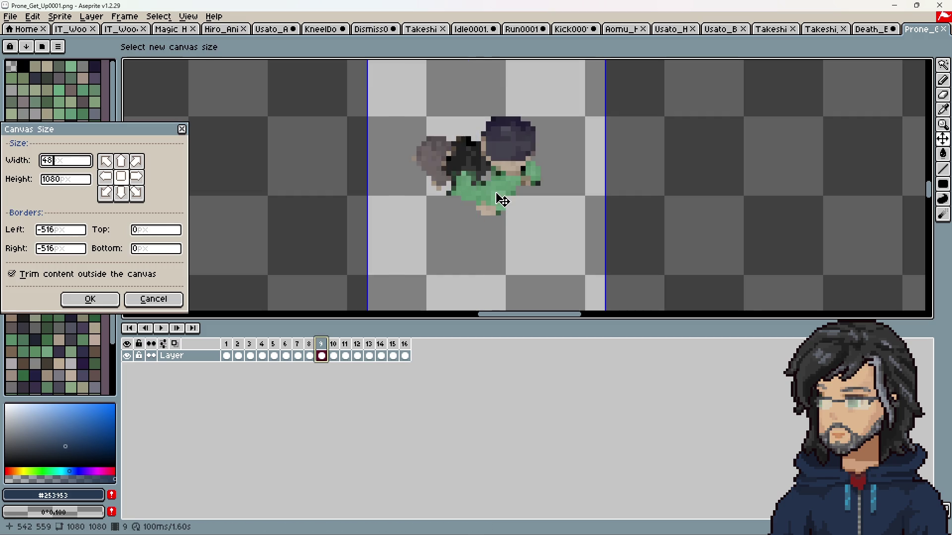
{"action": "key", "text": "Tab"}
{"action": "type", "text": "48"}
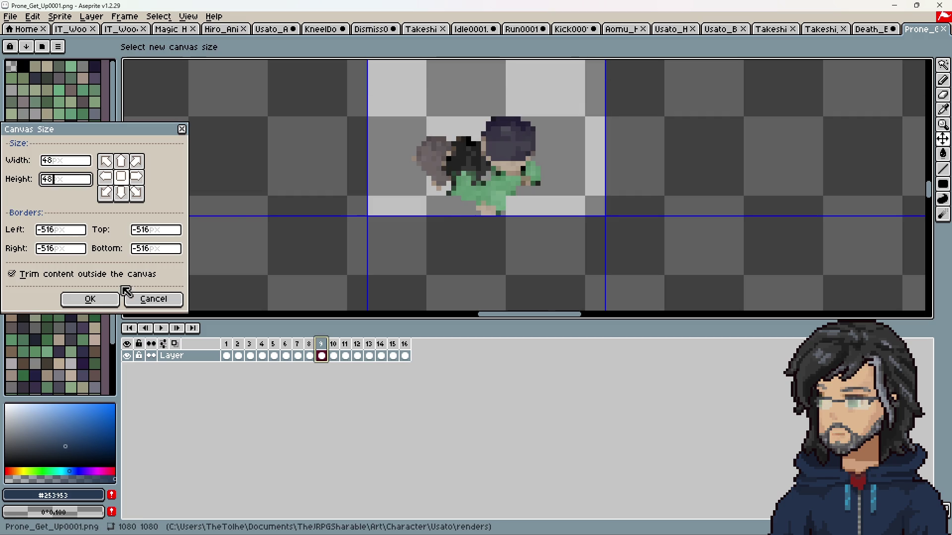
{"action": "left_click", "coordinate": [67, 301]}
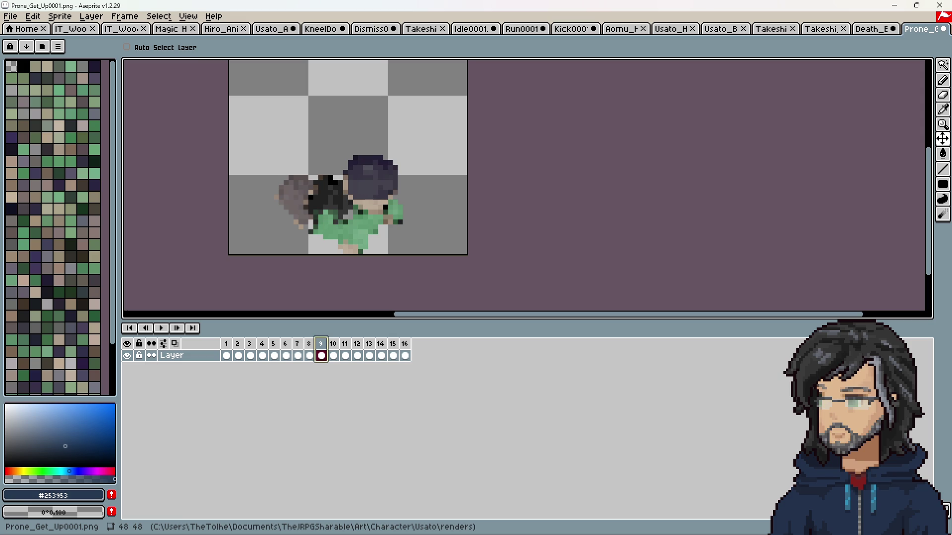
{"action": "left_click_drag", "start_coordinate": [228, 359], "coordinate": [406, 361]}
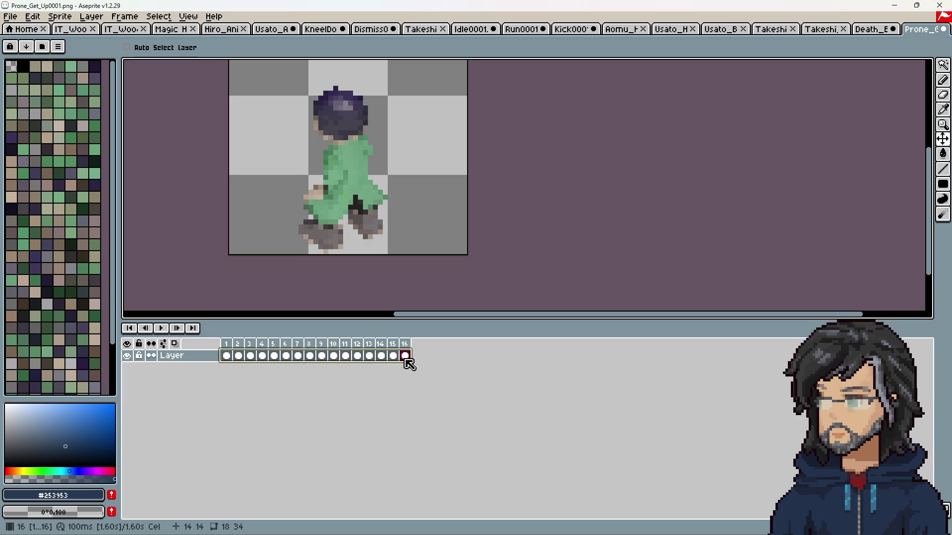
{"action": "scroll", "coordinate": [319, 231], "scroll_direction": "down", "scroll_amount": 4}
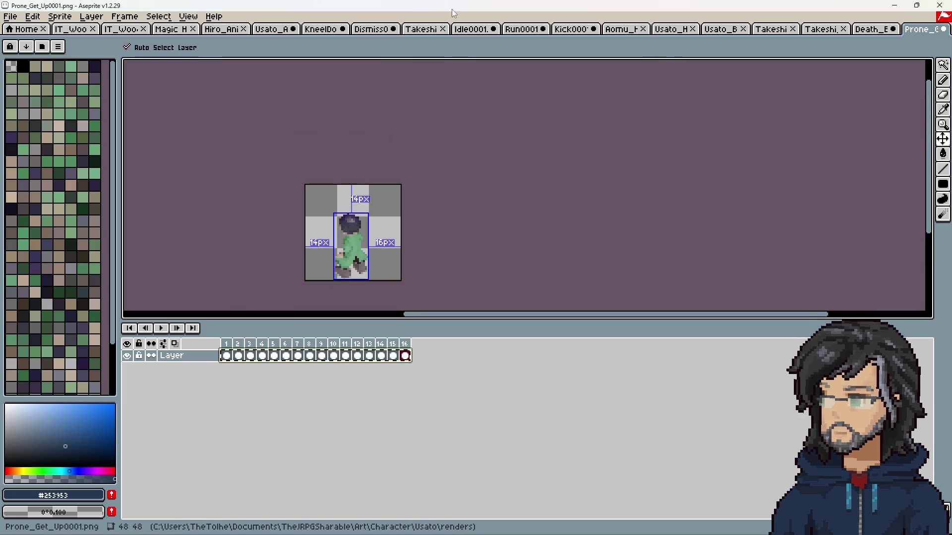
Switch to the Usato_Animation_Formatted sprite and preview the untagged frames starting at frame 49.
{"action": "left_click", "coordinate": [271, 31]}
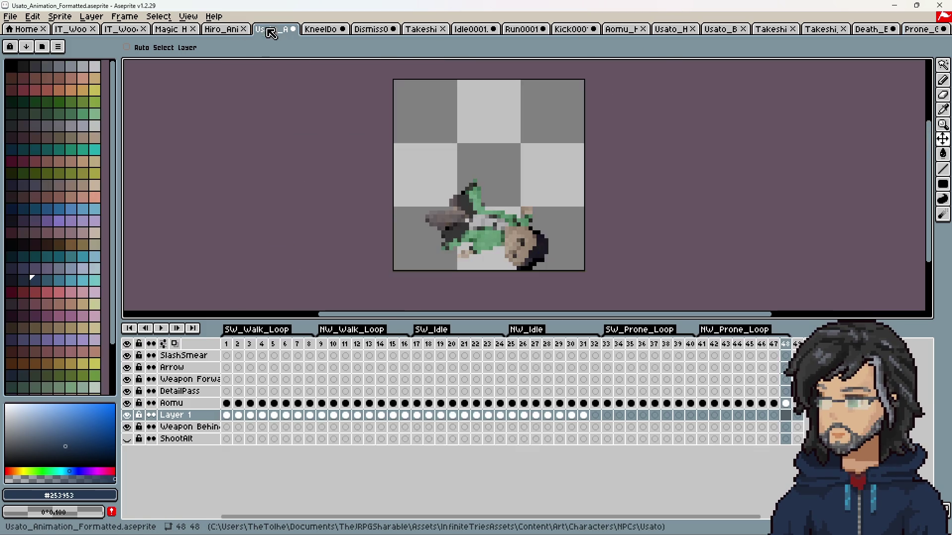
{"action": "key", "text": "Up"}
{"action": "key", "text": "End"}
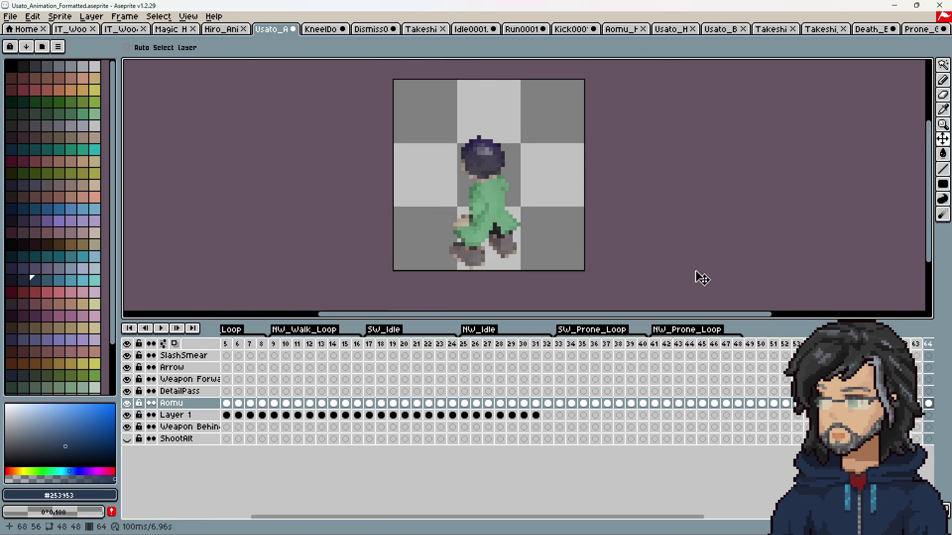
{"action": "scroll", "coordinate": [703, 278], "scroll_direction": "right", "scroll_amount": 5}
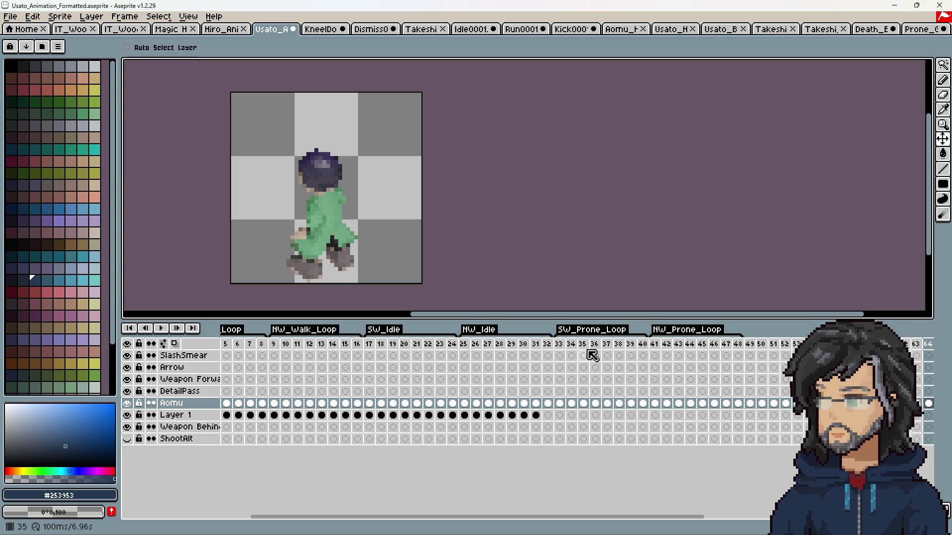
{"action": "left_click", "coordinate": [464, 345]}
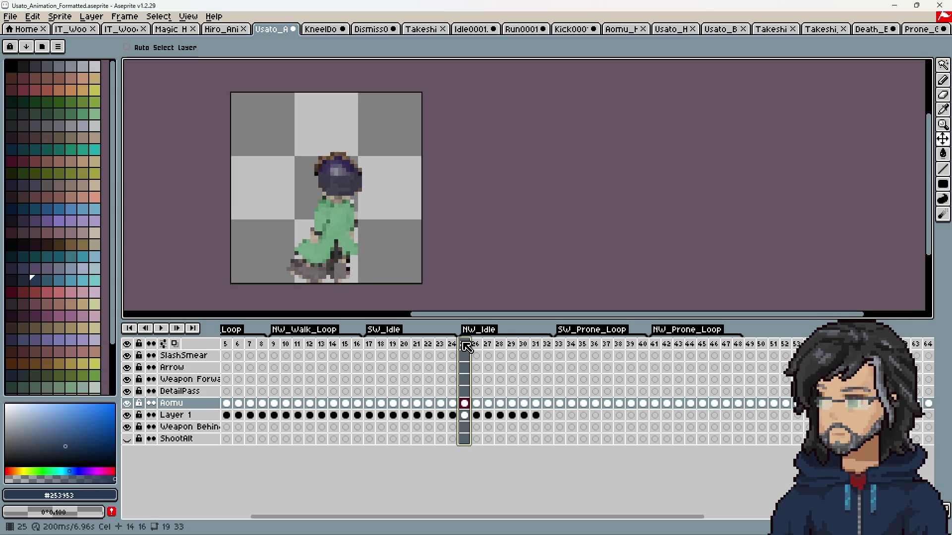
{"action": "left_click", "coordinate": [755, 349]}
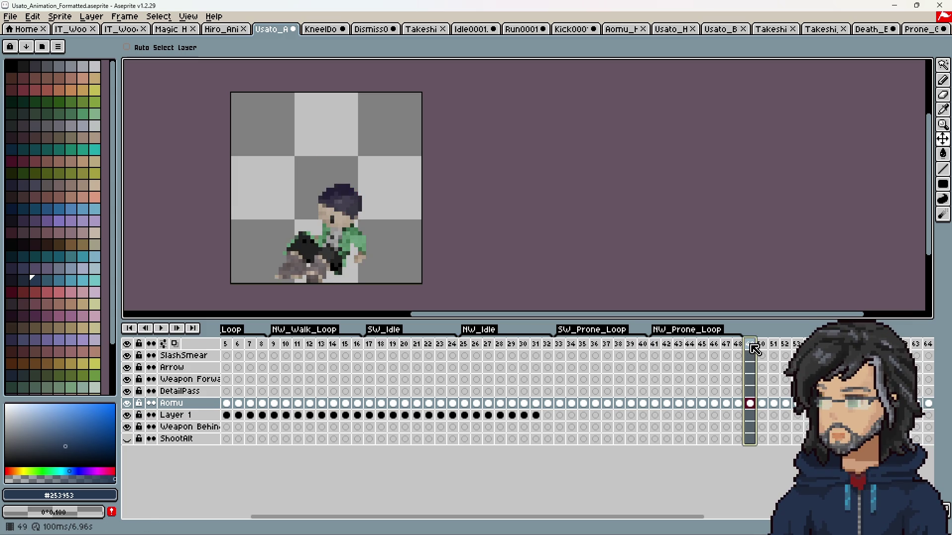
{"action": "key", "text": "Return"}
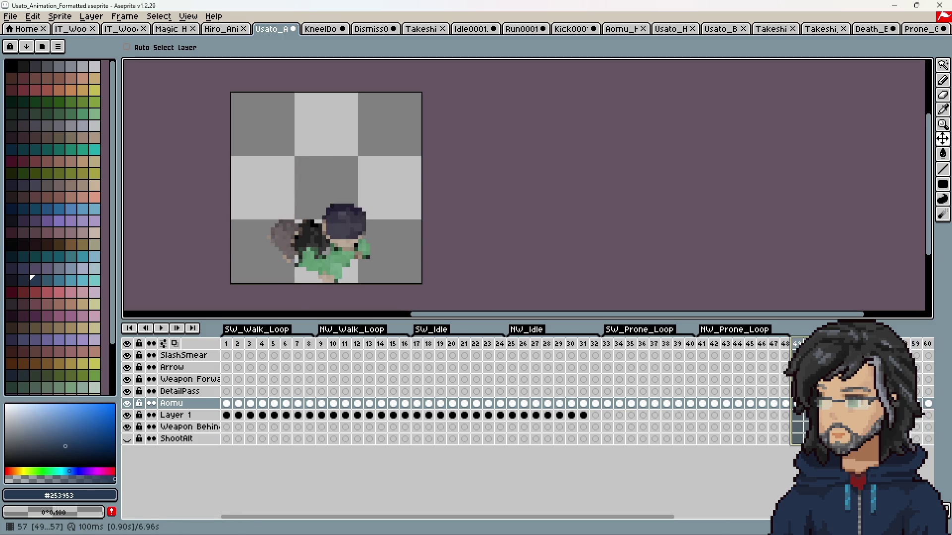
Create a new tag over frames 49–56 and start naming it _Getup.
{"action": "right_click", "coordinate": [797, 344]}
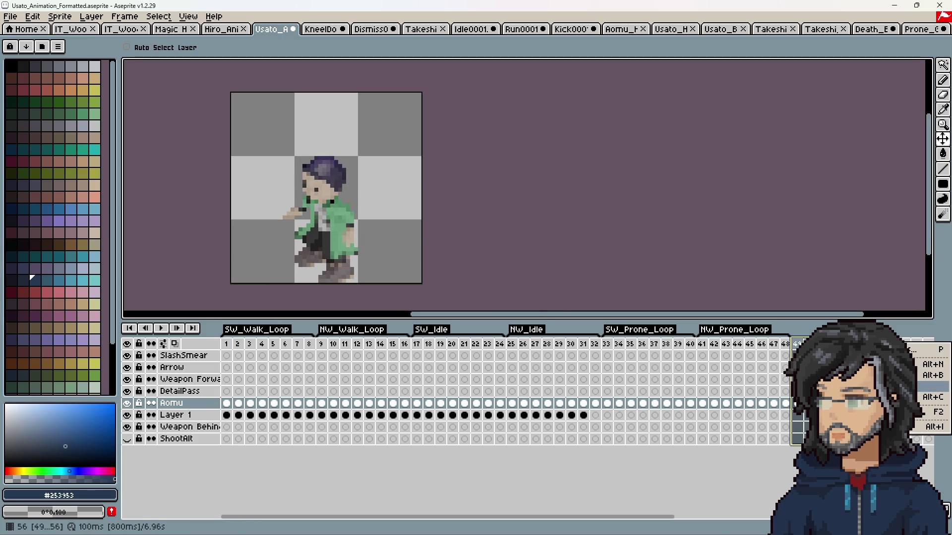
{"action": "left_click", "coordinate": [932, 387]}
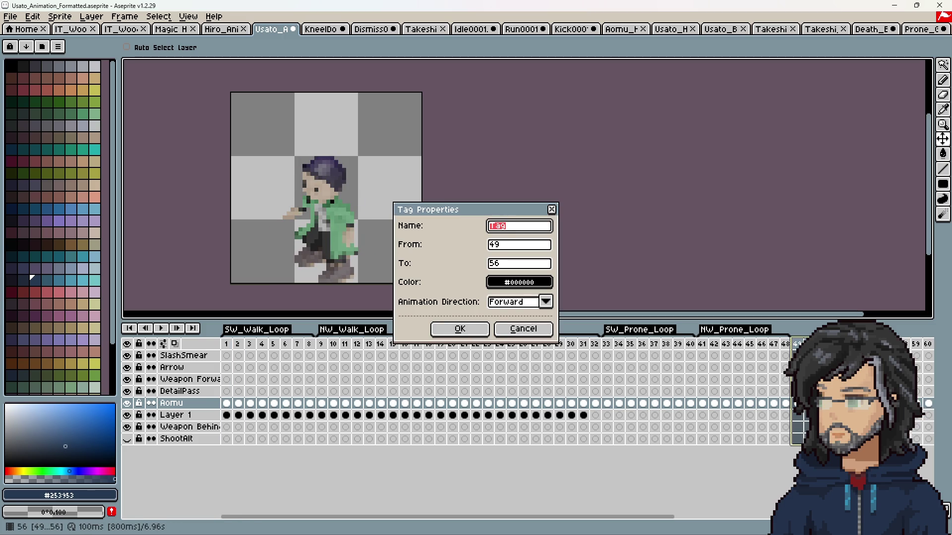
{"action": "type", "text": "_G"}
{"action": "type", "text": "etup"}
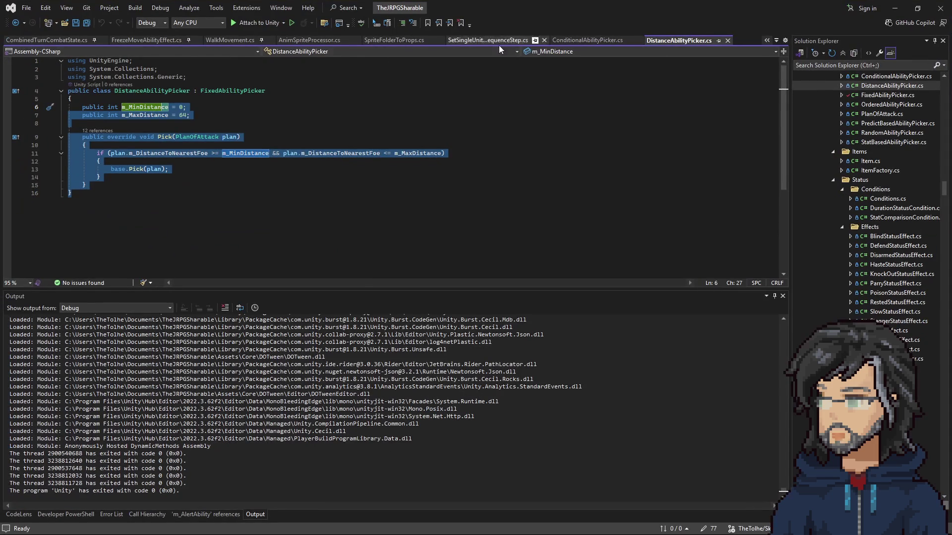
Search the code for the sprite processor script, then close the search without opening anything.
{"action": "left_click", "coordinate": [515, 122]}
{"action": "key", "text": "ctrl+t"}
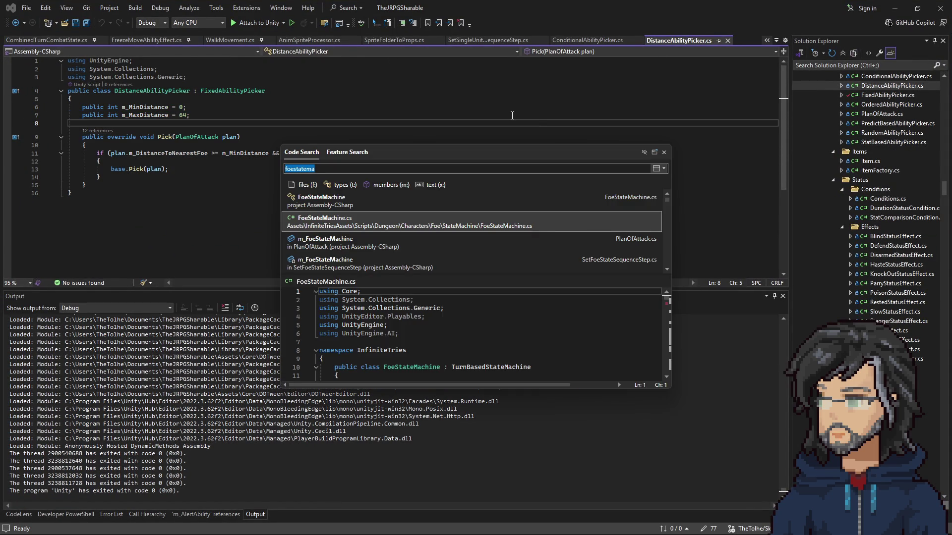
{"action": "type", "text": "spritepro"}
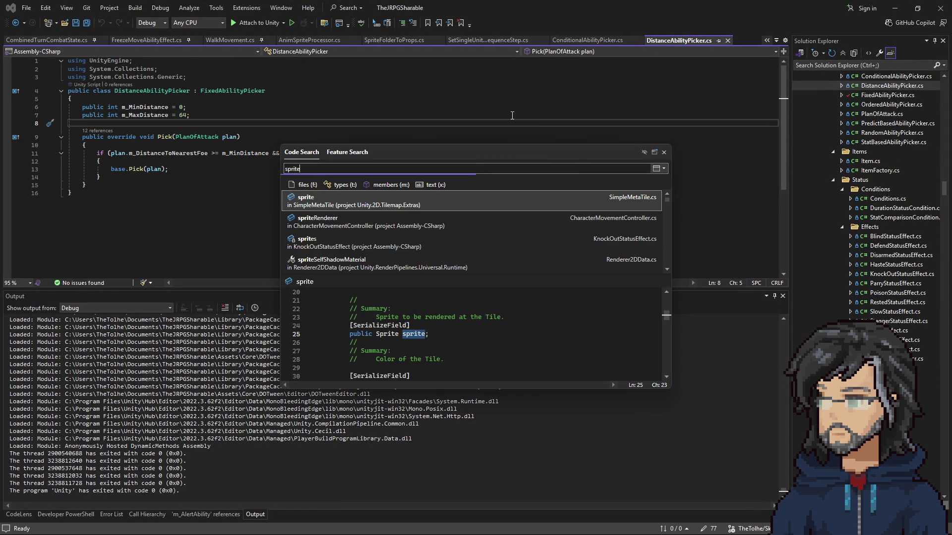
{"action": "key", "text": "Down"}
{"action": "key", "text": "Down"}
{"action": "key", "text": "Down"}
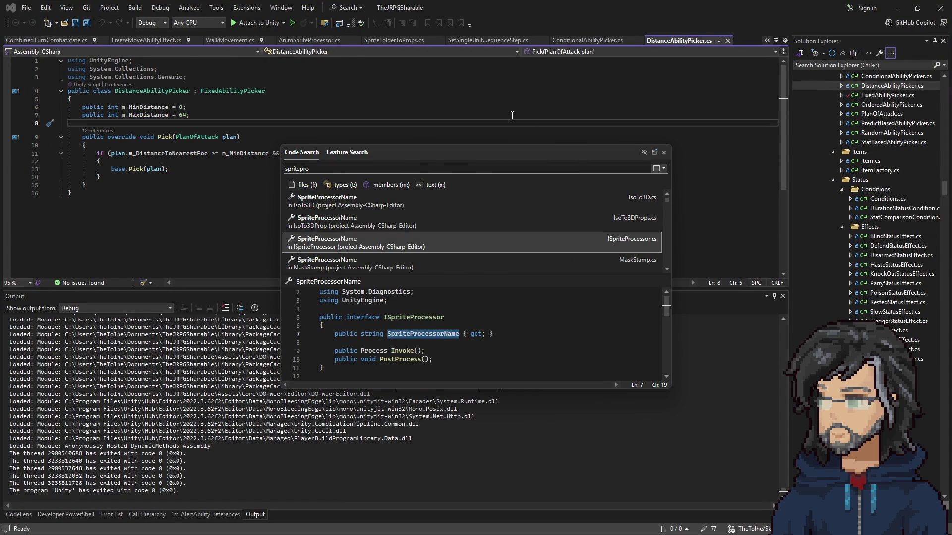
{"action": "key", "text": "Up"}
{"action": "key", "text": "Up"}
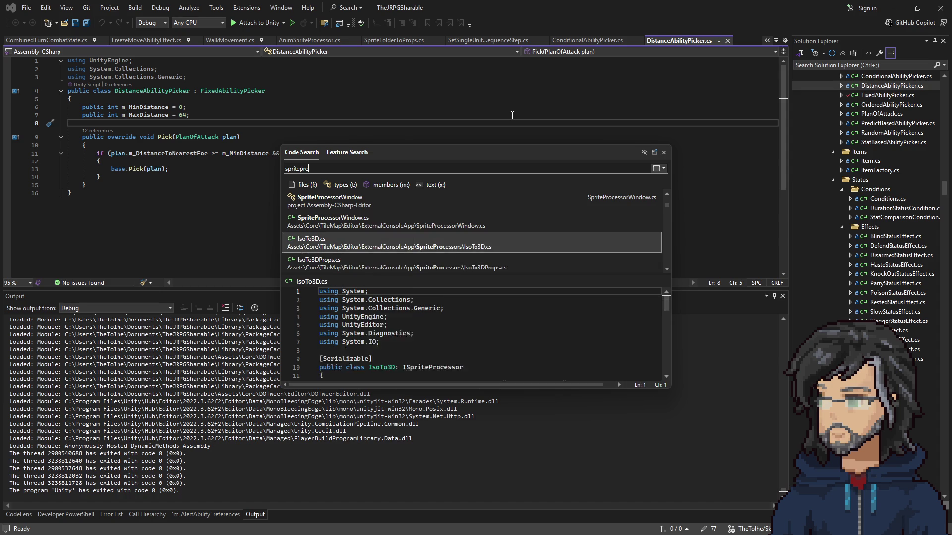
{"action": "key", "text": "Down"}
{"action": "key", "text": "Down"}
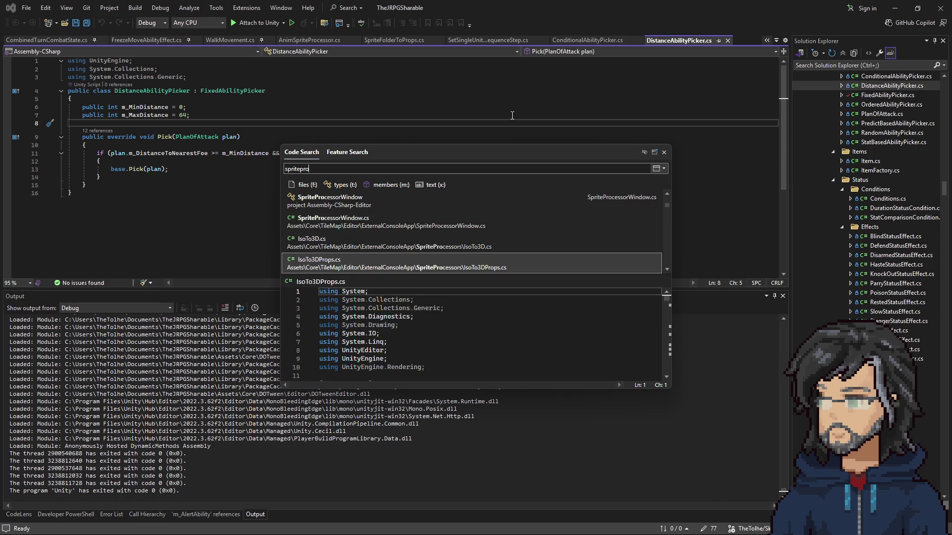
{"action": "key", "text": "Escape"}
In AnimSpriteProcessor.cs, select the GetUp name to check its spelling, then minimize Visual Studio.
{"action": "left_click", "coordinate": [291, 43]}
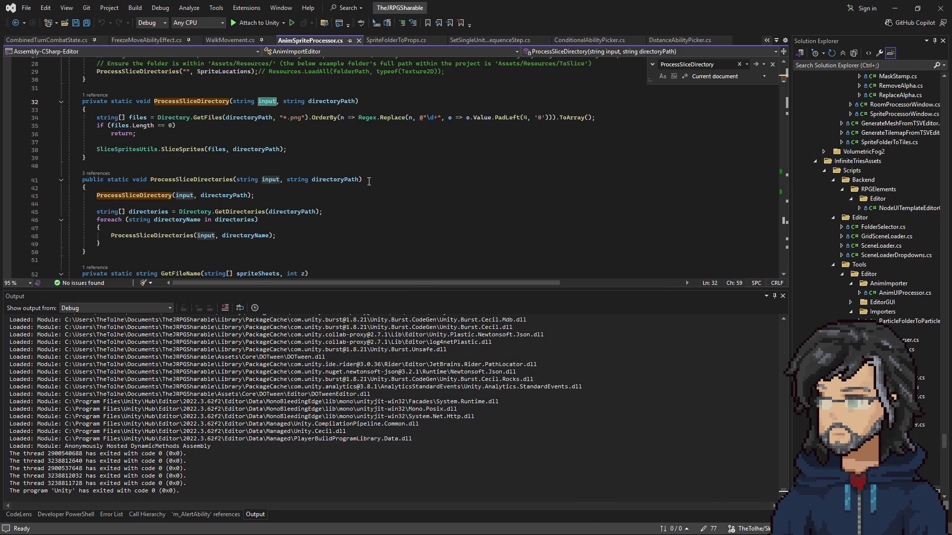
{"action": "scroll", "coordinate": [297, 185], "scroll_direction": "down", "scroll_amount": 20}
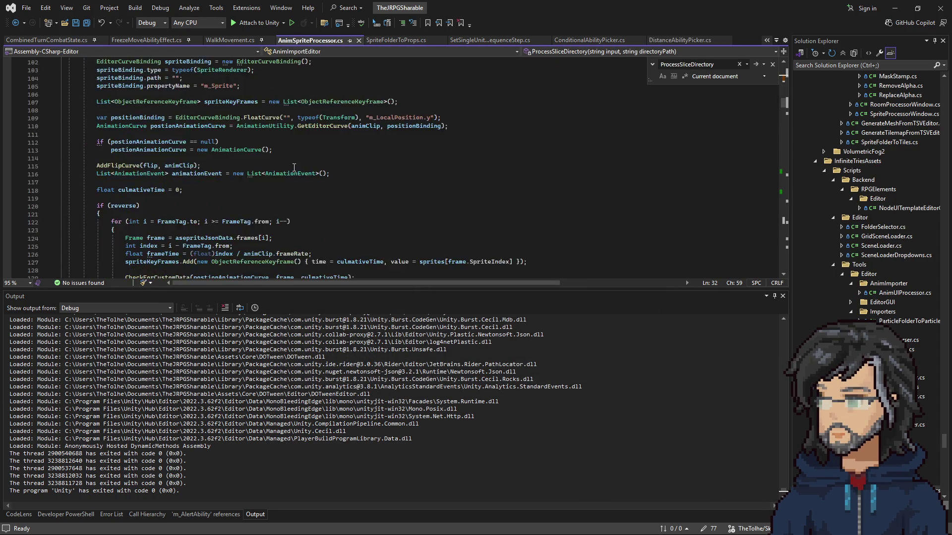
{"action": "scroll", "coordinate": [293, 167], "scroll_direction": "down", "scroll_amount": 20}
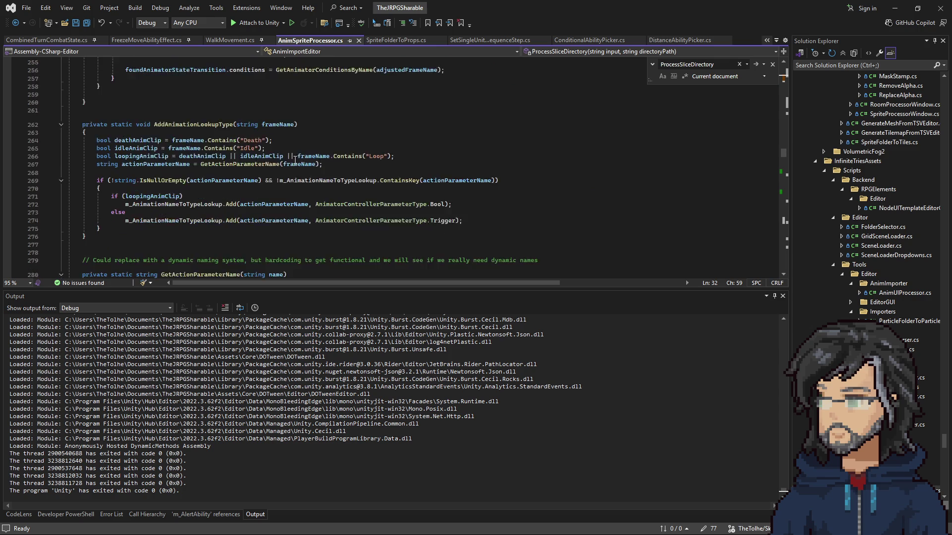
{"action": "scroll", "coordinate": [285, 155], "scroll_direction": "down", "scroll_amount": 3}
{"action": "scroll", "coordinate": [201, 190], "scroll_direction": "up", "scroll_amount": 5}
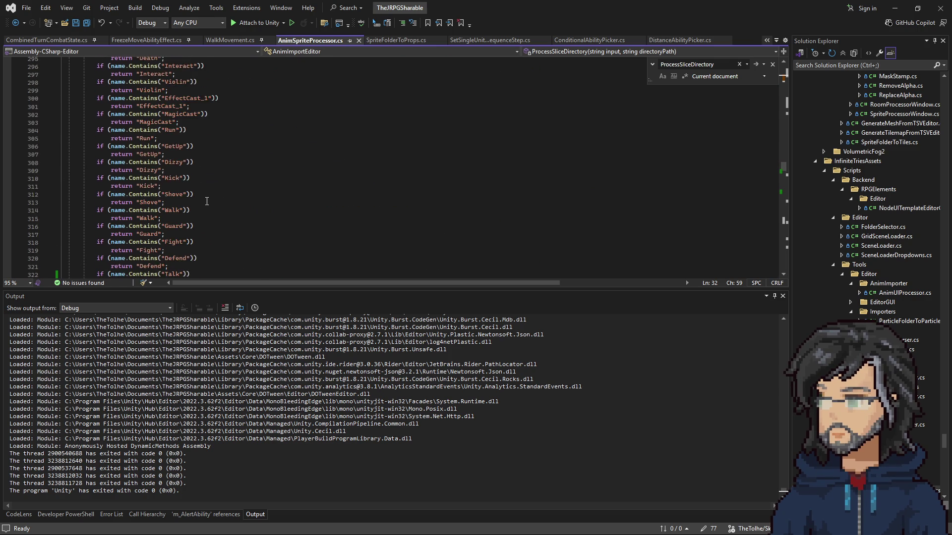
{"action": "double_click", "coordinate": [168, 194]}
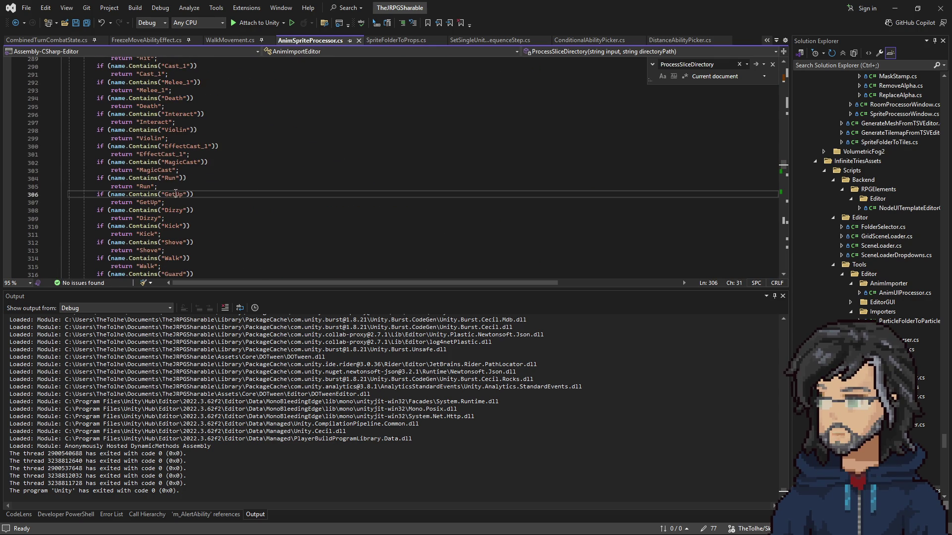
{"action": "left_click", "coordinate": [895, 8]}
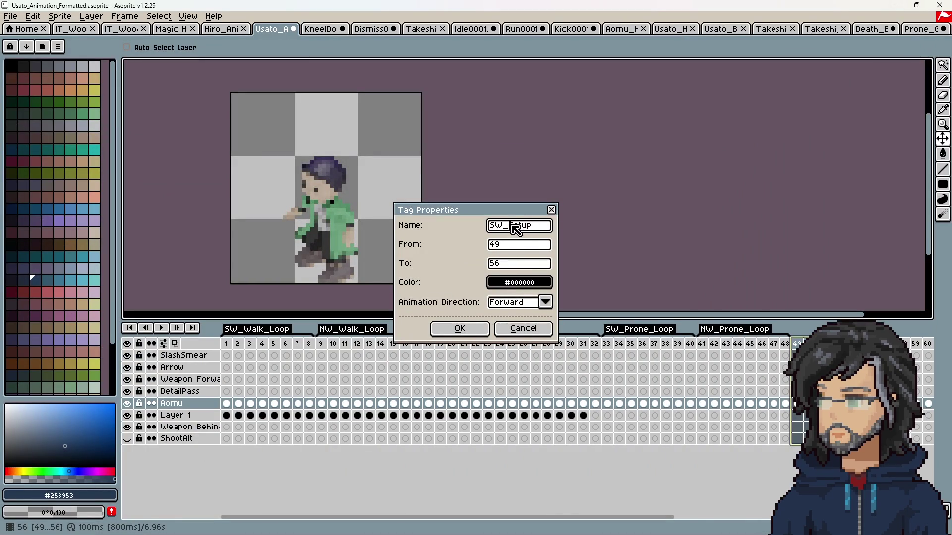
Confirm the SW_Getup tag for frames 49–56 and tag frames 57–64 as NW_GetUp.
{"action": "left_click", "coordinate": [461, 330]}
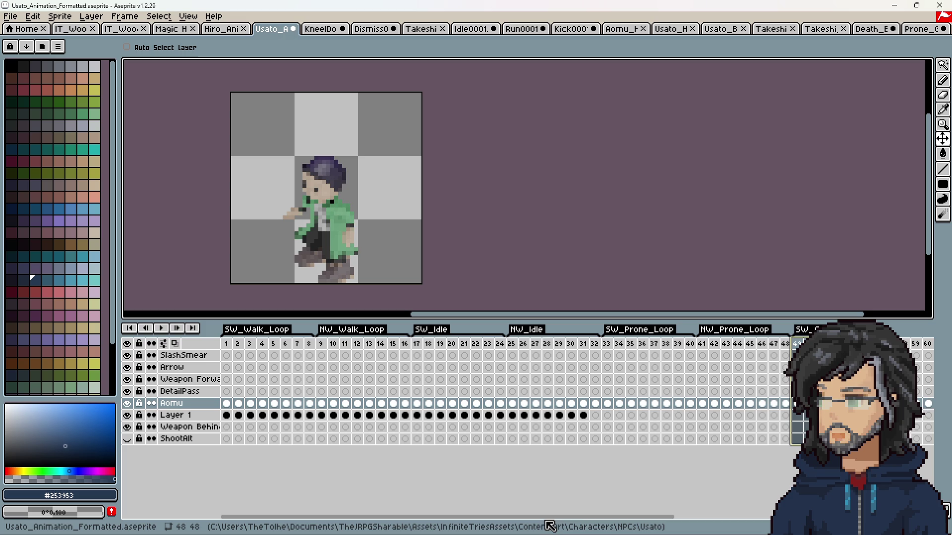
{"action": "left_click_drag", "start_coordinate": [557, 516], "coordinate": [686, 516]}
{"action": "left_click", "coordinate": [678, 345]}
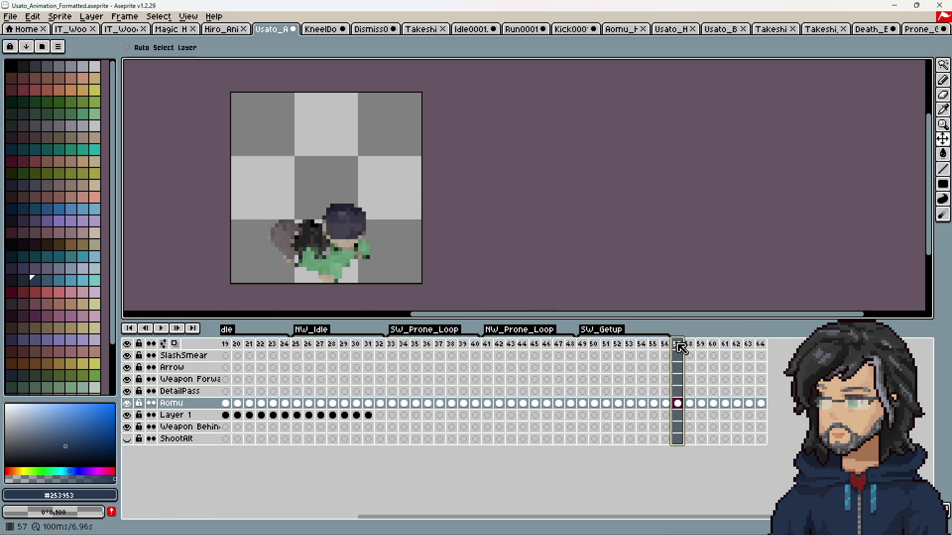
{"action": "left_click_drag", "start_coordinate": [678, 345], "coordinate": [761, 344]}
{"action": "right_click", "coordinate": [762, 344]}
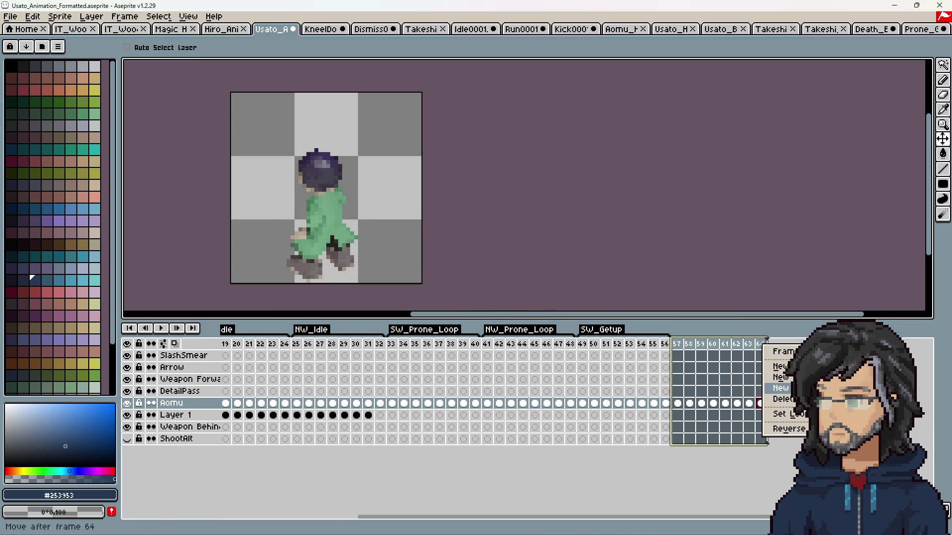
{"action": "left_click", "coordinate": [780, 388]}
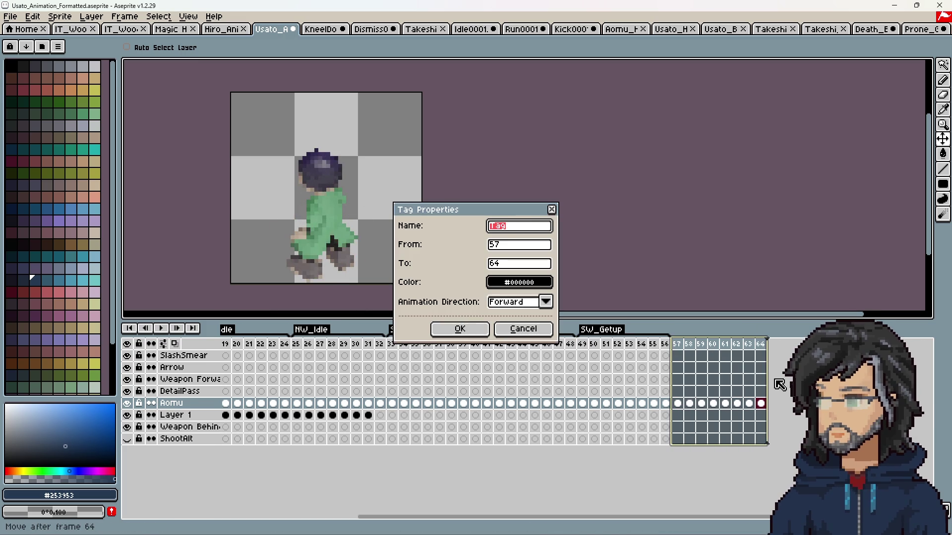
{"action": "type", "text": "GetUp"}
{"action": "key", "text": "Return"}
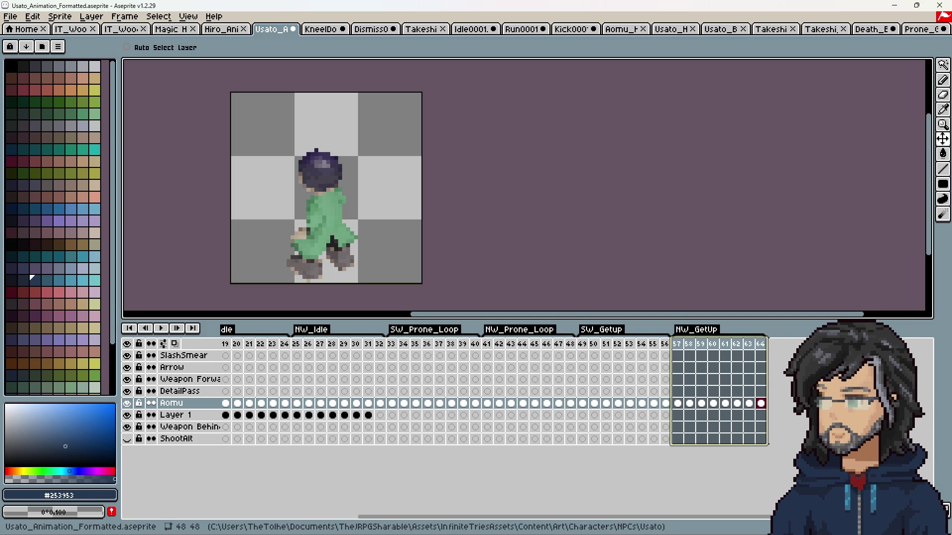
{"action": "key", "text": "alt+Tab"}
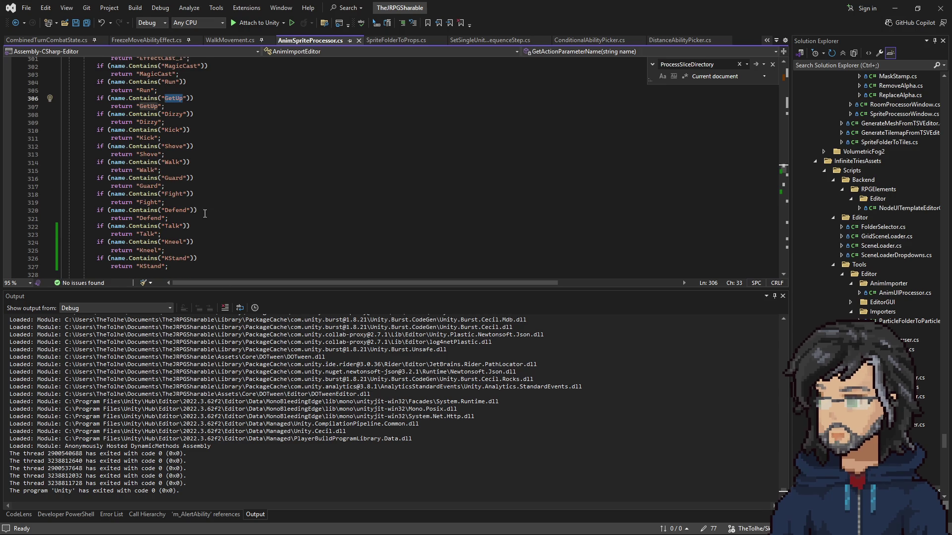
Duplicate the KStand name check and change the copy to check and return Prone.
{"action": "scroll", "coordinate": [191, 202], "scroll_direction": "up", "scroll_amount": 5}
{"action": "left_click_drag", "start_coordinate": [159, 122], "coordinate": [194, 205]}
{"action": "scroll", "coordinate": [195, 205], "scroll_direction": "down", "scroll_amount": 5}
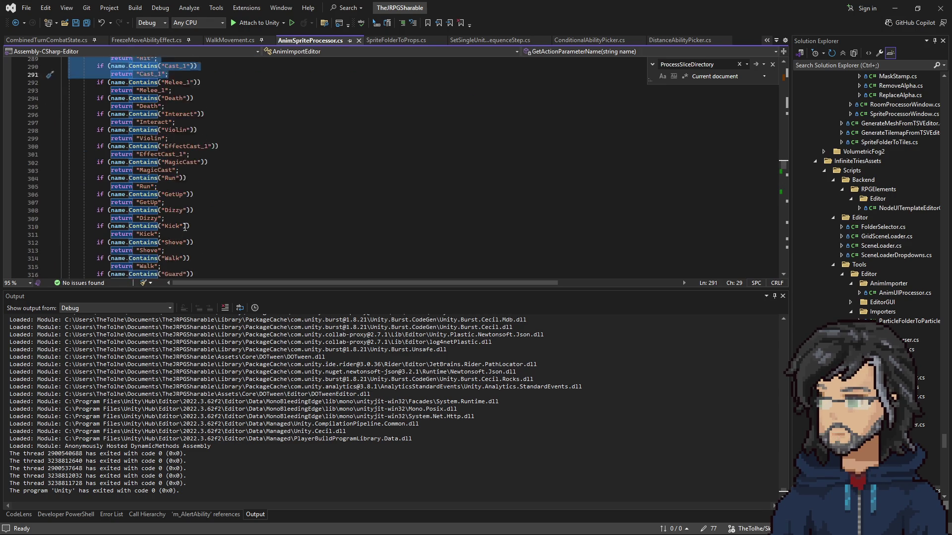
{"action": "left_click_drag", "start_coordinate": [161, 98], "coordinate": [182, 116]}
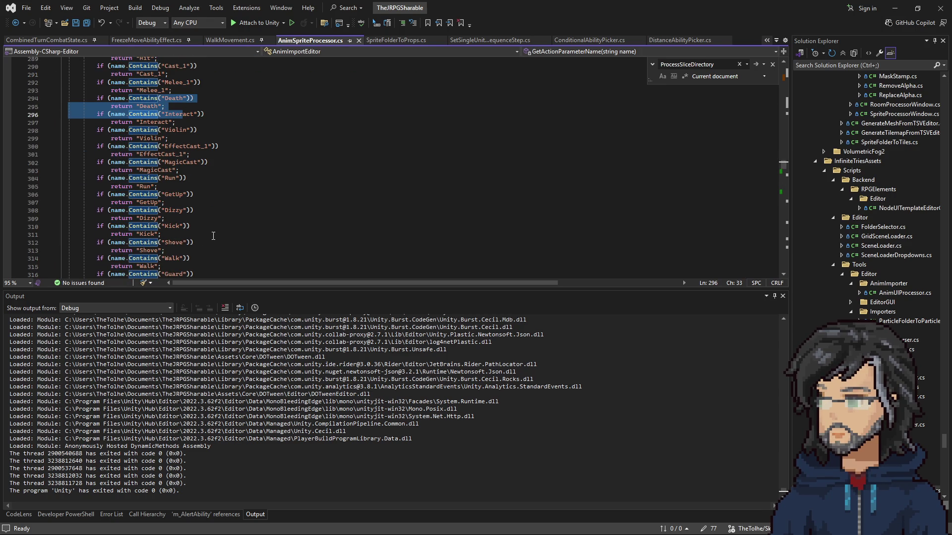
{"action": "scroll", "coordinate": [213, 236], "scroll_direction": "down", "scroll_amount": 4}
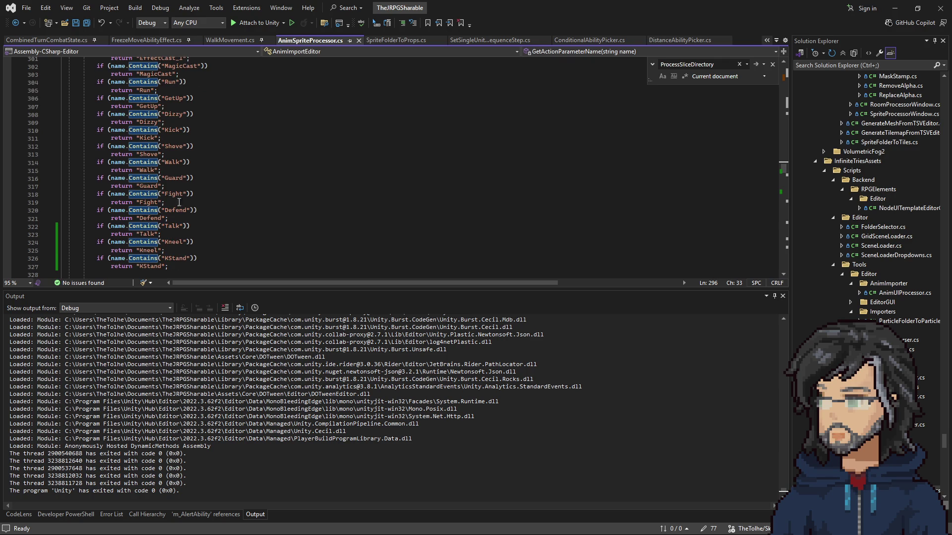
{"action": "scroll", "coordinate": [180, 195], "scroll_direction": "down", "scroll_amount": 1}
{"action": "left_click", "coordinate": [168, 243]}
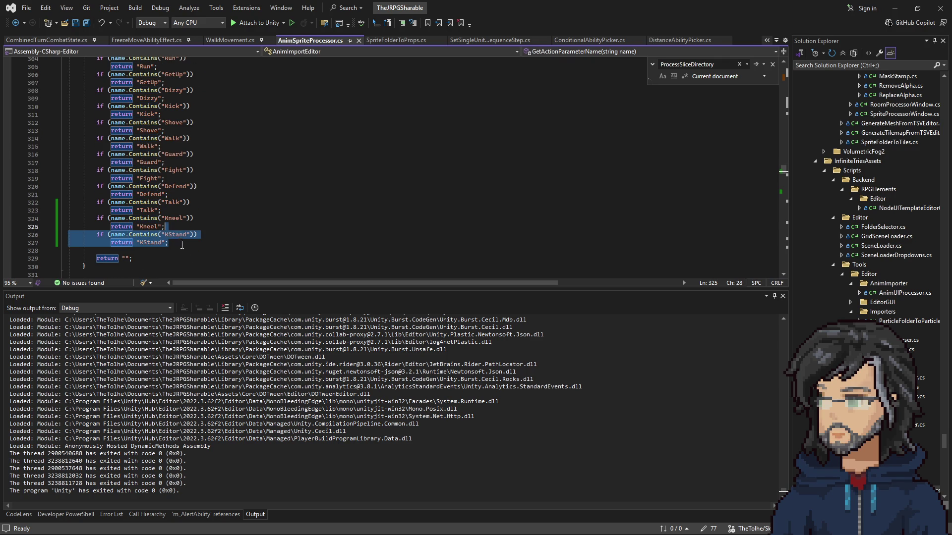
{"action": "key", "text": "ctrl+v"}
{"action": "double_click", "coordinate": [168, 251]}
{"action": "type", "text": "Pr"}
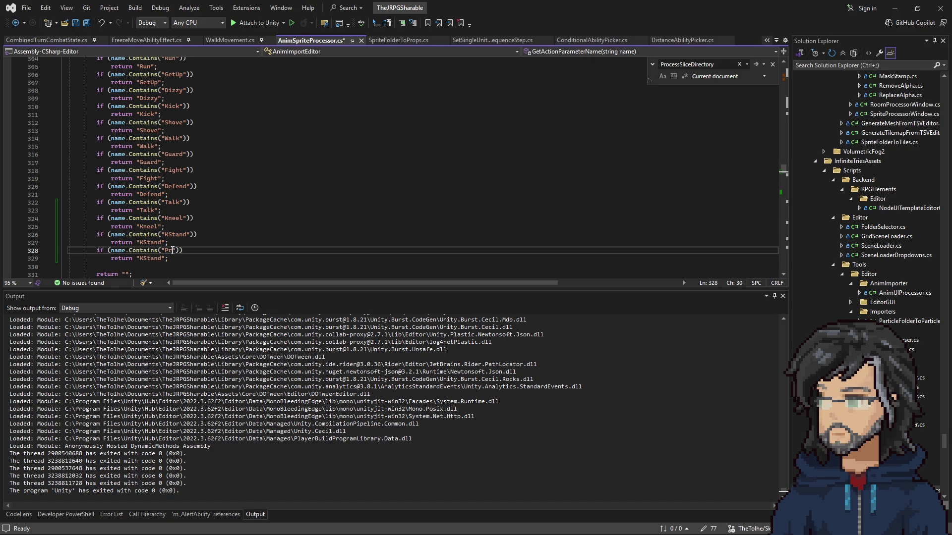
{"action": "type", "text": "one"}
{"action": "double_click", "coordinate": [173, 250]}
{"action": "key", "text": "ctrl+c"}
{"action": "double_click", "coordinate": [149, 259]}
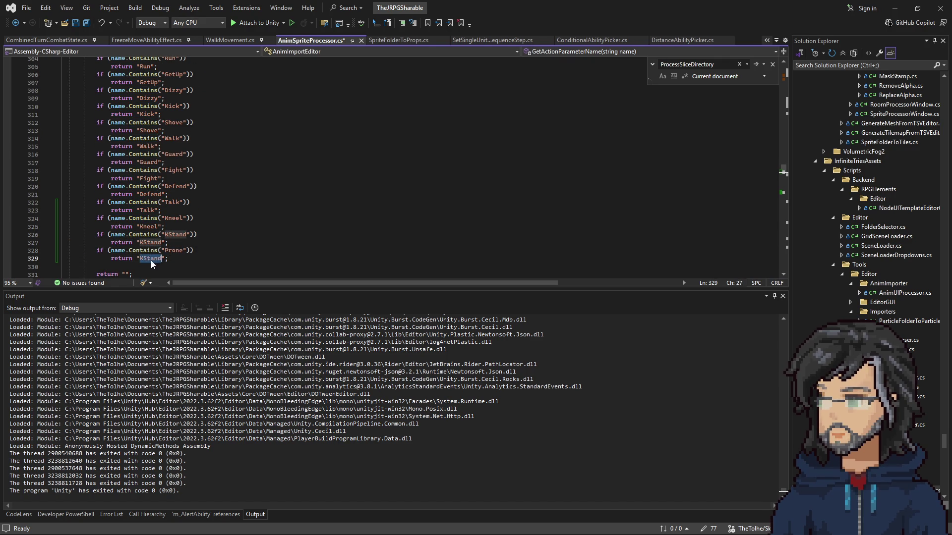
{"action": "key", "text": "ctrl+v"}
{"action": "left_click_drag", "start_coordinate": [165, 258], "coordinate": [189, 250]}
{"action": "key", "text": "shift+Up"}
Add a Prone condition line setting the Prone animator parameter, and save the script.
{"action": "scroll", "coordinate": [369, 212], "scroll_direction": "down", "scroll_amount": 20}
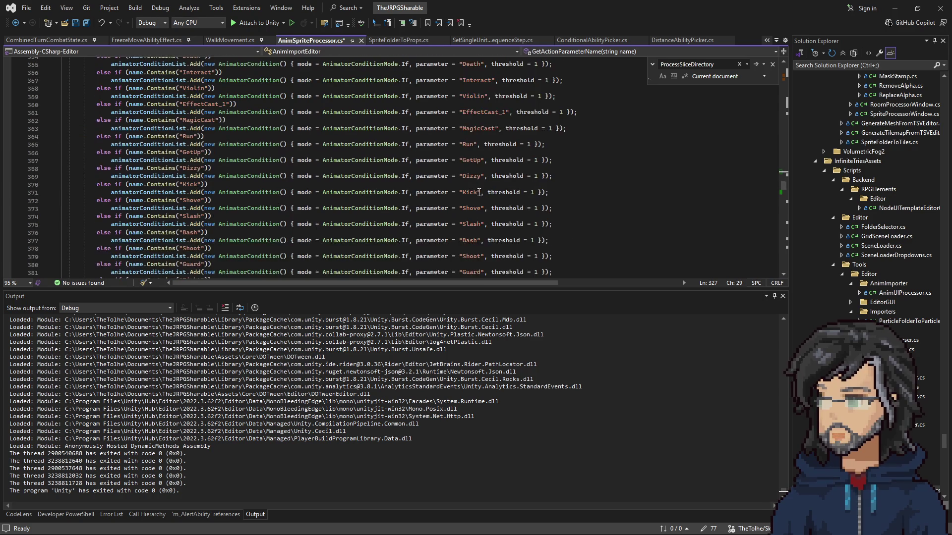
{"action": "scroll", "coordinate": [369, 212], "scroll_direction": "down", "scroll_amount": 1}
{"action": "left_click_drag", "start_coordinate": [68, 209], "coordinate": [558, 209]}
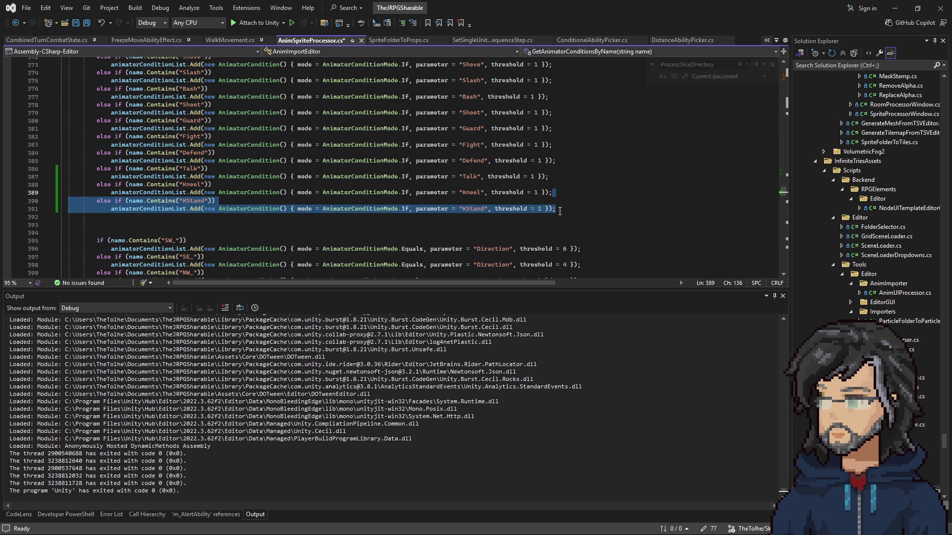
{"action": "left_click", "coordinate": [565, 208]}
{"action": "key", "text": "ctrl+v"}
{"action": "double_click", "coordinate": [197, 216]}
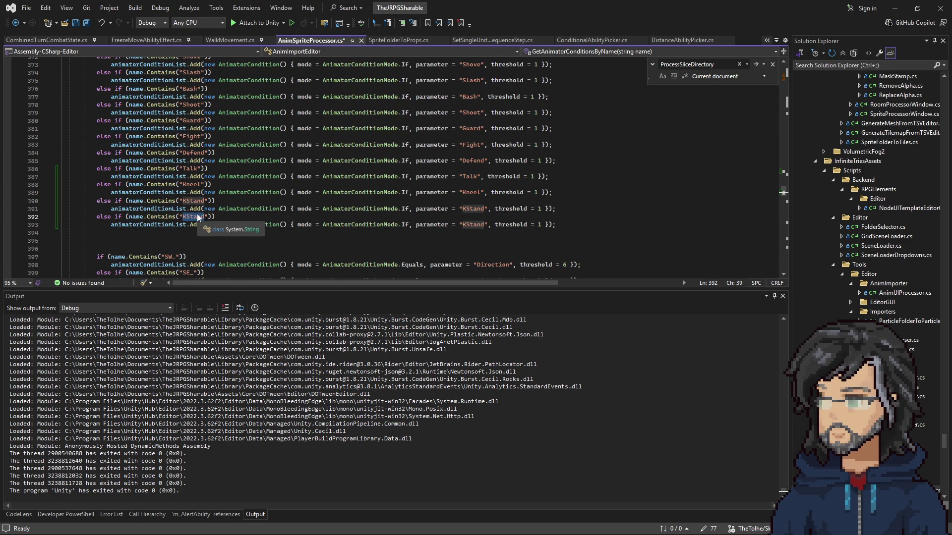
{"action": "type", "text": "PRone"}
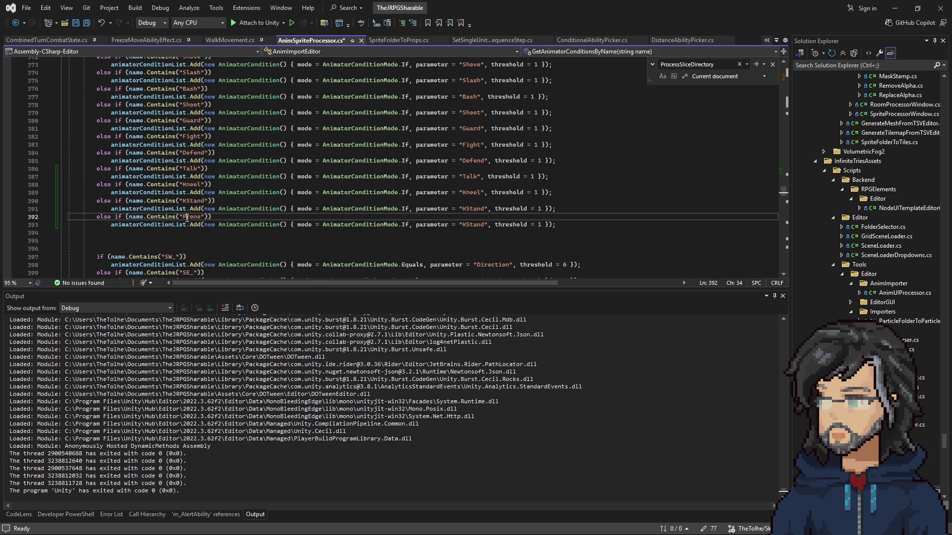
{"action": "double_click", "coordinate": [185, 216]}
{"action": "key", "text": "ctrl+c"}
{"action": "double_click", "coordinate": [475, 225]}
{"action": "key", "text": "ctrl+v"}
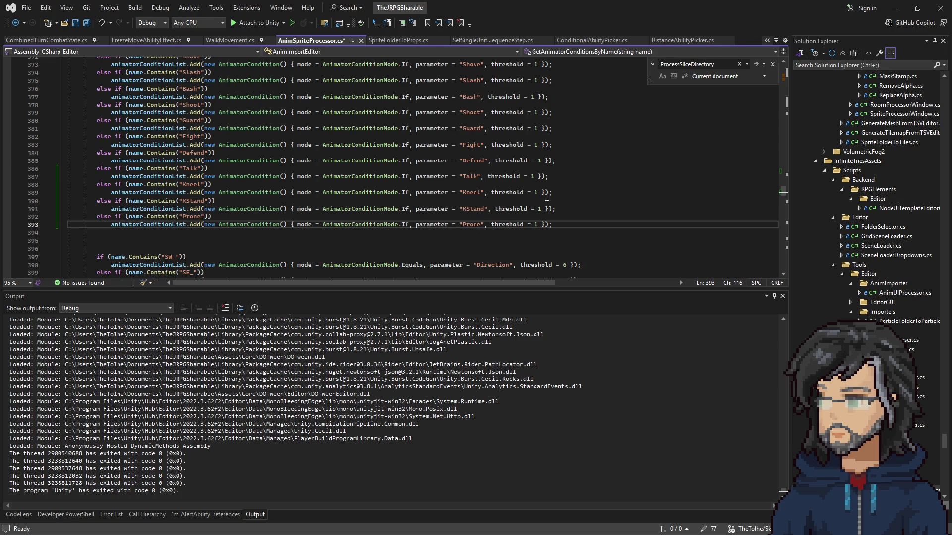
{"action": "key", "text": "ctrl+s"}
{"action": "left_click", "coordinate": [895, 8]}
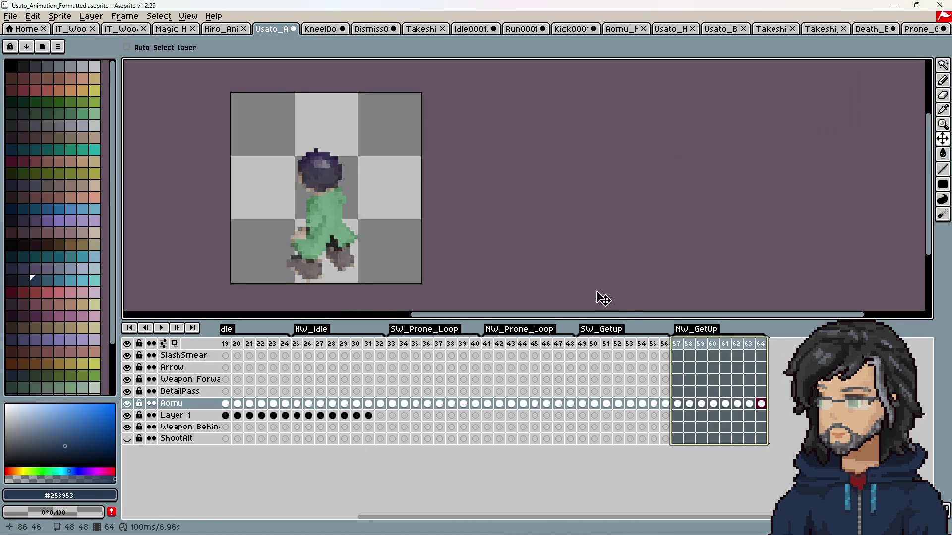
Add a new frame 65 after frame 64 on the Usato timeline.
{"action": "left_click_drag", "start_coordinate": [583, 344], "coordinate": [765, 344]}
{"action": "left_click", "coordinate": [761, 344]}
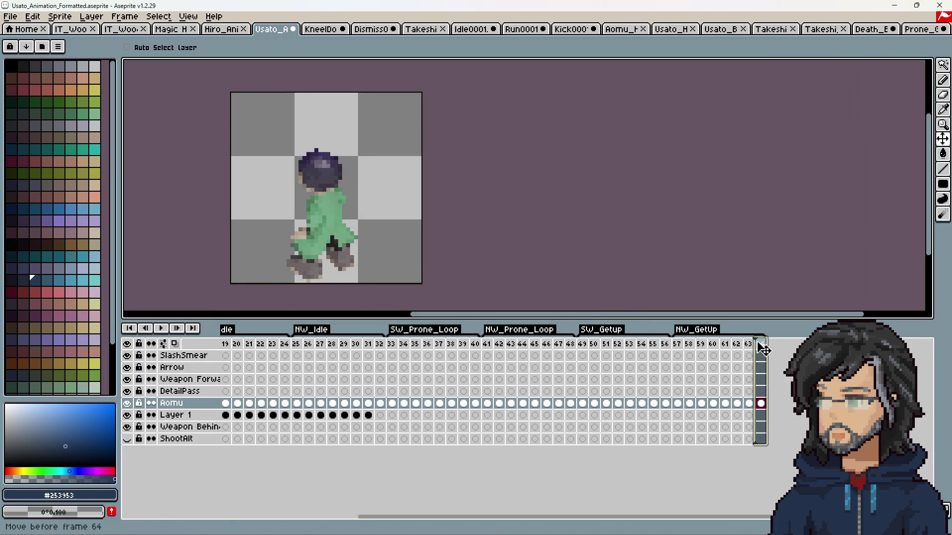
{"action": "right_click", "coordinate": [763, 351]}
{"action": "left_click", "coordinate": [774, 381]}
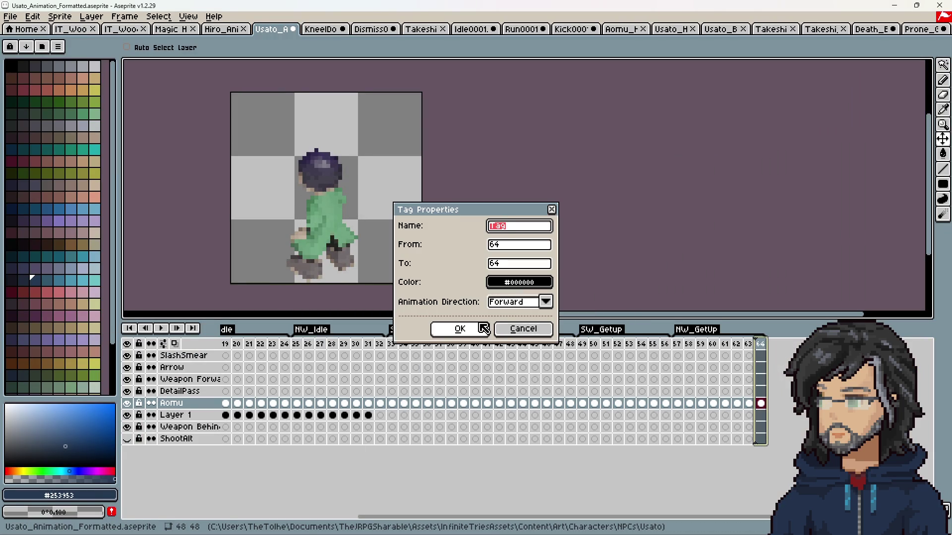
{"action": "left_click", "coordinate": [520, 328]}
{"action": "right_click", "coordinate": [764, 350]}
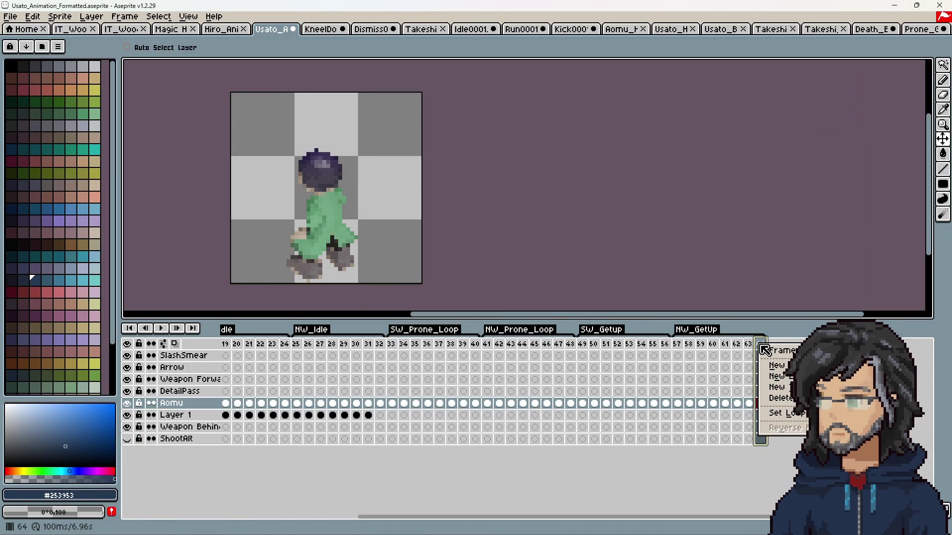
{"action": "left_click", "coordinate": [777, 365]}
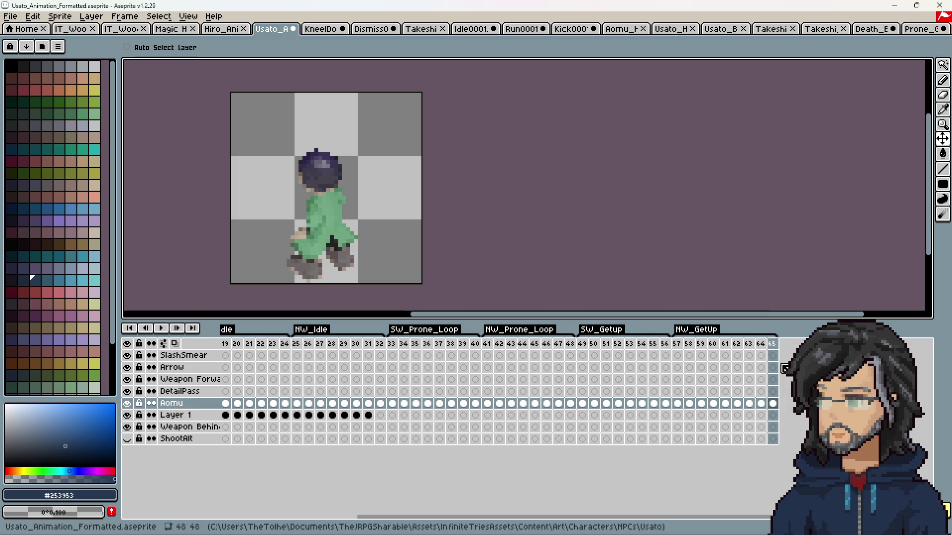
Extend NW_GetUp to end at frame 65, then open the Magic Heal renders as an animation.
{"action": "double_click", "coordinate": [720, 337]}
{"action": "left_click", "coordinate": [521, 265]}
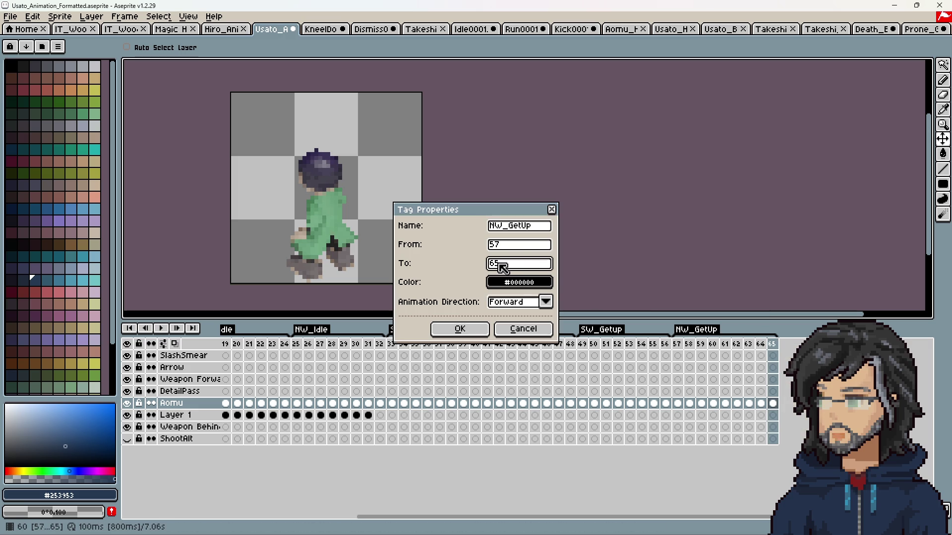
{"action": "left_click", "coordinate": [460, 329]}
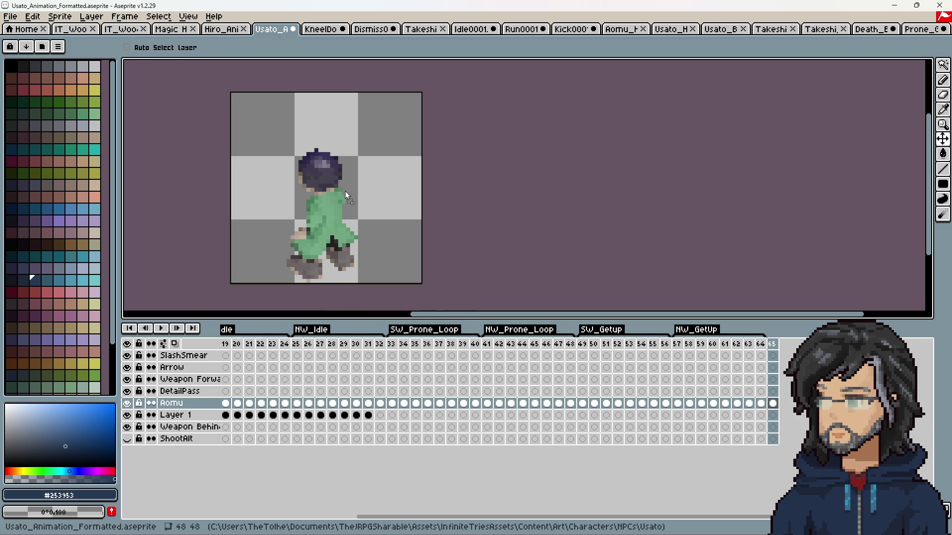
{"action": "left_click_drag", "start_coordinate": [346, 195], "coordinate": [347, 195]}
{"action": "left_click", "coordinate": [435, 342]}
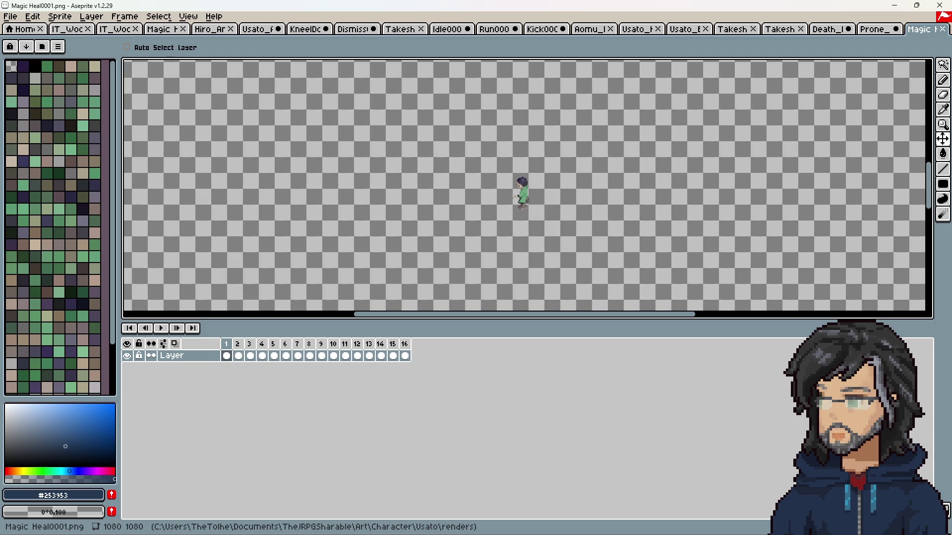
Centre the Magic Heal character in view and select the animation frames.
{"action": "scroll", "coordinate": [436, 192], "scroll_direction": "right", "scroll_amount": 3}
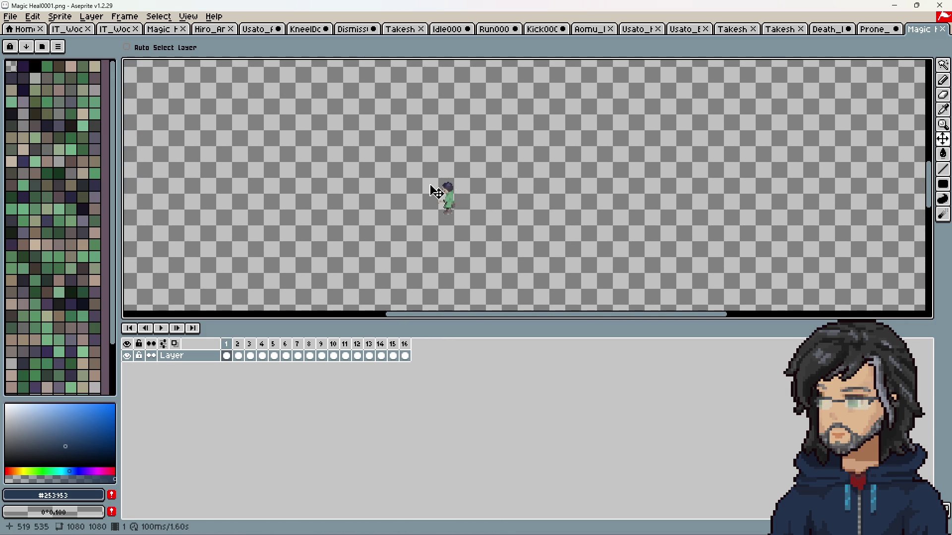
{"action": "scroll", "coordinate": [436, 192], "scroll_direction": "up", "scroll_amount": 2}
{"action": "scroll", "coordinate": [451, 189], "scroll_direction": "up", "scroll_amount": 1}
{"action": "scroll", "coordinate": [461, 183], "scroll_direction": "down", "scroll_amount": 2}
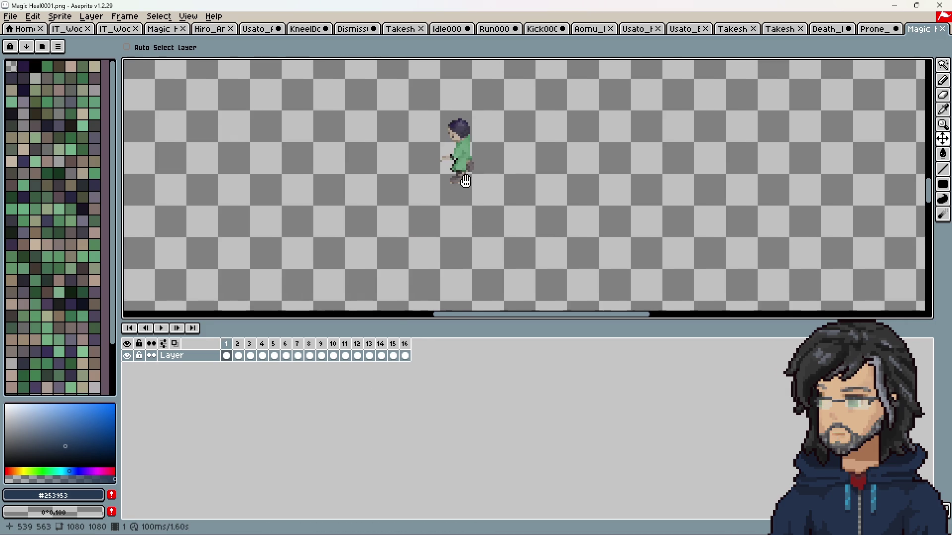
{"action": "left_click_drag", "start_coordinate": [466, 181], "coordinate": [481, 197]}
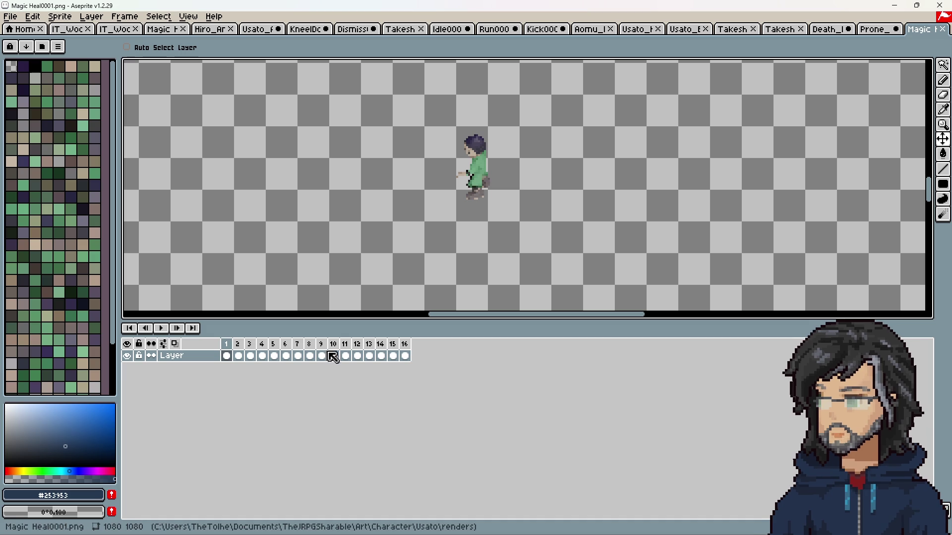
{"action": "mouse_move", "coordinate": [227, 356]}
{"action": "left_mouse_down"}
{"action": "mouse_move", "coordinate": [368, 362]}
{"action": "mouse_move", "coordinate": [226, 356]}
{"action": "left_mouse_up"}
{"action": "scroll", "coordinate": [477, 198], "scroll_direction": "up", "scroll_amount": 2}
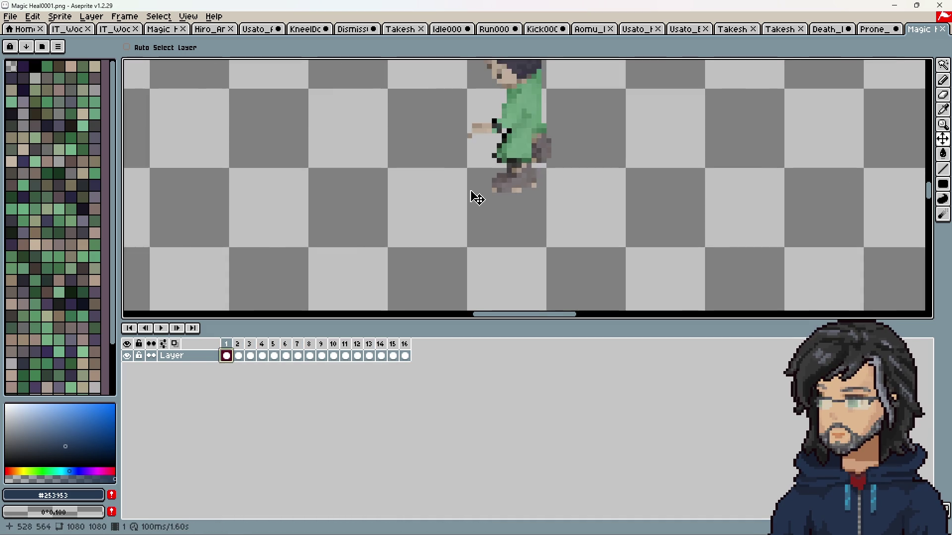
{"action": "scroll", "coordinate": [477, 198], "scroll_direction": "down", "scroll_amount": 3}
Set the canvas size to 48×48 and adjust the top and bottom crop edges around the character.
{"action": "key", "text": "ctrl+alt+c"}
{"action": "type", "text": "48"}
{"action": "key", "text": "Tab"}
{"action": "type", "text": "48"}
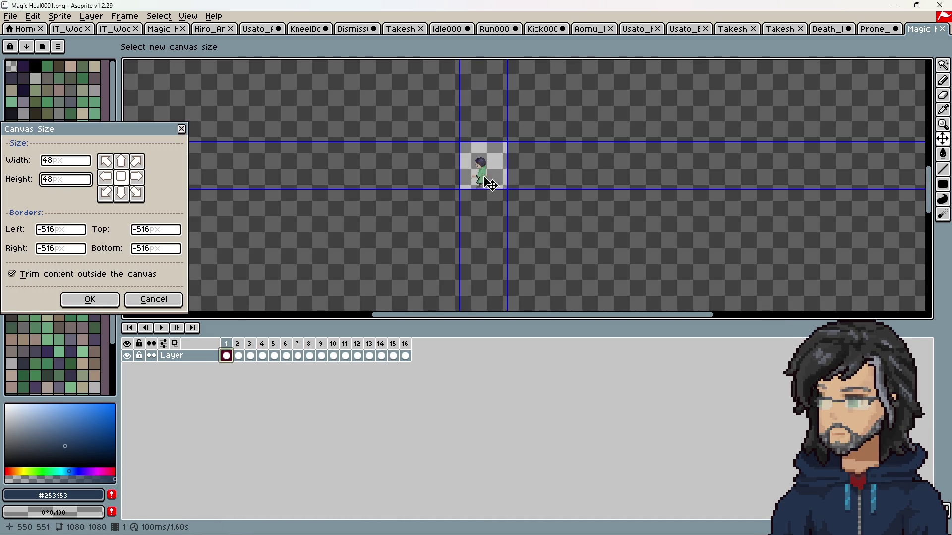
{"action": "scroll", "coordinate": [490, 184], "scroll_direction": "up", "scroll_amount": 5}
{"action": "left_click_drag", "start_coordinate": [568, 252], "coordinate": [566, 257]}
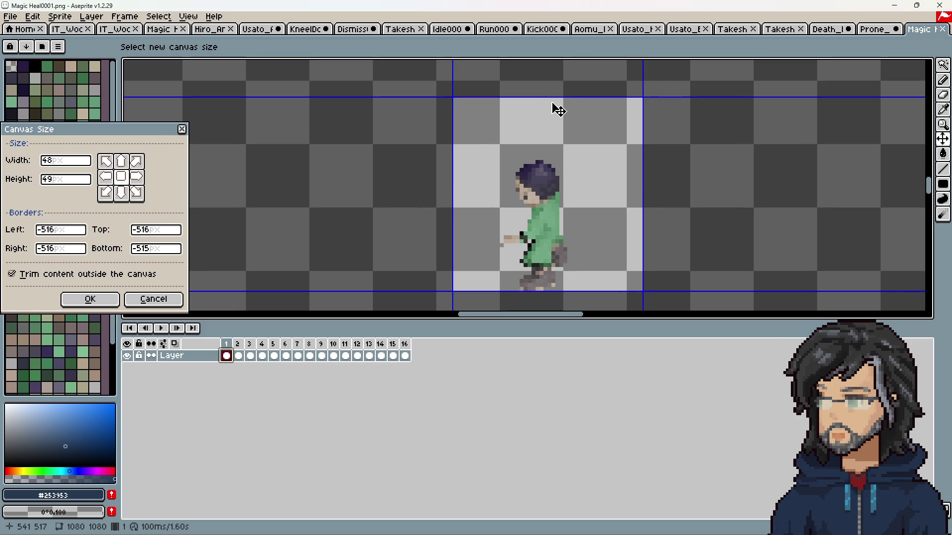
{"action": "left_click_drag", "start_coordinate": [552, 97], "coordinate": [553, 101]}
Apply the 48×48 canvas and play the Magic Heal animation to inspect frames 8–9.
{"action": "left_click", "coordinate": [117, 301]}
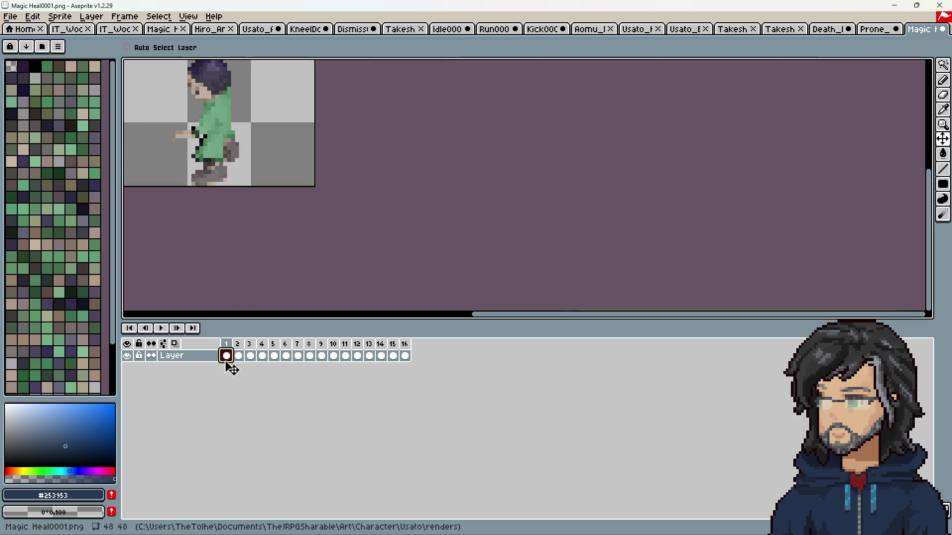
{"action": "left_click", "coordinate": [164, 329]}
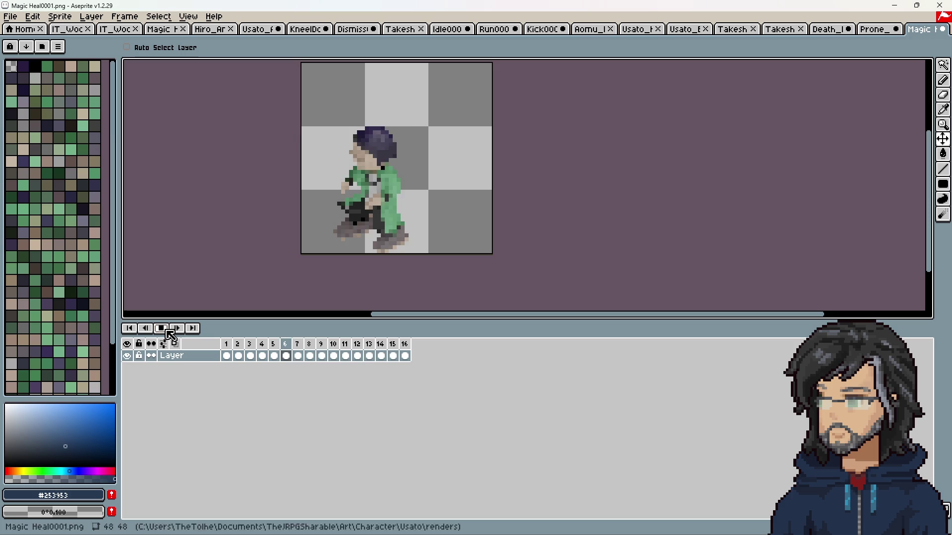
{"action": "left_click", "coordinate": [167, 329]}
{"action": "left_click", "coordinate": [314, 356]}
{"action": "left_click", "coordinate": [322, 357]}
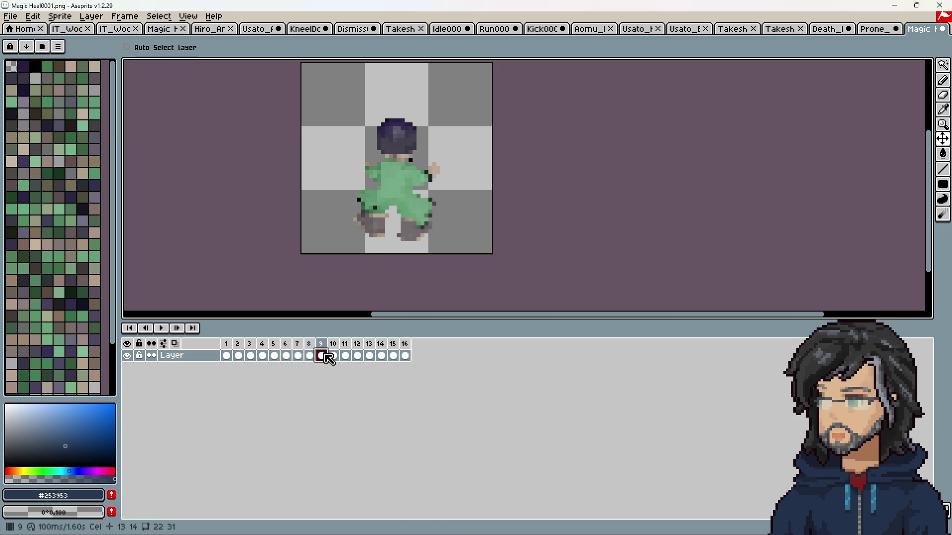
Move the figure down in frames 9–16, replay to check alignment, and select all 16 frames.
{"action": "left_click_drag", "start_coordinate": [331, 358], "coordinate": [404, 357]}
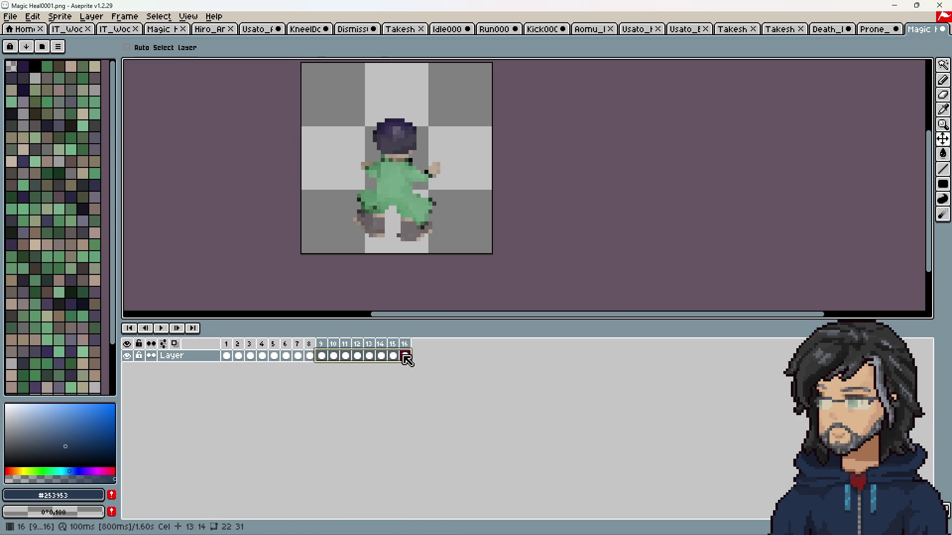
{"action": "left_click_drag", "start_coordinate": [376, 205], "coordinate": [376, 216]}
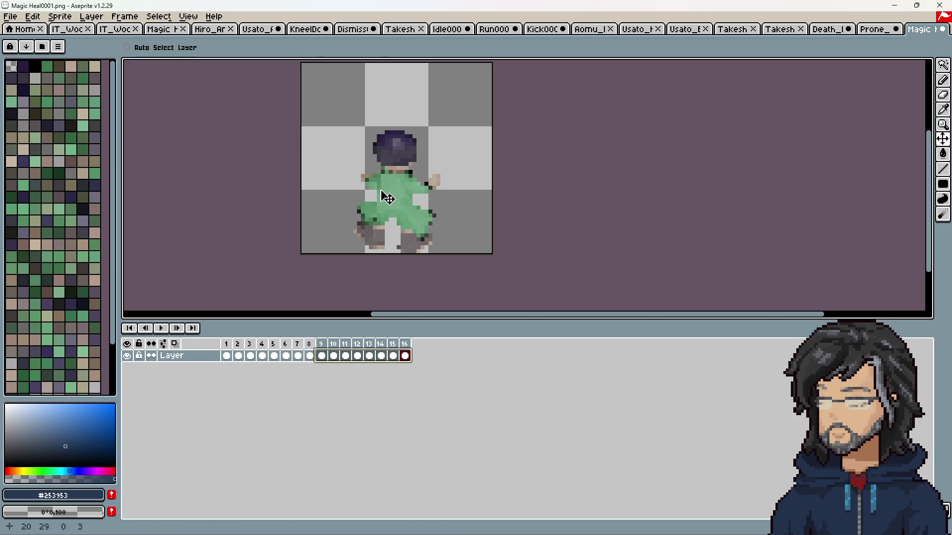
{"action": "left_click", "coordinate": [321, 345]}
{"action": "left_click", "coordinate": [164, 330]}
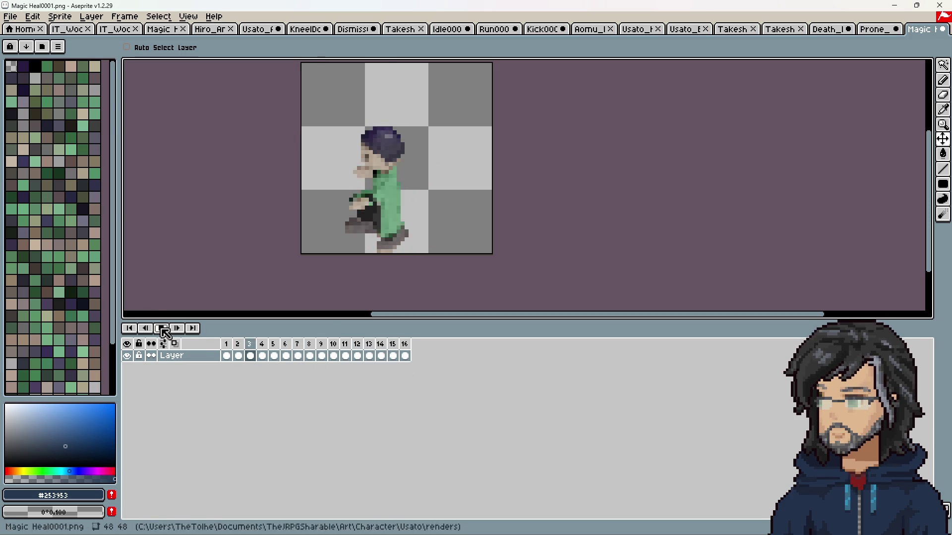
{"action": "left_click", "coordinate": [163, 329]}
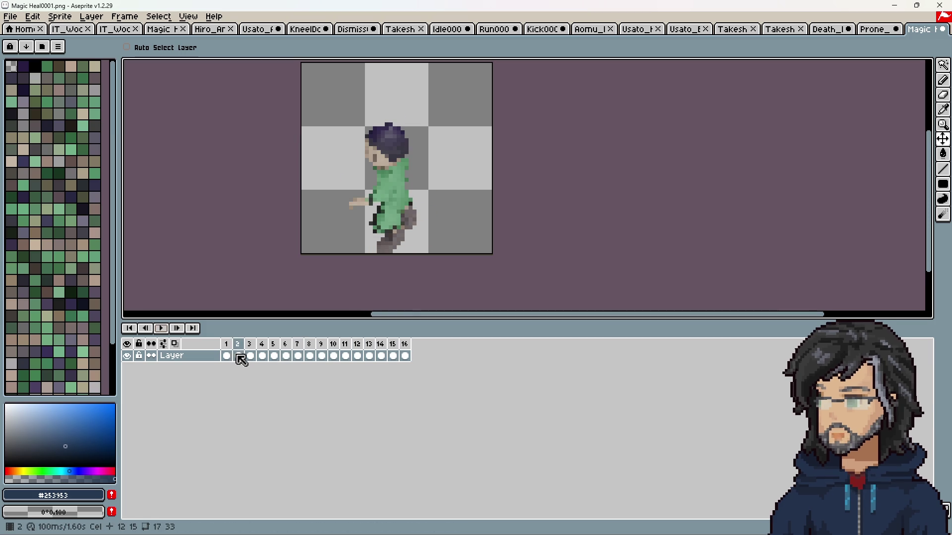
{"action": "left_click_drag", "start_coordinate": [227, 356], "coordinate": [406, 360]}
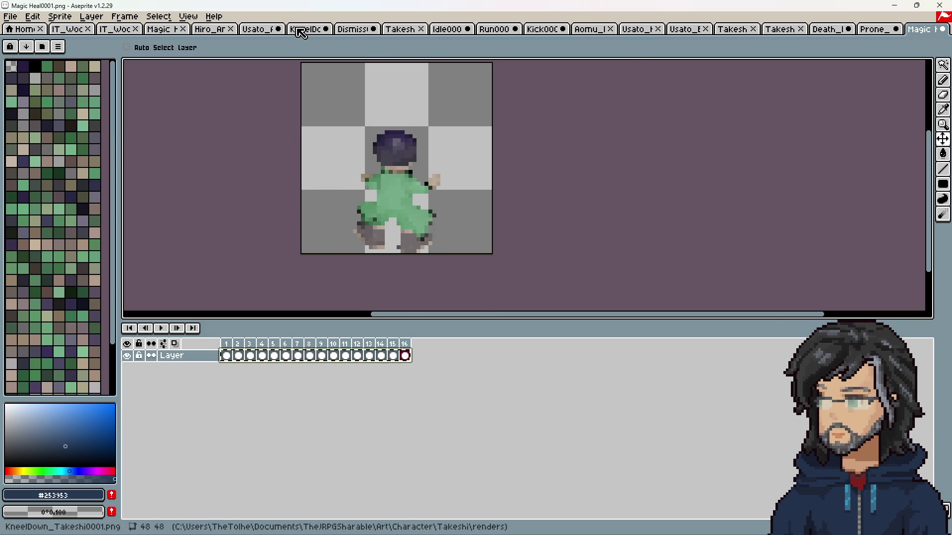
{"action": "left_click", "coordinate": [262, 29]}
Paste the Magic Heal frames into the Usato sprite starting at frame 65.
{"action": "left_click_drag", "start_coordinate": [534, 517], "coordinate": [758, 496]}
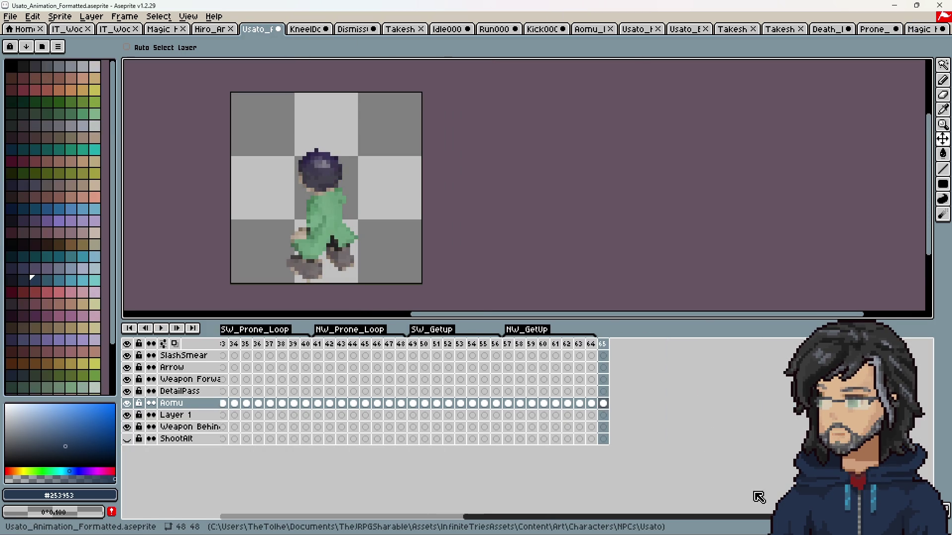
{"action": "left_click", "coordinate": [572, 403]}
{"action": "key", "text": "ctrl+v"}
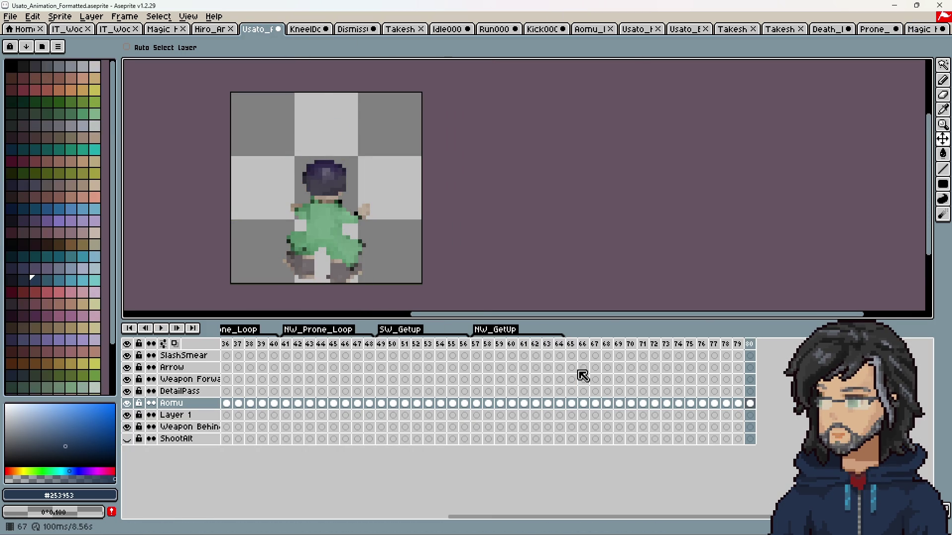
Create a new tag over frames 65–72 and copy the MagicCast name from the code.
{"action": "mouse_move", "coordinate": [572, 344]}
{"action": "left_mouse_down"}
{"action": "mouse_move", "coordinate": [672, 344]}
{"action": "mouse_move", "coordinate": [663, 344]}
{"action": "left_mouse_up"}
{"action": "right_click", "coordinate": [663, 347]}
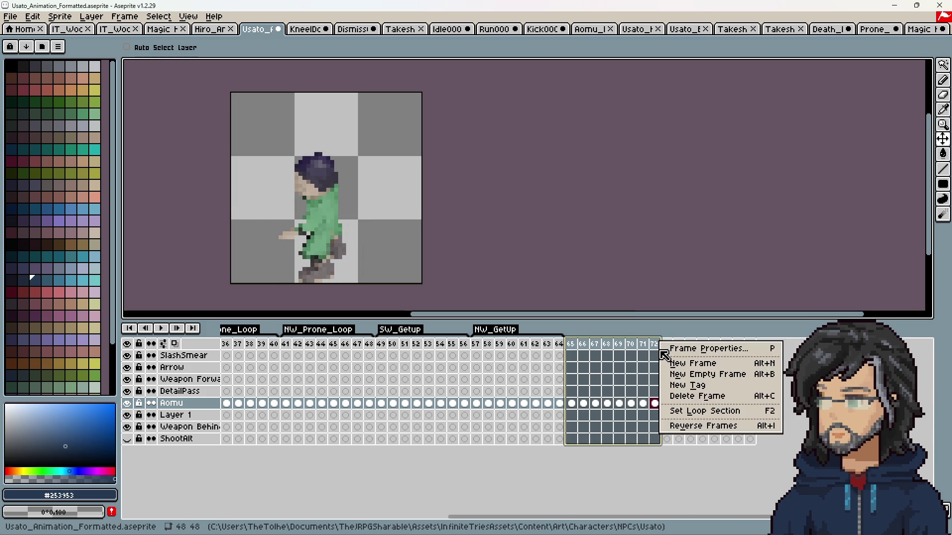
{"action": "left_click", "coordinate": [693, 386]}
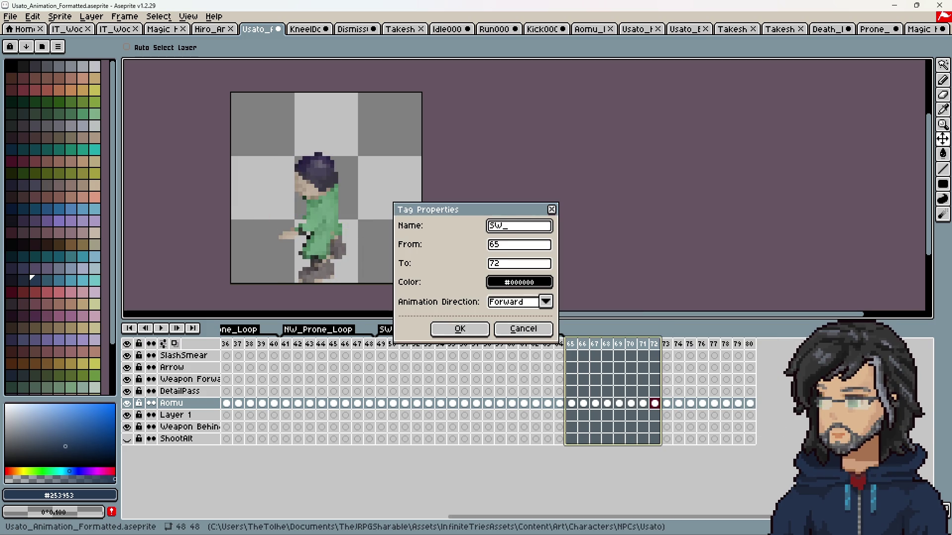
{"action": "key", "text": "alt+Tab"}
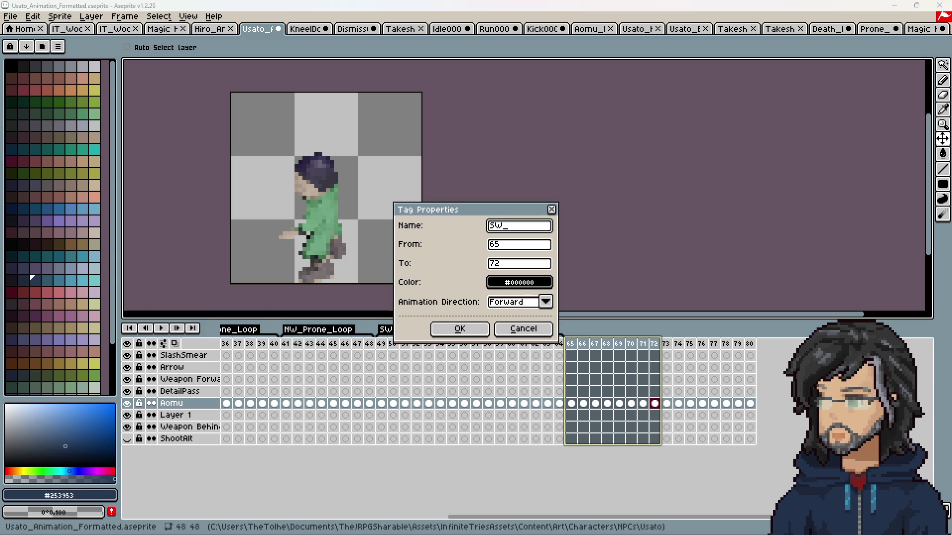
{"action": "scroll", "coordinate": [304, 193], "scroll_direction": "up", "scroll_amount": 5}
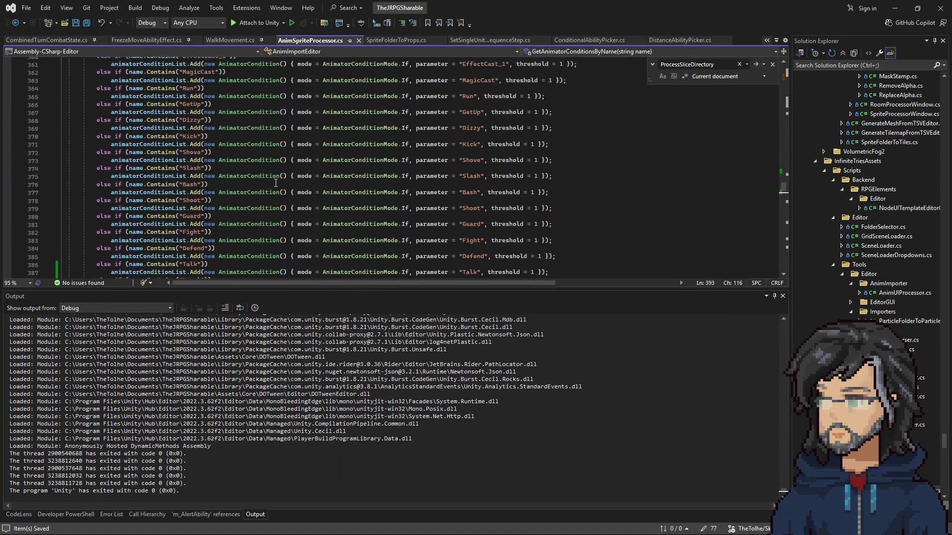
{"action": "double_click", "coordinate": [208, 145]}
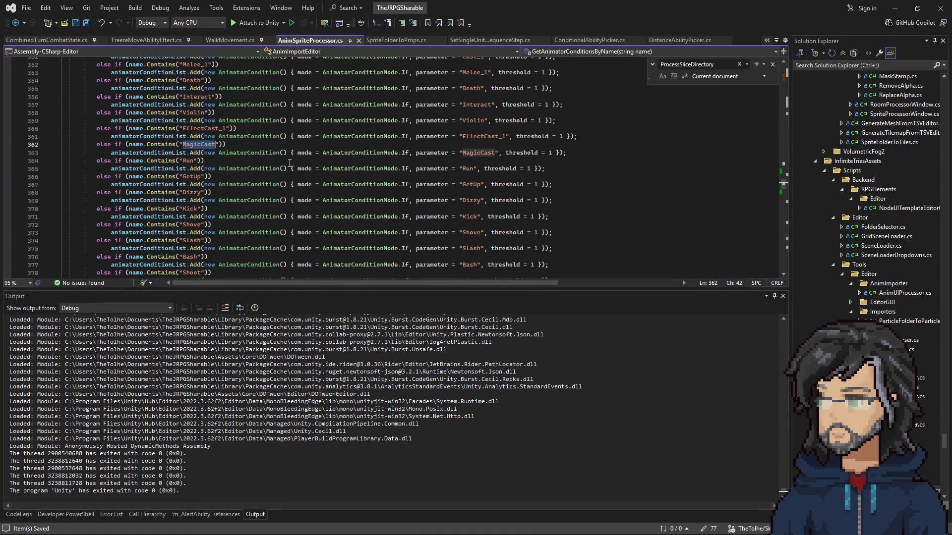
{"action": "key", "text": "alt+Tab"}
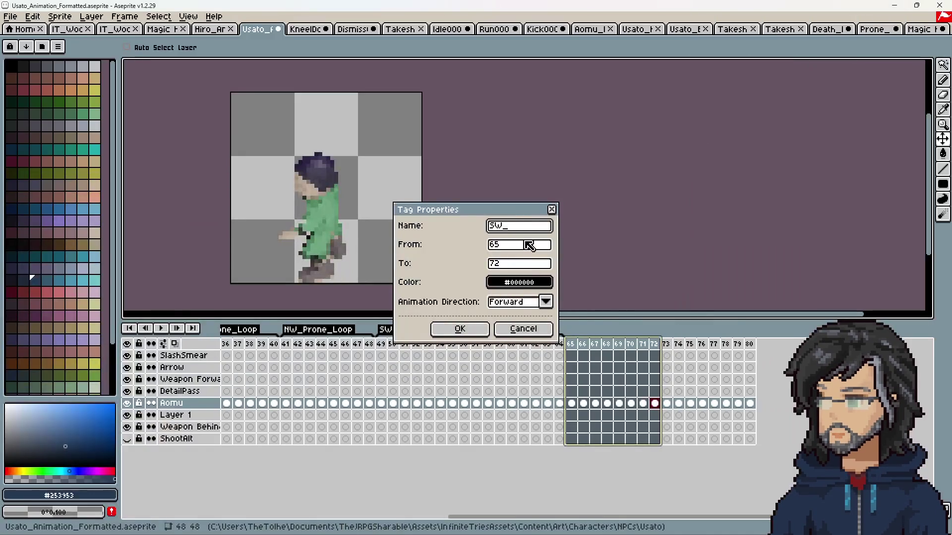
Confirm SW_MagicCast on frames 65–72 and add a second tag over frames 73–80.
{"action": "type", "text": "MagicCast"}
{"action": "left_click", "coordinate": [478, 334]}
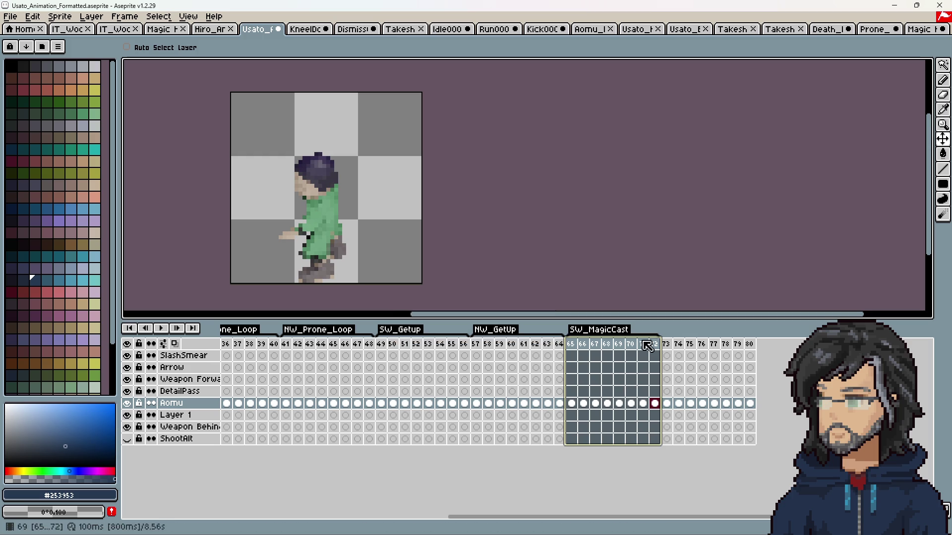
{"action": "left_click_drag", "start_coordinate": [669, 344], "coordinate": [750, 344]}
{"action": "right_click", "coordinate": [750, 344]}
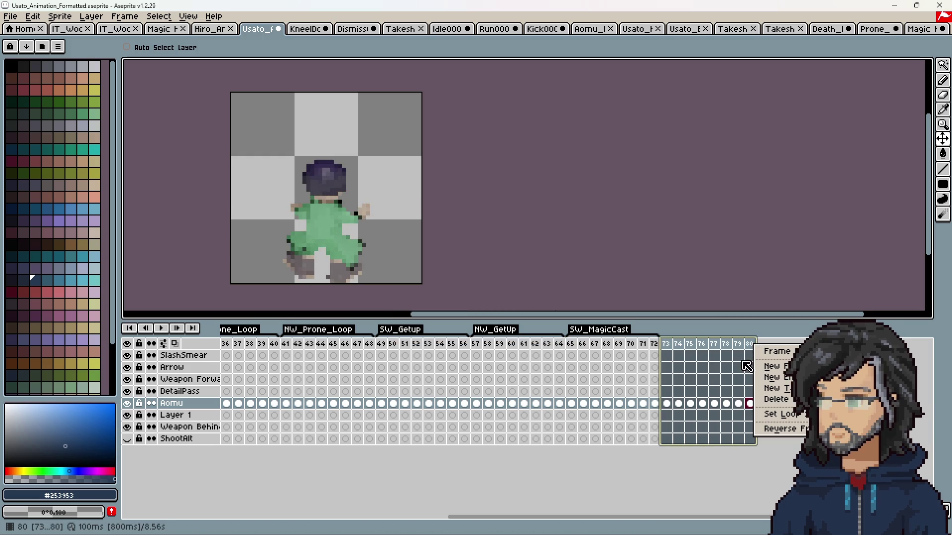
{"action": "left_click", "coordinate": [786, 389]}
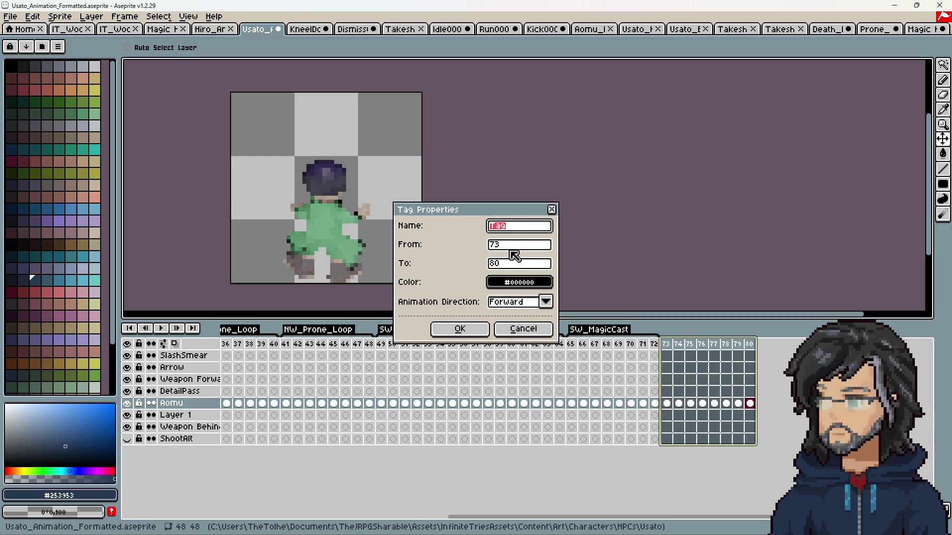
{"action": "type", "text": "SW_MagicCast"}
{"action": "key", "text": "Return"}
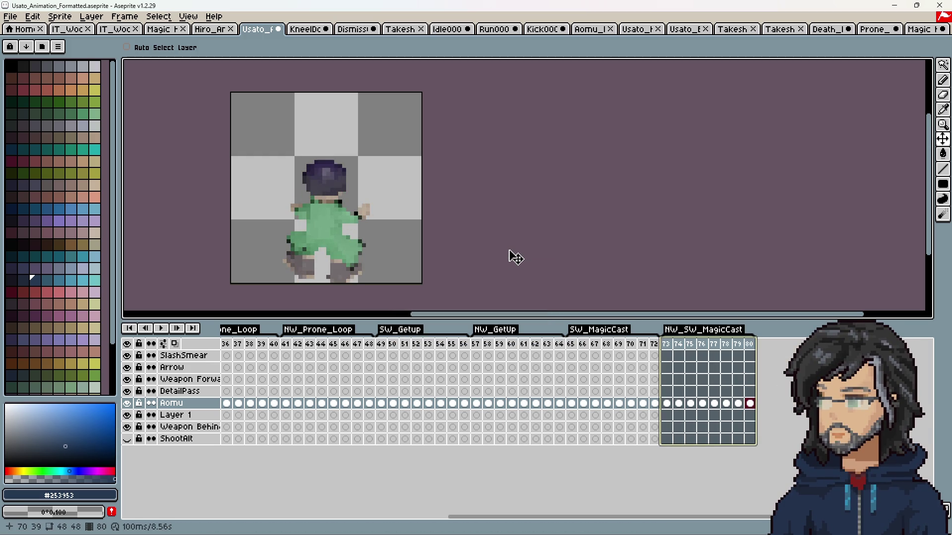
Rename the frames 73–80 tag to NW_MagicCast and save the Usato file.
{"action": "double_click", "coordinate": [704, 330]}
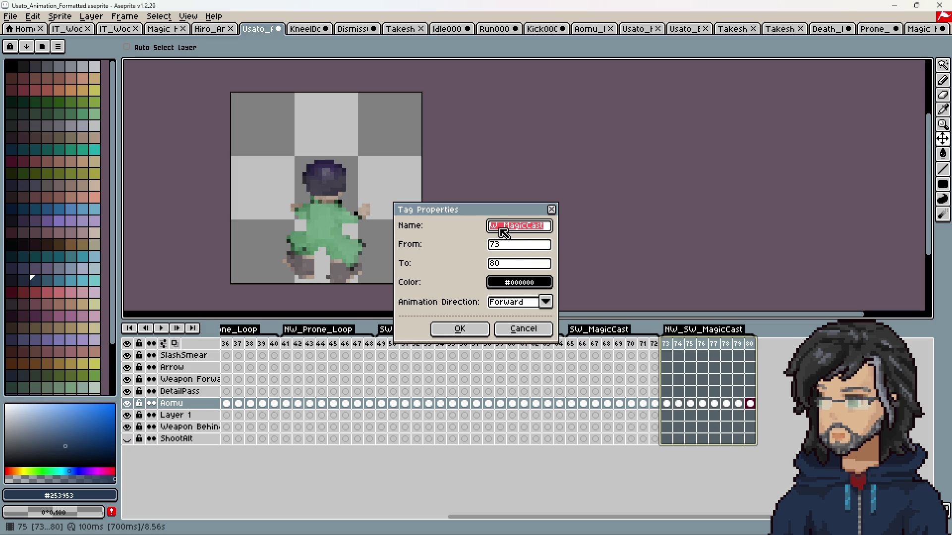
{"action": "type", "text": "NW_"}
{"action": "key", "text": "Return"}
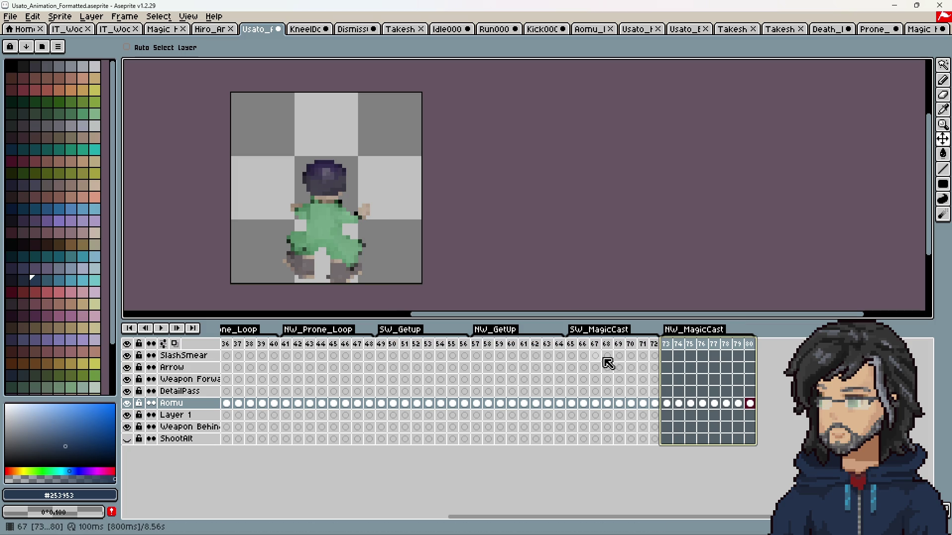
{"action": "key", "text": "ctrl+s"}
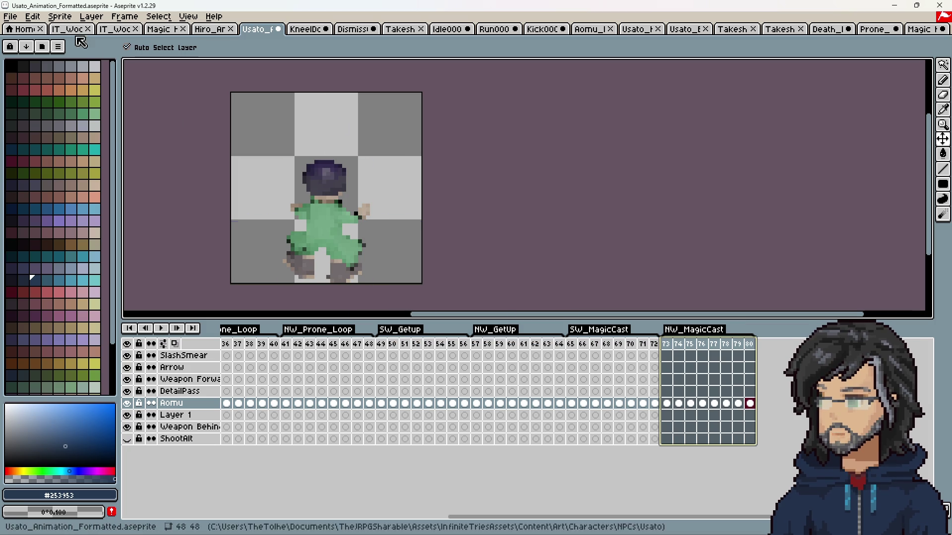
In Export Sprite Sheet, set the output image to Usato/Usato_Animation_Formatted.png.
{"action": "left_click", "coordinate": [10, 17]}
{"action": "left_click", "coordinate": [64, 136]}
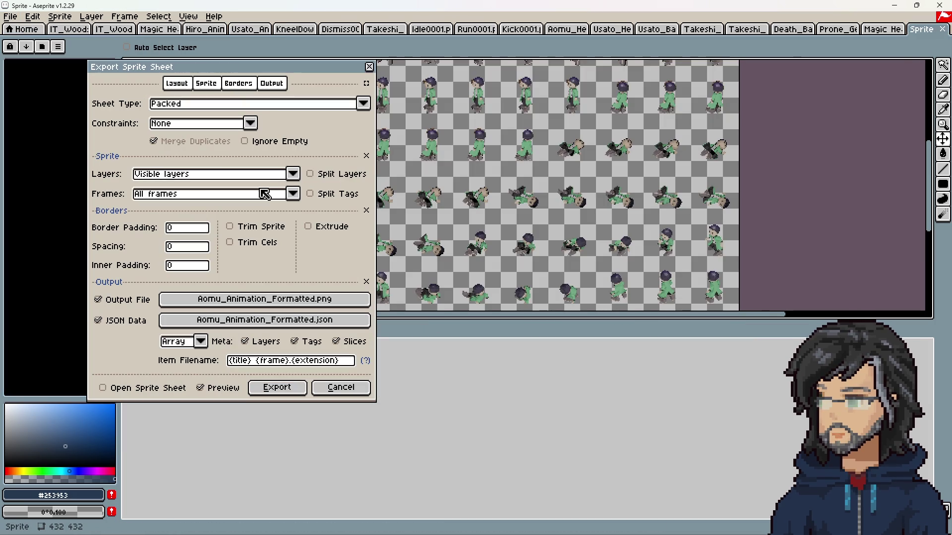
{"action": "left_click", "coordinate": [244, 300]}
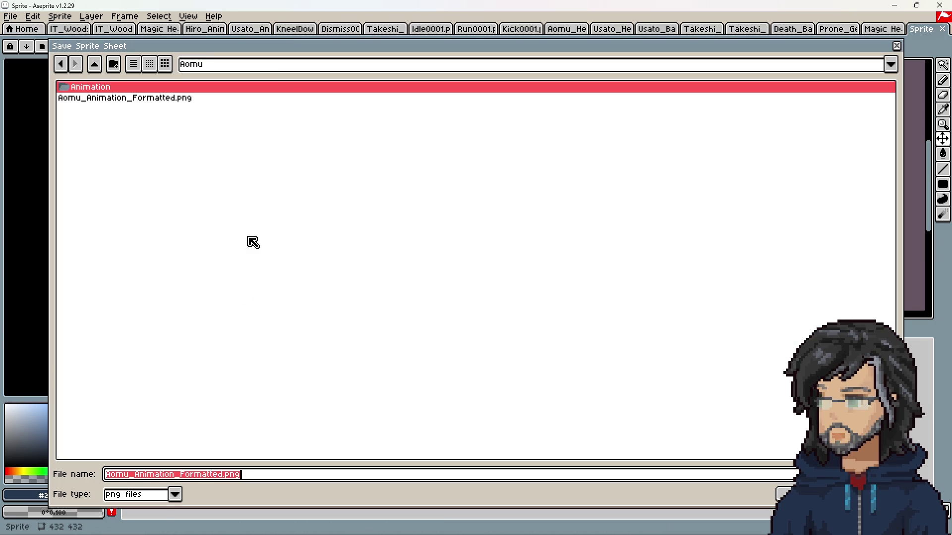
{"action": "left_click", "coordinate": [94, 63]}
{"action": "double_click", "coordinate": [93, 142]}
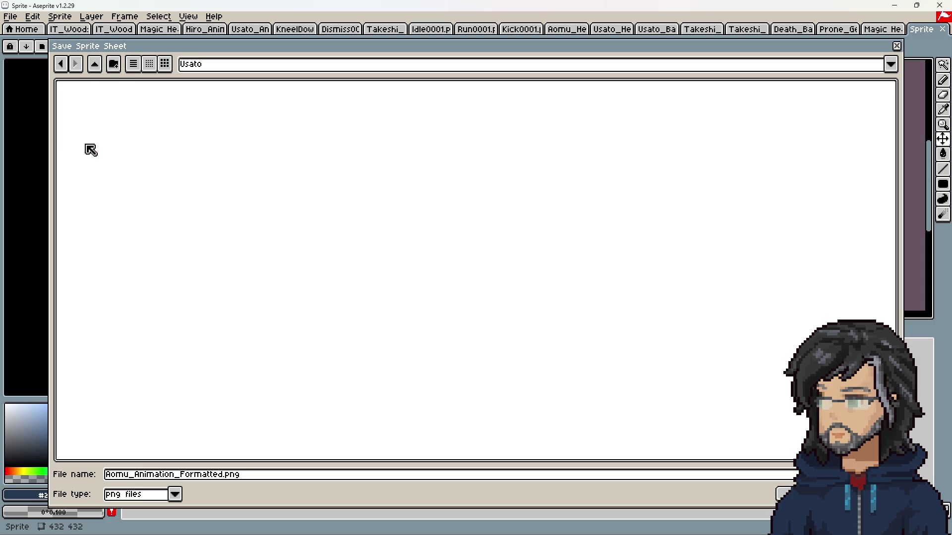
{"action": "double_click", "coordinate": [124, 475]}
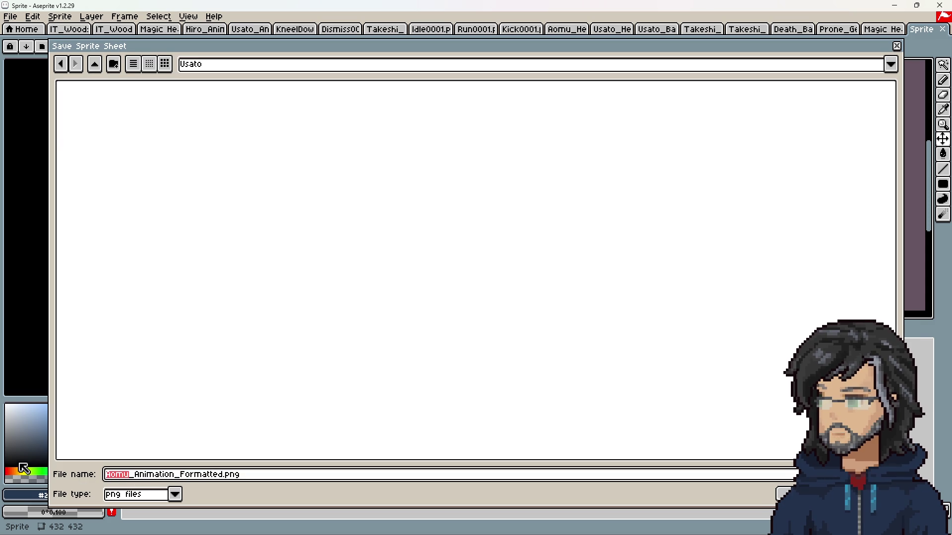
{"action": "type", "text": "Usato"}
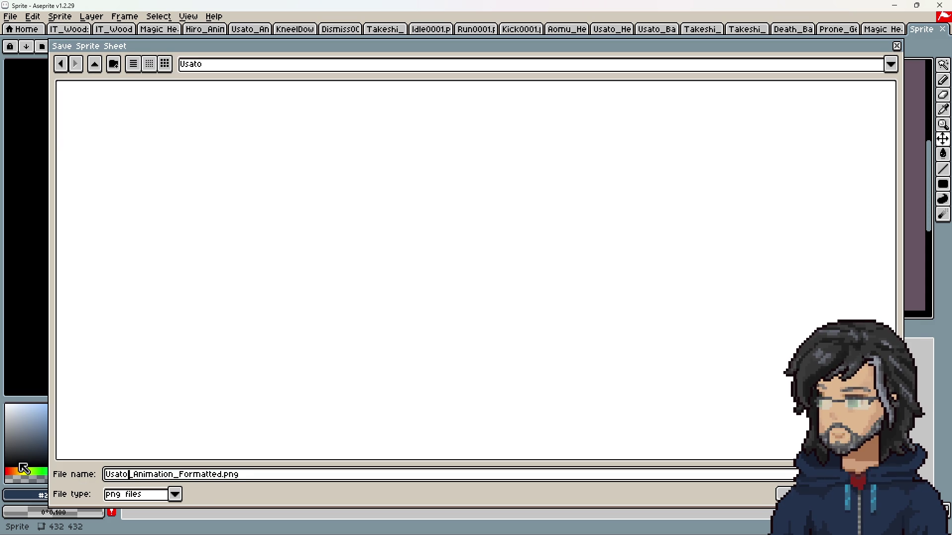
{"action": "key", "text": "ctrl+a"}
{"action": "left_click", "coordinate": [121, 476]}
{"action": "left_click", "coordinate": [784, 494]}
Set the JSON data file to Usato/Usato_Animation_Formatted.json and export the sheet.
{"action": "left_click", "coordinate": [244, 323]}
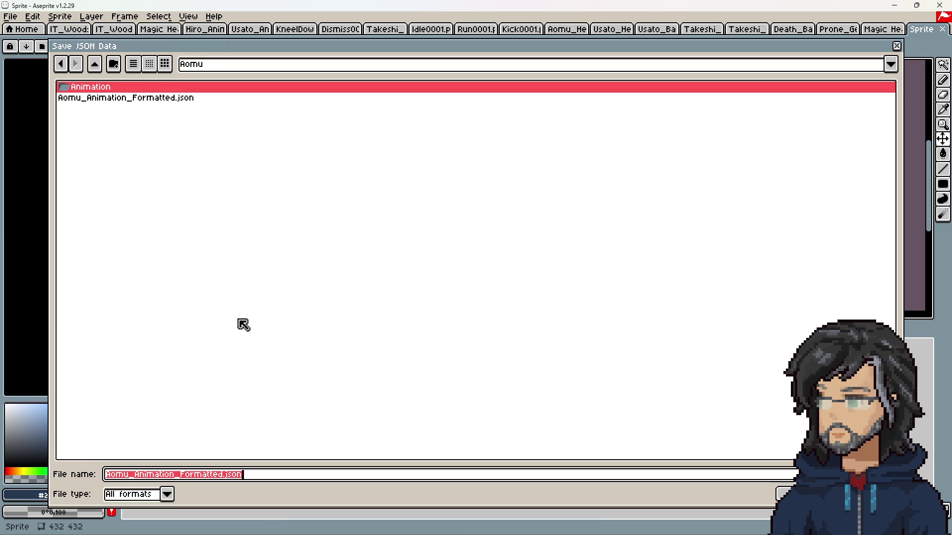
{"action": "left_click", "coordinate": [95, 65]}
{"action": "double_click", "coordinate": [94, 142]}
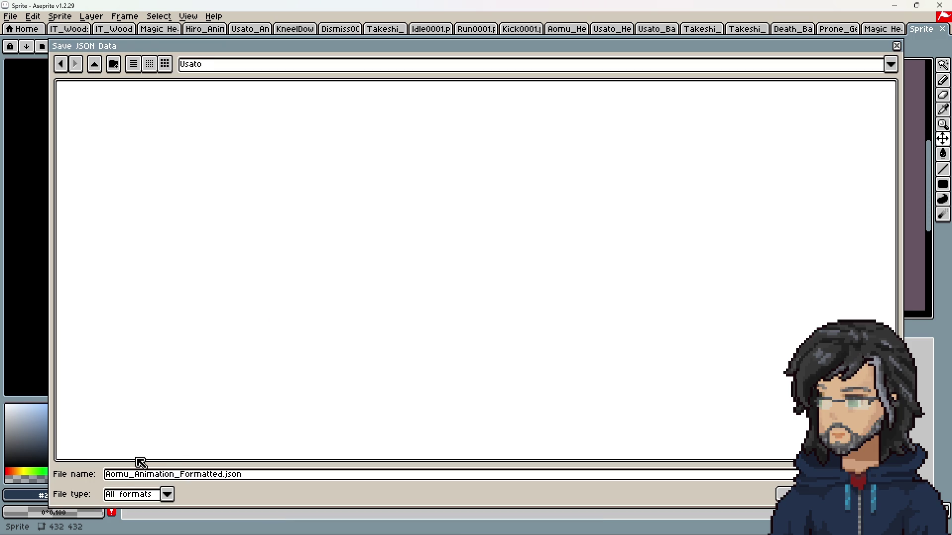
{"action": "left_click_drag", "start_coordinate": [130, 474], "coordinate": [11, 477]}
{"action": "type", "text": "Usato"}
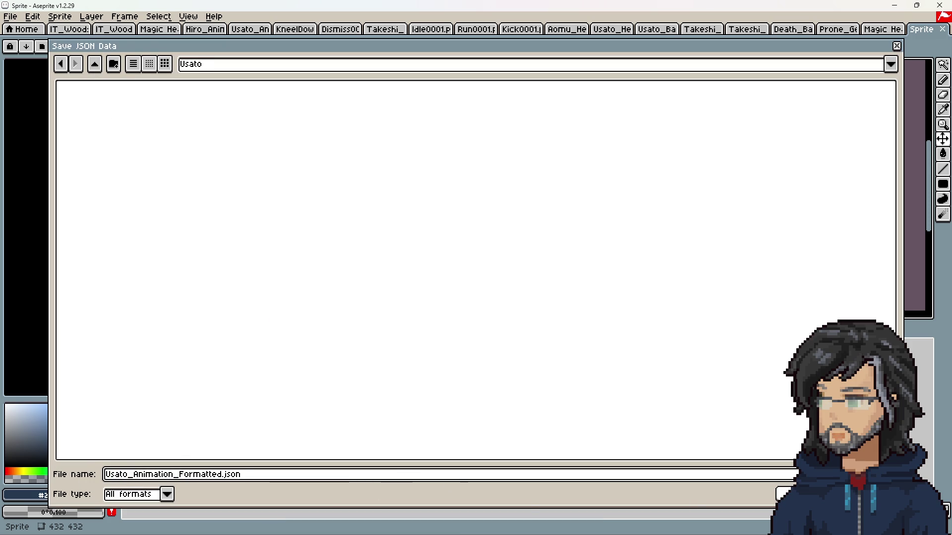
{"action": "key", "text": "Return"}
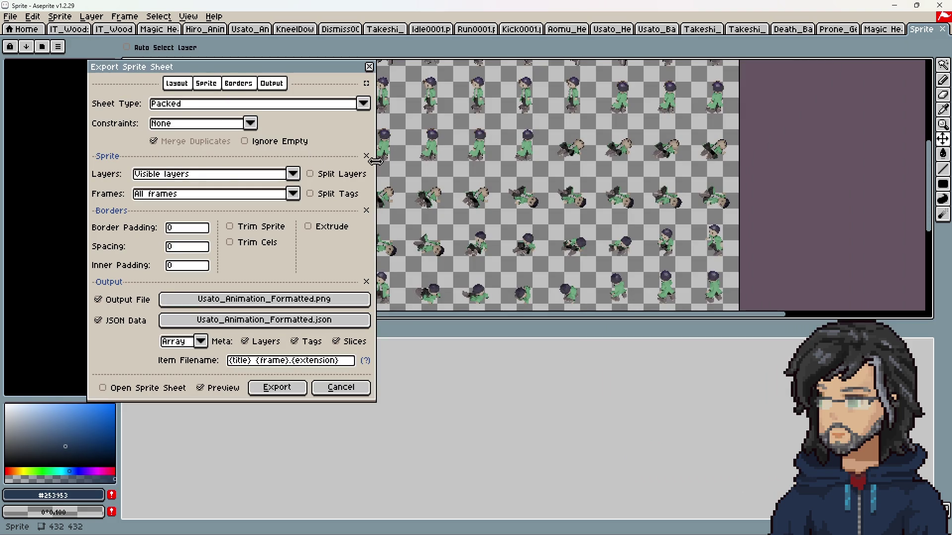
{"action": "left_click", "coordinate": [276, 388]}
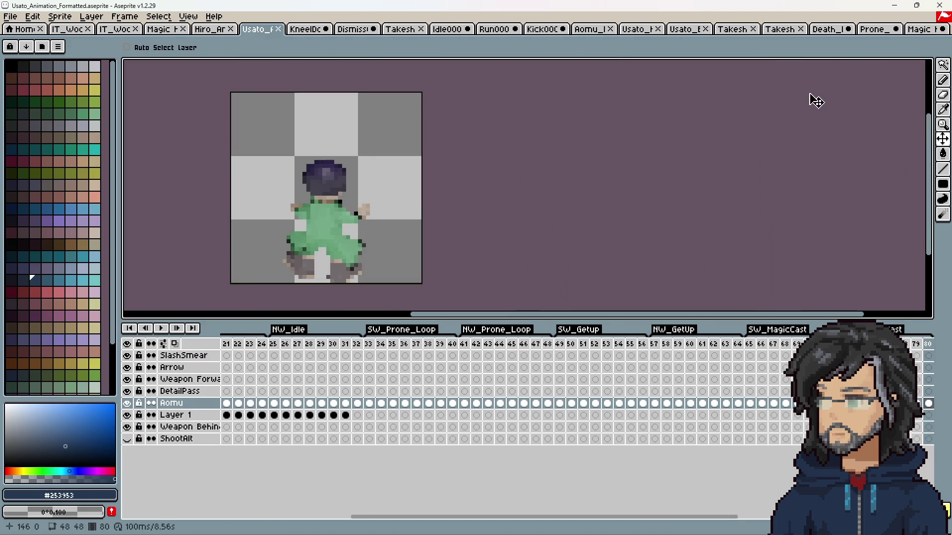
Back in Unity, open Usato's animator controller from the Usato Animation folder.
{"action": "left_click", "coordinate": [889, 4]}
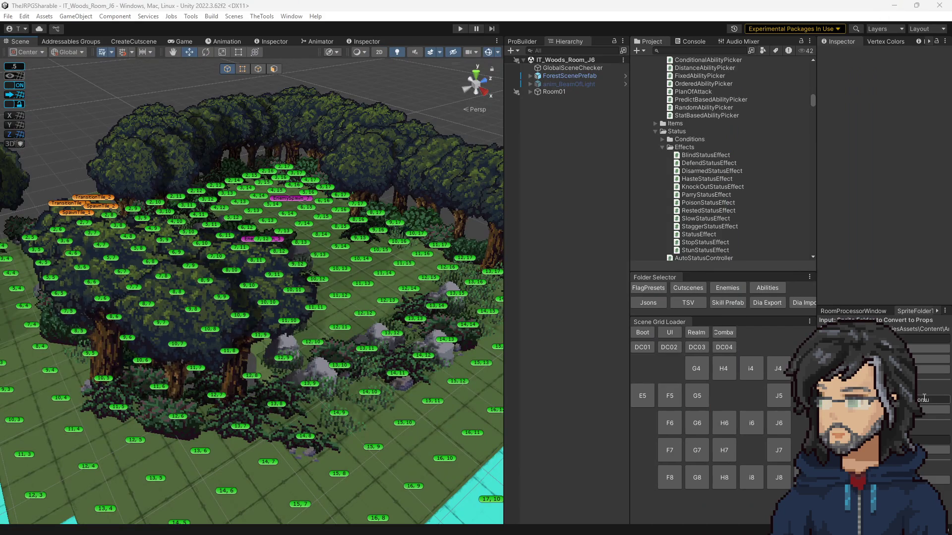
{"action": "scroll", "coordinate": [737, 218], "scroll_direction": "up", "scroll_amount": 5}
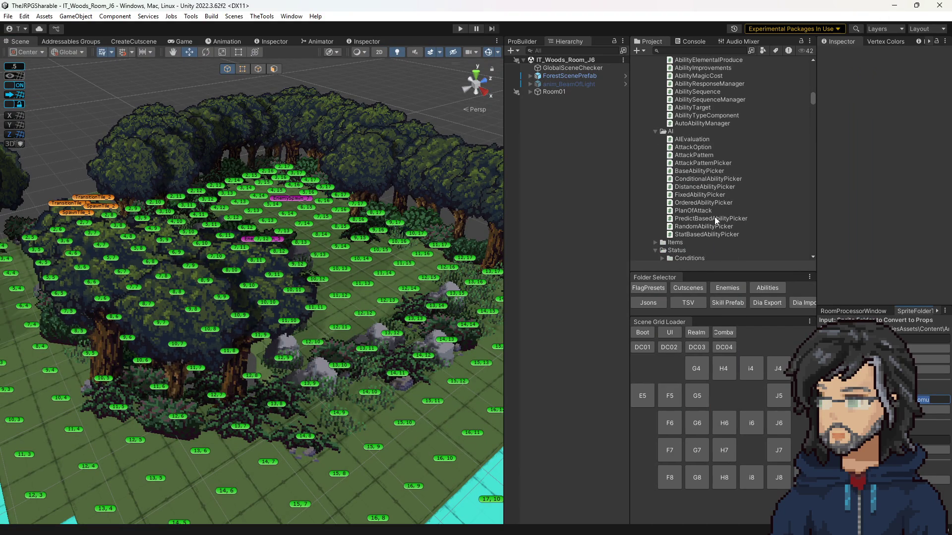
{"action": "scroll", "coordinate": [715, 217], "scroll_direction": "down", "scroll_amount": 15}
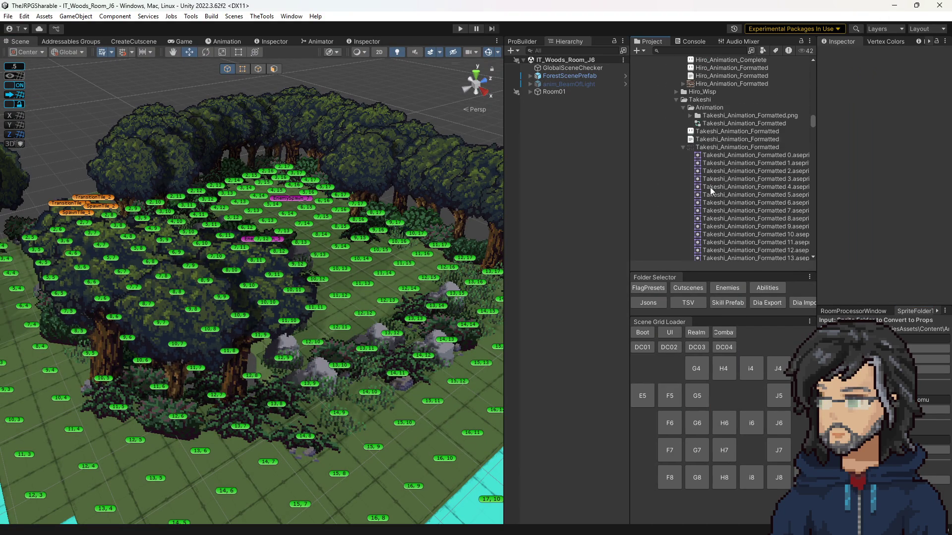
{"action": "scroll", "coordinate": [709, 185], "scroll_direction": "up", "scroll_amount": 5}
{"action": "left_click", "coordinate": [677, 218]}
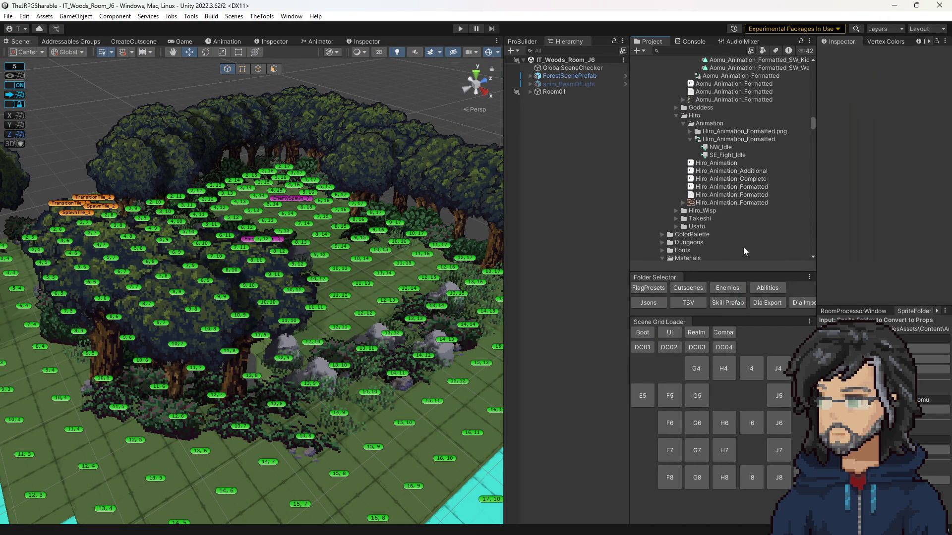
{"action": "left_click", "coordinate": [918, 399]}
{"action": "left_click", "coordinate": [672, 226]}
{"action": "left_click", "coordinate": [676, 227]}
{"action": "scroll", "coordinate": [689, 224], "scroll_direction": "down", "scroll_amount": 3}
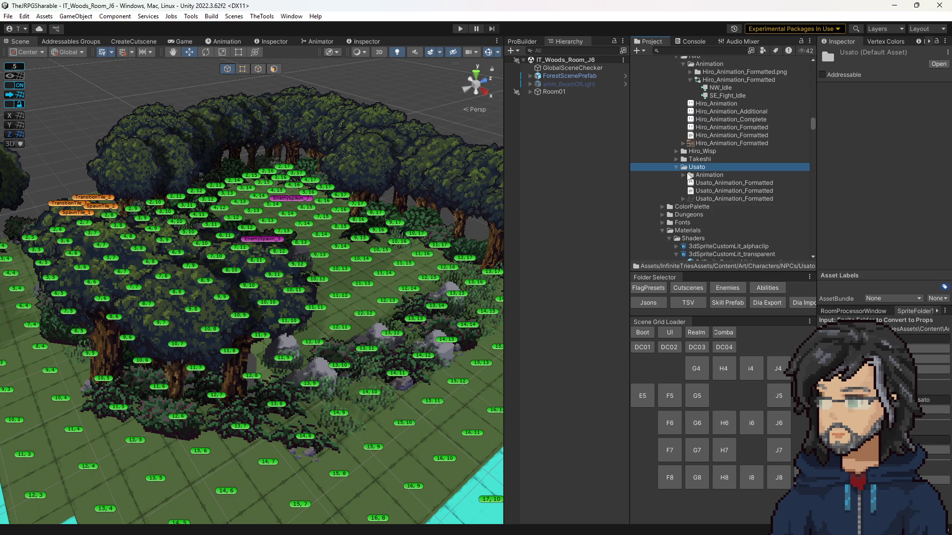
{"action": "left_click", "coordinate": [684, 175]}
{"action": "double_click", "coordinate": [700, 191]}
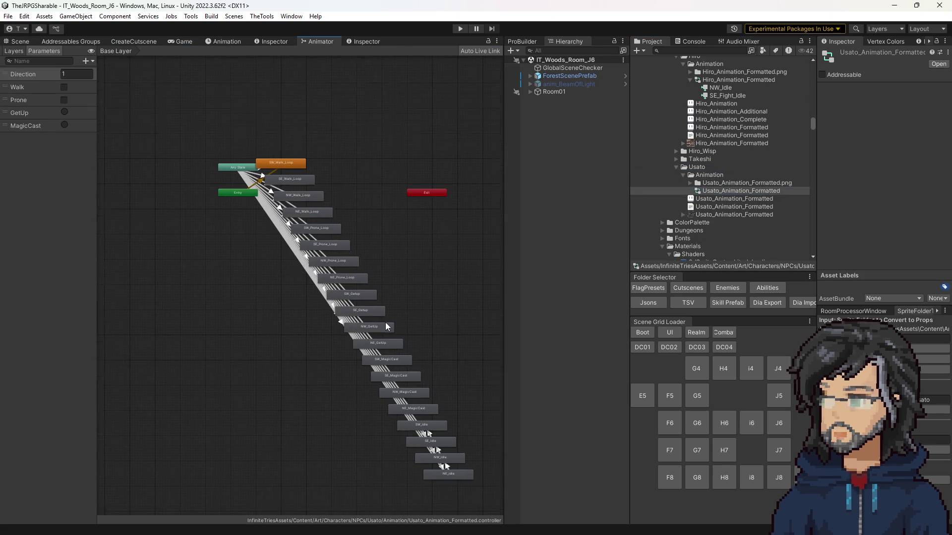
Set NW_Idle as the layer default state, then focus the Project search field.
{"action": "key", "text": "a"}
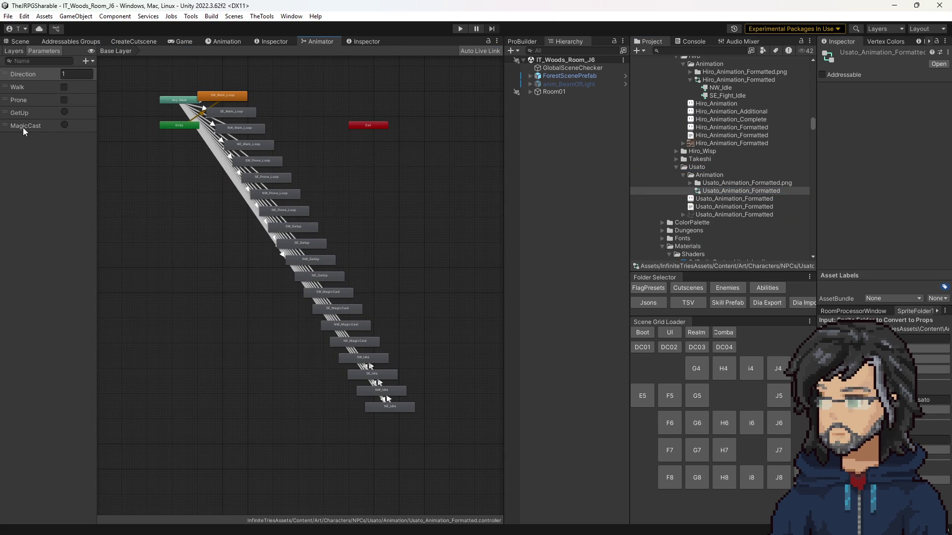
{"action": "mouse_move", "coordinate": [233, 208]}
{"action": "left_mouse_down"}
{"action": "mouse_move", "coordinate": [283, 272]}
{"action": "mouse_move", "coordinate": [222, 200]}
{"action": "left_mouse_up"}
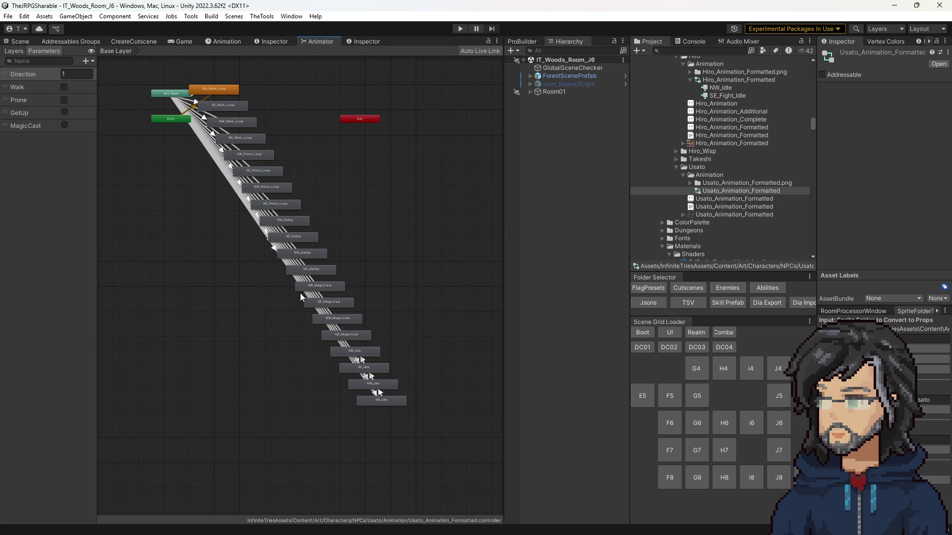
{"action": "scroll", "coordinate": [322, 347], "scroll_direction": "up", "scroll_amount": 2}
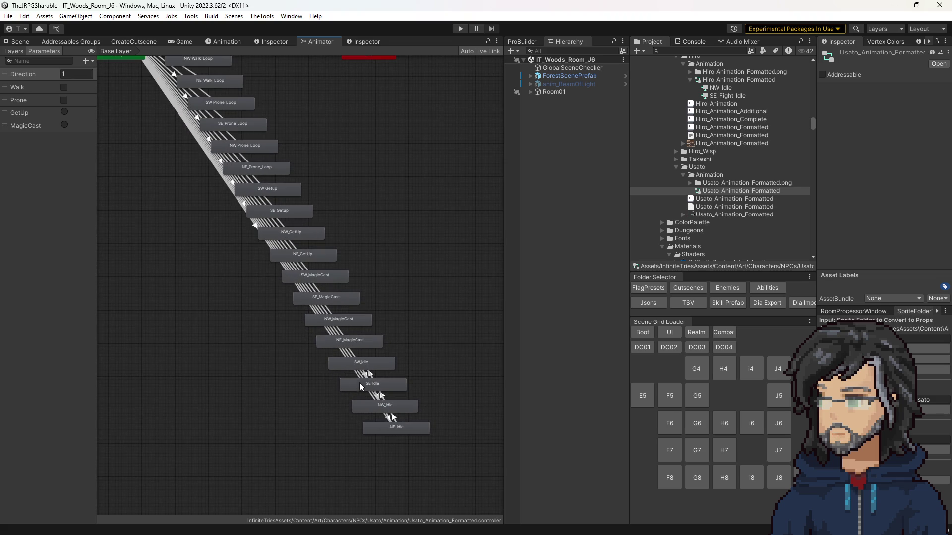
{"action": "right_click", "coordinate": [372, 405]}
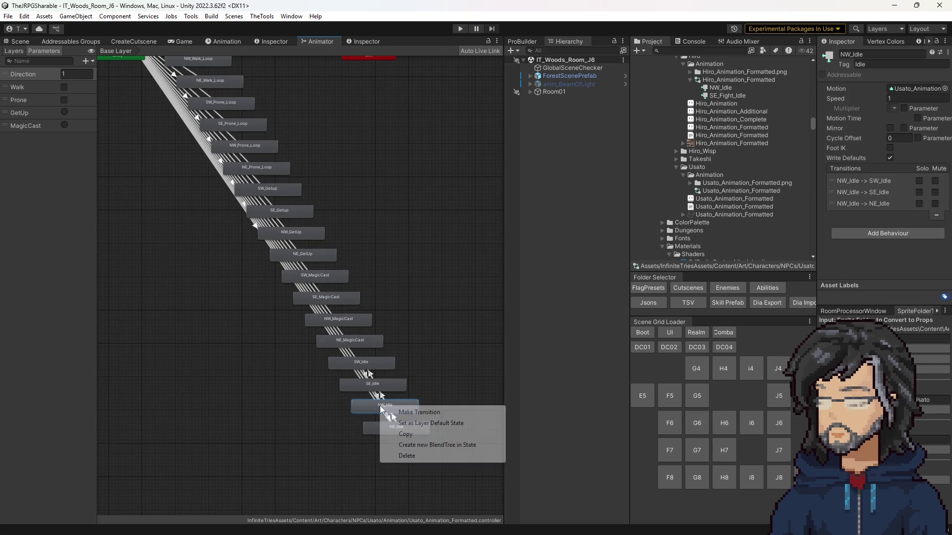
{"action": "left_click", "coordinate": [420, 424]}
{"action": "scroll", "coordinate": [446, 364], "scroll_direction": "down", "scroll_amount": 5}
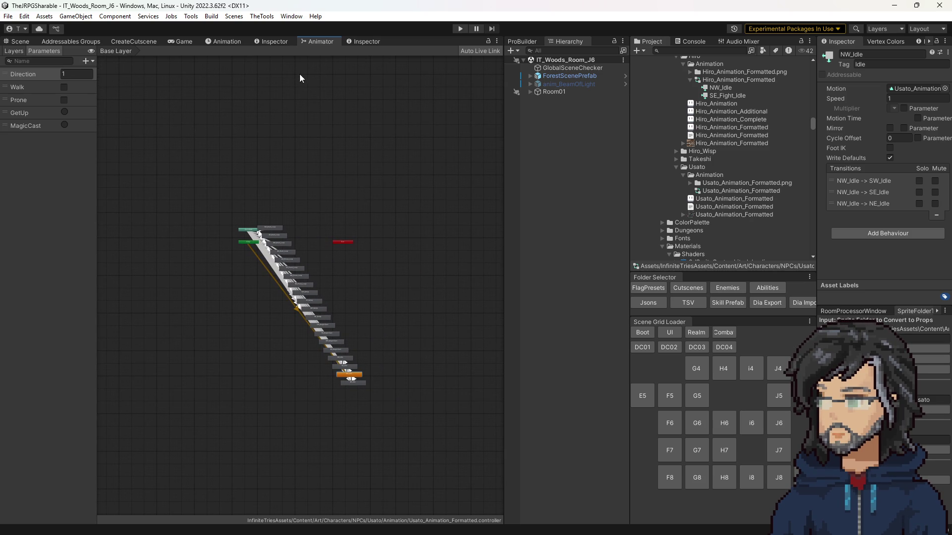
{"action": "left_click", "coordinate": [690, 50]}
Search 'sato', open the IT_UsatoContainer prefab and assign Usato's controller to SpriteRender's Animator.
{"action": "type", "text": "sato"}
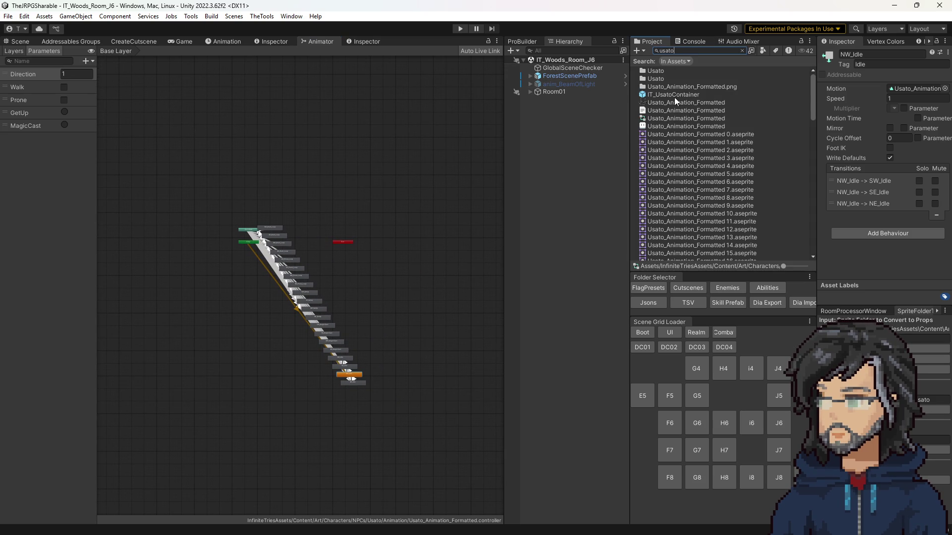
{"action": "double_click", "coordinate": [674, 95]}
{"action": "left_click", "coordinate": [587, 112]}
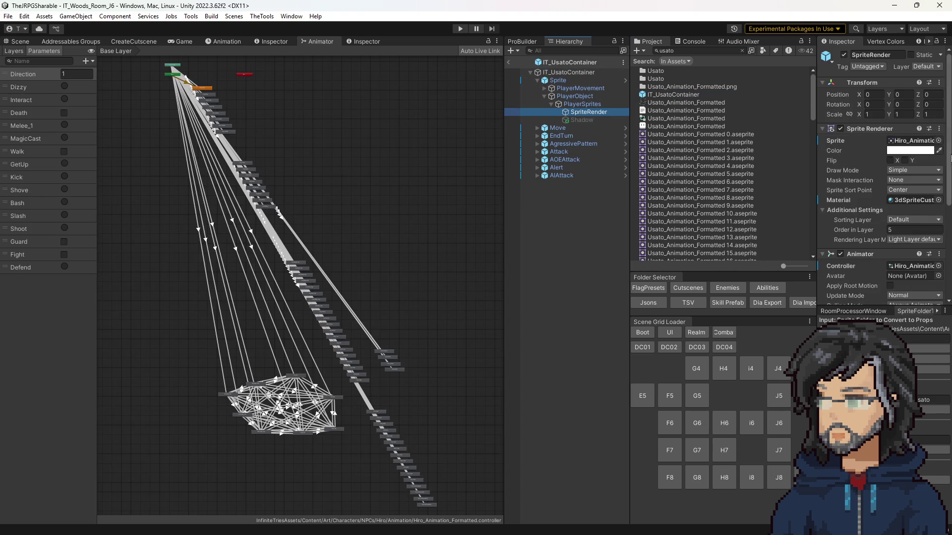
{"action": "scroll", "coordinate": [917, 210], "scroll_direction": "down", "scroll_amount": 3}
{"action": "left_click", "coordinate": [911, 212]}
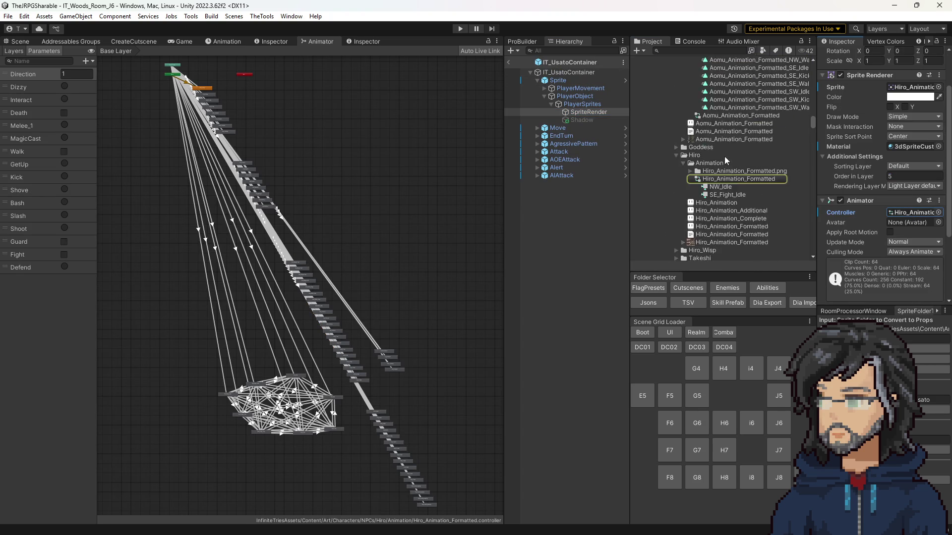
{"action": "scroll", "coordinate": [724, 156], "scroll_direction": "down", "scroll_amount": 5}
{"action": "left_click_drag", "start_coordinate": [717, 171], "coordinate": [907, 211]}
Assign Usato's first frame to the Sprite Renderer and view the sheet's import settings.
{"action": "left_click", "coordinate": [692, 164]}
{"action": "left_click", "coordinate": [722, 172]}
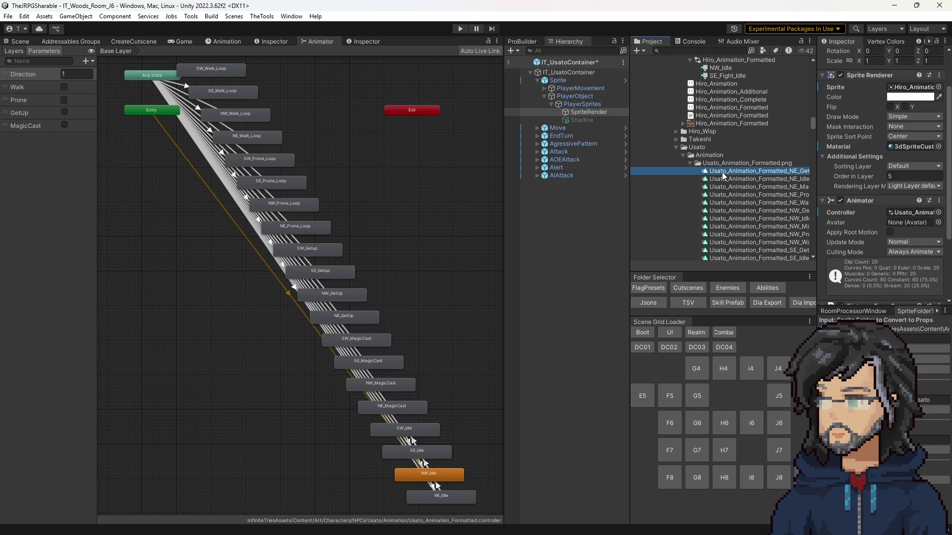
{"action": "scroll", "coordinate": [722, 173], "scroll_direction": "down", "scroll_amount": 7}
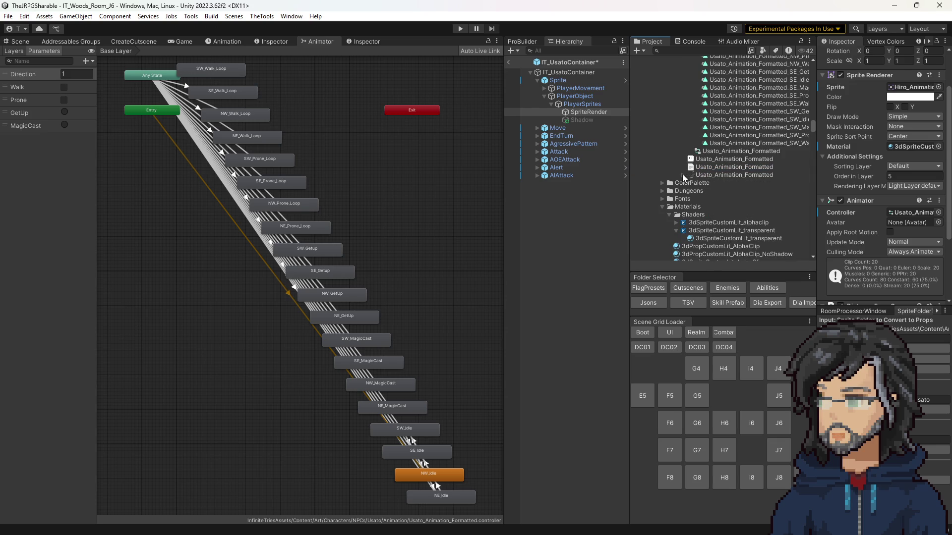
{"action": "left_click", "coordinate": [683, 175]}
{"action": "left_click", "coordinate": [716, 181]}
{"action": "left_click_drag", "start_coordinate": [716, 182], "coordinate": [893, 90]}
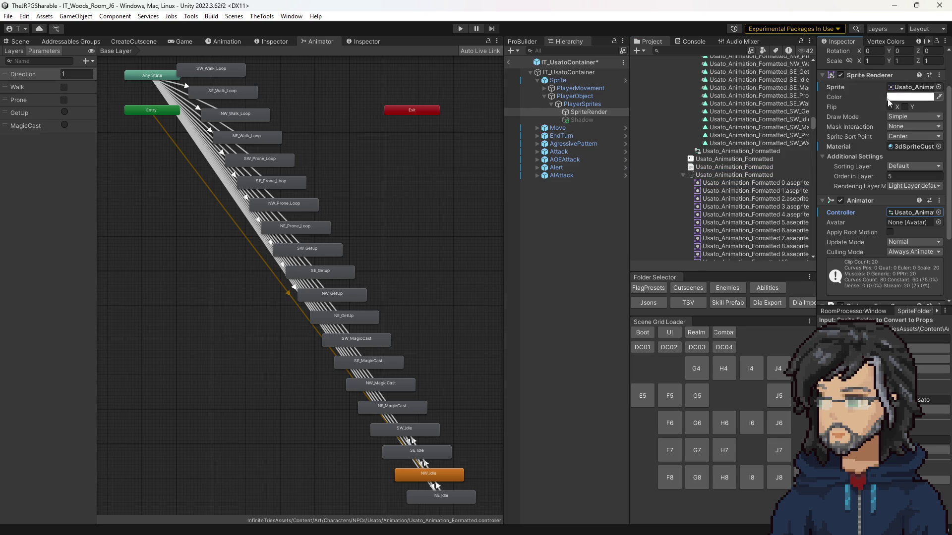
{"action": "left_click", "coordinate": [739, 176]}
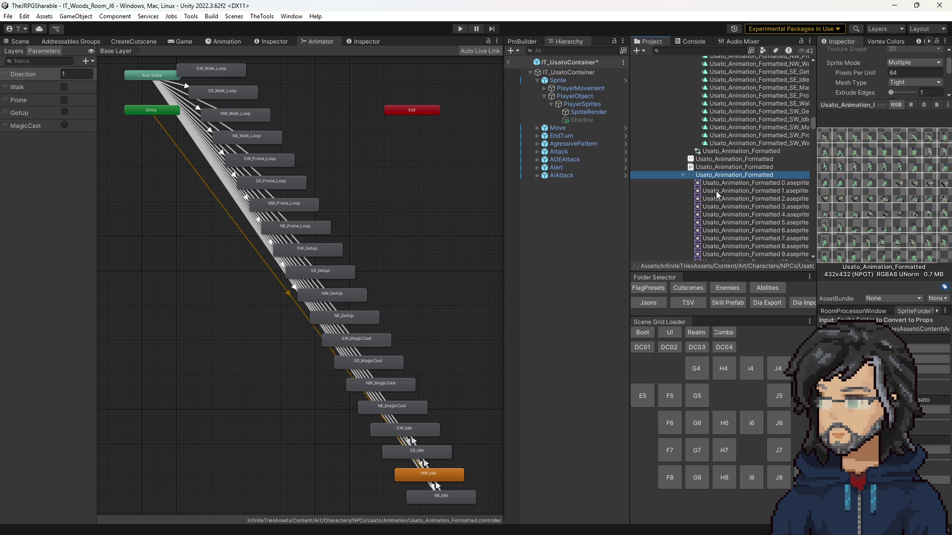
Review the exported Usato frame data and sprite sheet import settings.
{"action": "left_click", "coordinate": [706, 168]}
{"action": "scroll", "coordinate": [843, 188], "scroll_direction": "down", "scroll_amount": 10}
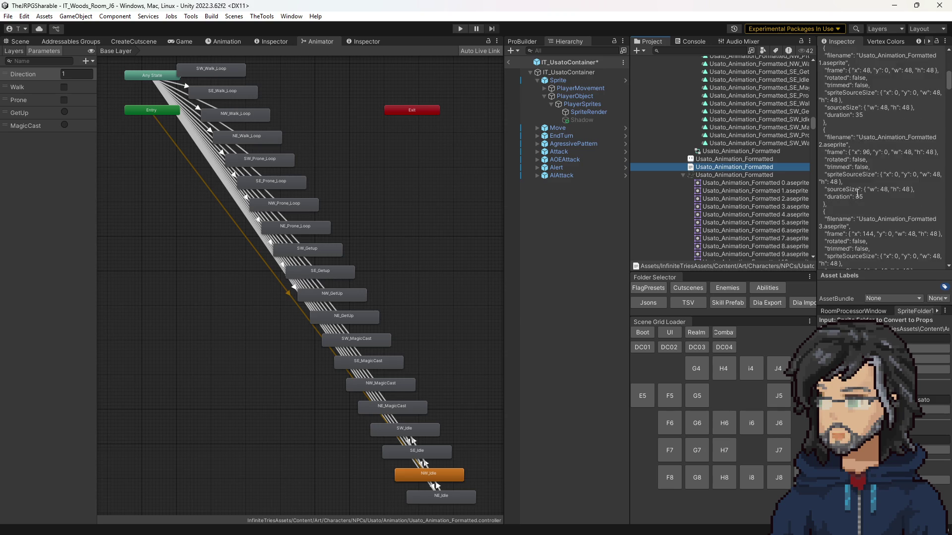
{"action": "scroll", "coordinate": [843, 188], "scroll_direction": "down", "scroll_amount": 15}
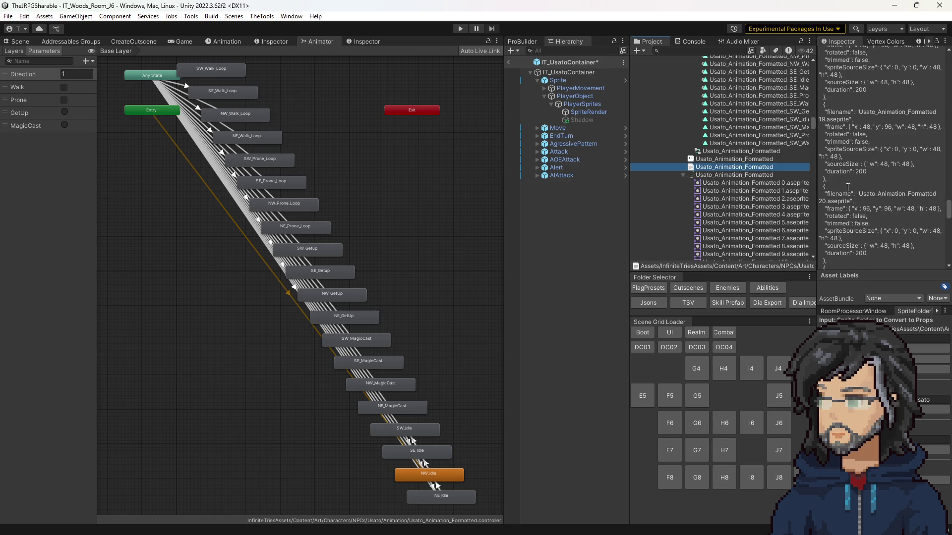
{"action": "left_click", "coordinate": [754, 158]}
{"action": "left_click", "coordinate": [742, 168]}
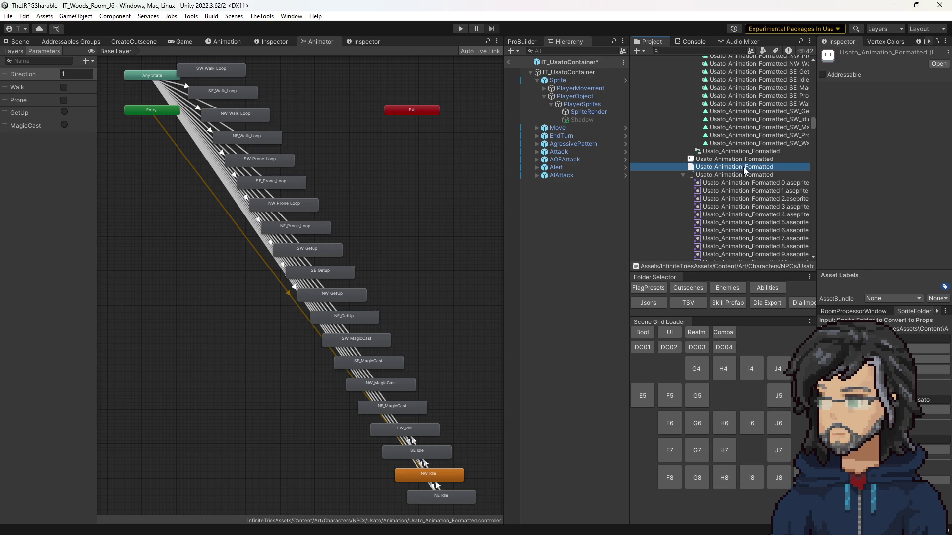
{"action": "left_click", "coordinate": [735, 174]}
{"action": "scroll", "coordinate": [755, 181], "scroll_direction": "up", "scroll_amount": 5}
{"action": "scroll", "coordinate": [744, 193], "scroll_direction": "down", "scroll_amount": 5}
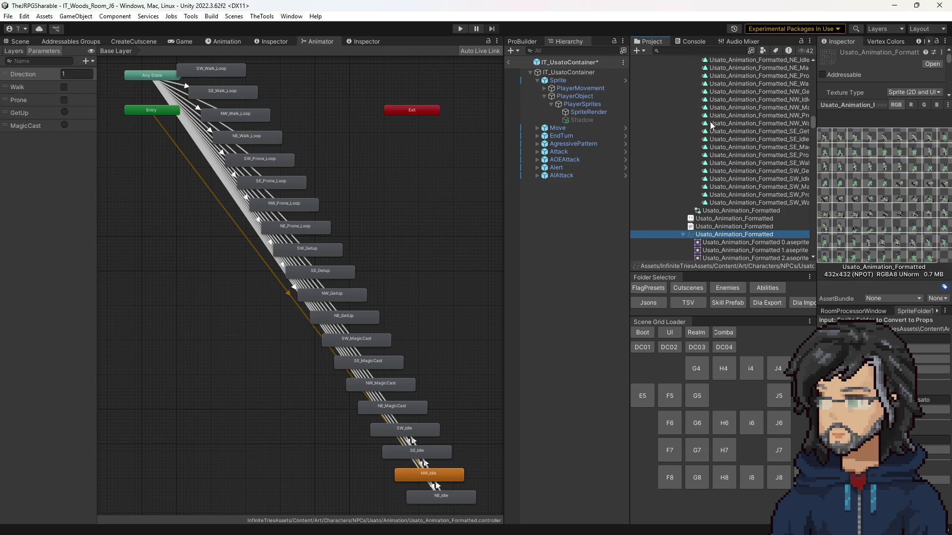
Open the NW_Prone_Loop state's clip and expand its SpriteRender sprite keyframes.
{"action": "left_click", "coordinate": [287, 206]}
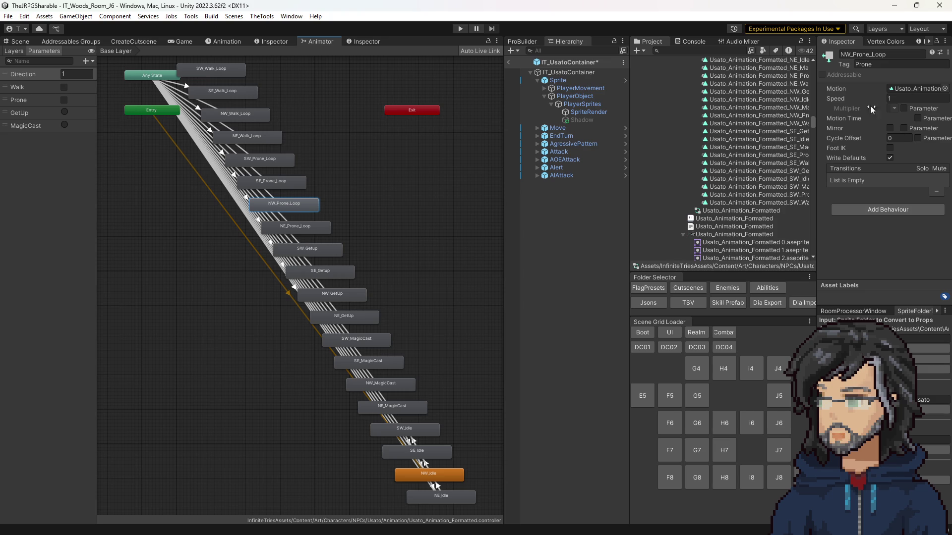
{"action": "scroll", "coordinate": [777, 184], "scroll_direction": "up", "scroll_amount": 5}
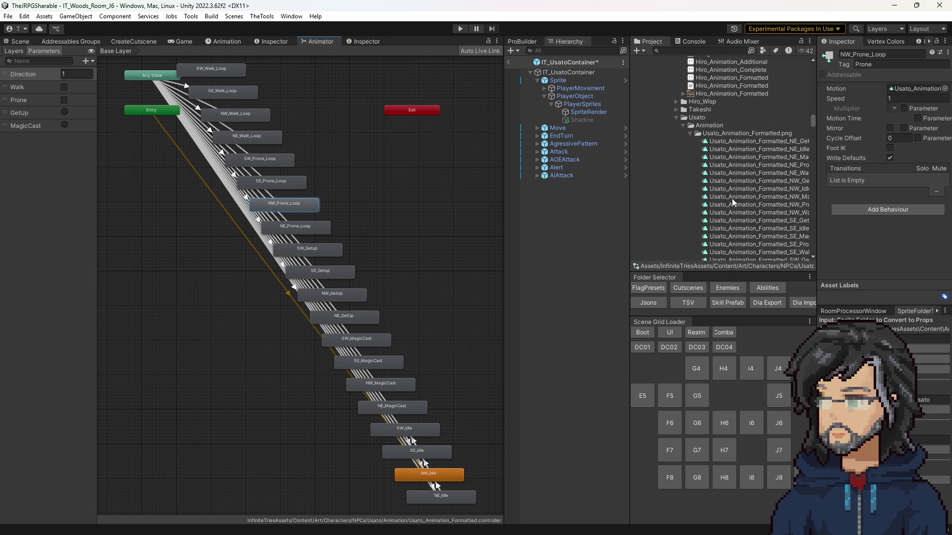
{"action": "double_click", "coordinate": [915, 90]}
{"action": "left_click", "coordinate": [9, 89]}
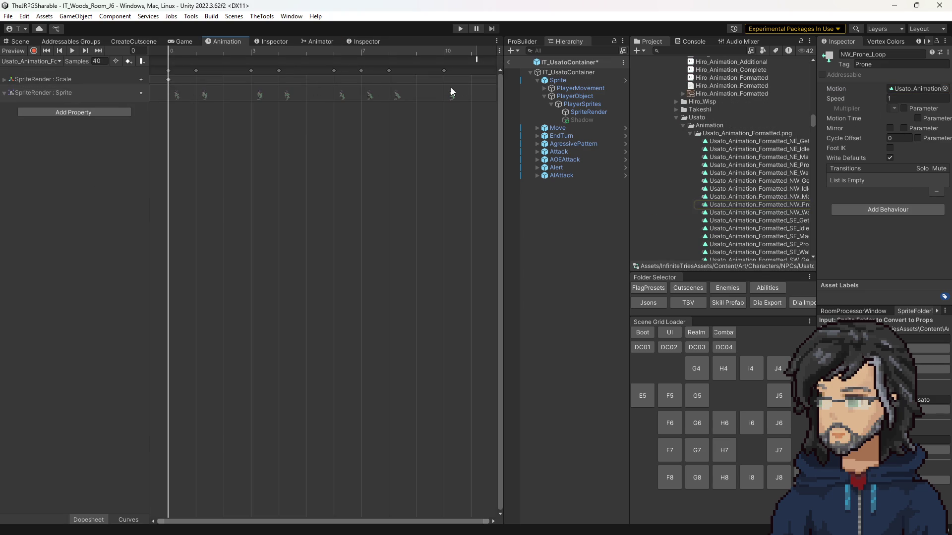
{"action": "left_click", "coordinate": [888, 5]}
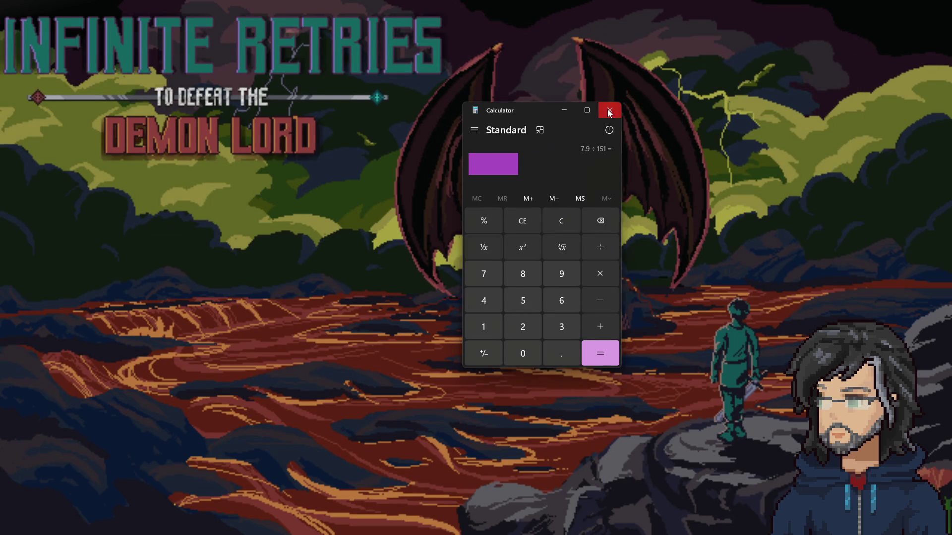
{"action": "left_click", "coordinate": [610, 112]}
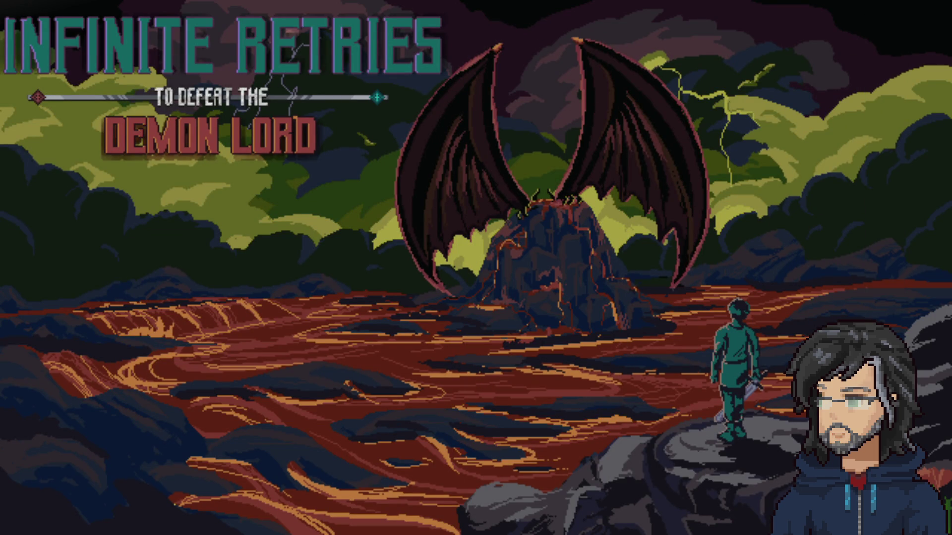
{"action": "key", "text": "alt+Tab"}
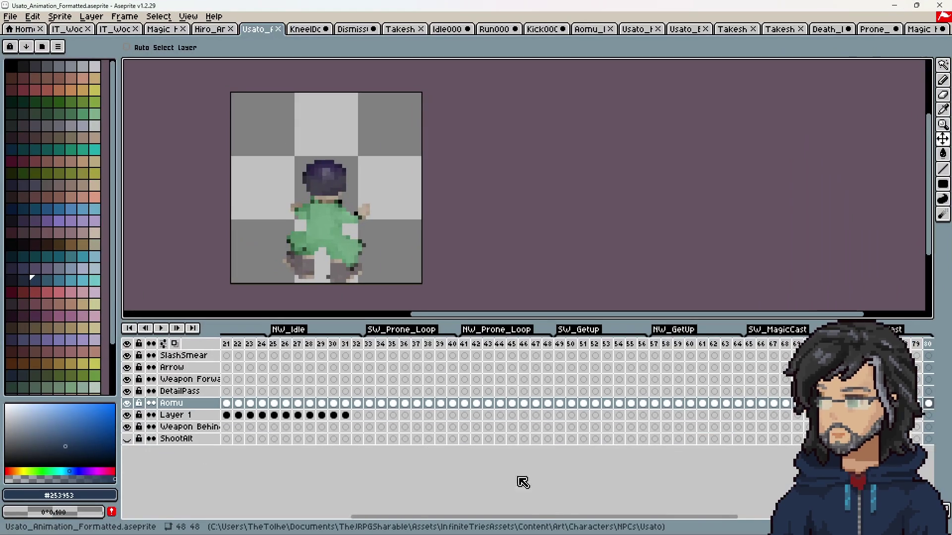
{"action": "left_click_drag", "start_coordinate": [501, 517], "coordinate": [253, 516]}
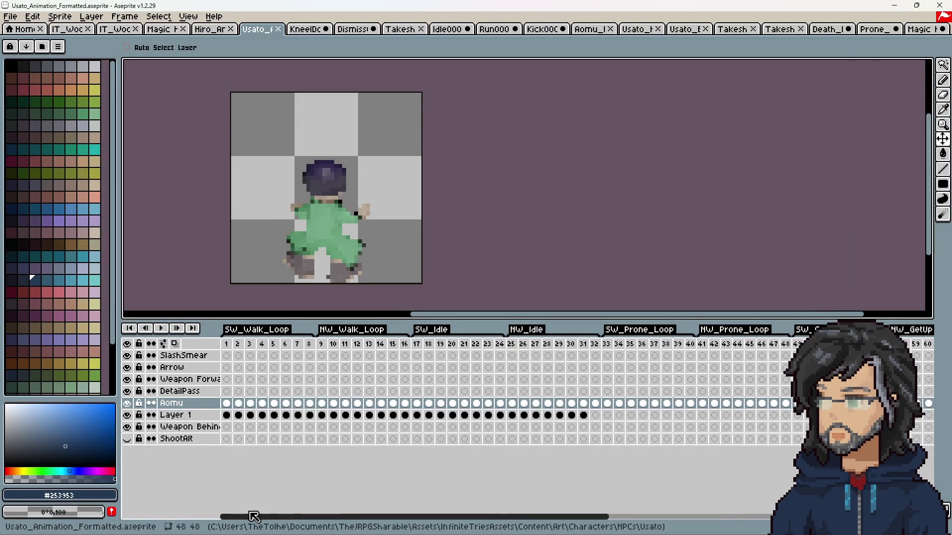
{"action": "left_click", "coordinate": [231, 344]}
{"action": "right_click", "coordinate": [232, 346]}
{"action": "key", "text": "p"}
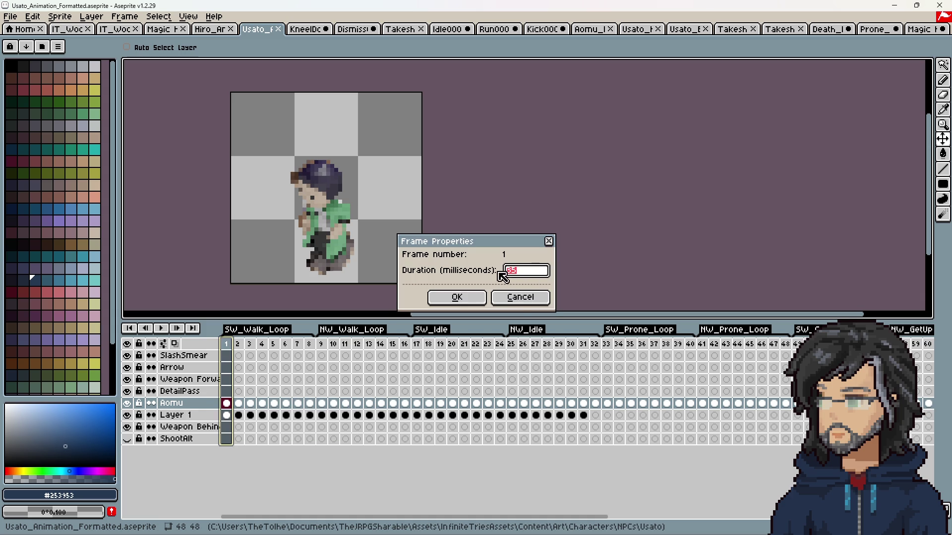
{"action": "left_click", "coordinate": [515, 299]}
{"action": "left_click", "coordinate": [238, 344]}
{"action": "right_click", "coordinate": [238, 344]}
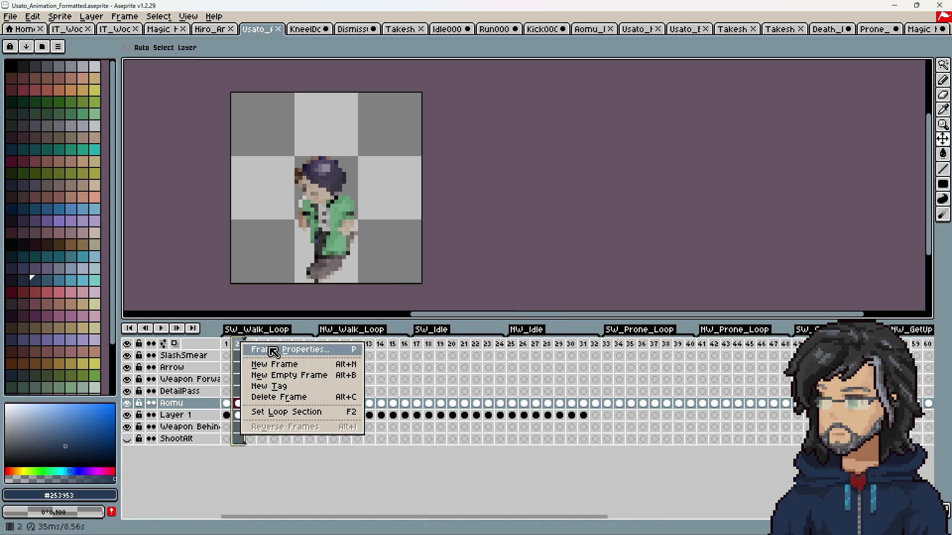
{"action": "key", "text": "p"}
{"action": "left_click", "coordinate": [520, 296]}
{"action": "left_click", "coordinate": [250, 344]}
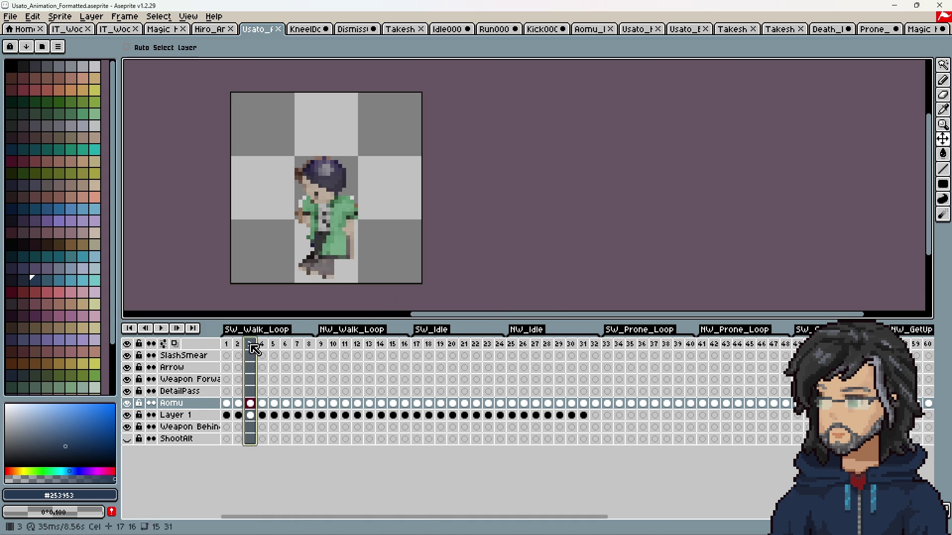
{"action": "right_click", "coordinate": [250, 345]}
{"action": "left_click", "coordinate": [307, 352]}
{"action": "left_click", "coordinate": [520, 298]}
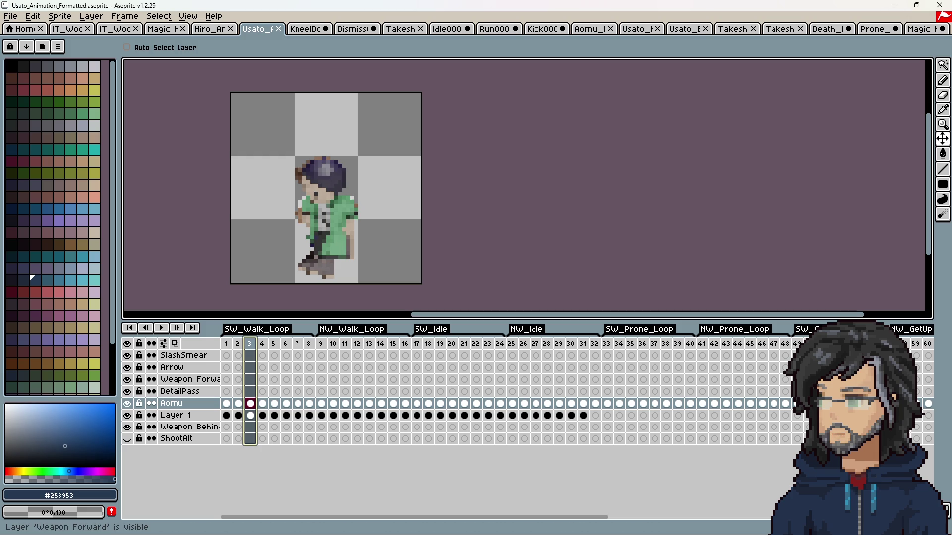
{"action": "key", "text": "alt+Tab"}
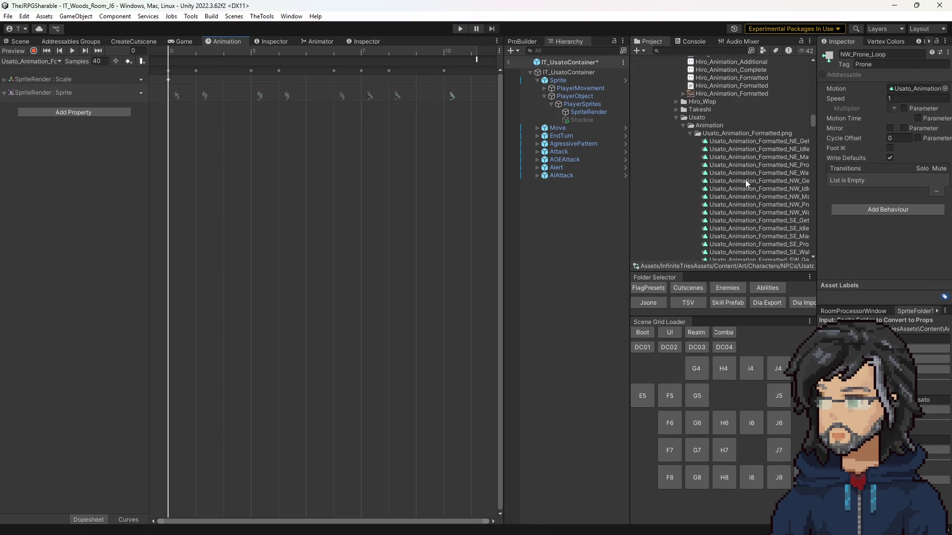
Check Usato's animator graph, then exit the prefab and view IT_Woods_Room_J6 in Scene.
{"action": "scroll", "coordinate": [727, 172], "scroll_direction": "down", "scroll_amount": 10}
{"action": "double_click", "coordinate": [721, 150]}
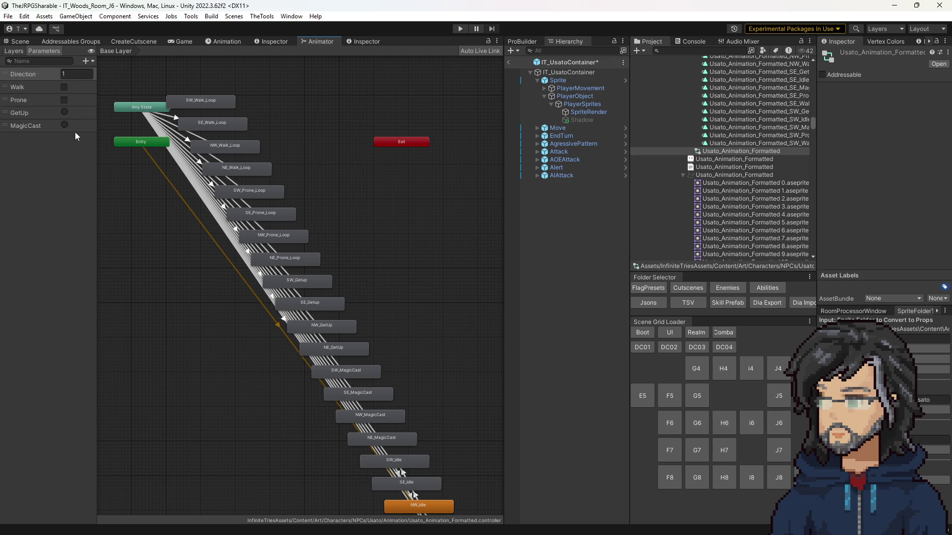
{"action": "left_click", "coordinate": [588, 112]}
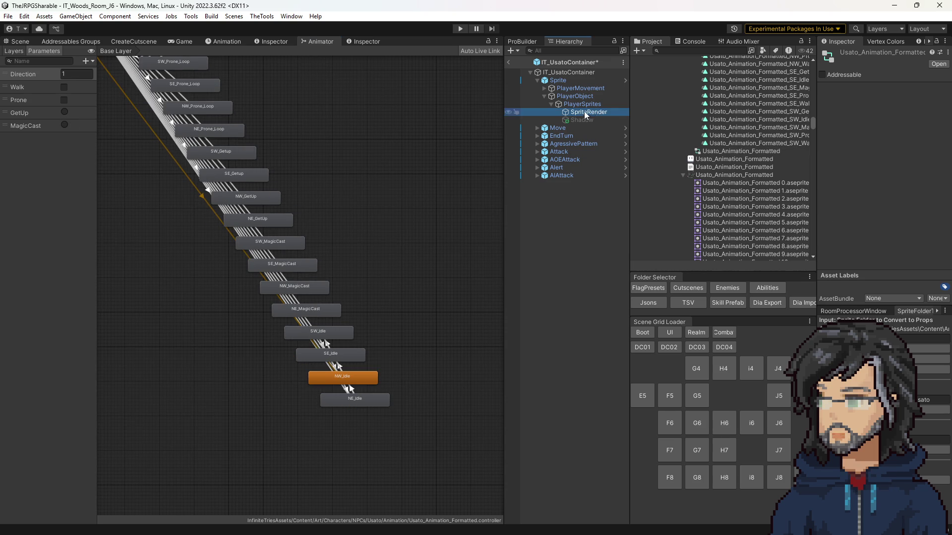
{"action": "scroll", "coordinate": [914, 234], "scroll_direction": "down", "scroll_amount": 3}
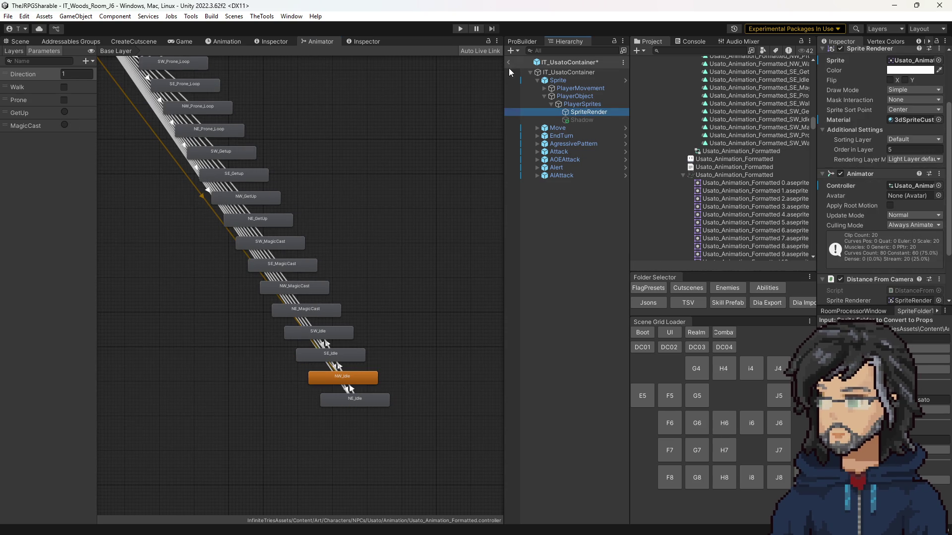
{"action": "left_click", "coordinate": [561, 231]}
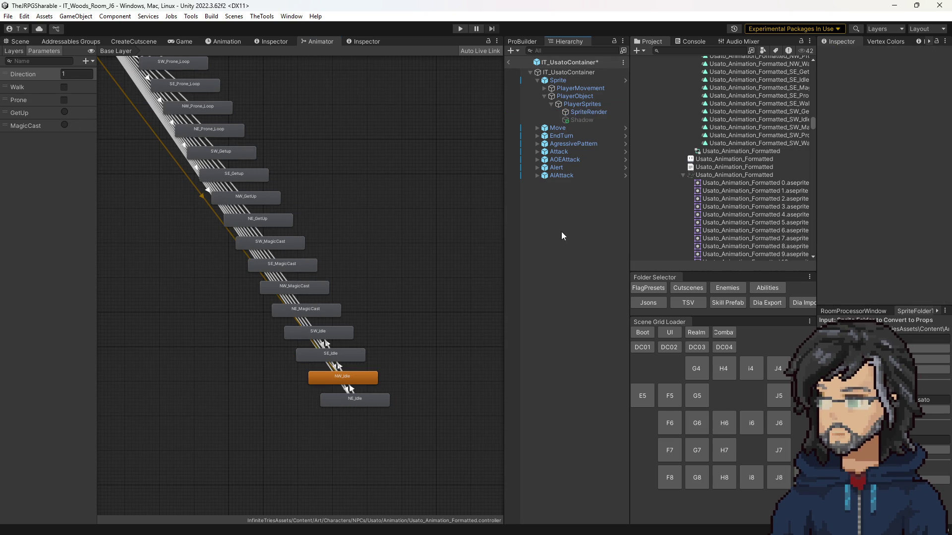
{"action": "left_click", "coordinate": [510, 63]}
{"action": "left_click", "coordinate": [11, 43]}
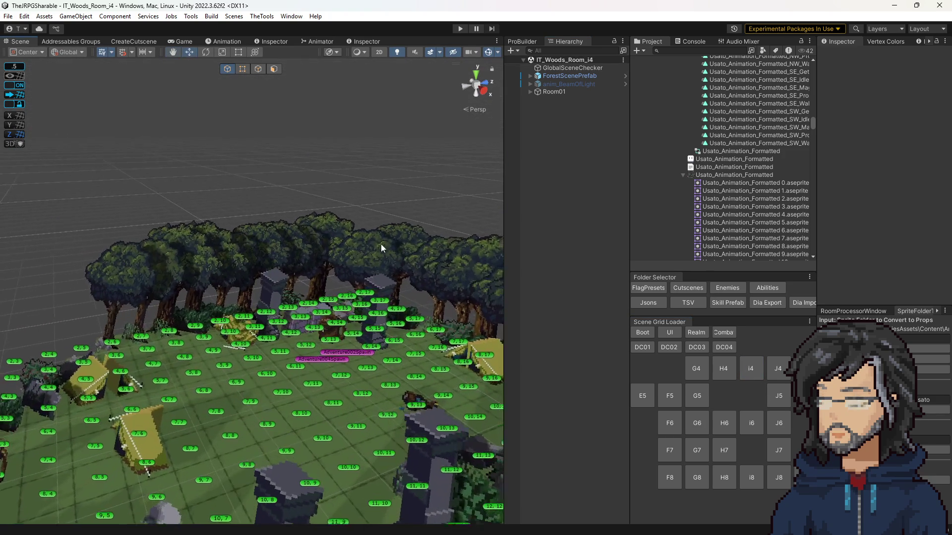
Play the woods room, enlarge the Game view to watch it, then stop play mode.
{"action": "left_click", "coordinate": [460, 28]}
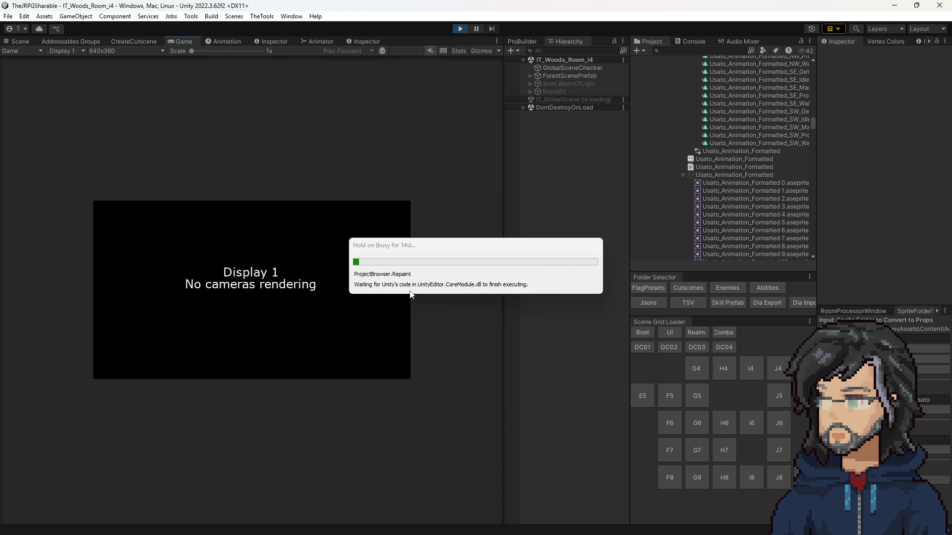
{"action": "left_click_drag", "start_coordinate": [504, 161], "coordinate": [660, 175]}
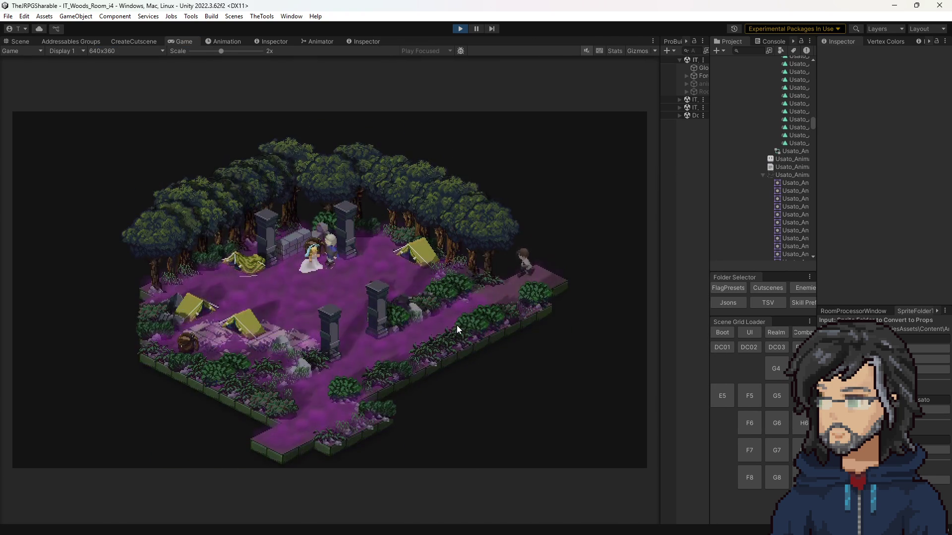
{"action": "left_click", "coordinate": [466, 27]}
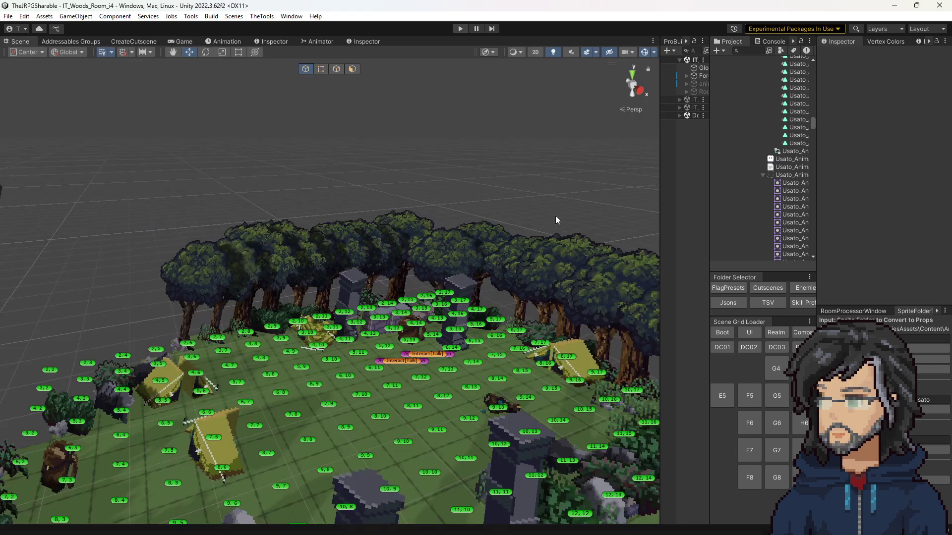
Select the NPC spawner's prefab address and search the Project for 'sat'.
{"action": "left_click", "coordinate": [425, 363]}
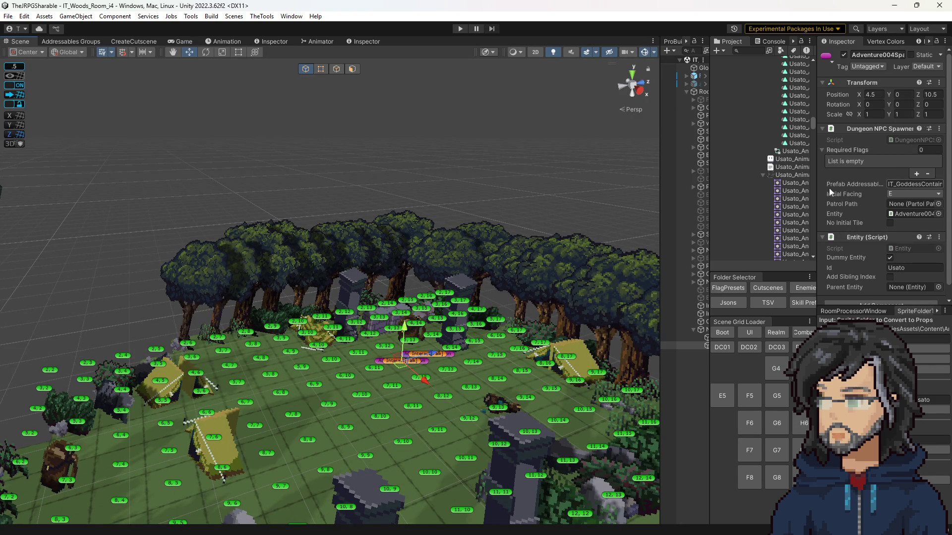
{"action": "left_click", "coordinate": [910, 185]}
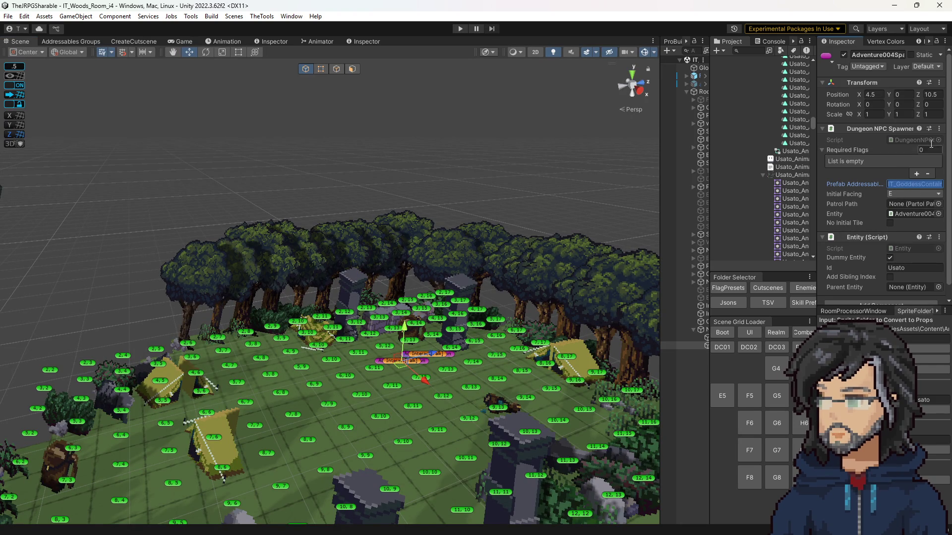
{"action": "left_click", "coordinate": [755, 52]}
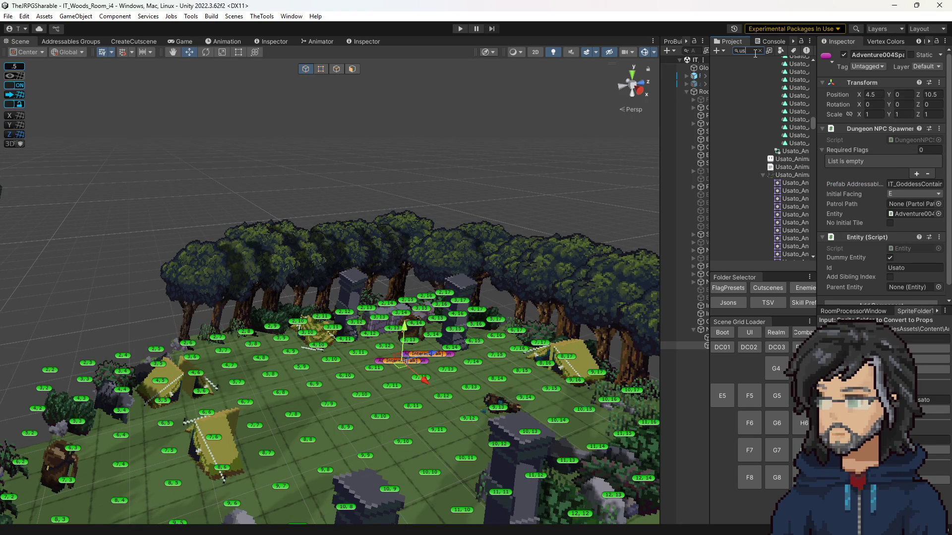
{"action": "type", "text": "ta"}
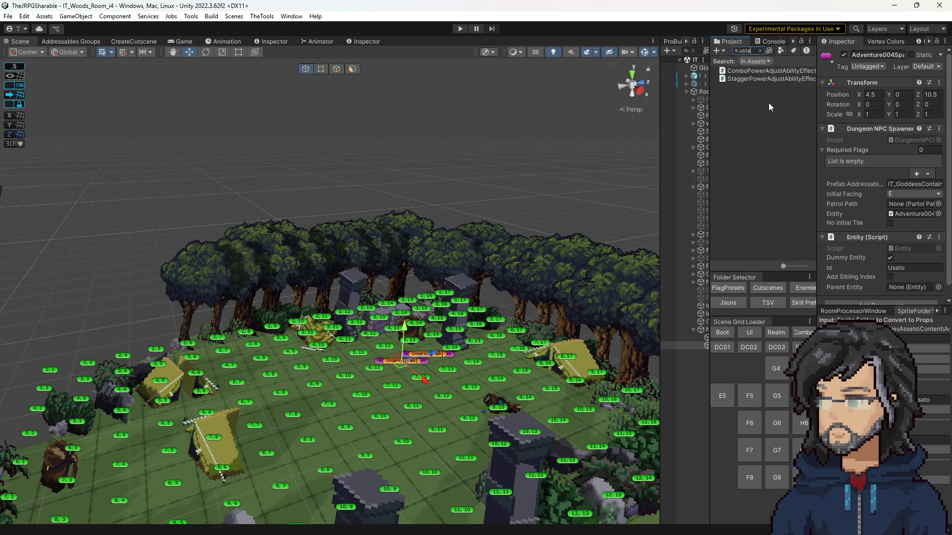
{"action": "key", "text": "BackSpace"}
{"action": "key", "text": "BackSpace"}
{"action": "type", "text": "a"}
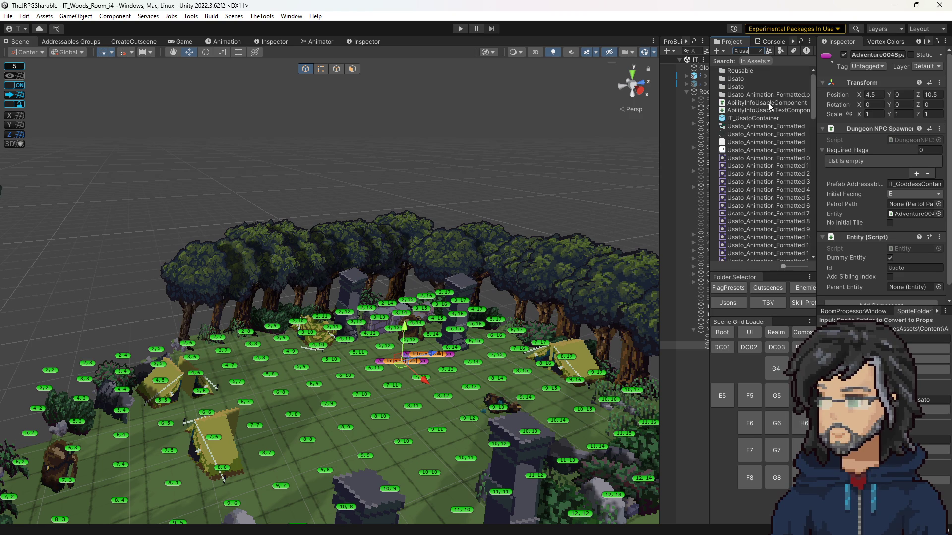
{"action": "key", "text": "BackSpace"}
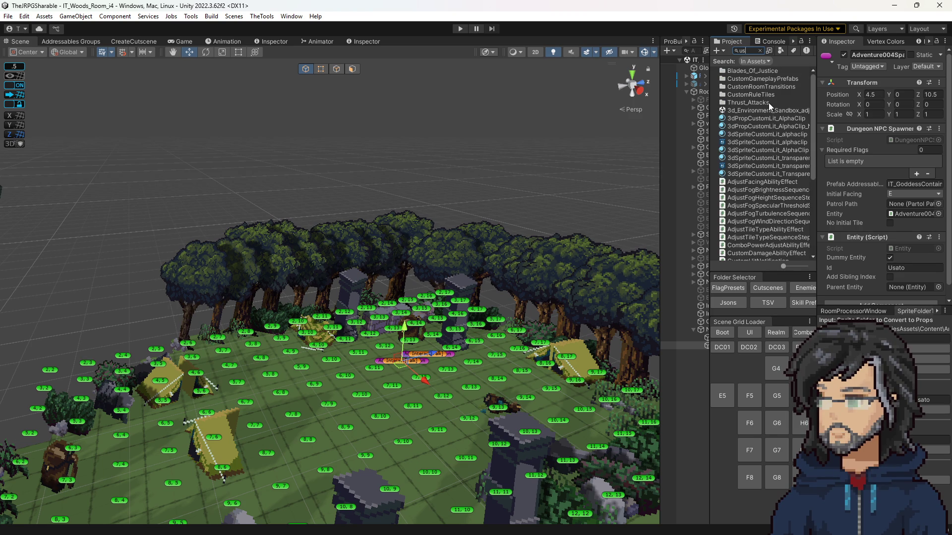
{"action": "type", "text": "at"}
Copy IT_UsatoContainer's addressable name and paste it into the spawner's Prefab Addressable.
{"action": "left_click", "coordinate": [743, 94]}
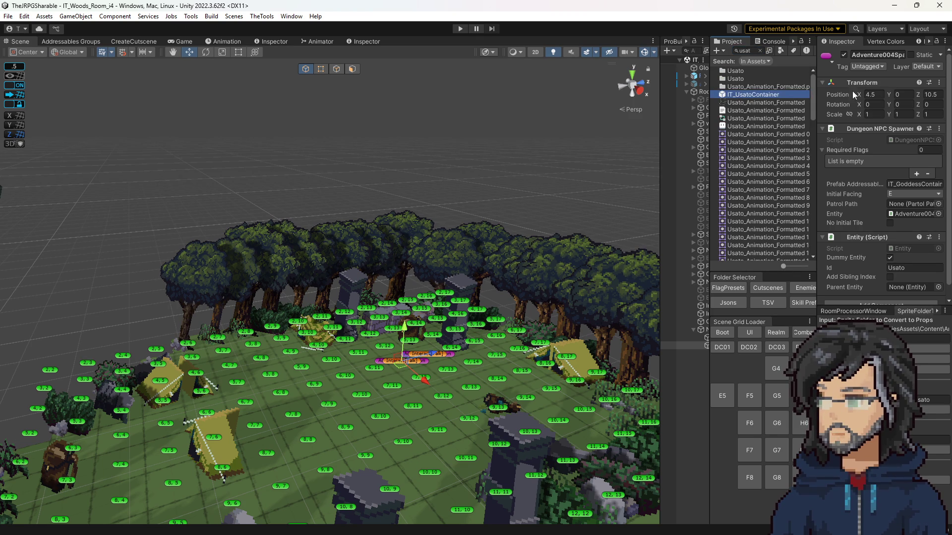
{"action": "left_click", "coordinate": [871, 75]}
{"action": "left_click", "coordinate": [402, 350]}
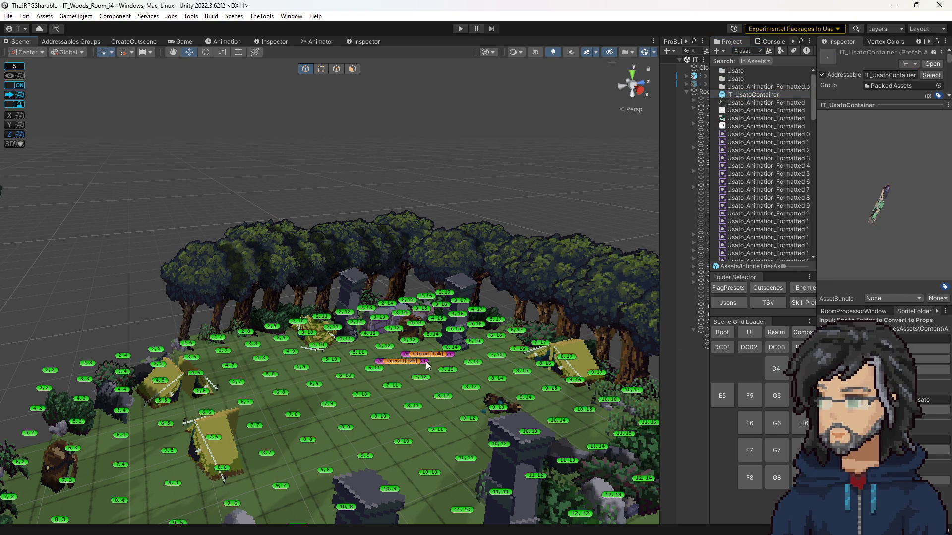
{"action": "left_click", "coordinate": [915, 184]}
{"action": "type", "text": "IT_UsatoContainer"}
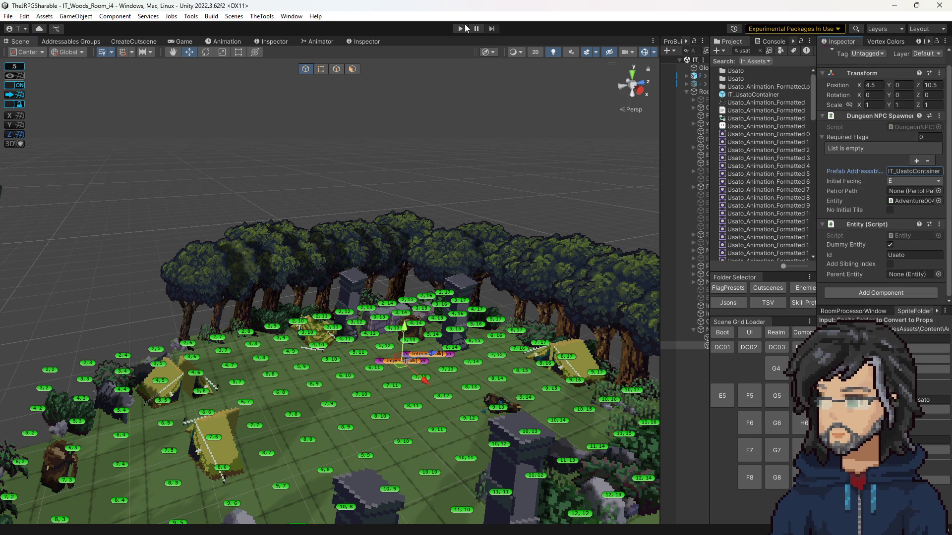
Play the room, select the spawned Usato, and inspect its animator states including NE_GetUp.
{"action": "left_click", "coordinate": [461, 29]}
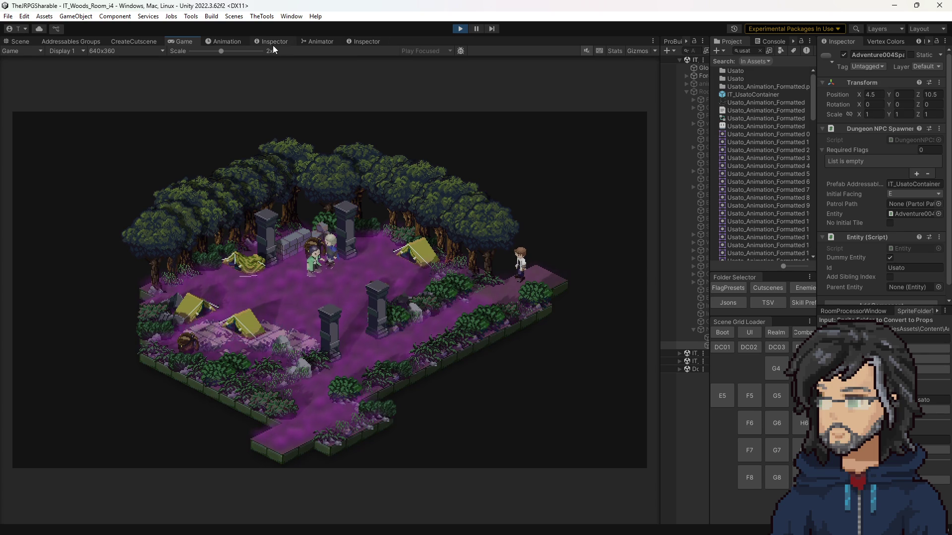
{"action": "left_click", "coordinate": [16, 43]}
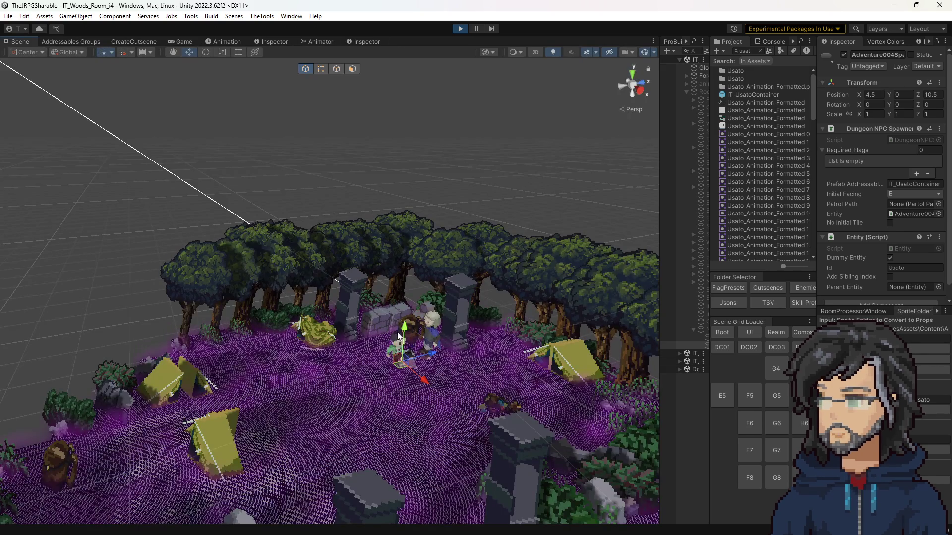
{"action": "left_click", "coordinate": [395, 347]}
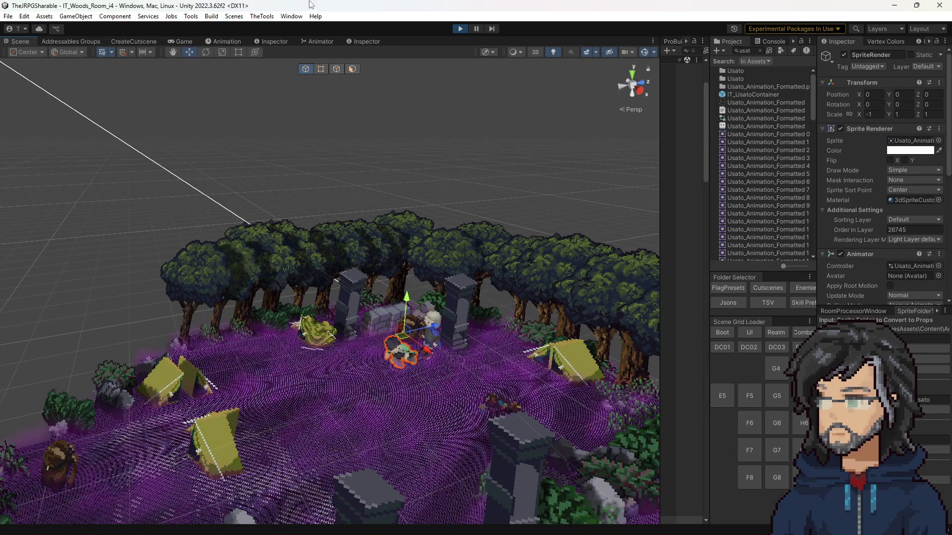
{"action": "left_click", "coordinate": [323, 43]}
{"action": "left_click_drag", "start_coordinate": [347, 208], "coordinate": [419, 250]}
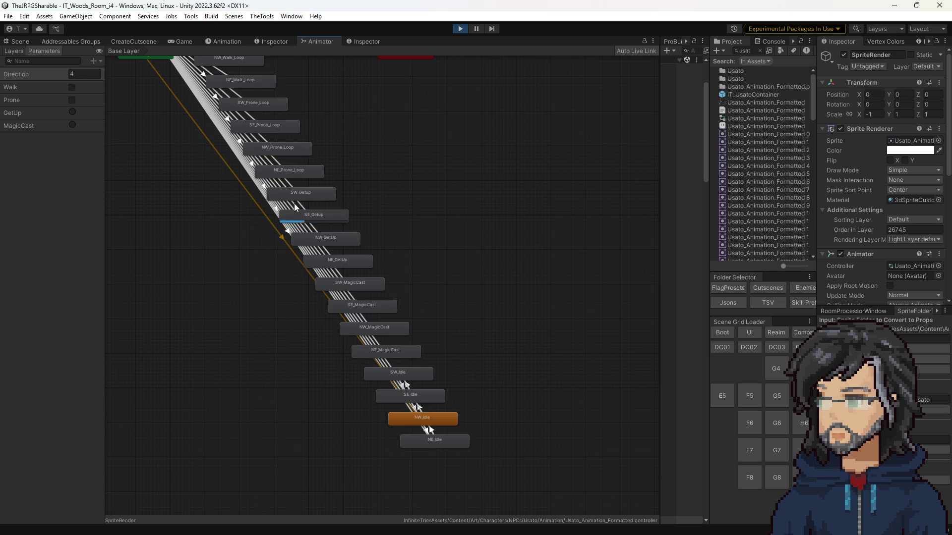
{"action": "scroll", "coordinate": [294, 203], "scroll_direction": "up", "scroll_amount": 3}
{"action": "left_click", "coordinate": [379, 317]}
{"action": "scroll", "coordinate": [322, 243], "scroll_direction": "down", "scroll_amount": 4}
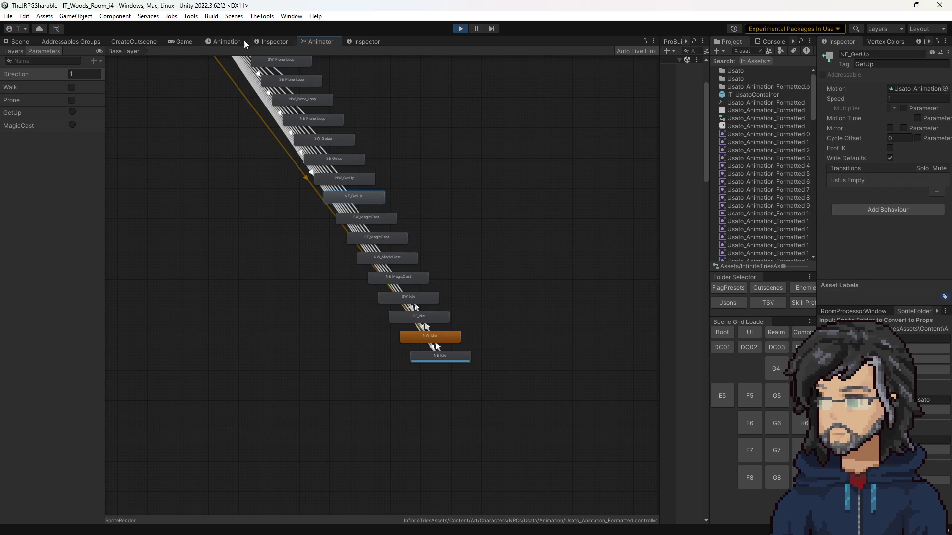
{"action": "left_click", "coordinate": [27, 43]}
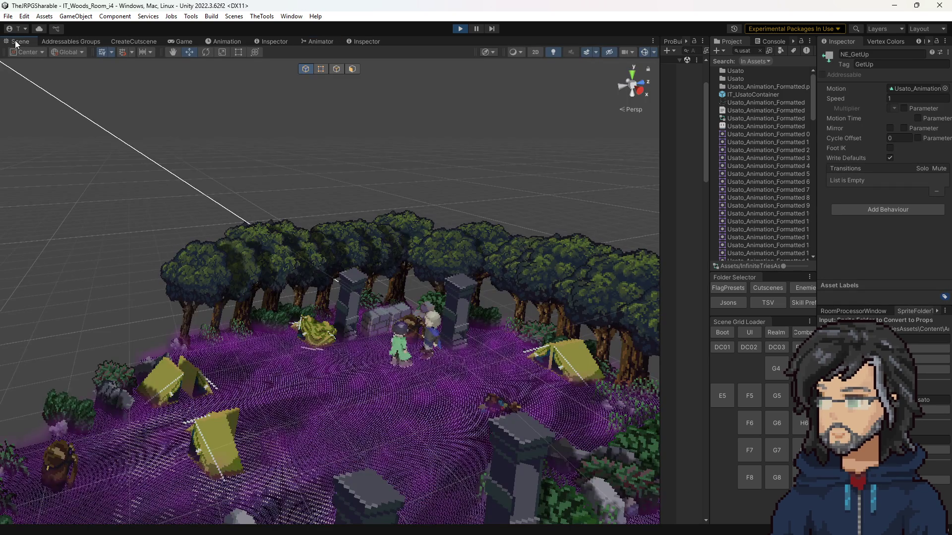
{"action": "left_click", "coordinate": [236, 42]}
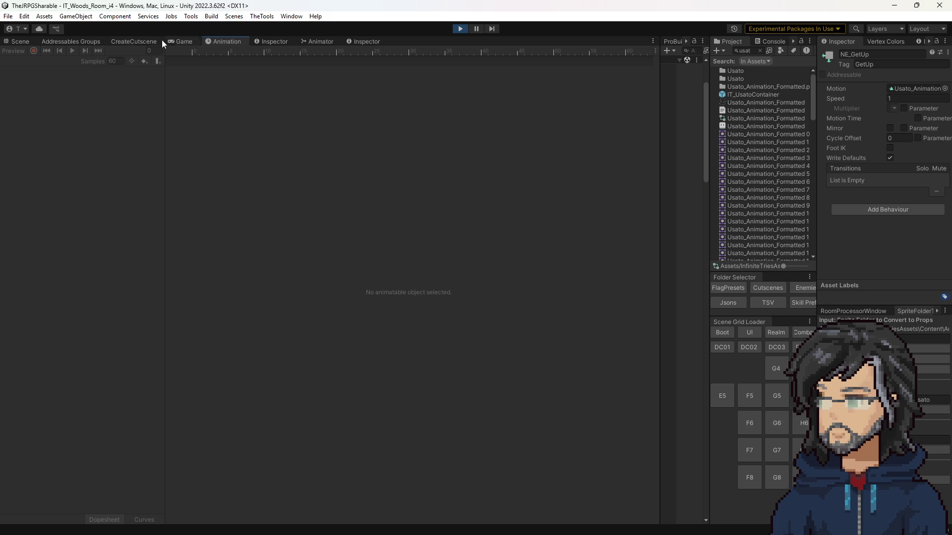
Inspect the transition into NE_GetUp in a widened Inspector, then stop play mode.
{"action": "left_click", "coordinate": [327, 41]}
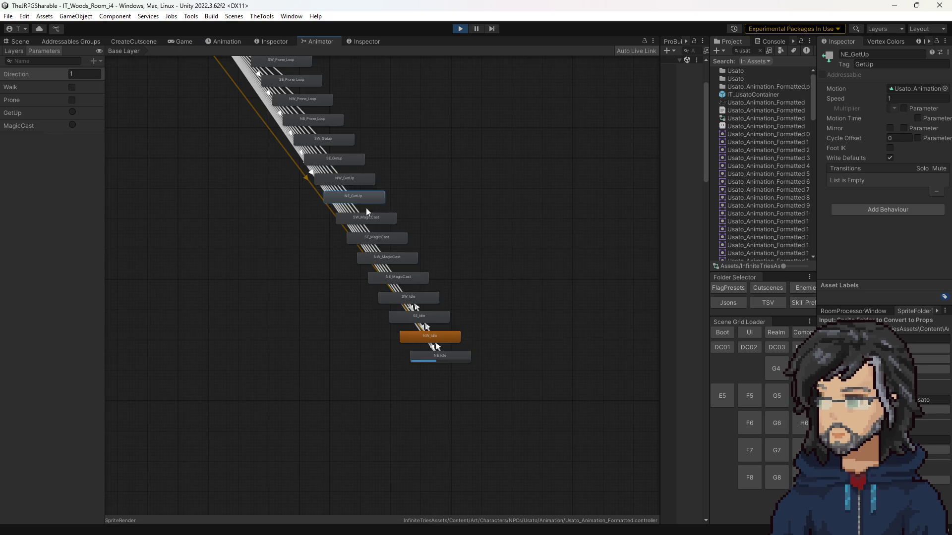
{"action": "left_click", "coordinate": [348, 183]}
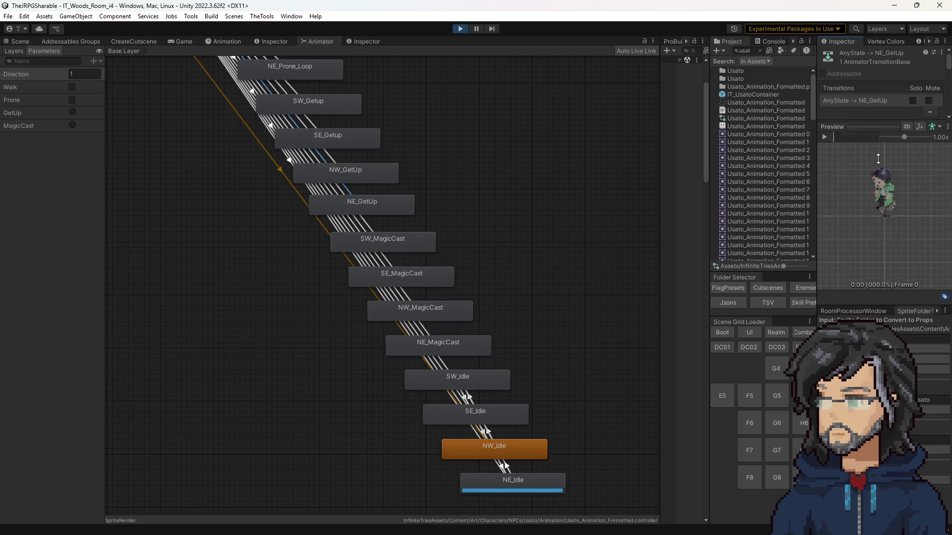
{"action": "scroll", "coordinate": [874, 170], "scroll_direction": "down", "scroll_amount": 1}
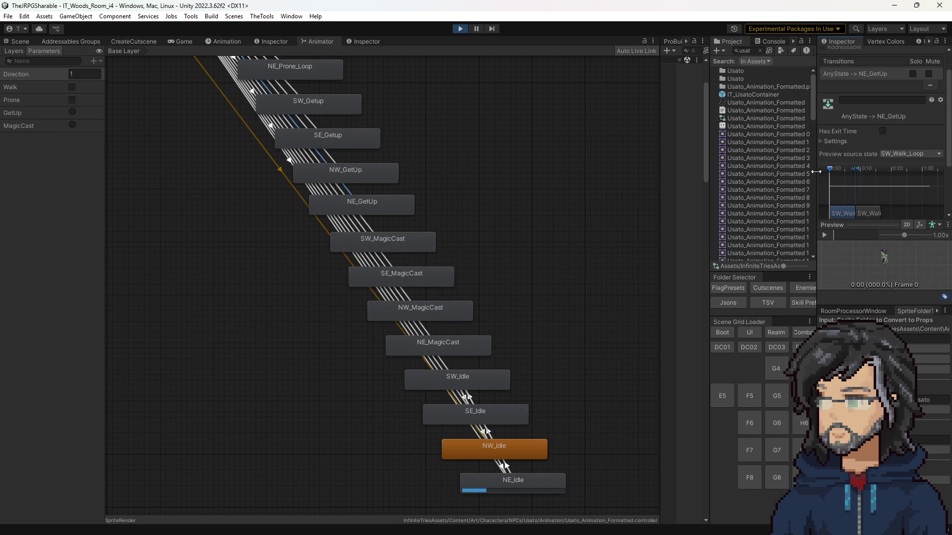
{"action": "left_click_drag", "start_coordinate": [814, 161], "coordinate": [553, 161]}
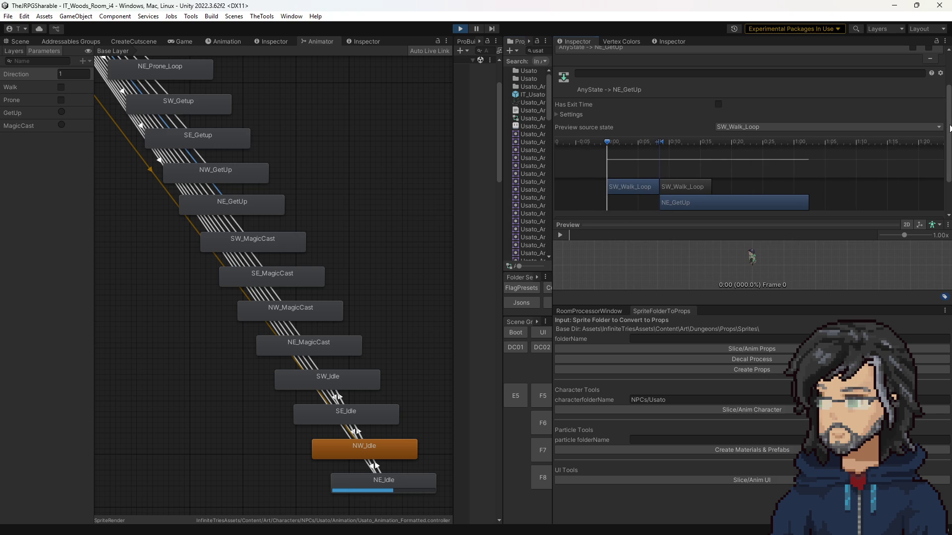
{"action": "scroll", "coordinate": [949, 128], "scroll_direction": "down", "scroll_amount": 2}
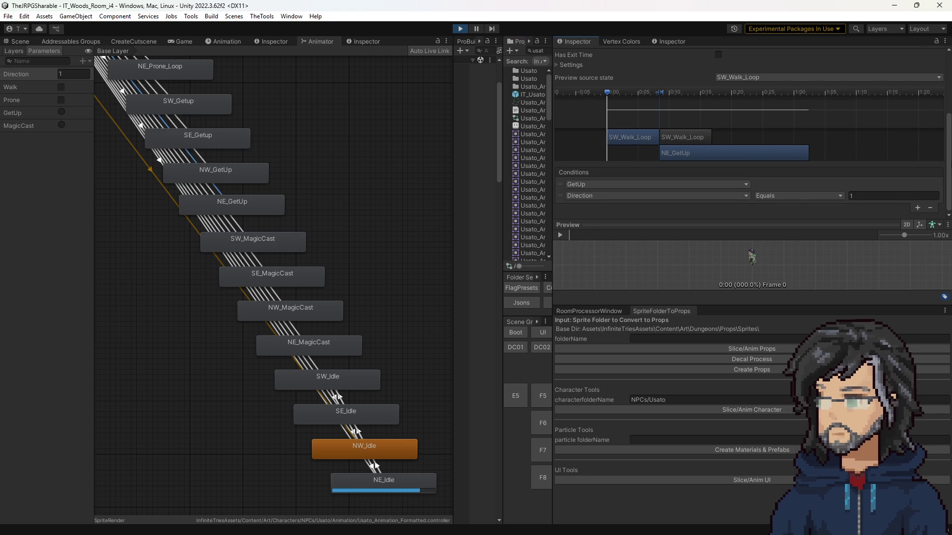
{"action": "scroll", "coordinate": [950, 147], "scroll_direction": "up", "scroll_amount": 2}
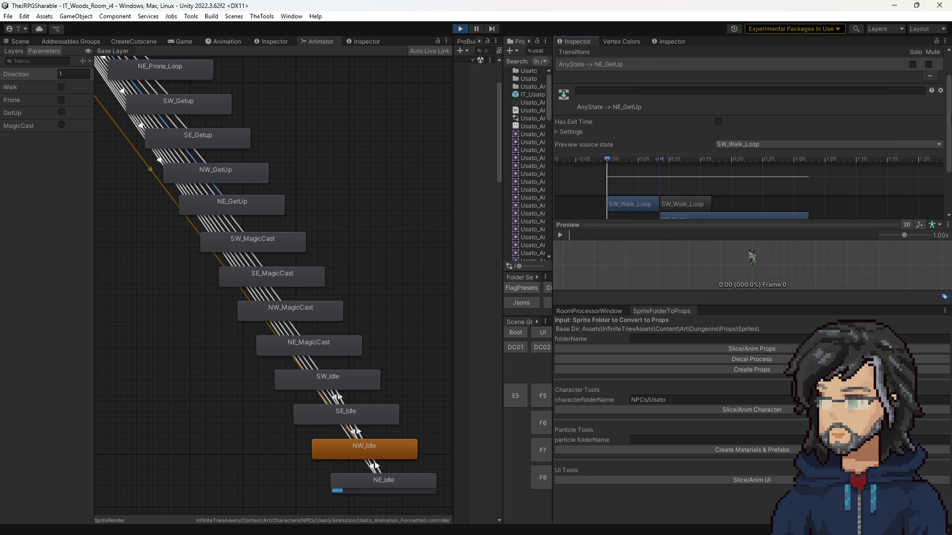
{"action": "scroll", "coordinate": [949, 146], "scroll_direction": "down", "scroll_amount": 2}
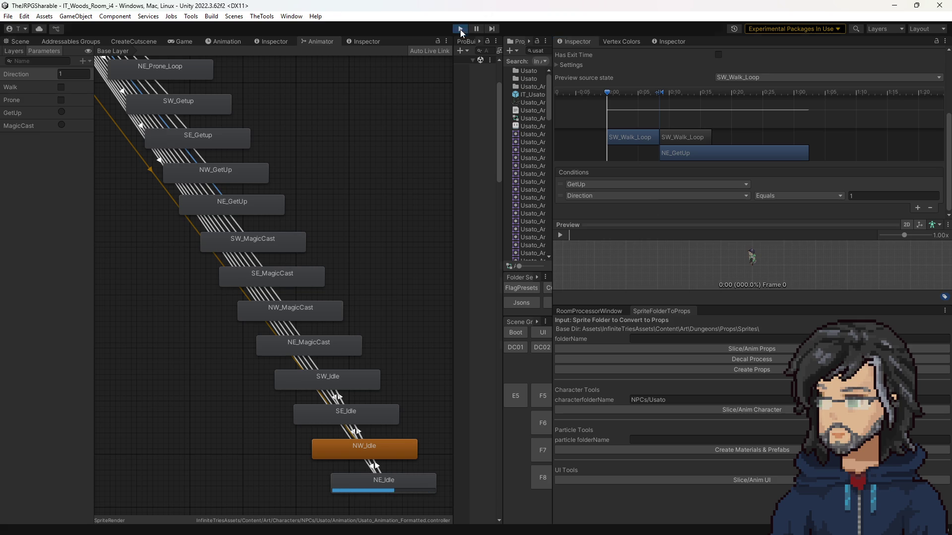
{"action": "left_click", "coordinate": [461, 30]}
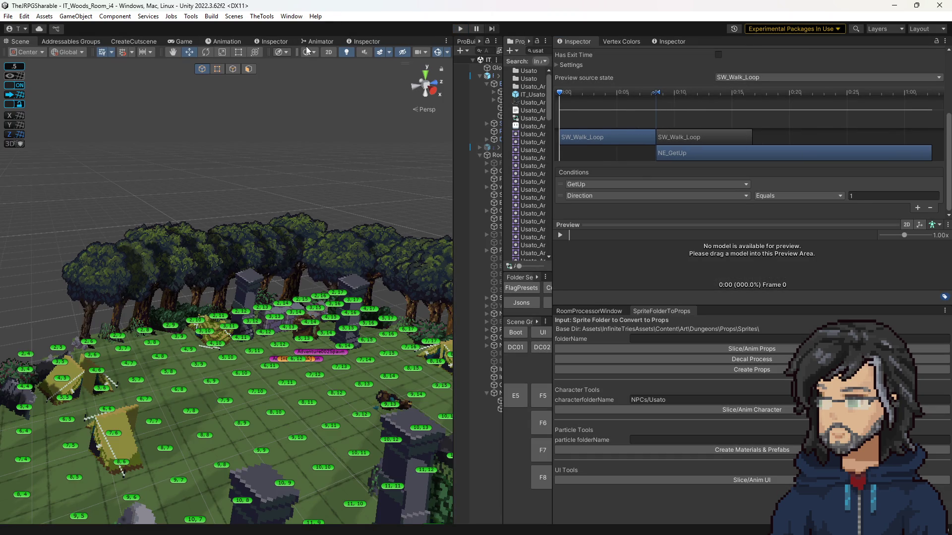
Check the SE_Getup transitions and the AnyState→SW_Getup condition Direction equals 6.
{"action": "left_click", "coordinate": [317, 42]}
{"action": "mouse_move", "coordinate": [200, 184]}
{"action": "left_mouse_down"}
{"action": "mouse_move", "coordinate": [245, 208]}
{"action": "mouse_move", "coordinate": [316, 297]}
{"action": "left_mouse_up"}
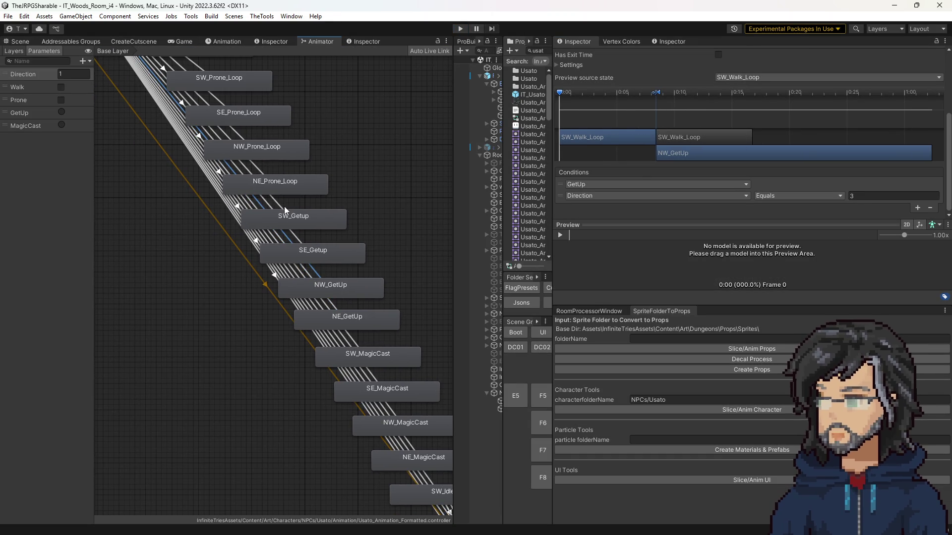
{"action": "left_click", "coordinate": [301, 235]}
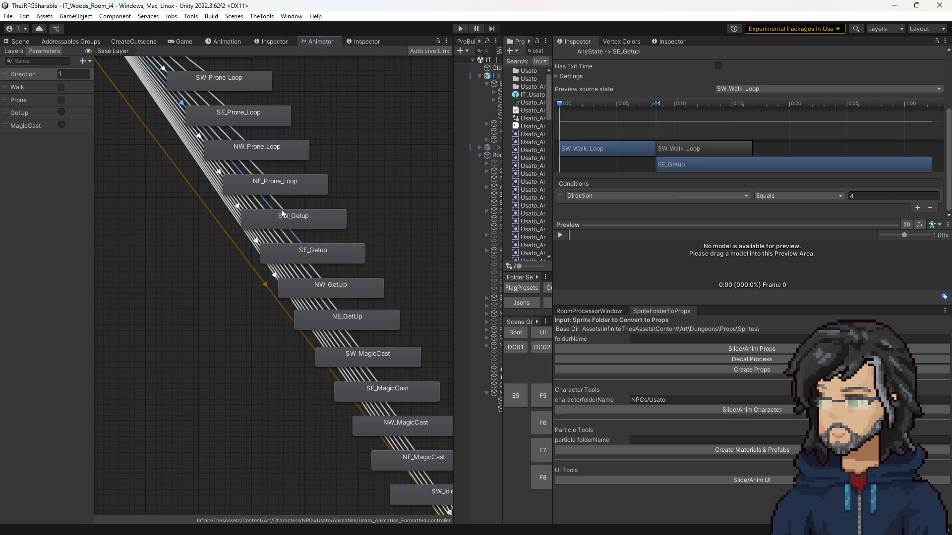
{"action": "left_click_drag", "start_coordinate": [305, 249], "coordinate": [375, 254]}
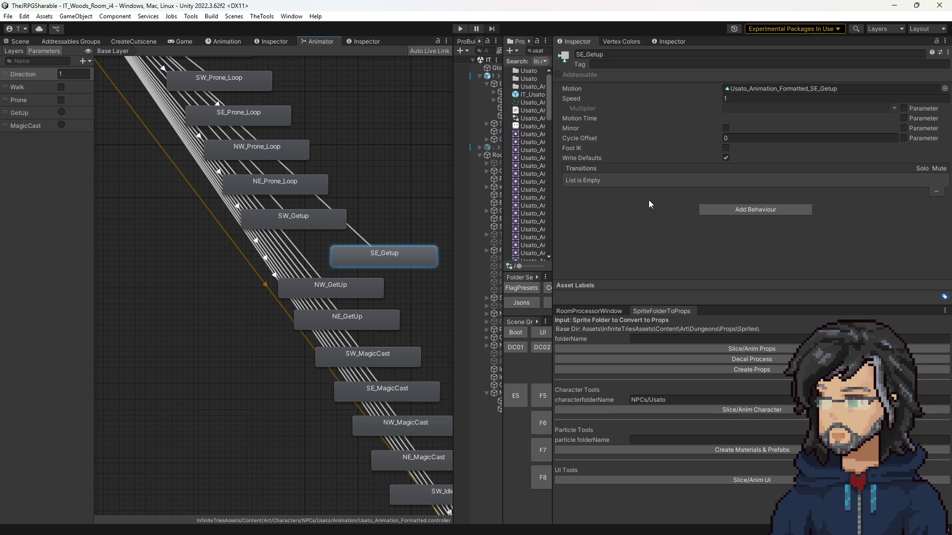
{"action": "left_click", "coordinate": [361, 239]}
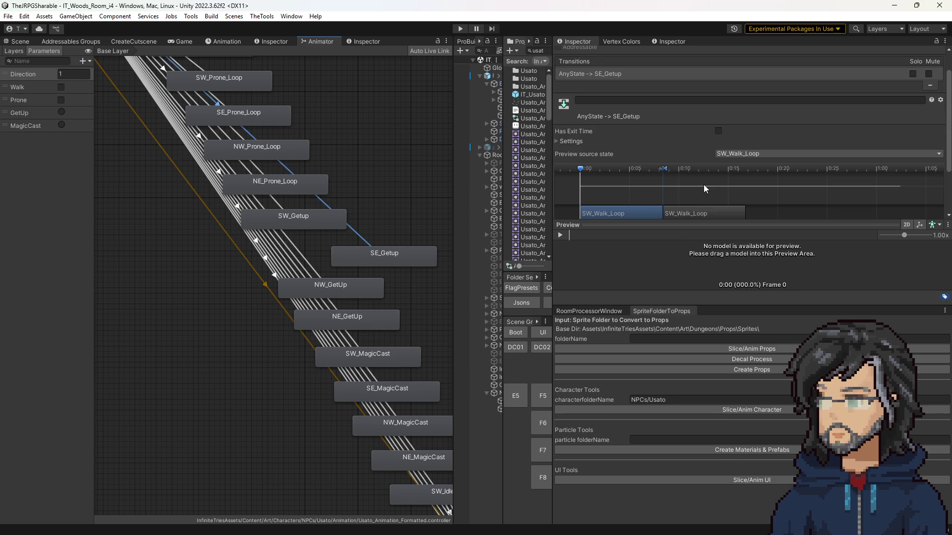
{"action": "scroll", "coordinate": [799, 120], "scroll_direction": "down", "scroll_amount": 3}
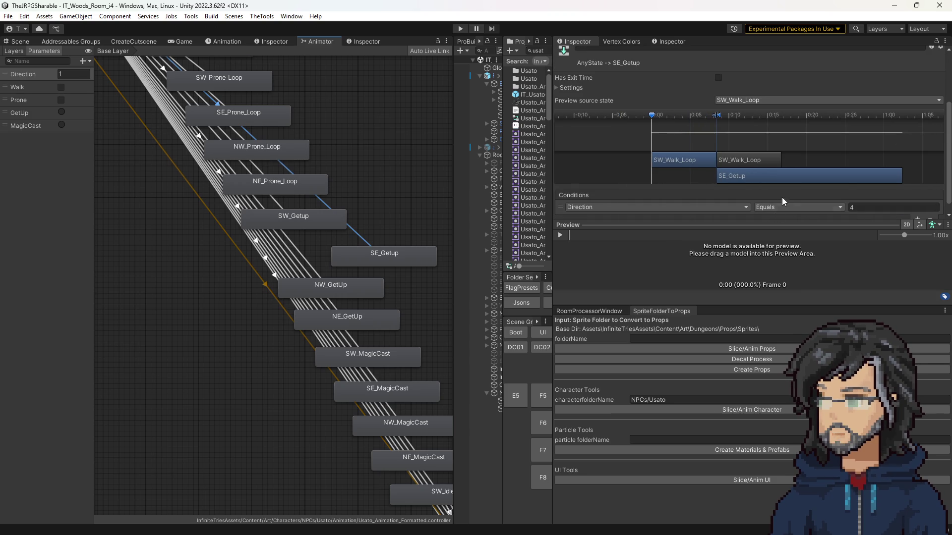
{"action": "left_click", "coordinate": [279, 204]}
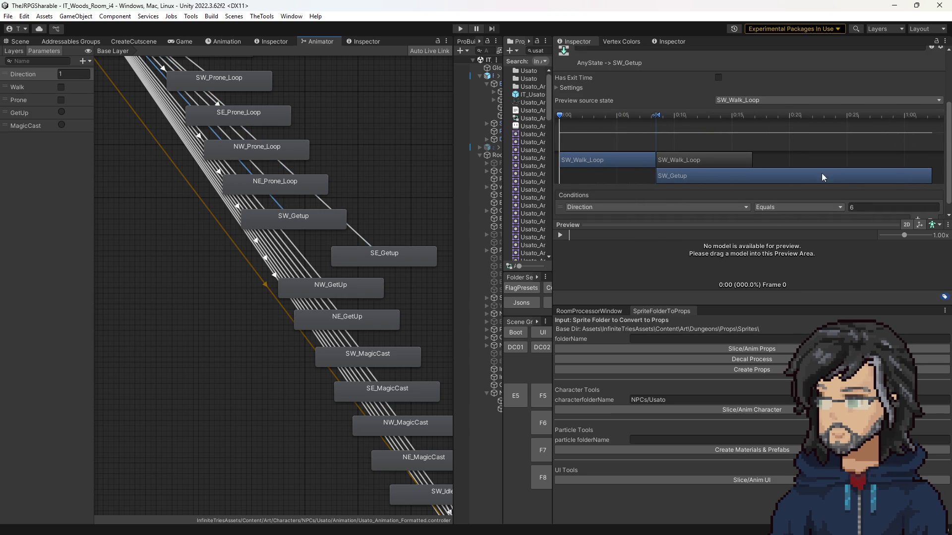
{"action": "scroll", "coordinate": [822, 174], "scroll_direction": "down", "scroll_amount": 1}
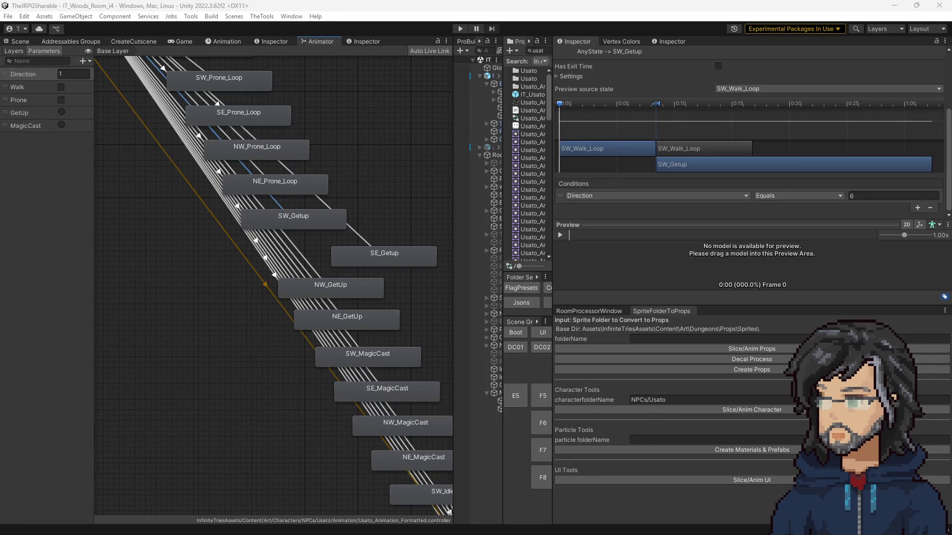
In Aseprite, rename the SW_Getup tag to SW_GetUp.
{"action": "key", "text": "alt+Tab"}
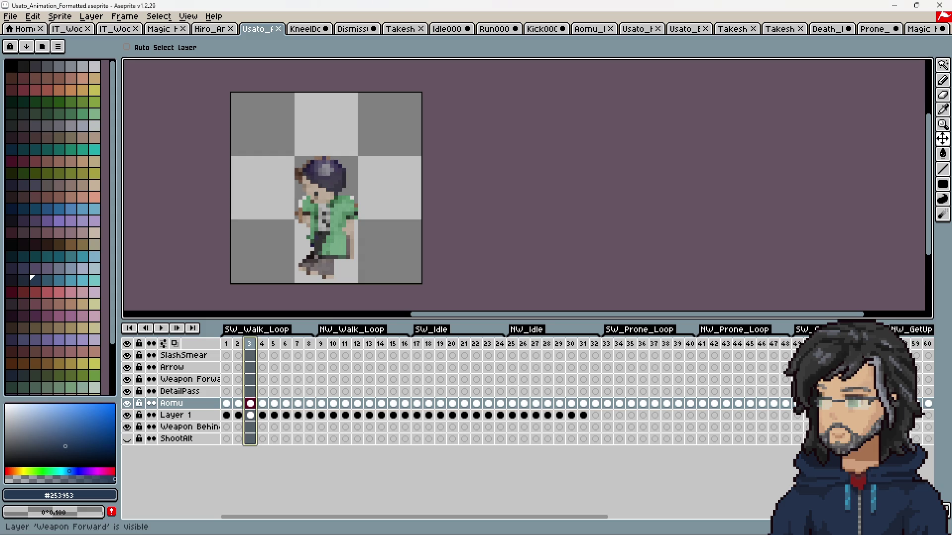
{"action": "left_click_drag", "start_coordinate": [554, 522], "coordinate": [737, 503]}
{"action": "double_click", "coordinate": [488, 330]}
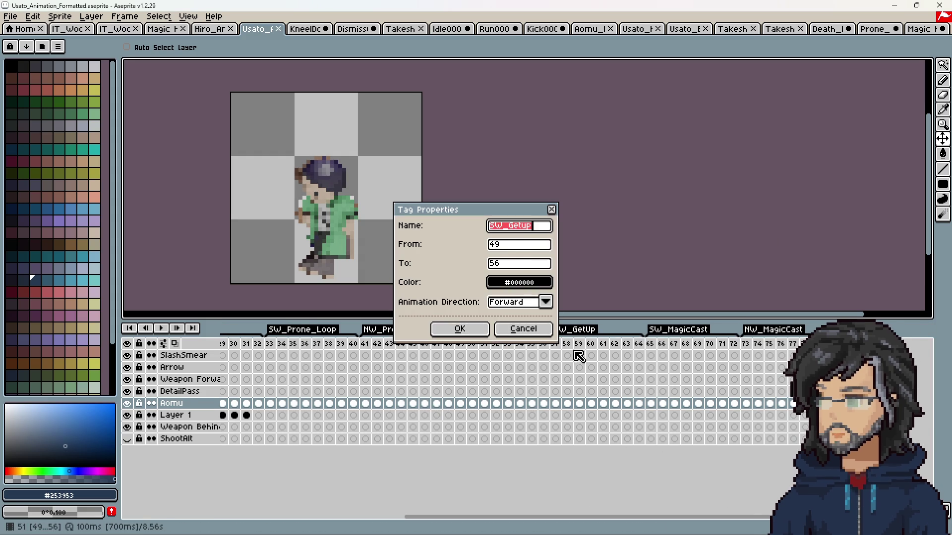
{"action": "left_click", "coordinate": [545, 227]}
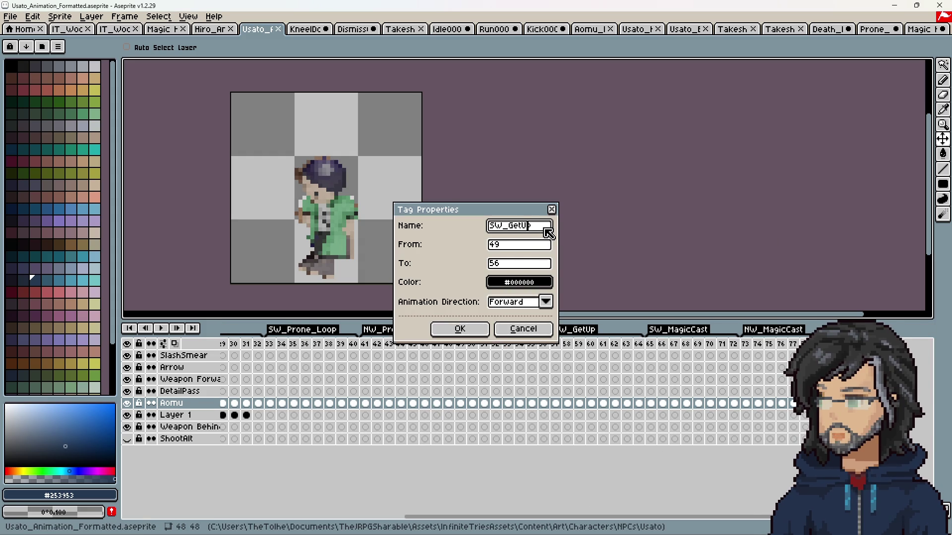
{"action": "key", "text": "Return"}
Re-export the sprite sheet and minimize Aseprite.
{"action": "left_click", "coordinate": [32, 17]}
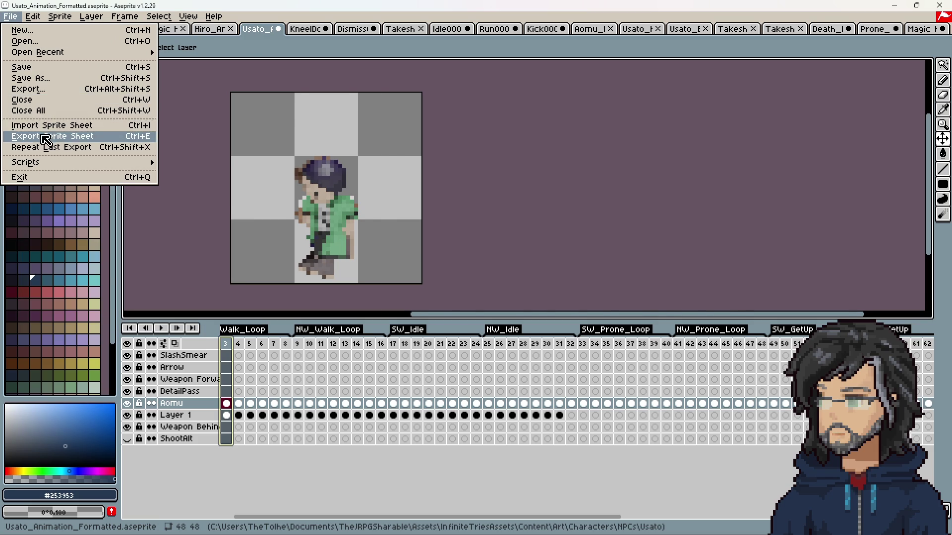
{"action": "left_click", "coordinate": [24, 136]}
{"action": "left_click", "coordinate": [276, 388]}
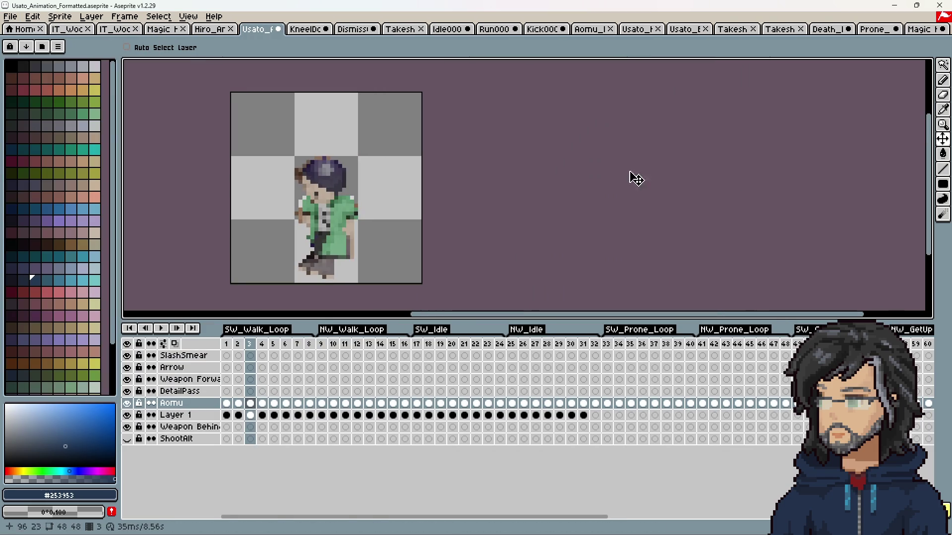
{"action": "left_click", "coordinate": [895, 5]}
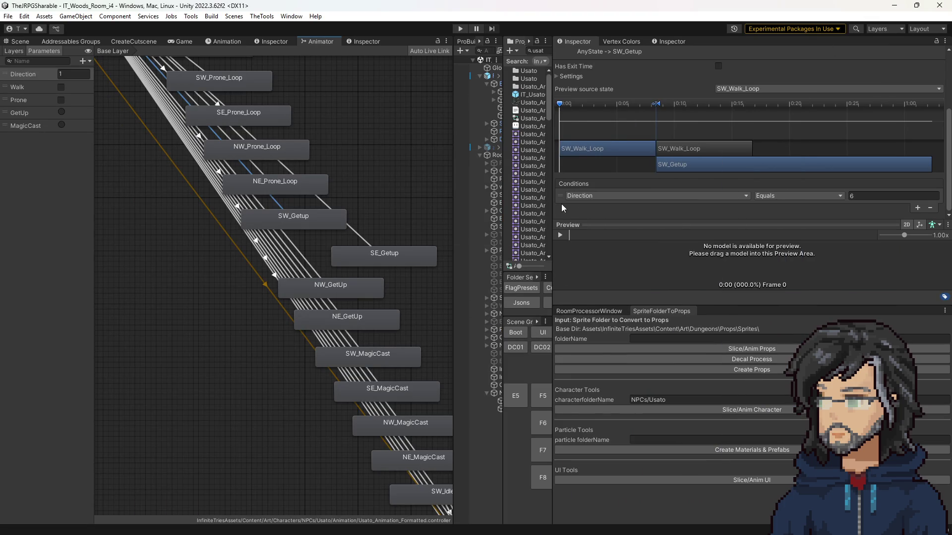
Regenerate Usato's animations with Slice/Anim Character and check the SE_GetUp transition and state.
{"action": "left_click_drag", "start_coordinate": [562, 203], "coordinate": [671, 203]}
{"action": "left_click", "coordinate": [793, 410]}
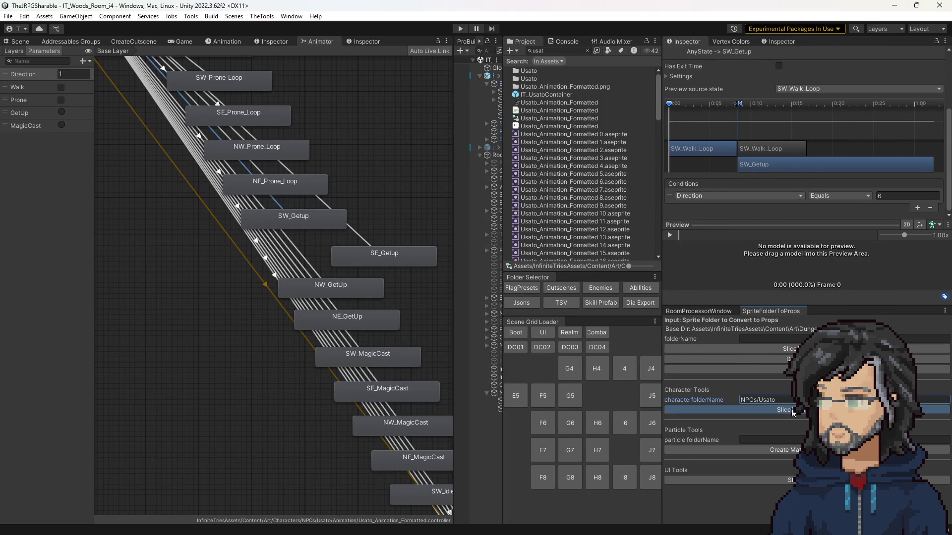
{"action": "left_click", "coordinate": [370, 239]}
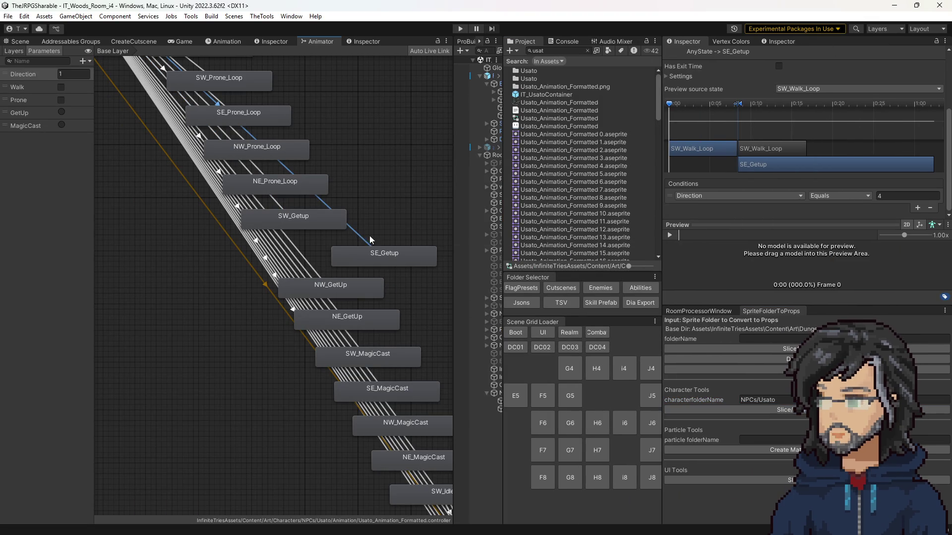
{"action": "scroll", "coordinate": [361, 275], "scroll_direction": "down", "scroll_amount": 3}
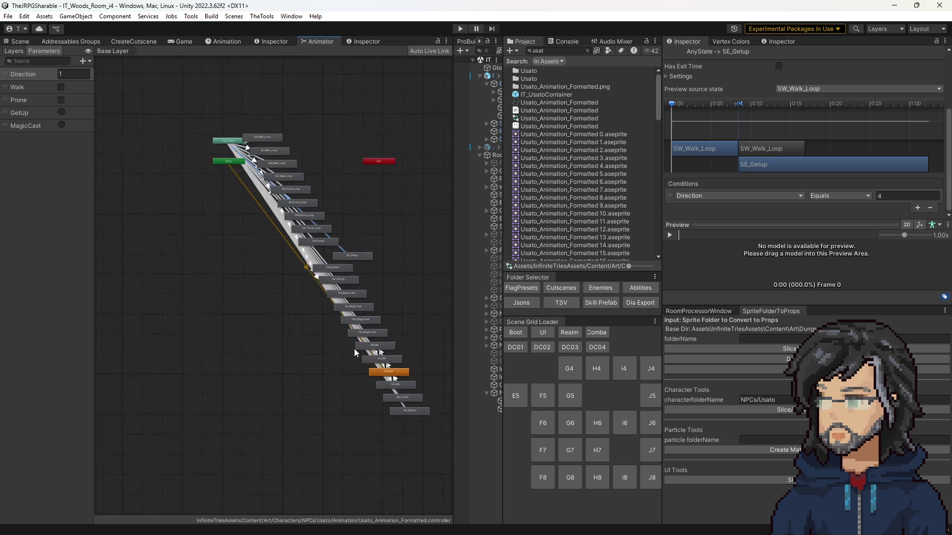
{"action": "left_click_drag", "start_coordinate": [261, 317], "coordinate": [327, 411]}
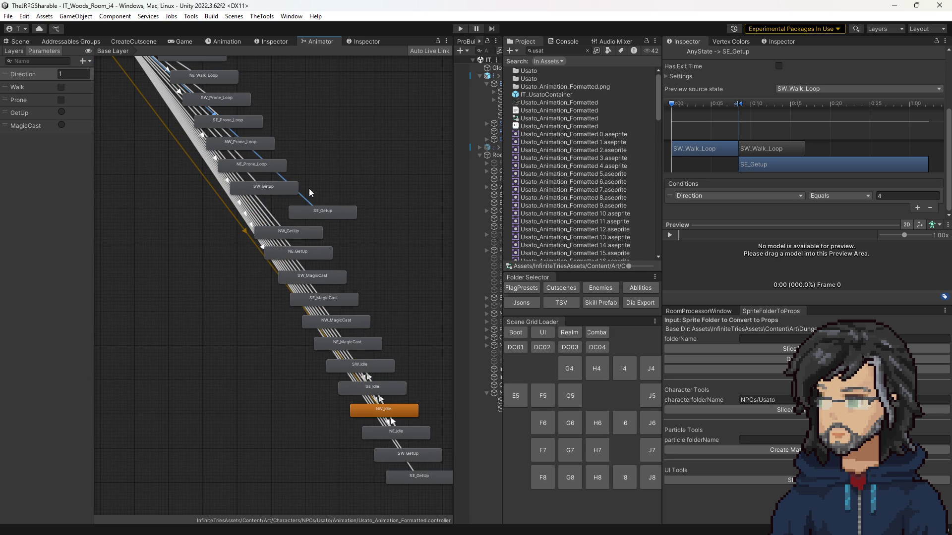
{"action": "left_click", "coordinate": [310, 209]}
{"action": "left_click", "coordinate": [402, 249]}
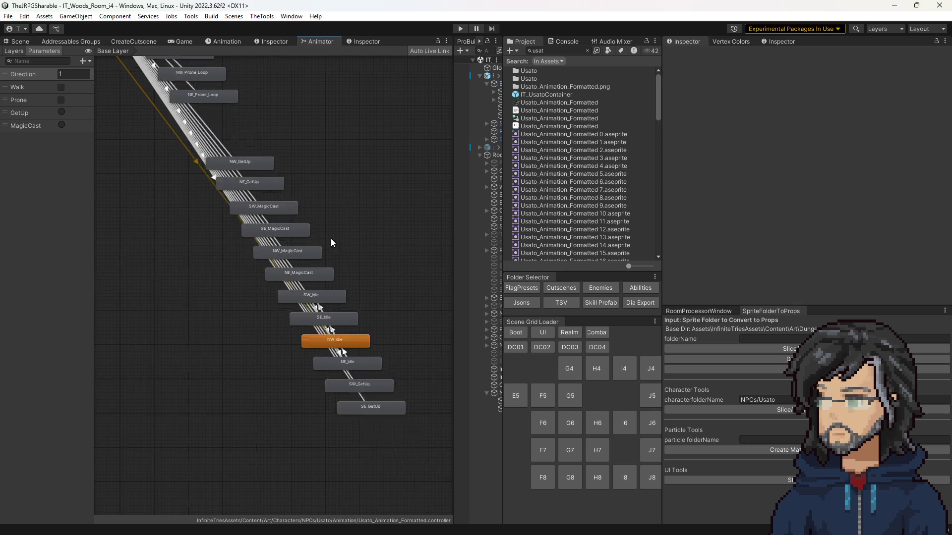
Check the AnyState transitions into SE_GetUp and SW_GetUp, then start play mode.
{"action": "scroll", "coordinate": [317, 278], "scroll_direction": "down", "scroll_amount": 2}
{"action": "left_click", "coordinate": [282, 293]}
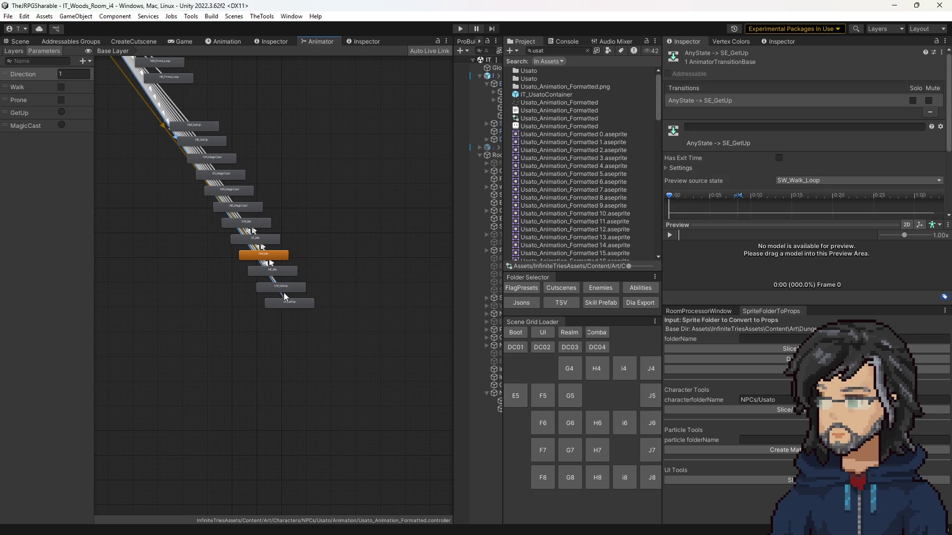
{"action": "scroll", "coordinate": [283, 297], "scroll_direction": "up", "scroll_amount": 3}
{"action": "scroll", "coordinate": [741, 171], "scroll_direction": "down", "scroll_amount": 1}
{"action": "left_click_drag", "start_coordinate": [949, 170], "coordinate": [949, 214]}
{"action": "left_click", "coordinate": [272, 273]}
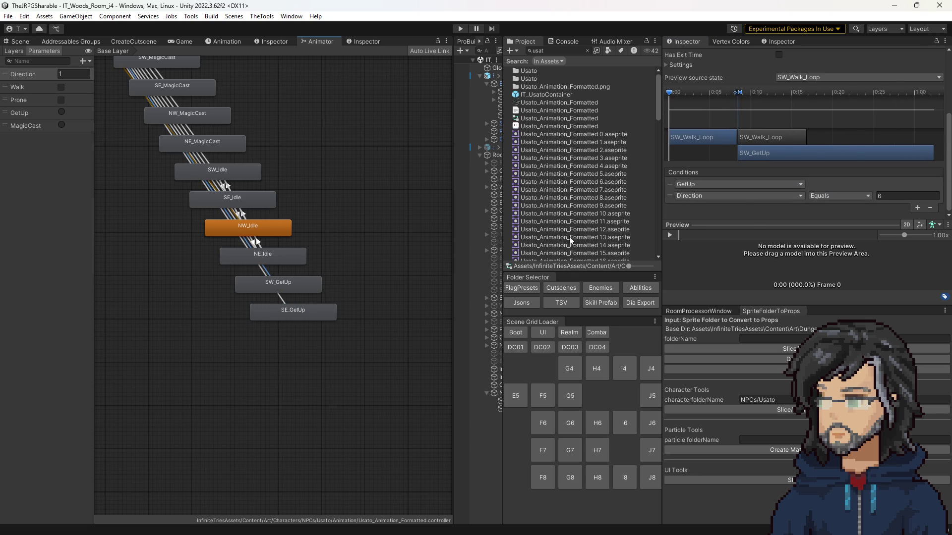
{"action": "left_click", "coordinate": [21, 41]}
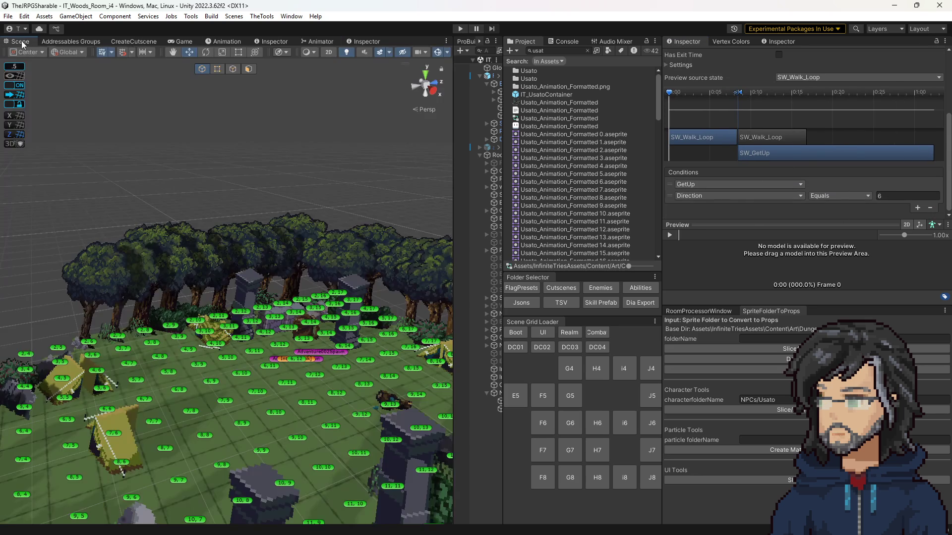
{"action": "left_click", "coordinate": [465, 31]}
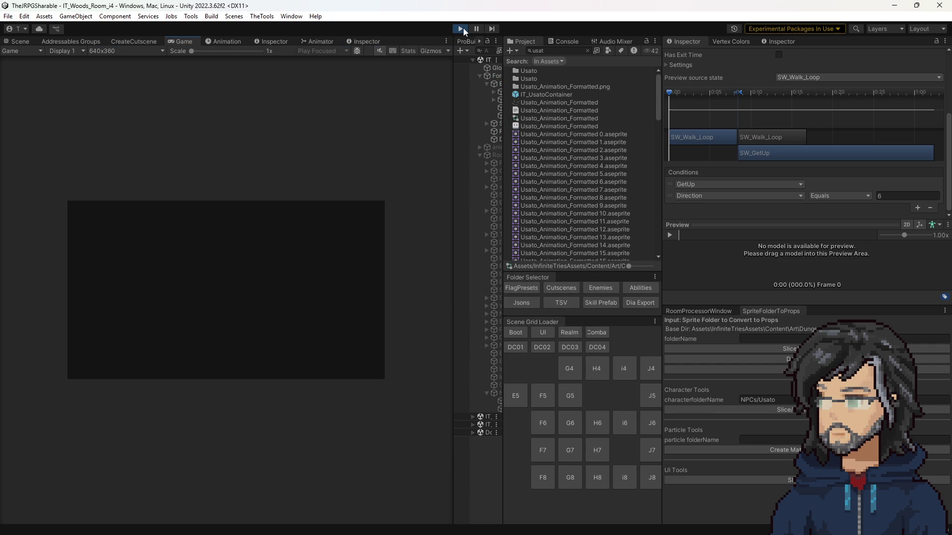
Enlarge the Game view to 2x and turn on Usato's Prone animator parameter.
{"action": "left_click_drag", "start_coordinate": [454, 186], "coordinate": [698, 203]}
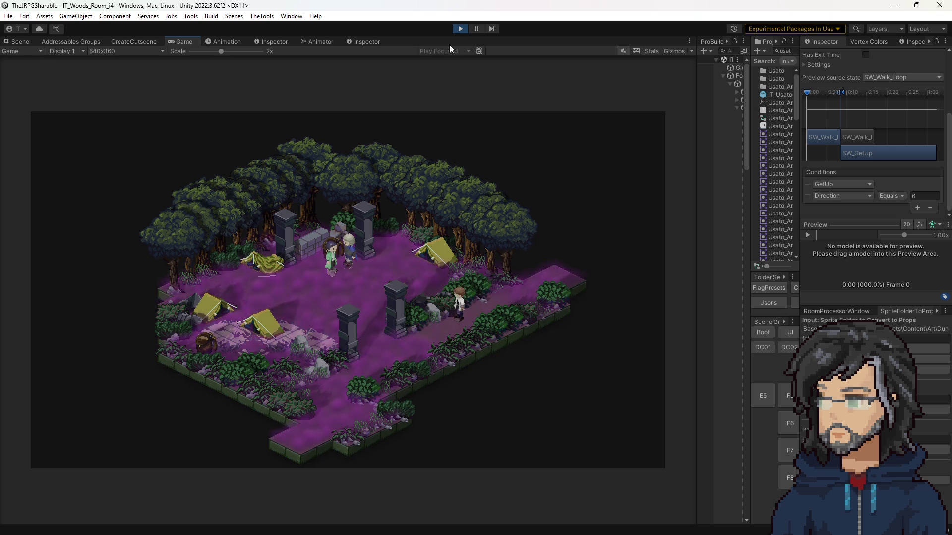
{"action": "left_click", "coordinate": [20, 41]}
{"action": "left_click", "coordinate": [419, 342]}
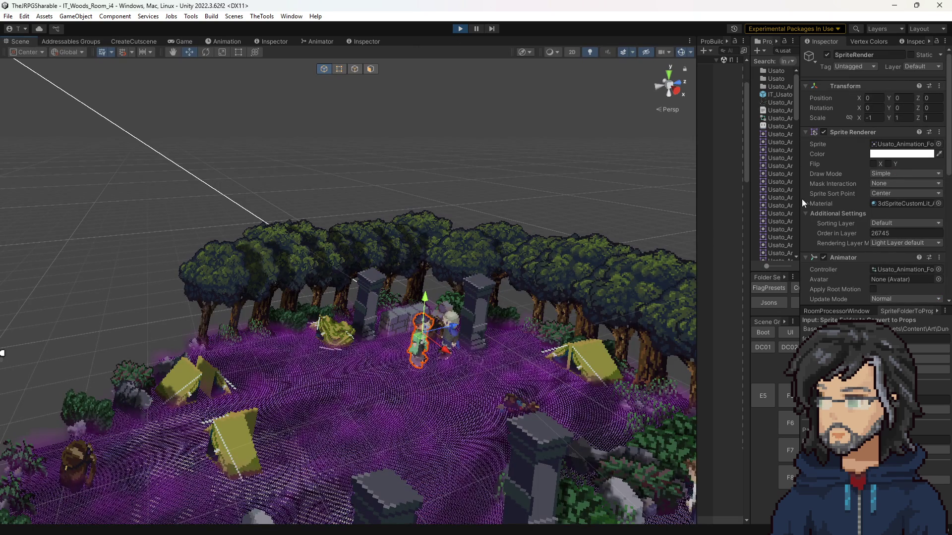
{"action": "left_click", "coordinate": [319, 41]}
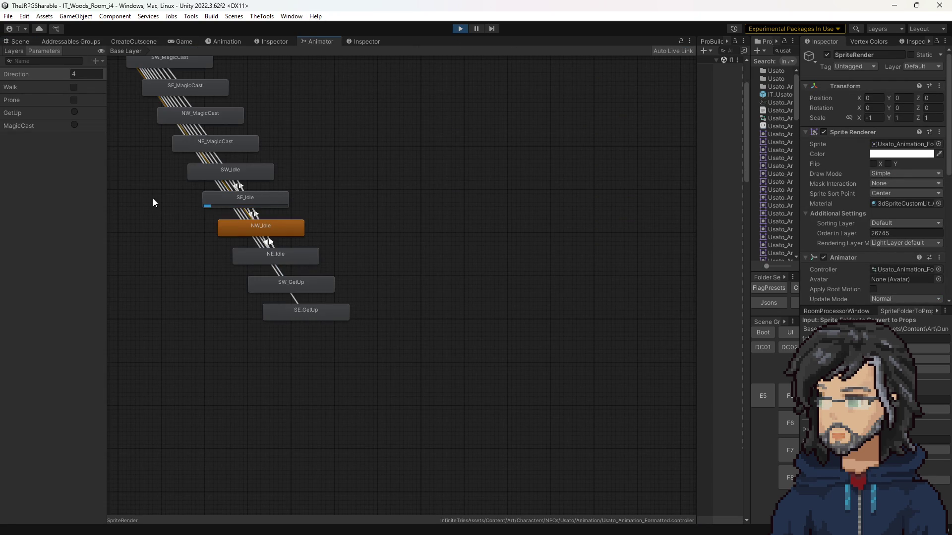
{"action": "left_click", "coordinate": [78, 103]}
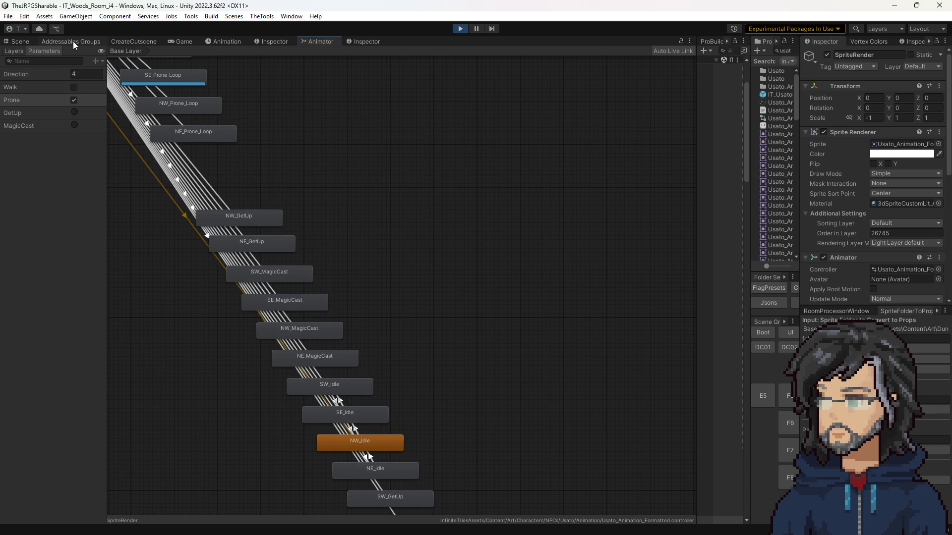
Check Takeshi's animator graph, then return to the running Game view.
{"action": "left_click", "coordinate": [25, 43]}
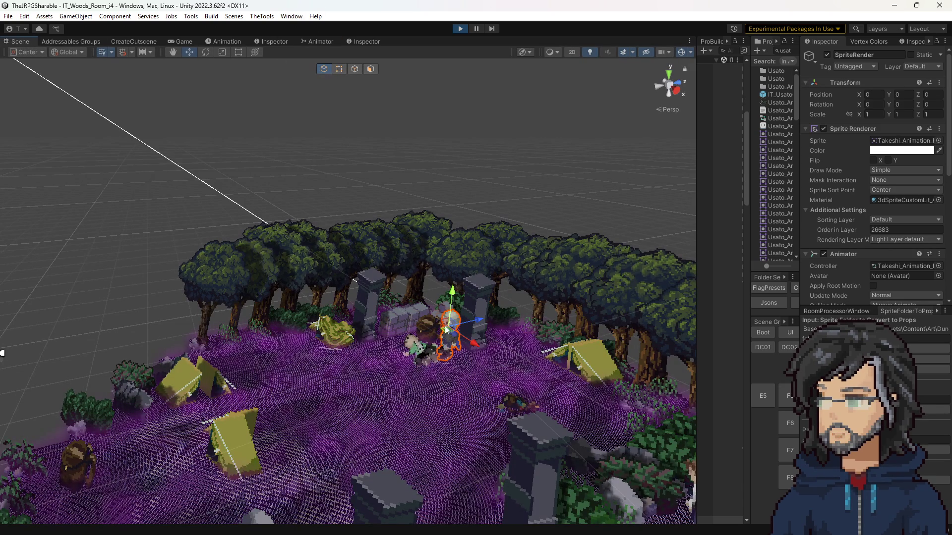
{"action": "left_click", "coordinate": [312, 42]}
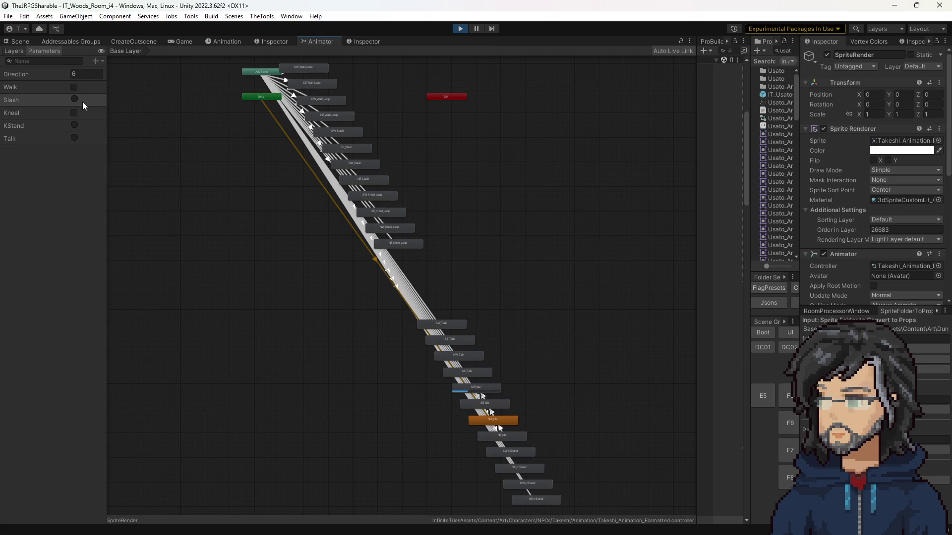
{"action": "left_click", "coordinate": [25, 42]}
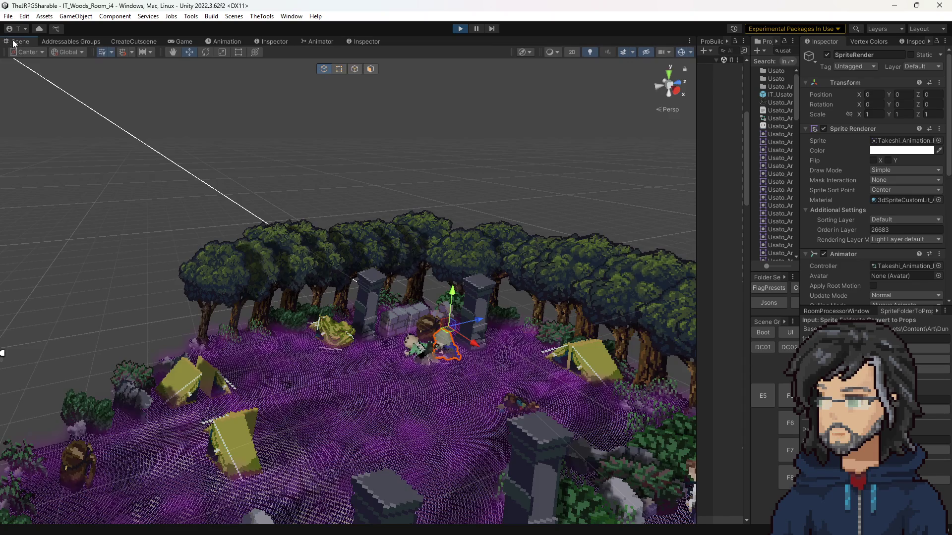
{"action": "left_click", "coordinate": [179, 41]}
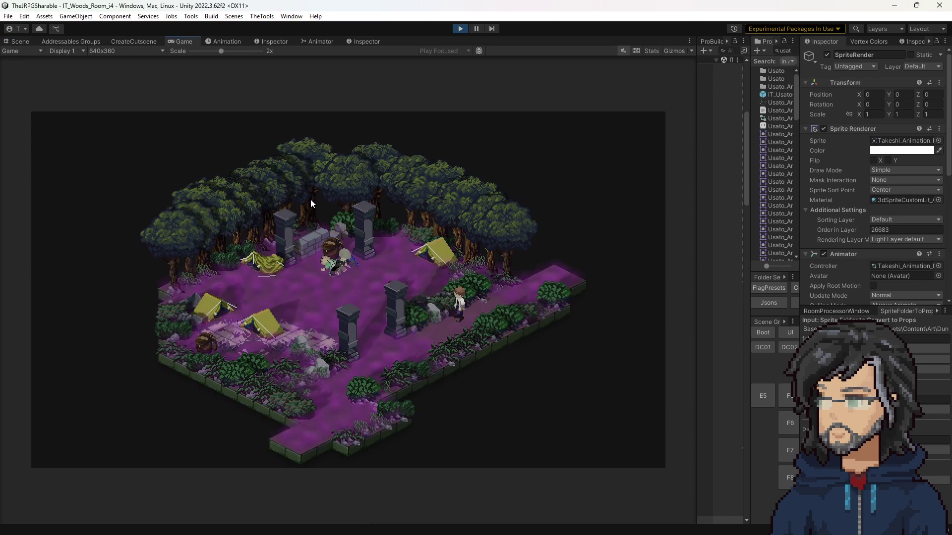
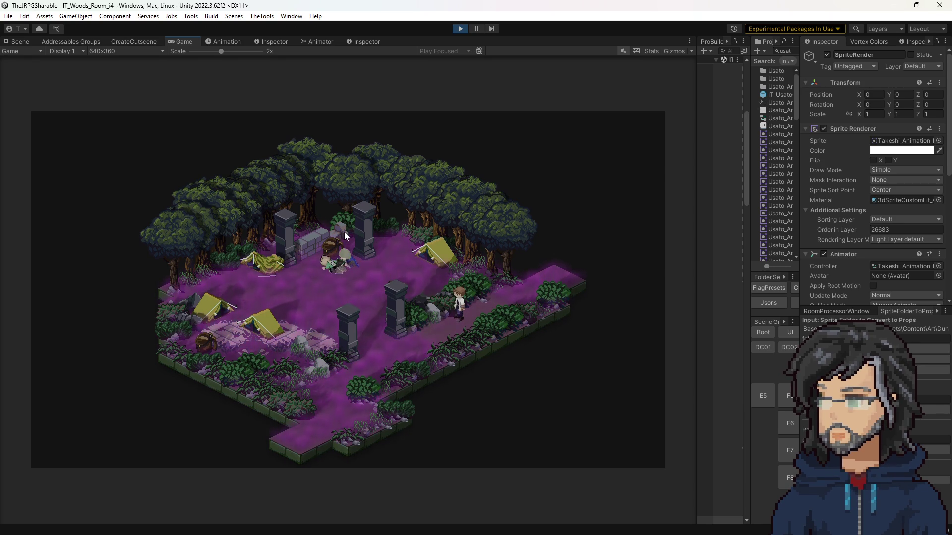
Stop the running Unity game preview and switch to the Usato file in Aseprite.
{"action": "left_click", "coordinate": [459, 32]}
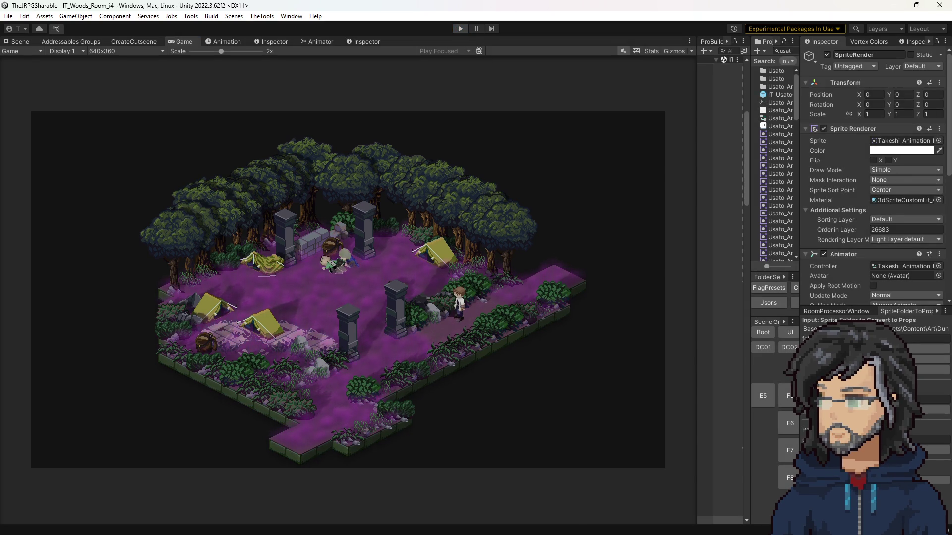
{"action": "key", "text": "alt+Tab"}
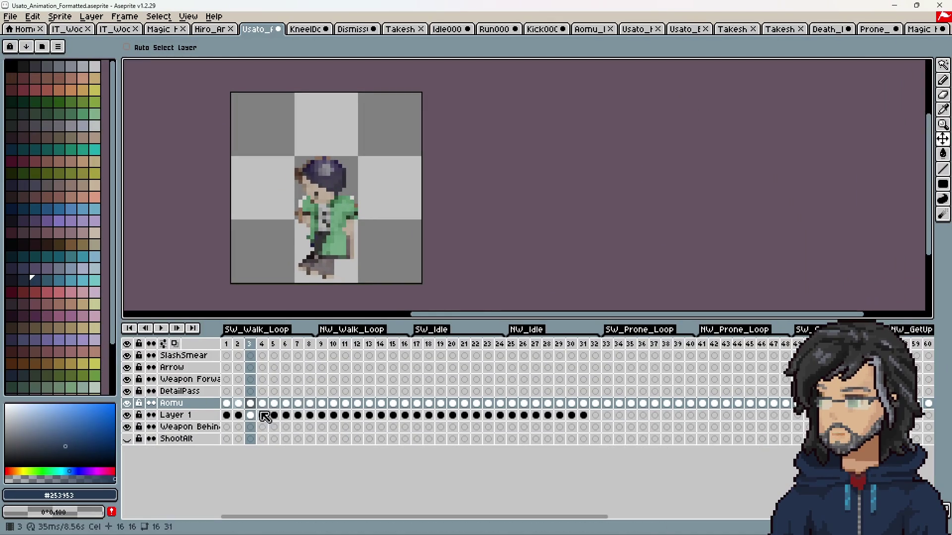
Hide Layer 1 and rename the Aomu layer to 'Usato' in Layer Properties.
{"action": "left_click", "coordinate": [127, 415]}
{"action": "double_click", "coordinate": [179, 403]}
{"action": "type", "text": "Usat"}
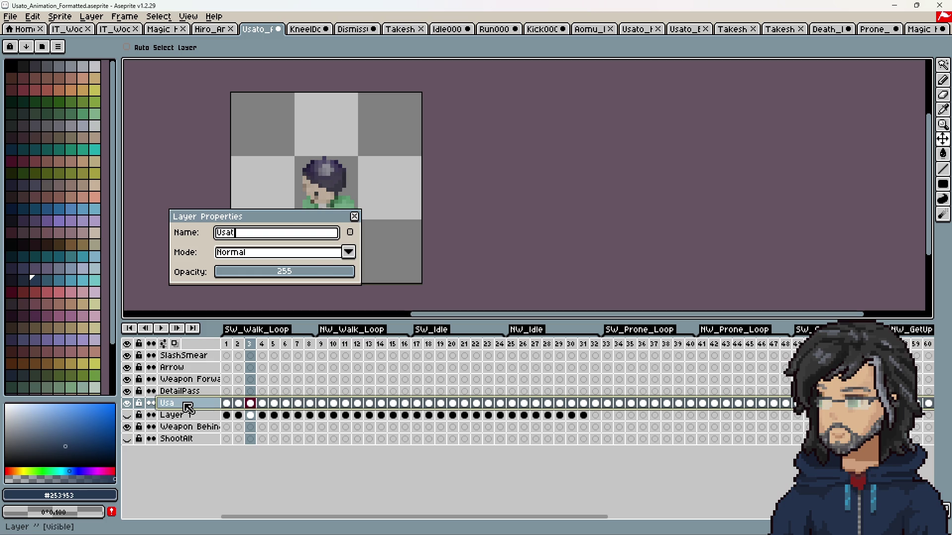
{"action": "type", "text": "o"}
{"action": "key", "text": "Return"}
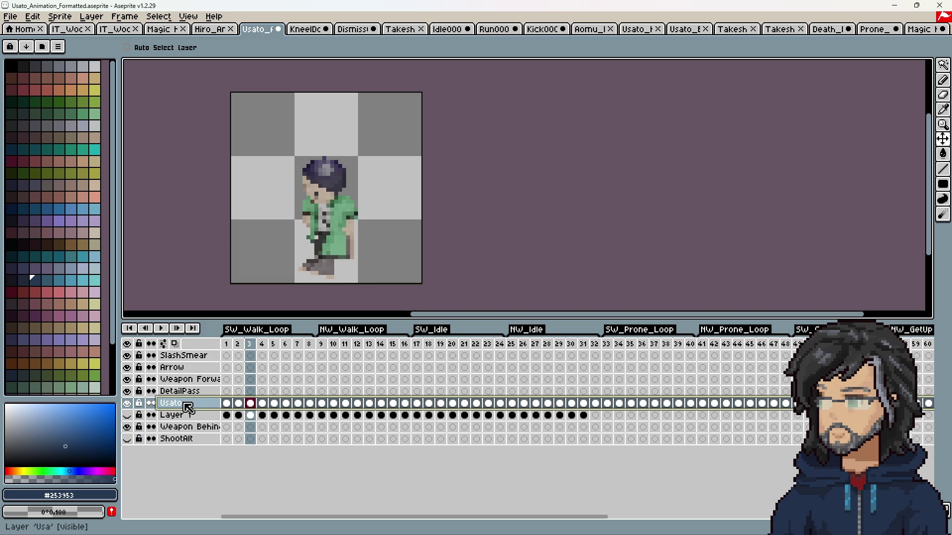
{"action": "mouse_move", "coordinate": [598, 517]}
{"action": "left_mouse_down"}
{"action": "mouse_move", "coordinate": [762, 511]}
{"action": "mouse_move", "coordinate": [713, 516]}
{"action": "left_mouse_up"}
Select frames 33–48 and change their duration in Frame Properties.
{"action": "scroll", "coordinate": [351, 415], "scroll_direction": "left", "scroll_amount": 5}
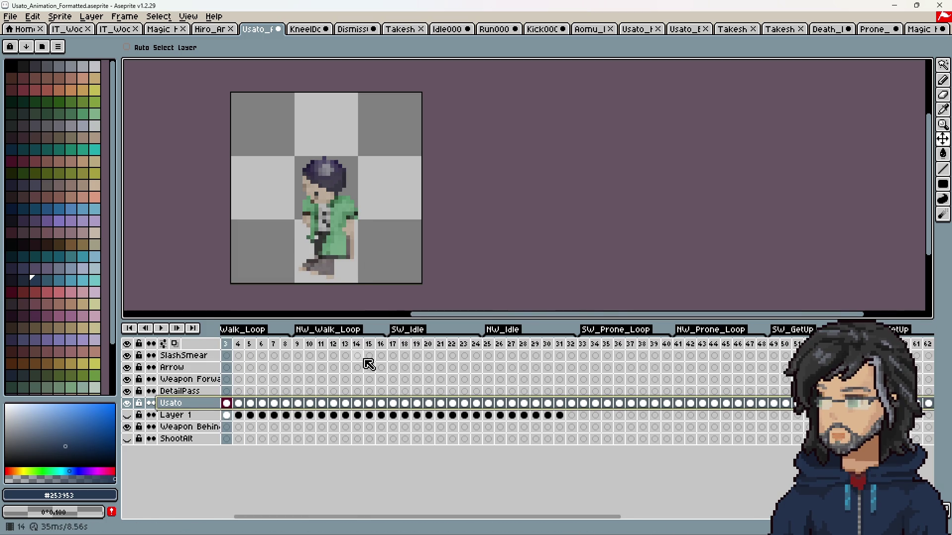
{"action": "left_click", "coordinate": [583, 343]}
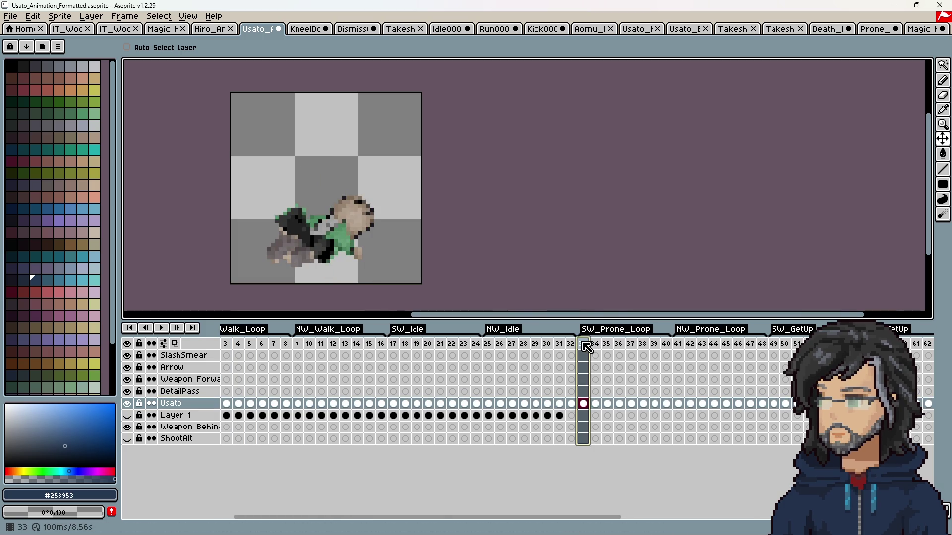
{"action": "right_click", "coordinate": [582, 343]}
{"action": "left_click", "coordinate": [604, 350]}
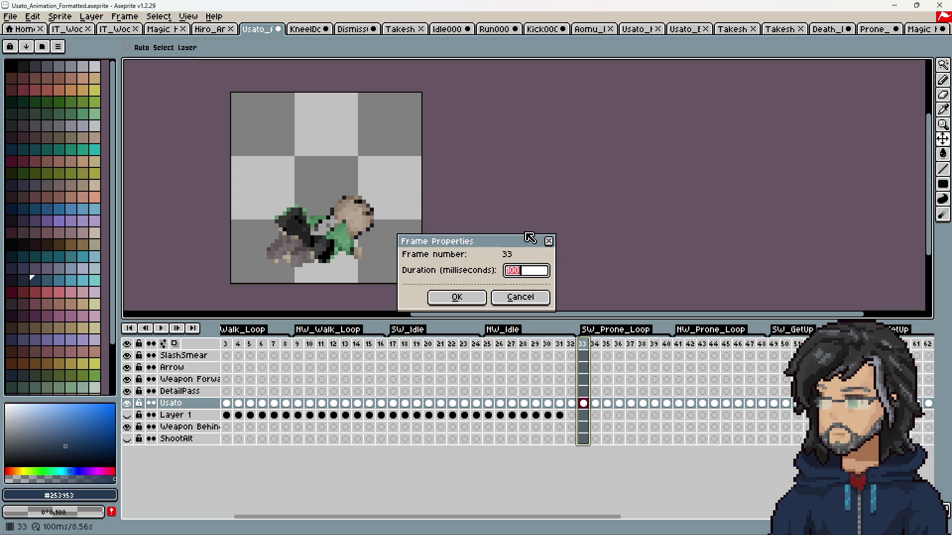
{"action": "left_click", "coordinate": [550, 243]}
{"action": "left_click_drag", "start_coordinate": [582, 343], "coordinate": [761, 343]}
{"action": "right_click", "coordinate": [765, 347]}
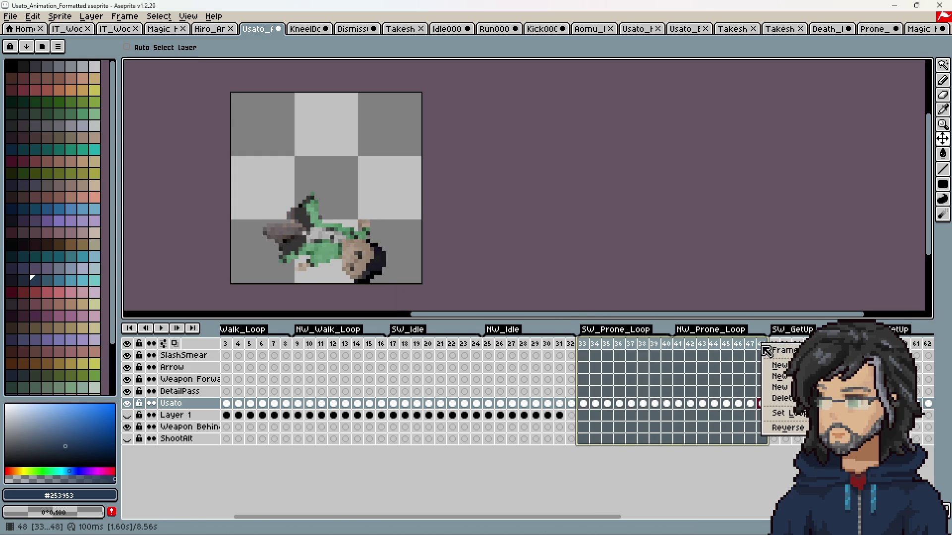
{"action": "left_click", "coordinate": [781, 351]}
{"action": "left_click", "coordinate": [474, 299]}
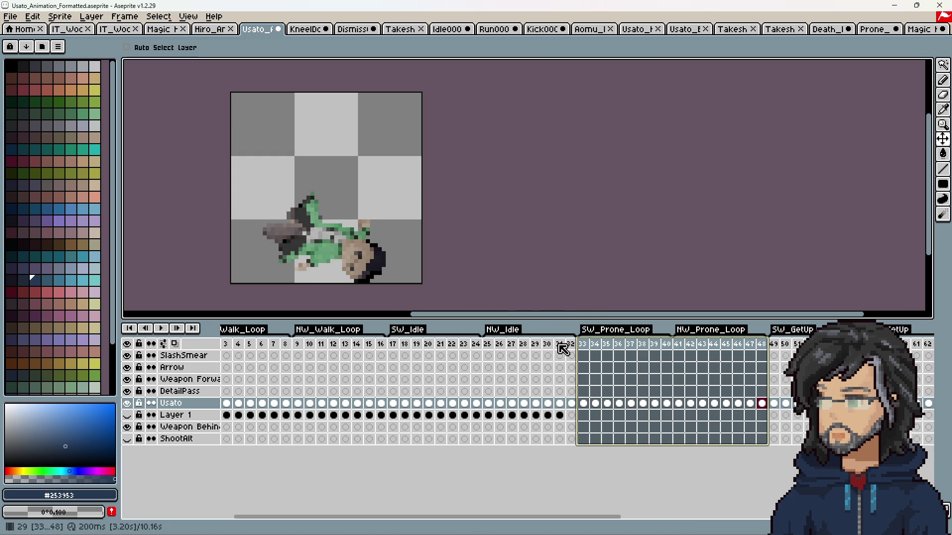
{"action": "left_click", "coordinate": [583, 344]}
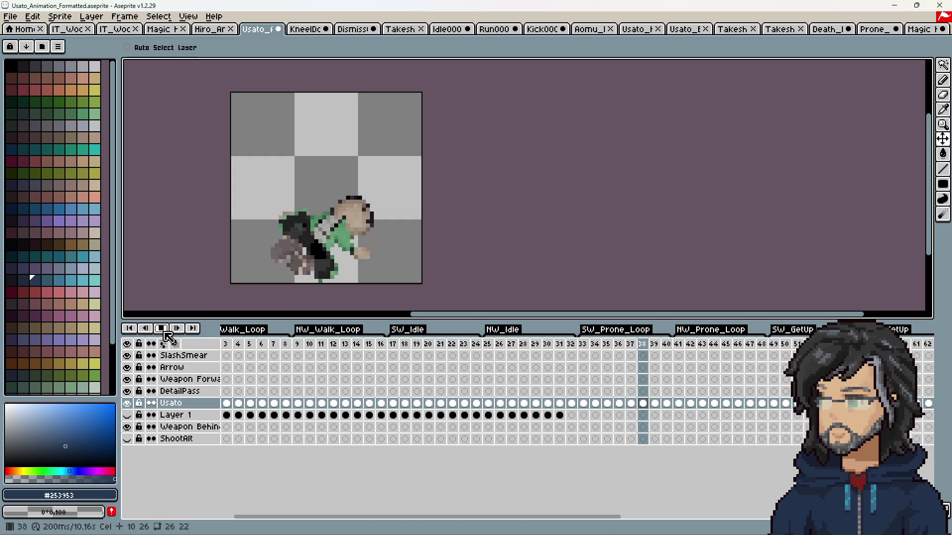
Play the NW_Prone_Loop from frame 41 to check its timing.
{"action": "left_click", "coordinate": [163, 330]}
{"action": "left_click", "coordinate": [678, 345]}
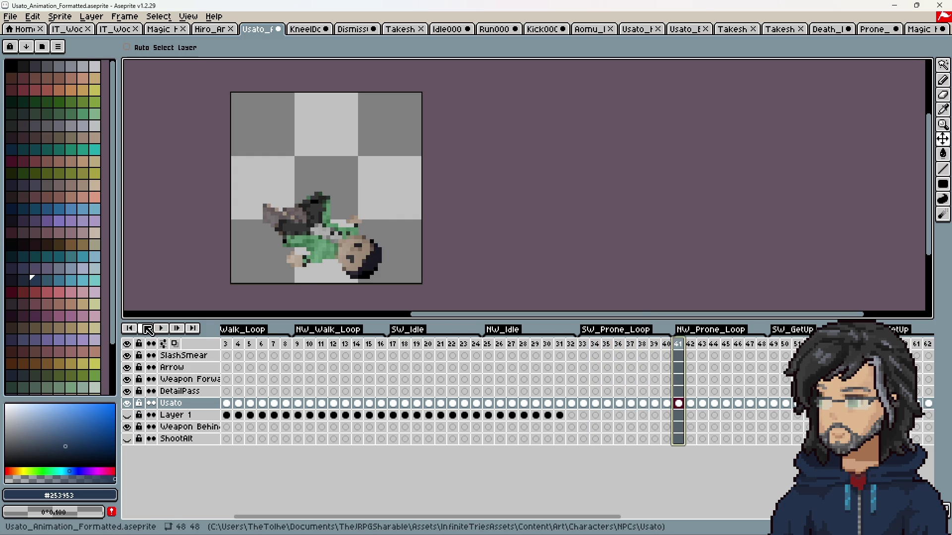
{"action": "left_click", "coordinate": [162, 329]}
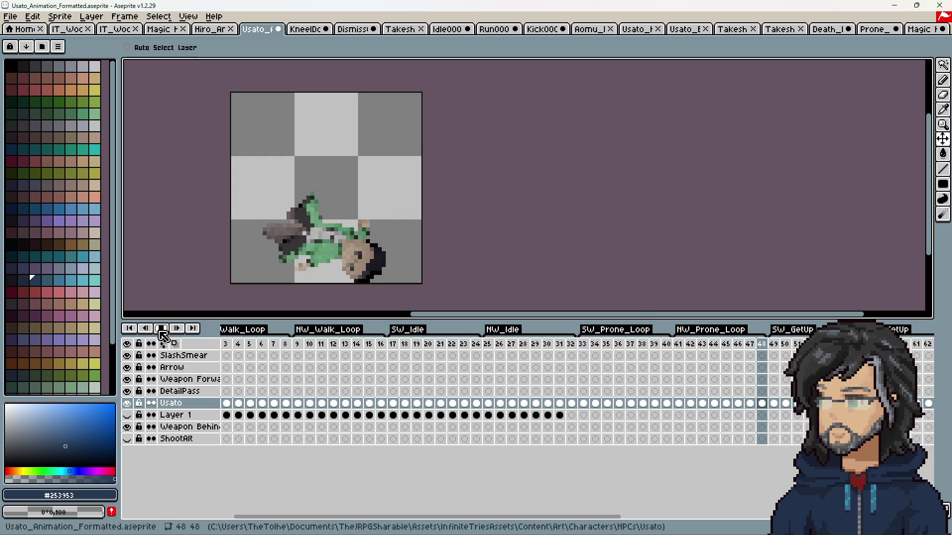
{"action": "left_click", "coordinate": [162, 329]}
Set the duration of frames 33–48 to 250 ms.
{"action": "left_click_drag", "start_coordinate": [585, 344], "coordinate": [761, 344]}
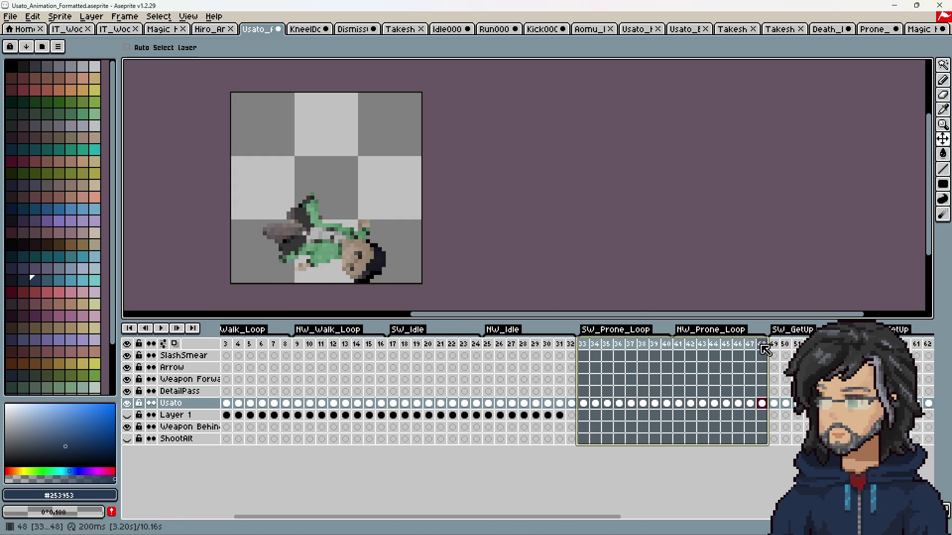
{"action": "right_click", "coordinate": [764, 347]}
{"action": "left_click", "coordinate": [783, 353]}
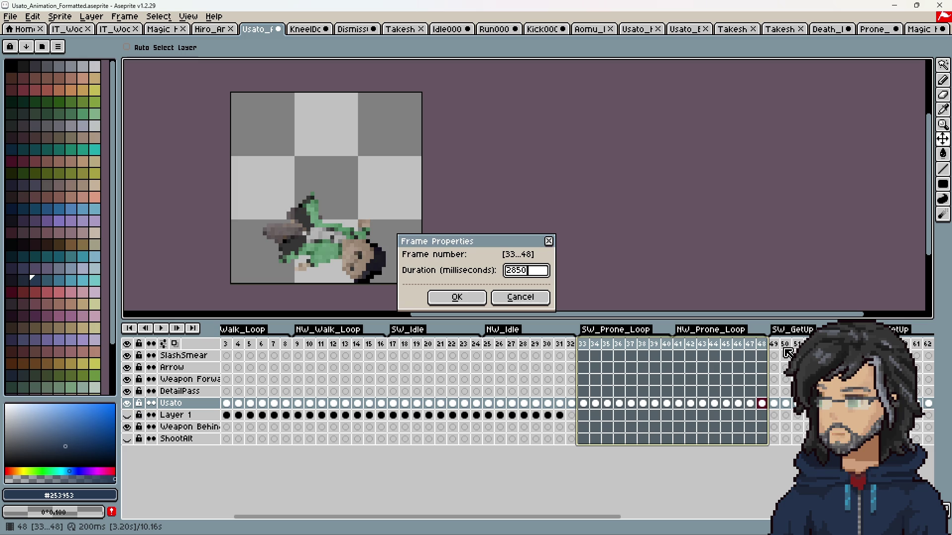
{"action": "type", "text": "0"}
{"action": "key", "text": "Return"}
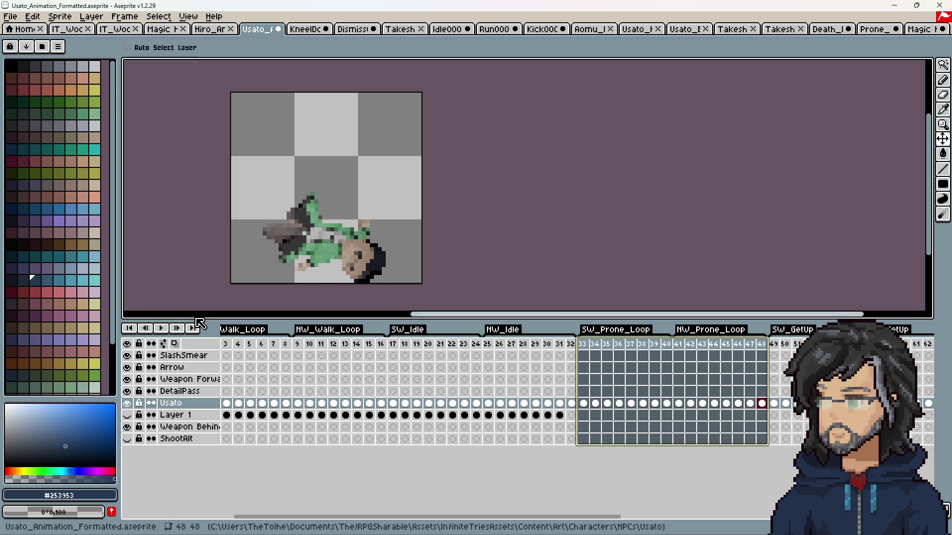
Play back the animation, then the NW_Prone_Loop frames 41–47, to check timing.
{"action": "left_click", "coordinate": [164, 330]}
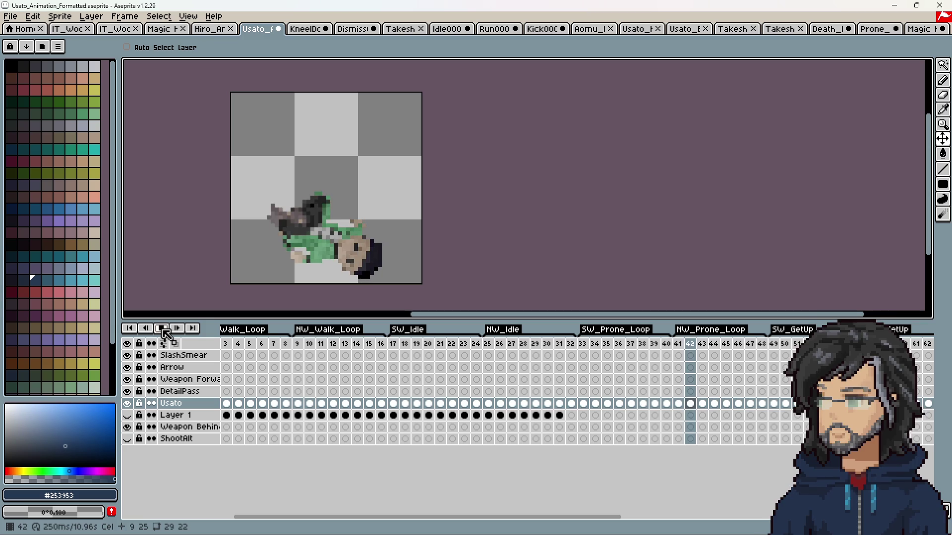
{"action": "left_click", "coordinate": [163, 329]}
{"action": "left_click", "coordinate": [680, 345]}
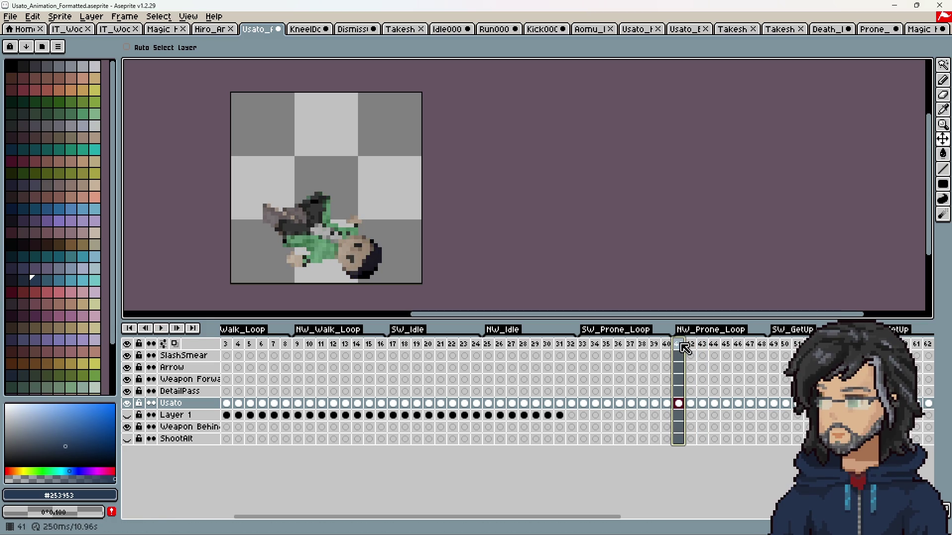
{"action": "key", "text": "Return"}
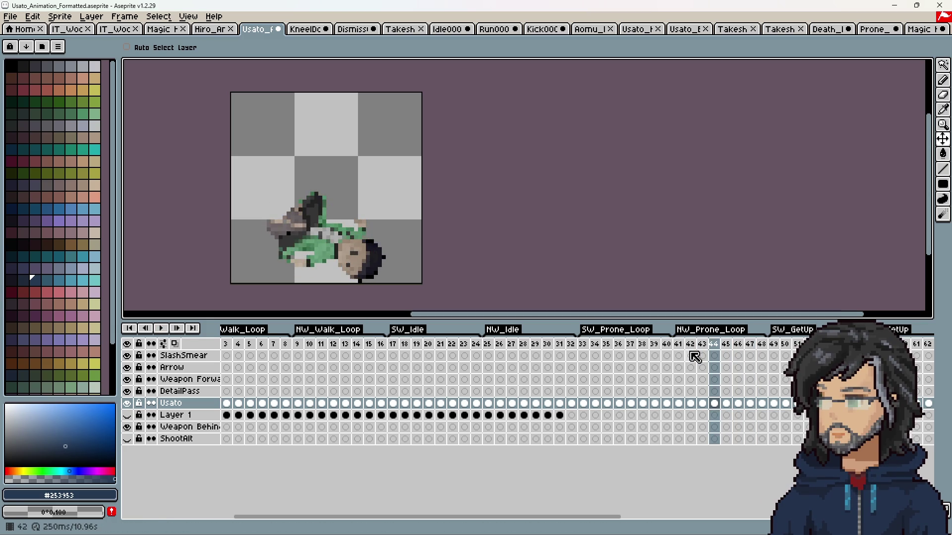
{"action": "left_click_drag", "start_coordinate": [679, 344], "coordinate": [761, 344]}
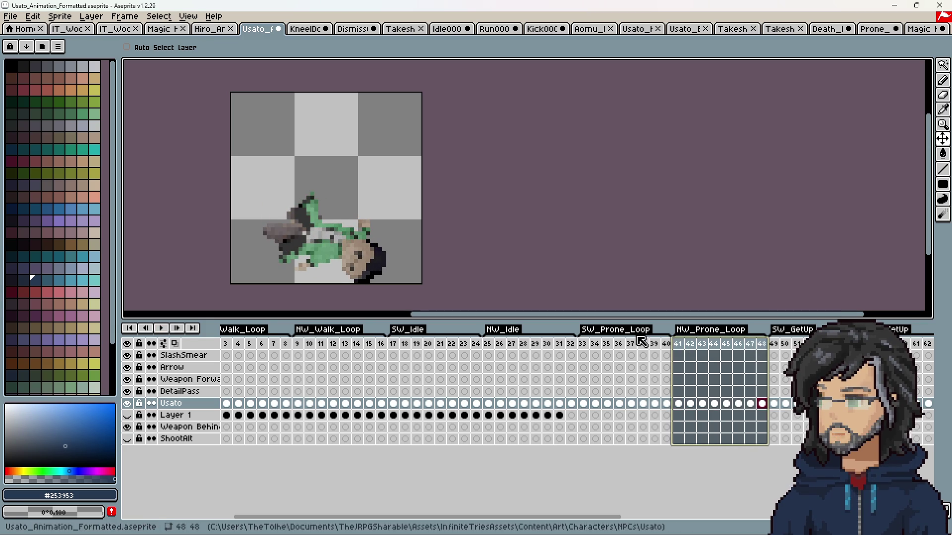
{"action": "left_click", "coordinate": [162, 330]}
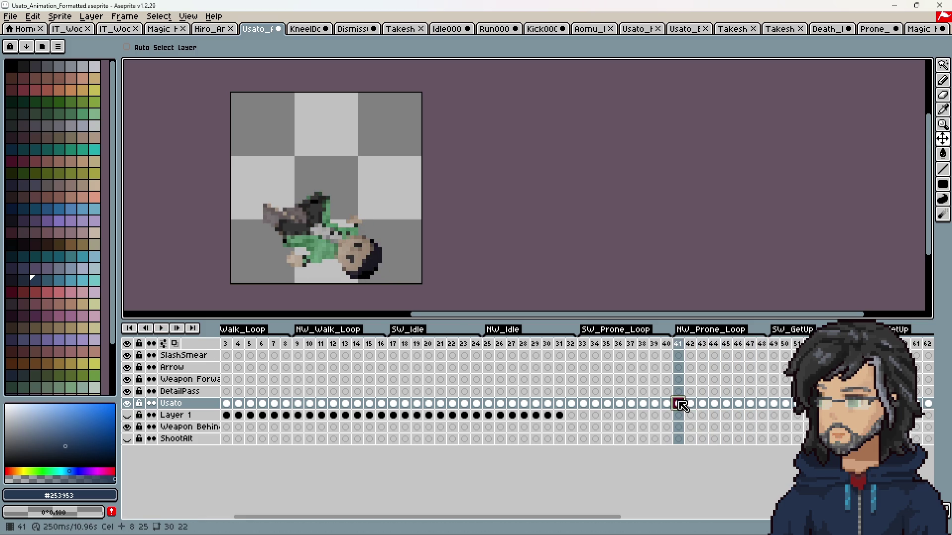
Inspect the poses on frames 33–48 and play the SW_Prone_Loop.
{"action": "left_click", "coordinate": [768, 405]}
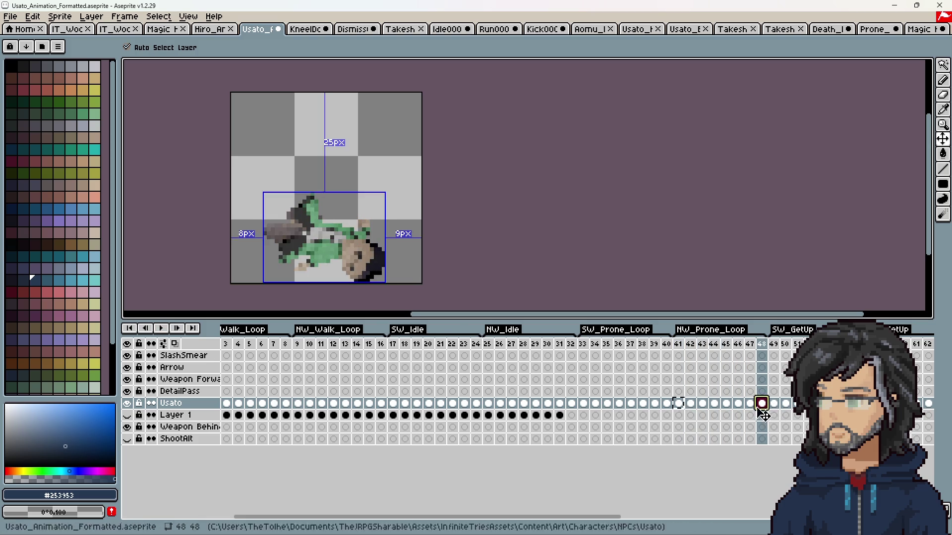
{"action": "left_click", "coordinate": [693, 405]}
{"action": "left_click", "coordinate": [749, 403]}
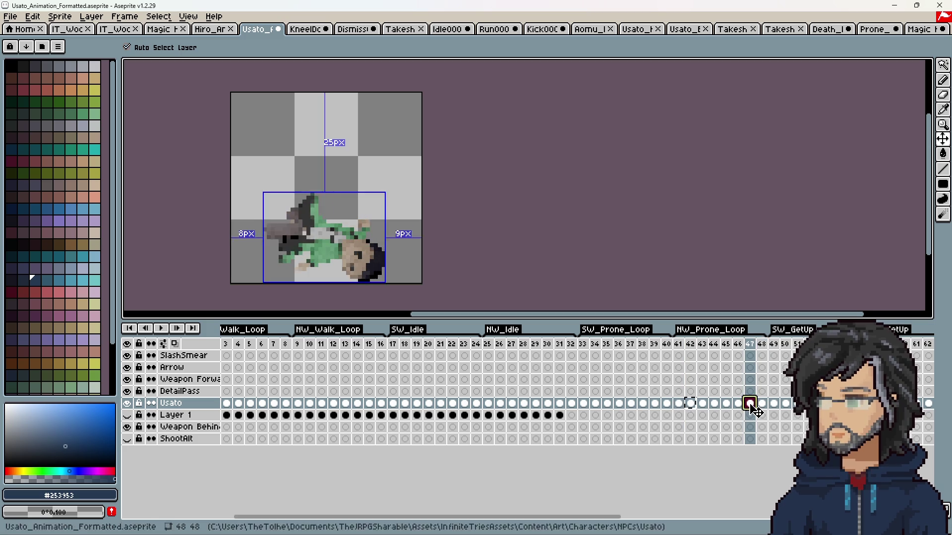
{"action": "left_click", "coordinate": [588, 405]}
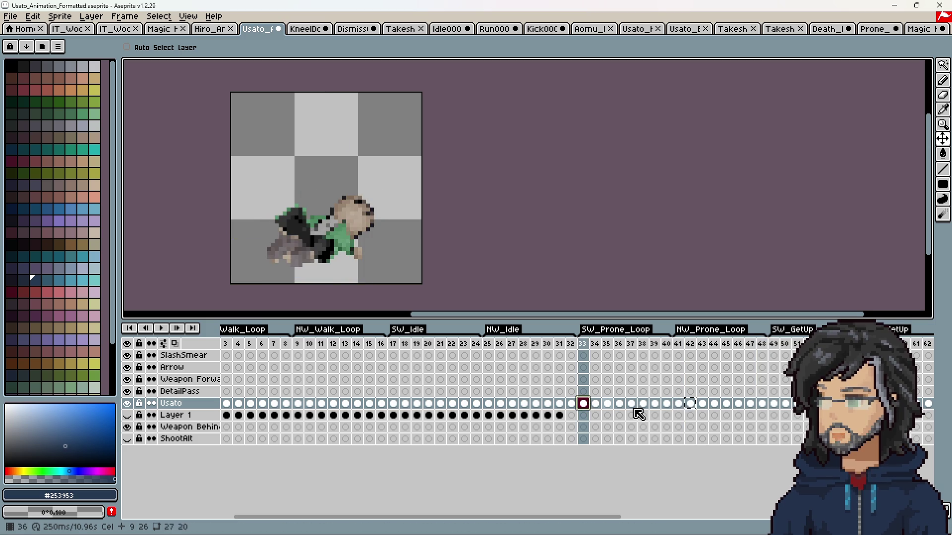
{"action": "left_click", "coordinate": [669, 406]}
{"action": "left_click", "coordinate": [597, 404]}
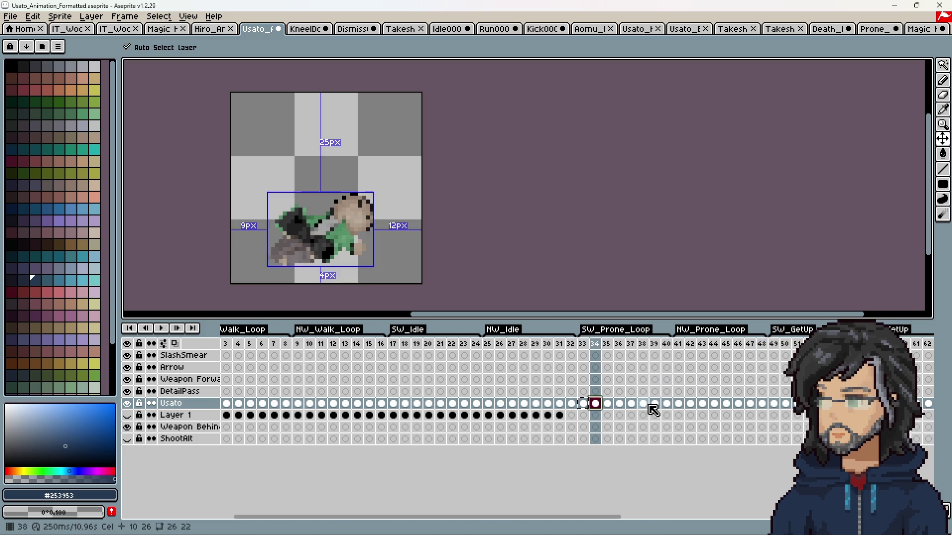
{"action": "left_click", "coordinate": [654, 404]}
{"action": "left_click", "coordinate": [162, 329]}
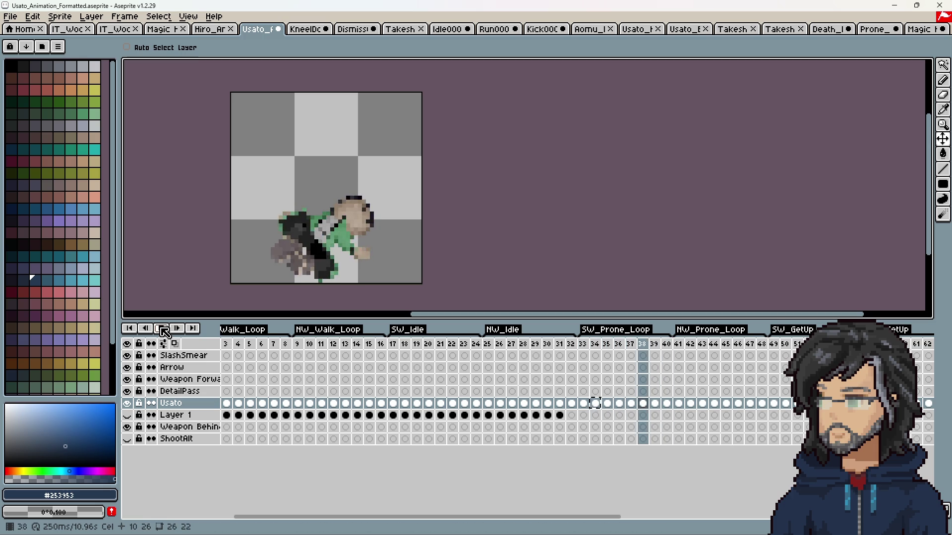
{"action": "left_click", "coordinate": [164, 330]}
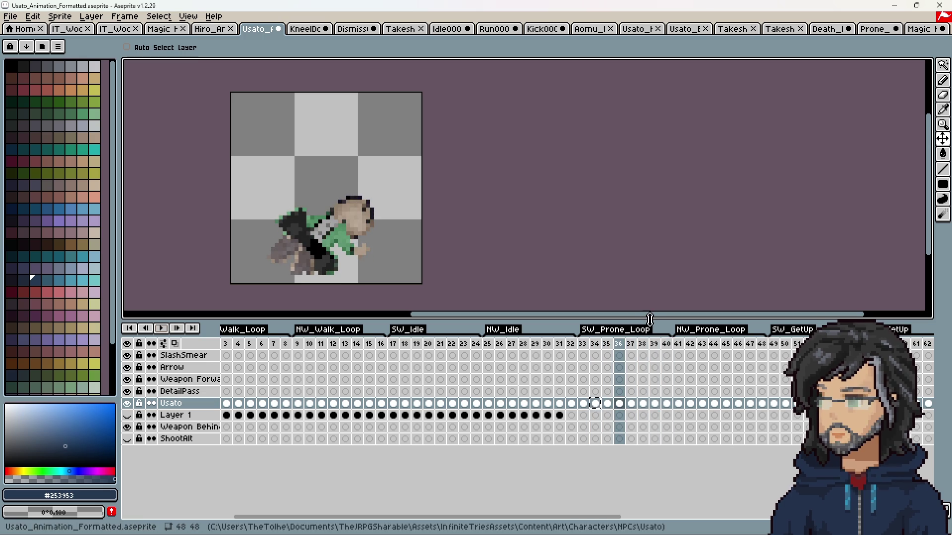
Copy the Usato cel from frame 35 and paste it onto frame 38.
{"action": "key", "text": "Right"}
{"action": "key", "text": "Right"}
{"action": "key", "text": "Right"}
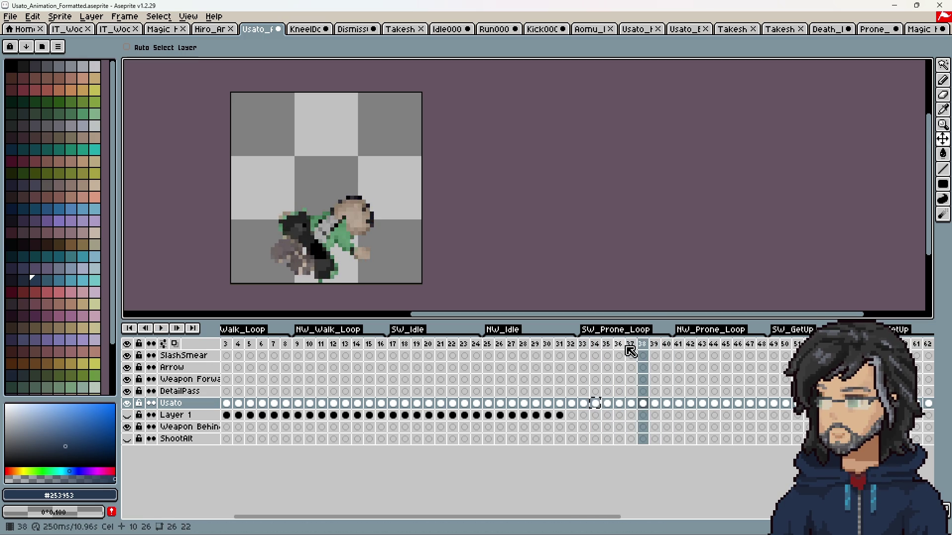
{"action": "key", "text": "Left"}
{"action": "key", "text": "Left"}
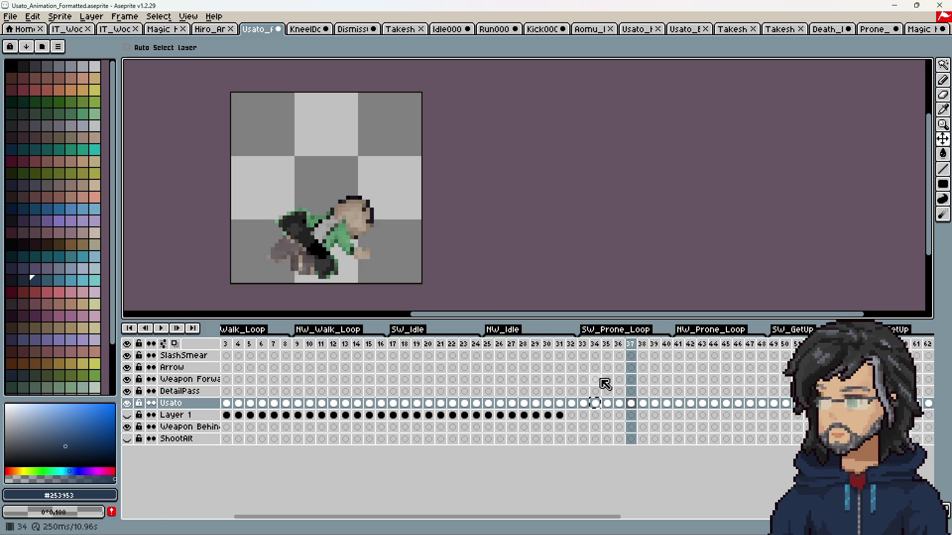
{"action": "left_click", "coordinate": [608, 404]}
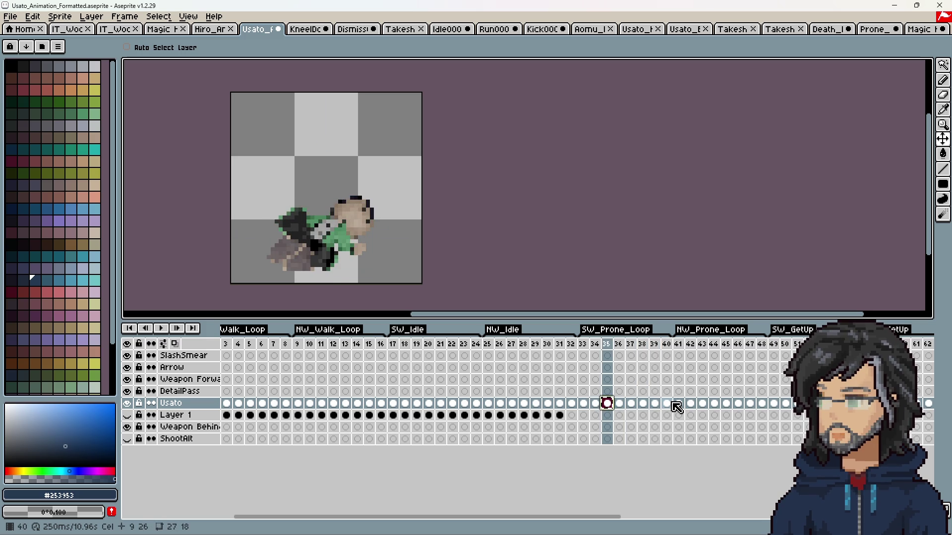
{"action": "key", "text": "ctrl+c"}
{"action": "left_click", "coordinate": [643, 403]}
{"action": "key", "text": "ctrl+v"}
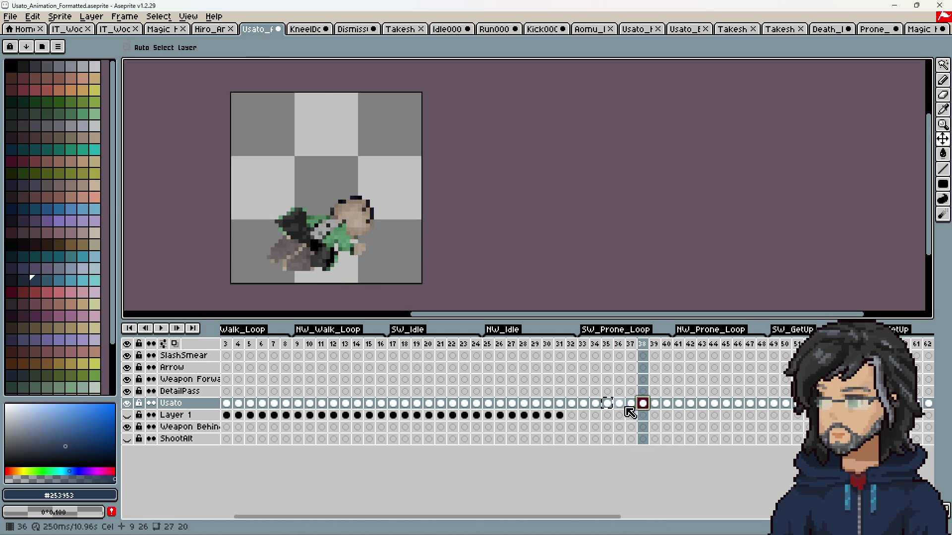
{"action": "left_click", "coordinate": [578, 344]}
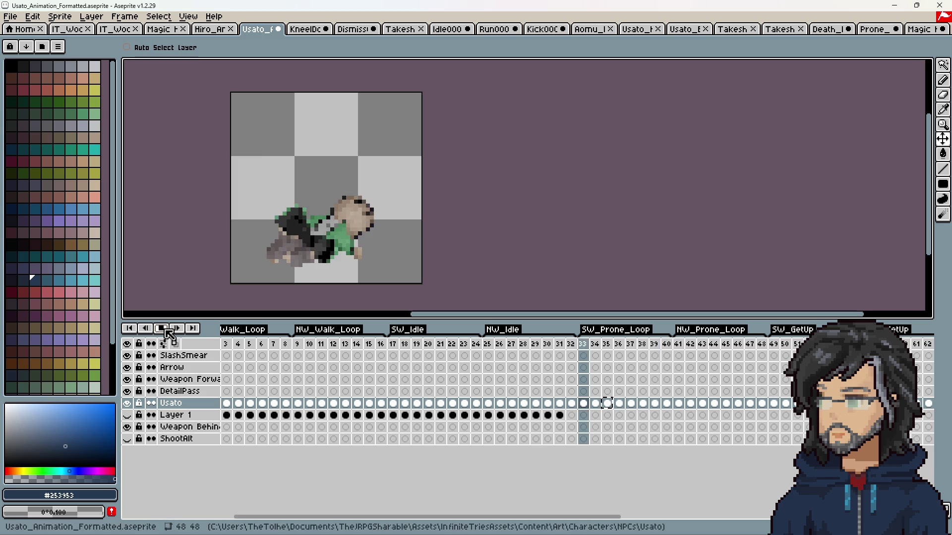
Review the poses on frames 43 and 46 and replay the prone loop.
{"action": "left_click", "coordinate": [704, 404]}
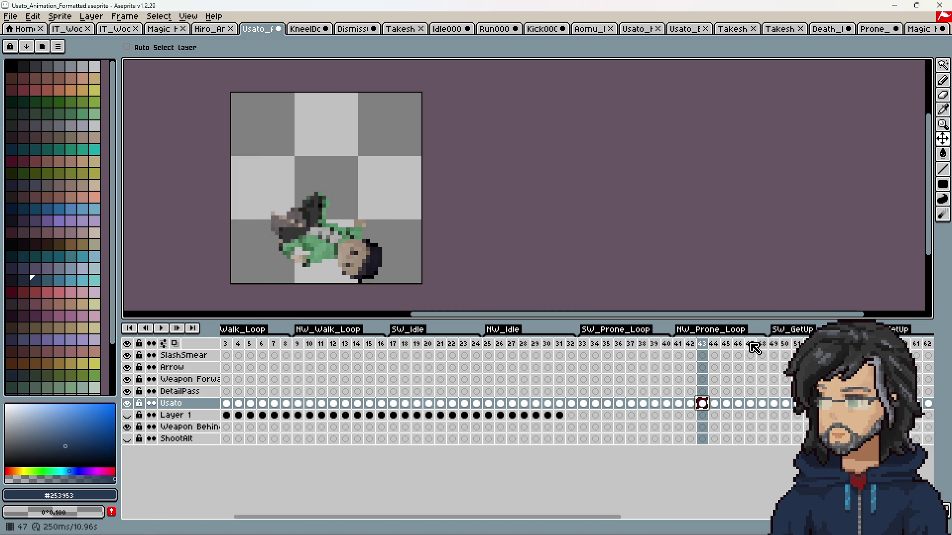
{"action": "left_click", "coordinate": [737, 403]}
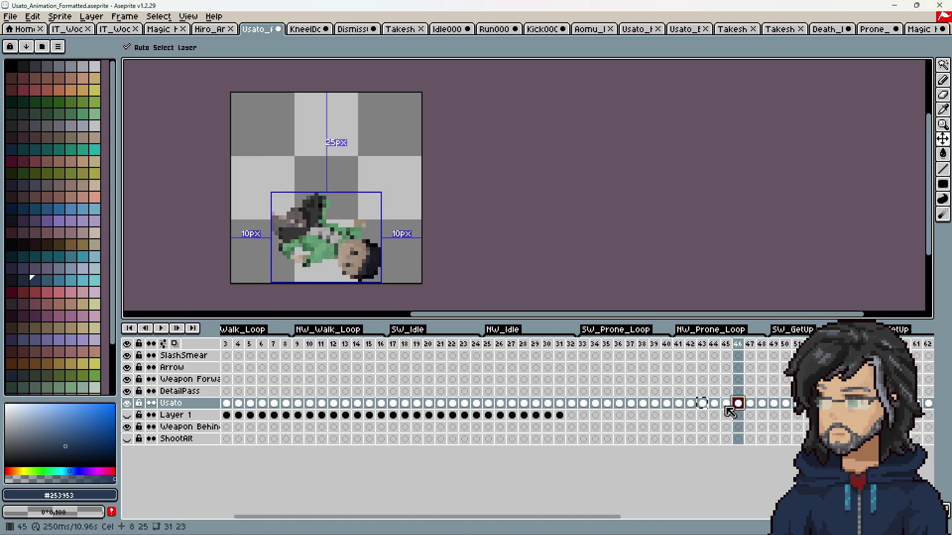
{"action": "left_click", "coordinate": [162, 329]}
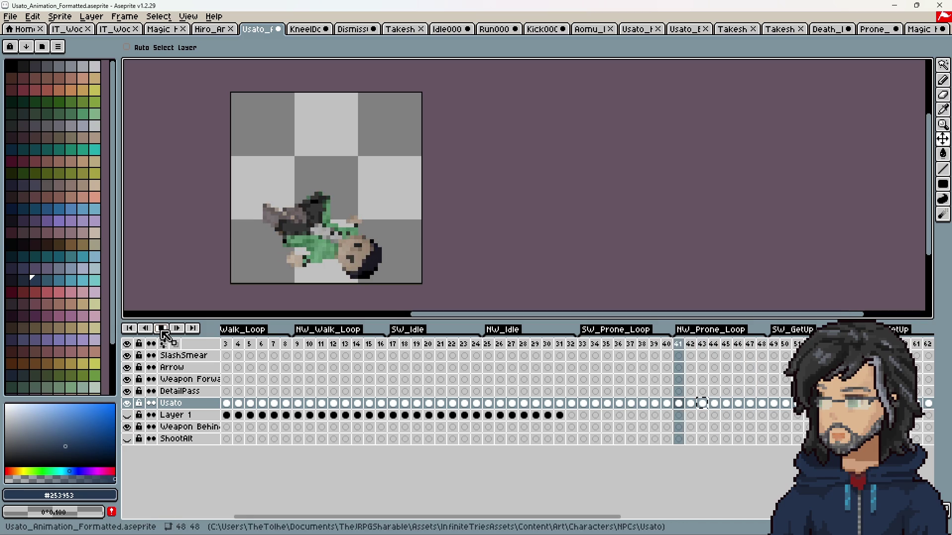
{"action": "left_click", "coordinate": [163, 330]}
Export the updated sprite sheet via File > Export Sprite Sheet.
{"action": "left_click", "coordinate": [9, 17]}
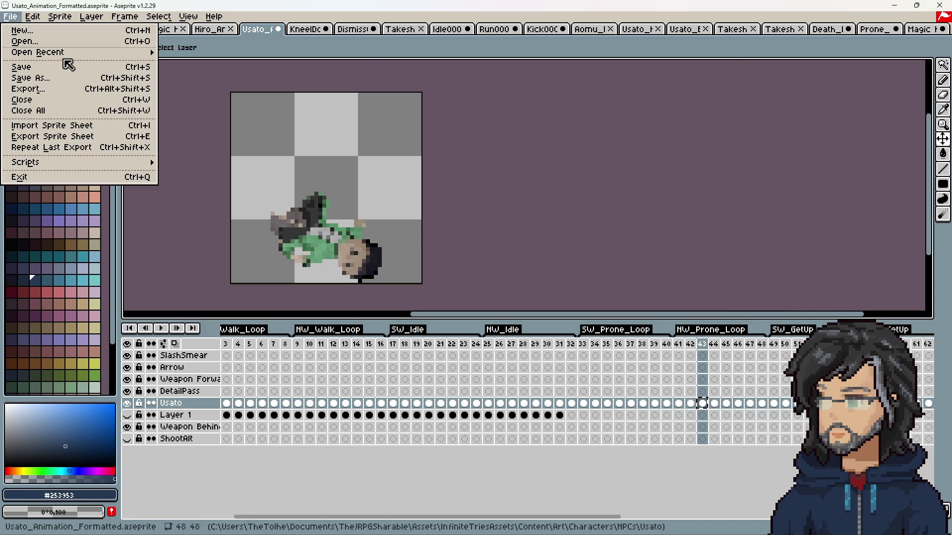
{"action": "left_click", "coordinate": [75, 141]}
{"action": "left_click", "coordinate": [279, 386]}
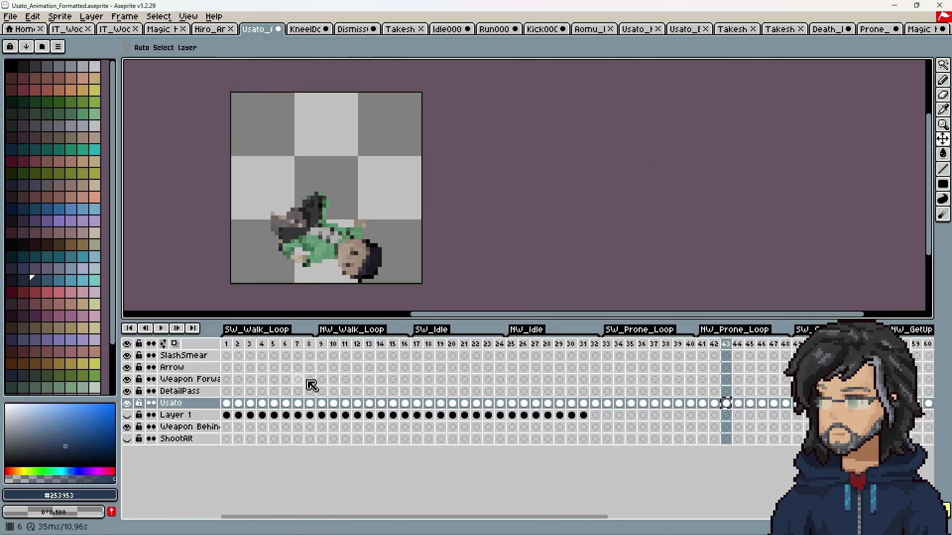
Return to Unity, orbit the forest room view, and start play mode.
{"action": "key", "text": "alt+Tab"}
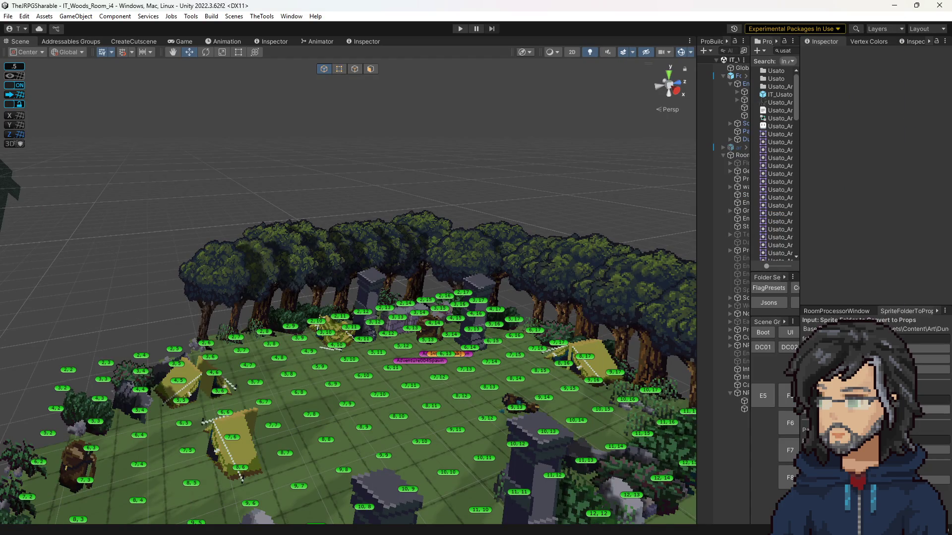
{"action": "left_click_drag", "start_coordinate": [525, 372], "coordinate": [549, 353]}
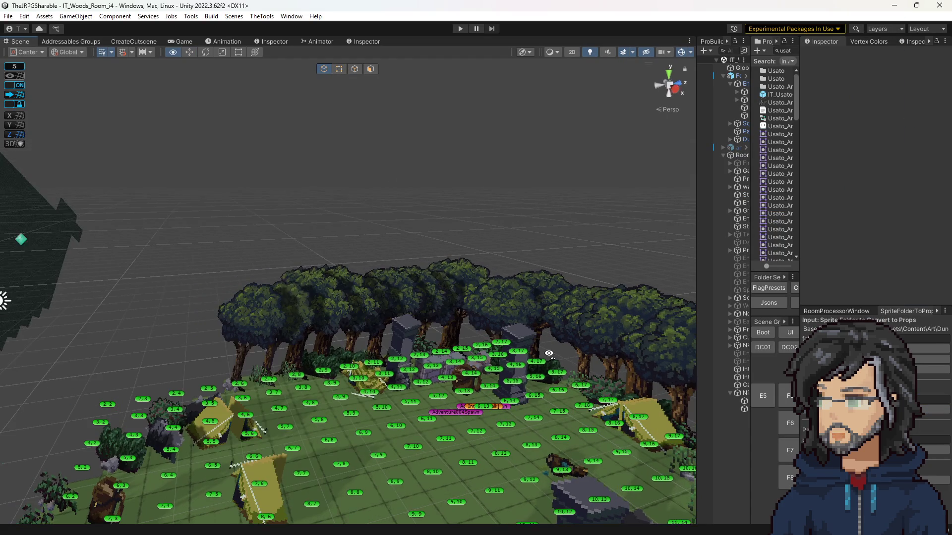
{"action": "left_click", "coordinate": [459, 28]}
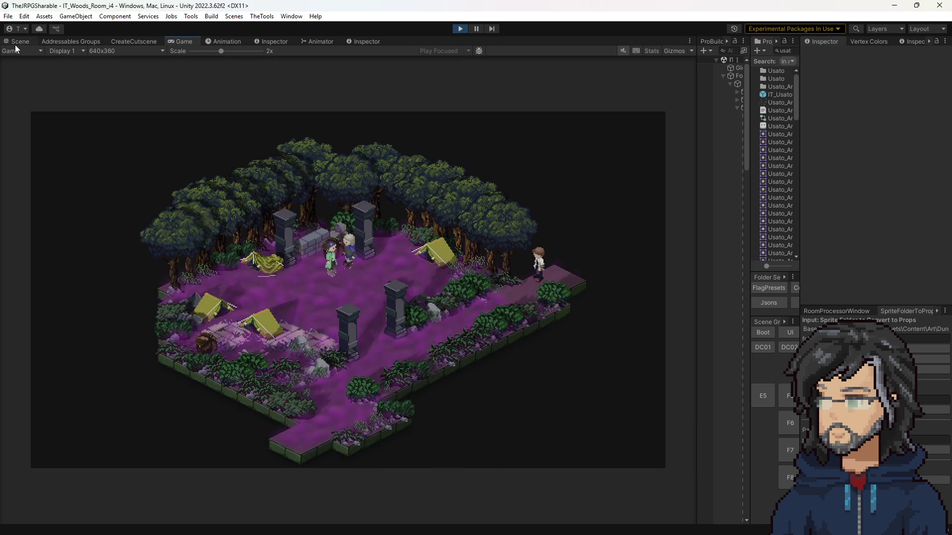
Select Usato and turn on the Prone animator parameter to view the lying pose.
{"action": "left_click", "coordinate": [17, 42]}
{"action": "left_click", "coordinate": [454, 395]}
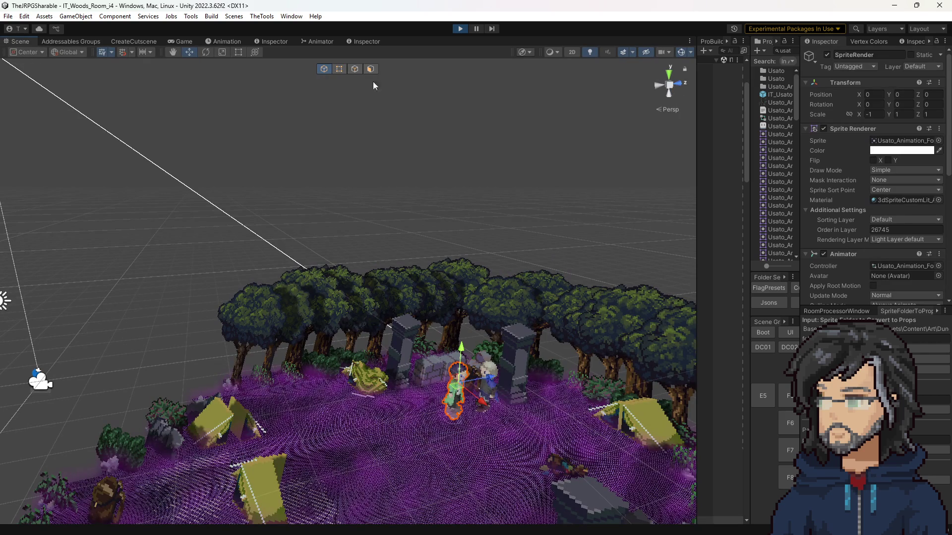
{"action": "left_click", "coordinate": [320, 44]}
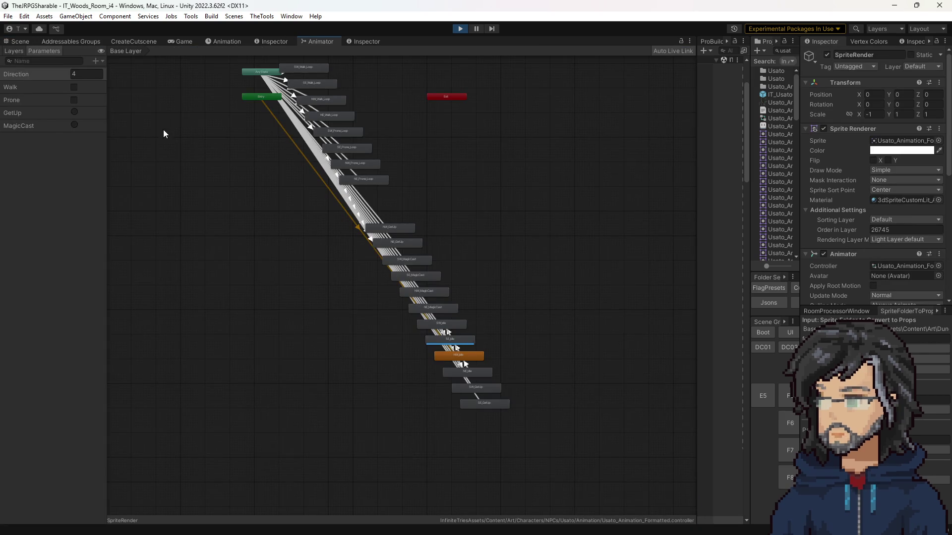
{"action": "left_click", "coordinate": [74, 100]}
{"action": "left_click", "coordinate": [18, 40]}
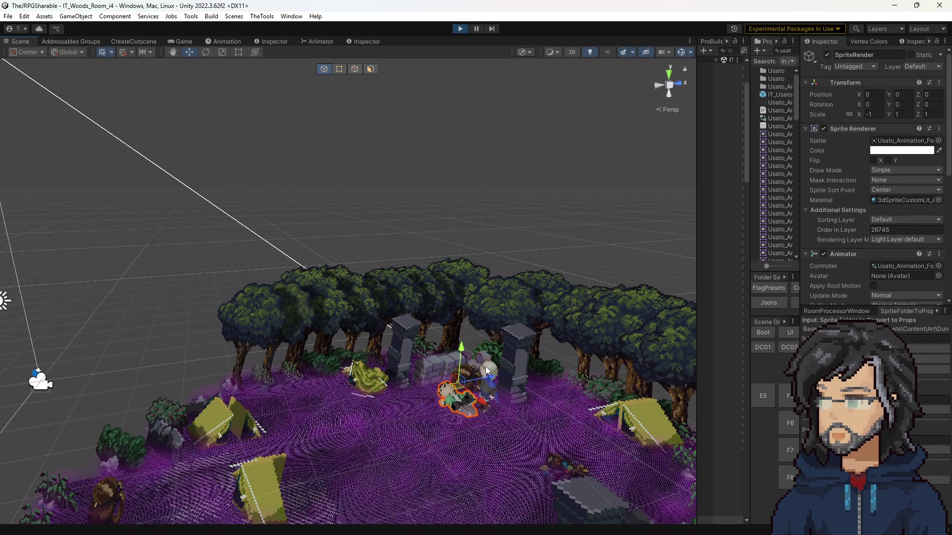
Check Takeshi's Animator and Animation timeline, then watch the Game view.
{"action": "left_click", "coordinate": [359, 42]}
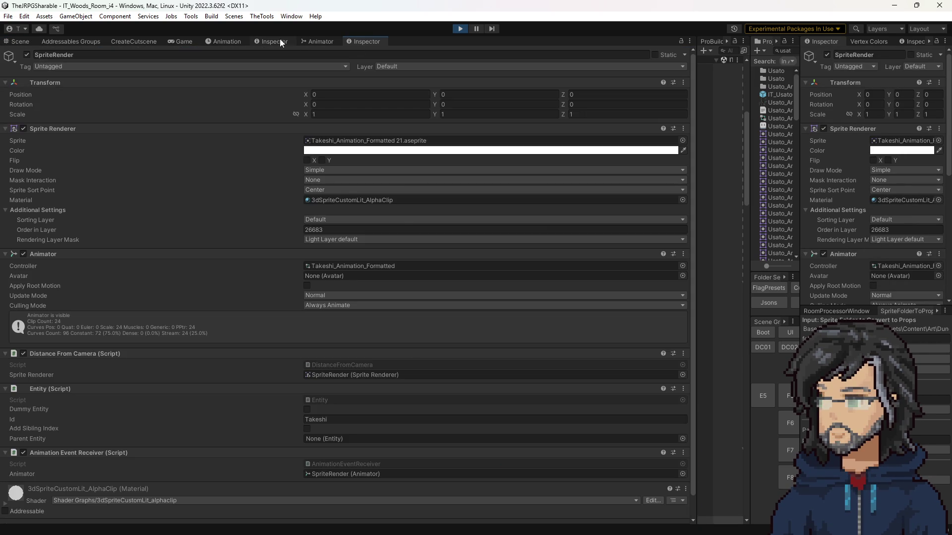
{"action": "left_click", "coordinate": [236, 42]}
{"action": "left_click", "coordinate": [320, 42]}
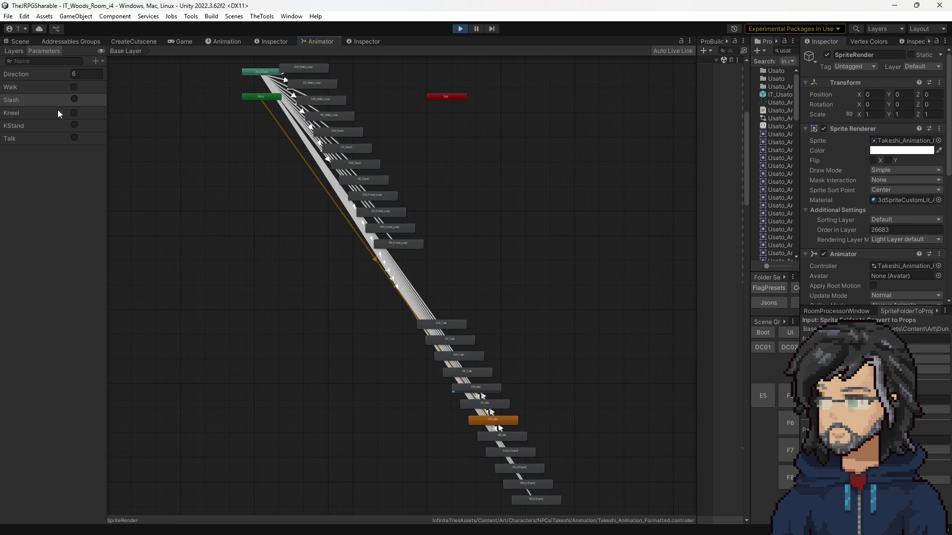
{"action": "left_click", "coordinate": [24, 41]}
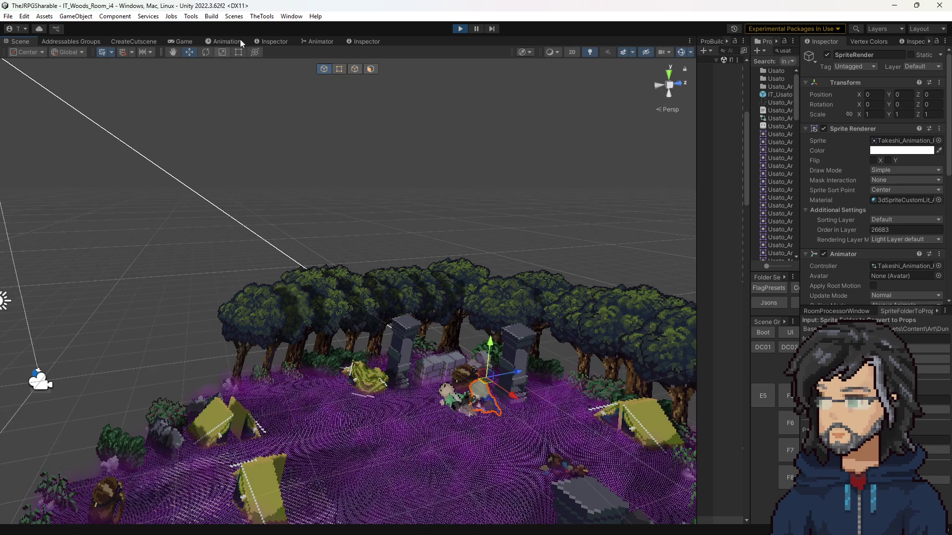
{"action": "left_click", "coordinate": [181, 42]}
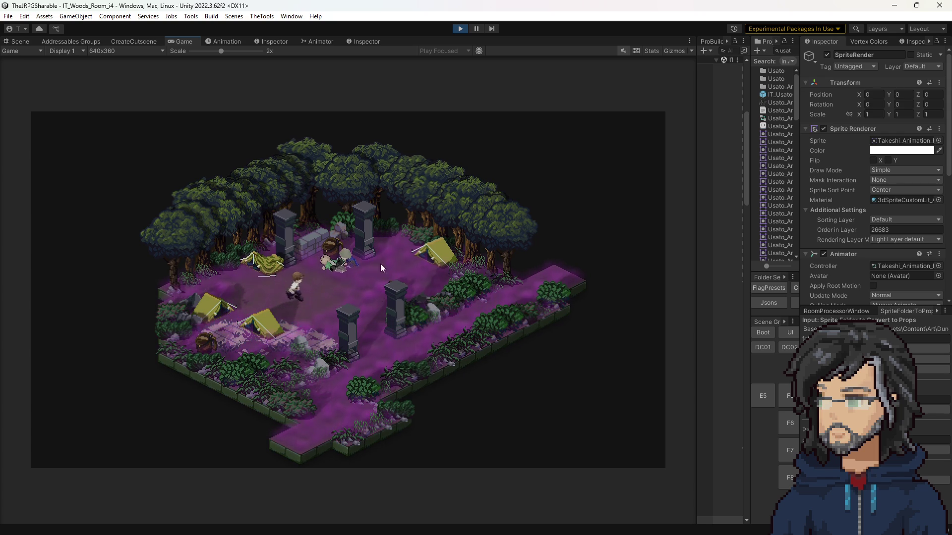
Stop play mode, orbit the Scene view, and widen the Hierarchy panel.
{"action": "left_click", "coordinate": [460, 29]}
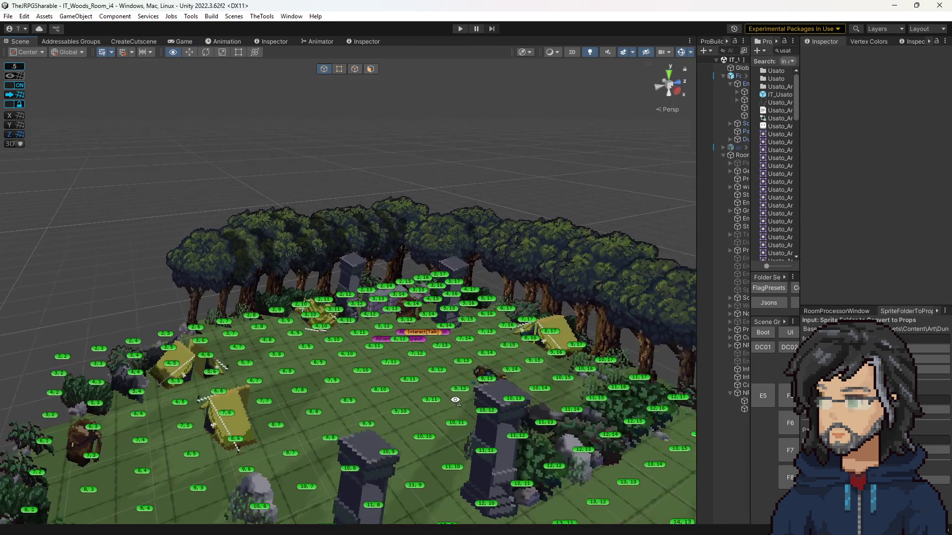
{"action": "mouse_move", "coordinate": [455, 400]}
{"action": "left_mouse_down"}
{"action": "mouse_move", "coordinate": [49, 251]}
{"action": "mouse_move", "coordinate": [347, 257]}
{"action": "mouse_move", "coordinate": [446, 278]}
{"action": "left_mouse_up"}
{"action": "left_click_drag", "start_coordinate": [703, 211], "coordinate": [601, 210]}
{"action": "mouse_move", "coordinate": [297, 347]}
{"action": "left_mouse_down"}
{"action": "mouse_move", "coordinate": [339, 384]}
{"action": "mouse_move", "coordinate": [319, 386]}
{"action": "left_mouse_up"}
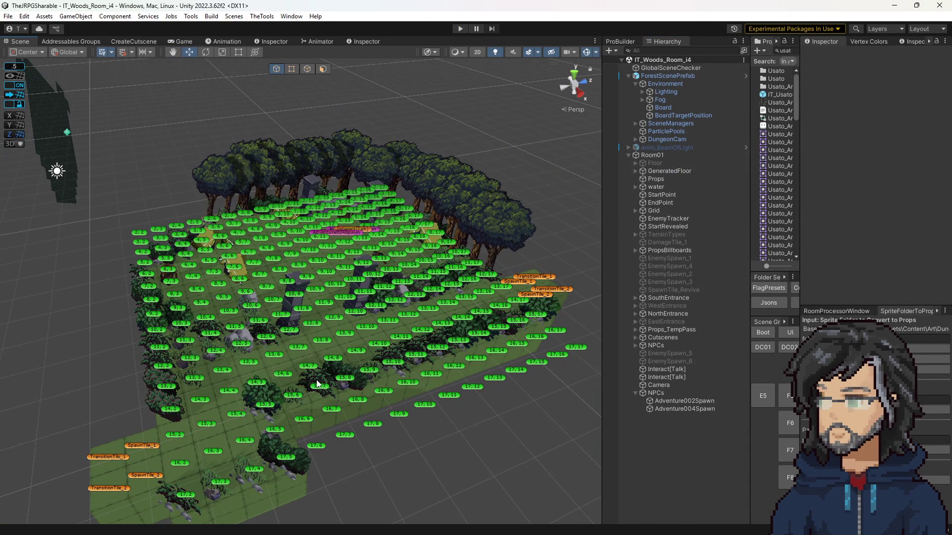
Enable Debug Spawn All on the Board object and start play mode.
{"action": "left_click", "coordinate": [656, 107]}
{"action": "left_click", "coordinate": [873, 219]}
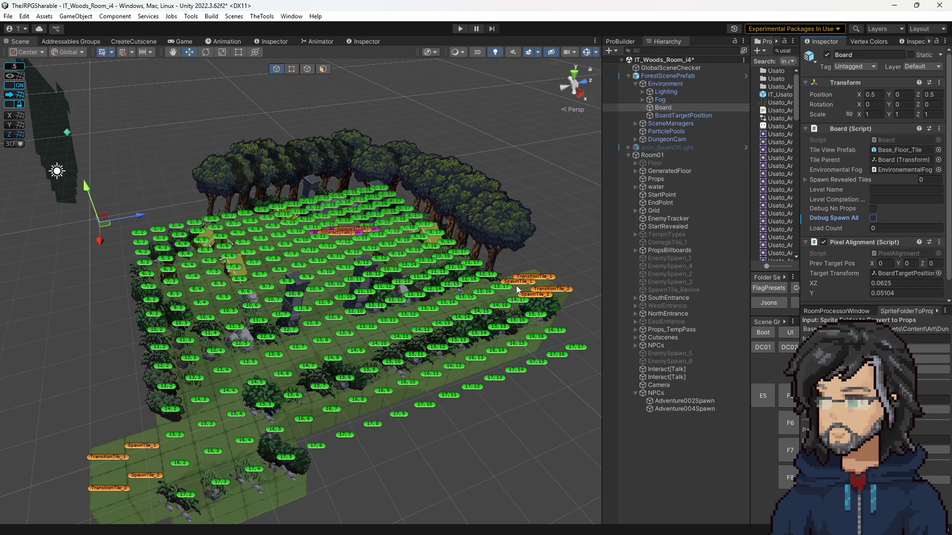
{"action": "left_click", "coordinate": [461, 29]}
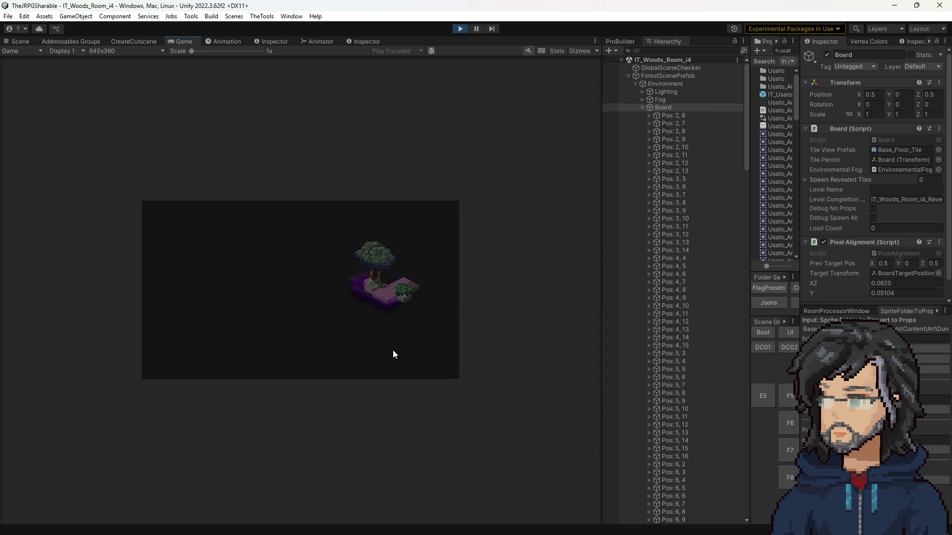
Walk the player to the NPCs, talk through their dialogue, and stop playing.
{"action": "key", "text": "a"}
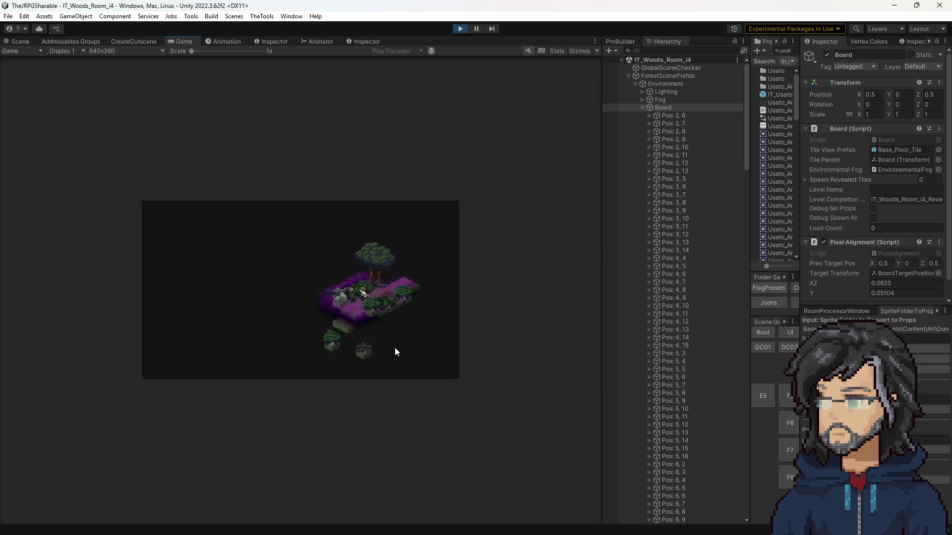
{"action": "key", "text": "w"}
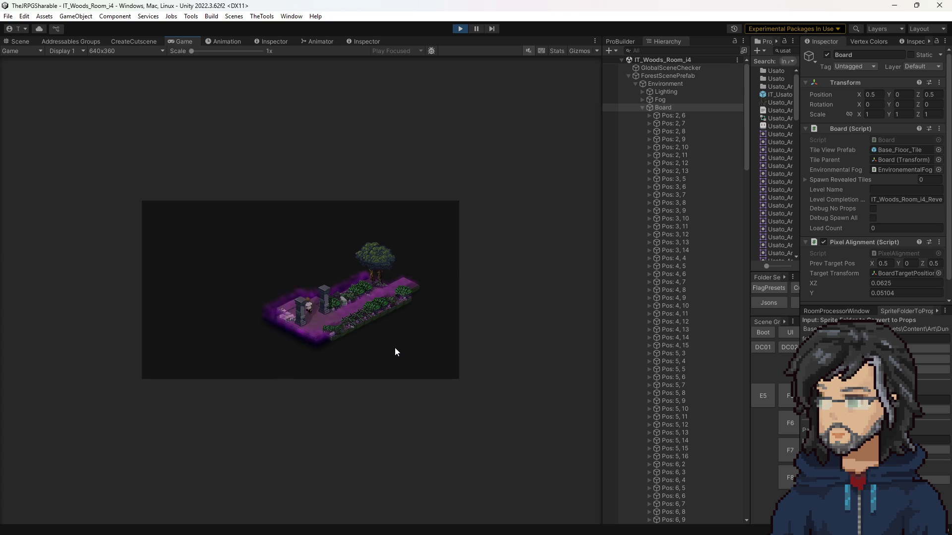
{"action": "key", "text": "w"}
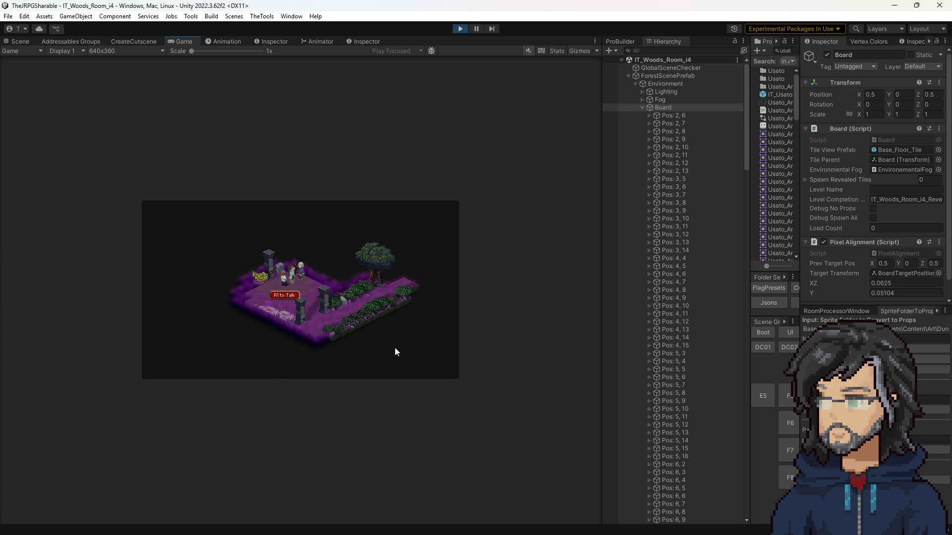
{"action": "key", "text": "e"}
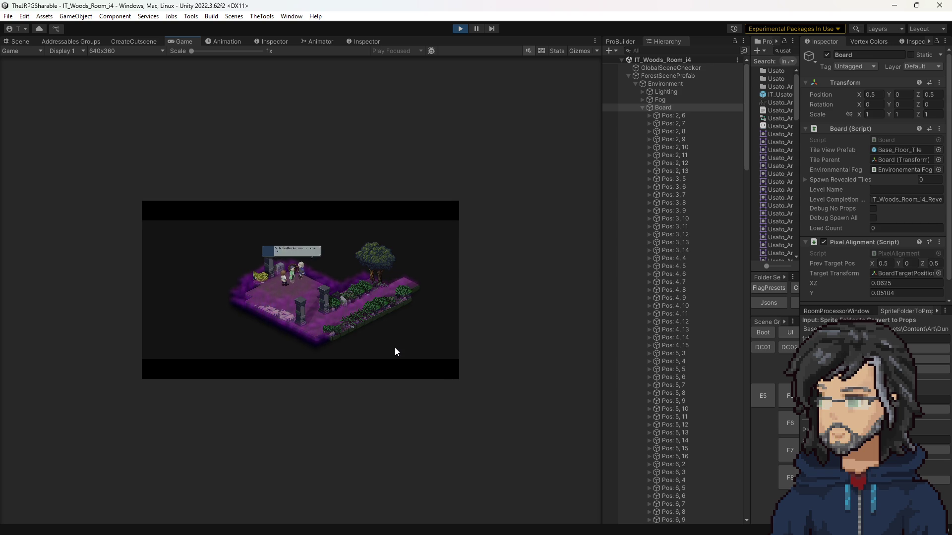
{"action": "key", "text": "e"}
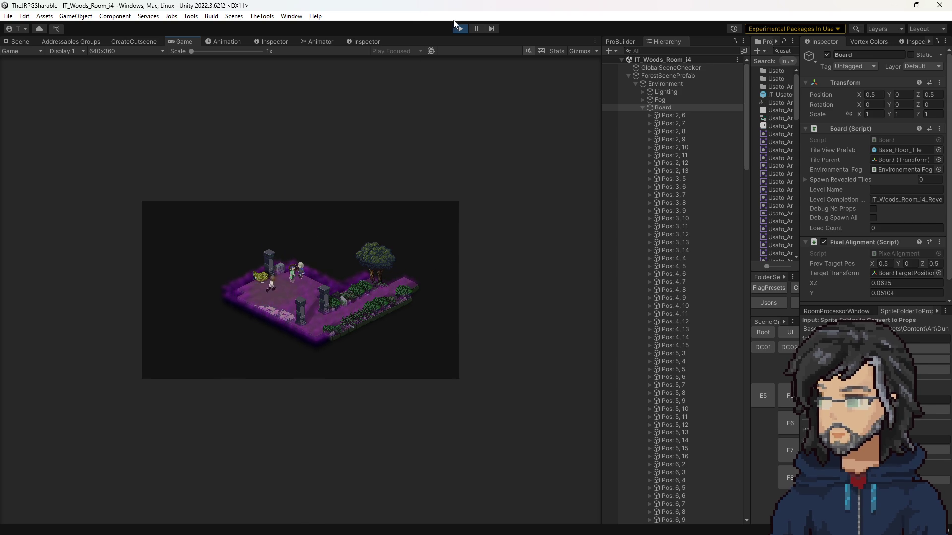
{"action": "left_click", "coordinate": [459, 29]}
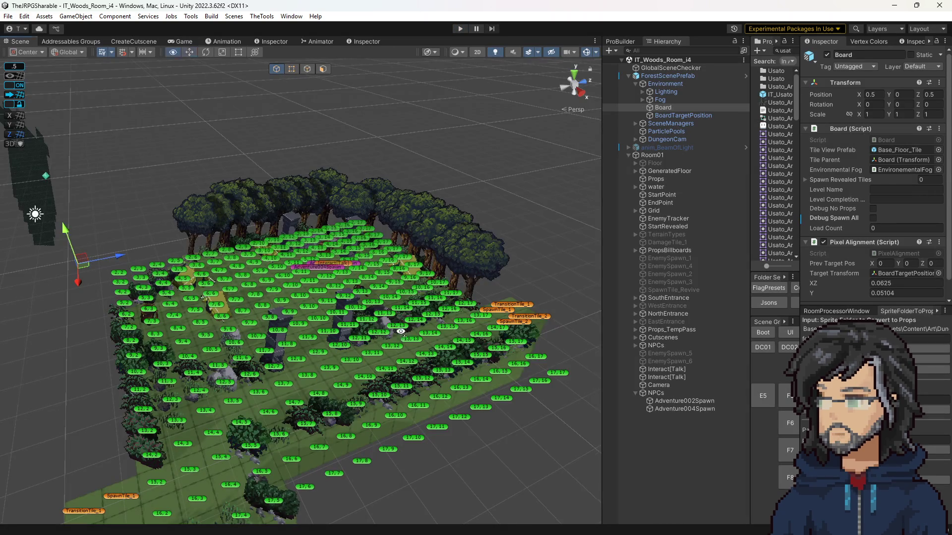
Orbit the board view and drag the Hierarchy/Project splitters so Usato asset names show fully.
{"action": "mouse_move", "coordinate": [400, 331]}
{"action": "left_mouse_down"}
{"action": "mouse_move", "coordinate": [430, 290]}
{"action": "mouse_move", "coordinate": [418, 294]}
{"action": "left_mouse_up"}
{"action": "mouse_move", "coordinate": [418, 292]}
{"action": "left_mouse_down"}
{"action": "mouse_move", "coordinate": [496, 274]}
{"action": "mouse_move", "coordinate": [486, 308]}
{"action": "mouse_move", "coordinate": [458, 327]}
{"action": "left_mouse_up"}
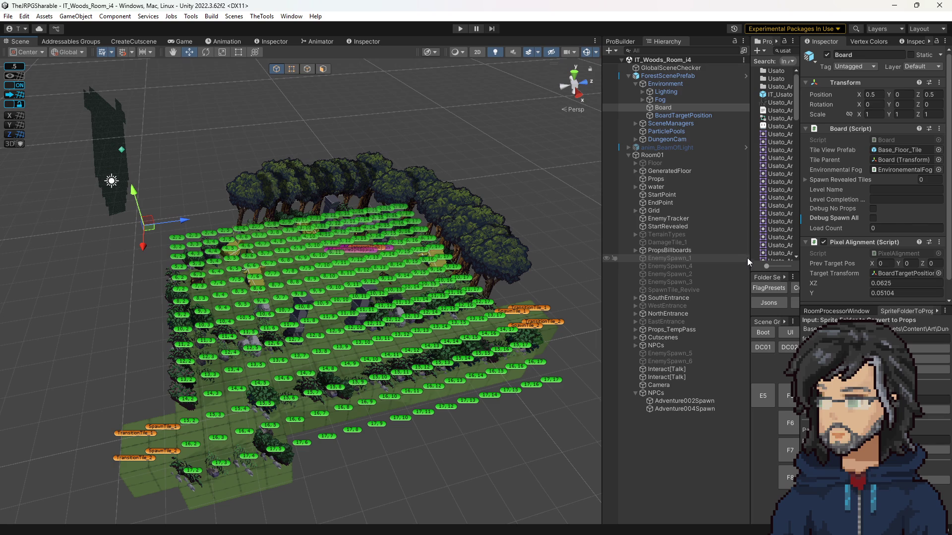
{"action": "mouse_move", "coordinate": [748, 258]}
{"action": "left_mouse_down"}
{"action": "mouse_move", "coordinate": [563, 259]}
{"action": "mouse_move", "coordinate": [649, 259]}
{"action": "left_mouse_up"}
{"action": "mouse_move", "coordinate": [431, 317]}
{"action": "left_mouse_down"}
{"action": "mouse_move", "coordinate": [405, 323]}
{"action": "mouse_move", "coordinate": [406, 339]}
{"action": "left_mouse_up"}
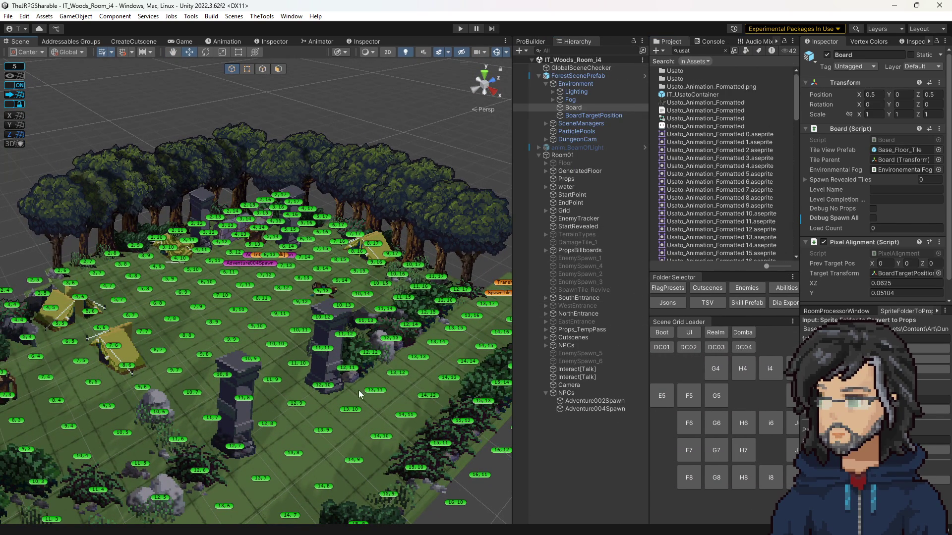
{"action": "scroll", "coordinate": [360, 394], "scroll_direction": "down", "scroll_amount": 5}
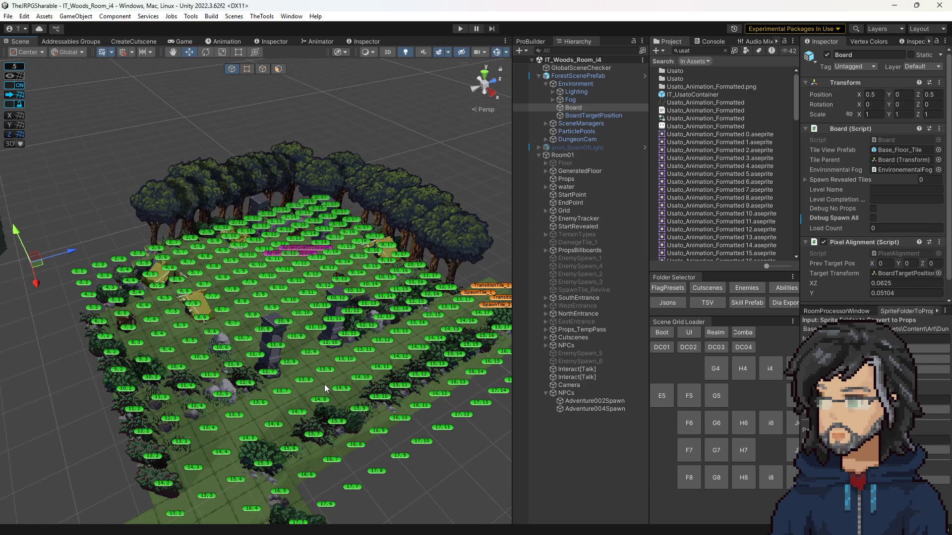
{"action": "scroll", "coordinate": [404, 257], "scroll_direction": "up", "scroll_amount": 5}
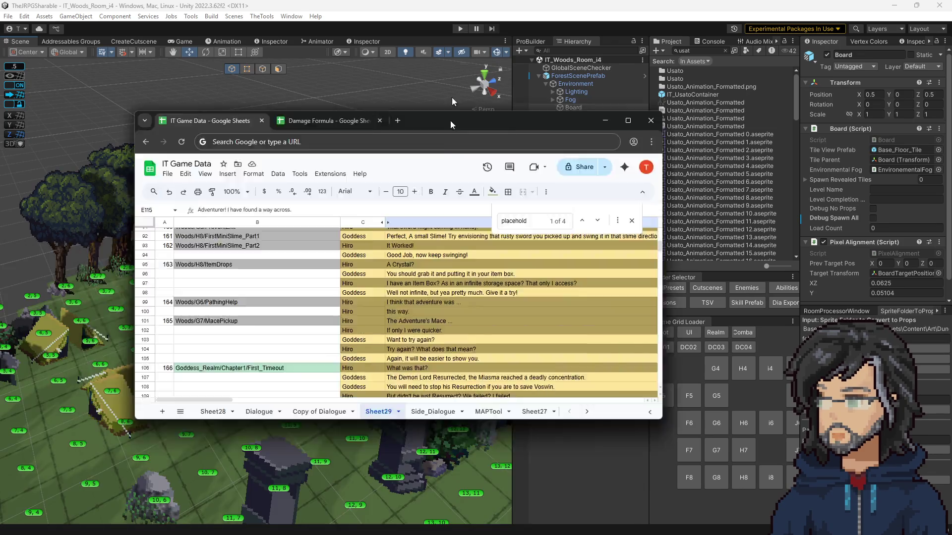
Scroll Sheet29 to progress row 188 and copy the Woods/i4/DeliverTonic text from cell B188.
{"action": "double_click", "coordinate": [450, 121]}
{"action": "scroll", "coordinate": [482, 236], "scroll_direction": "down", "scroll_amount": 3}
{"action": "scroll", "coordinate": [424, 282], "scroll_direction": "down", "scroll_amount": 7}
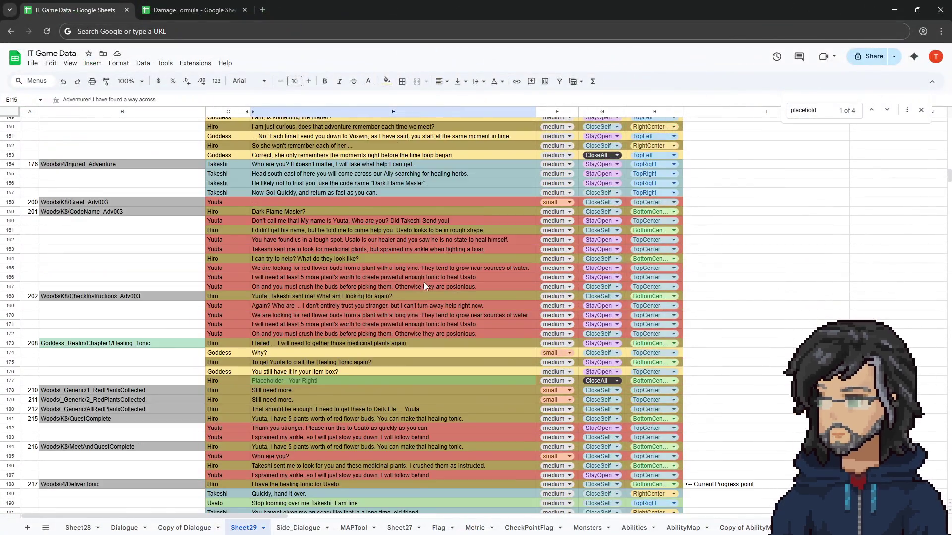
{"action": "left_click", "coordinate": [487, 388]}
{"action": "left_click", "coordinate": [746, 379]}
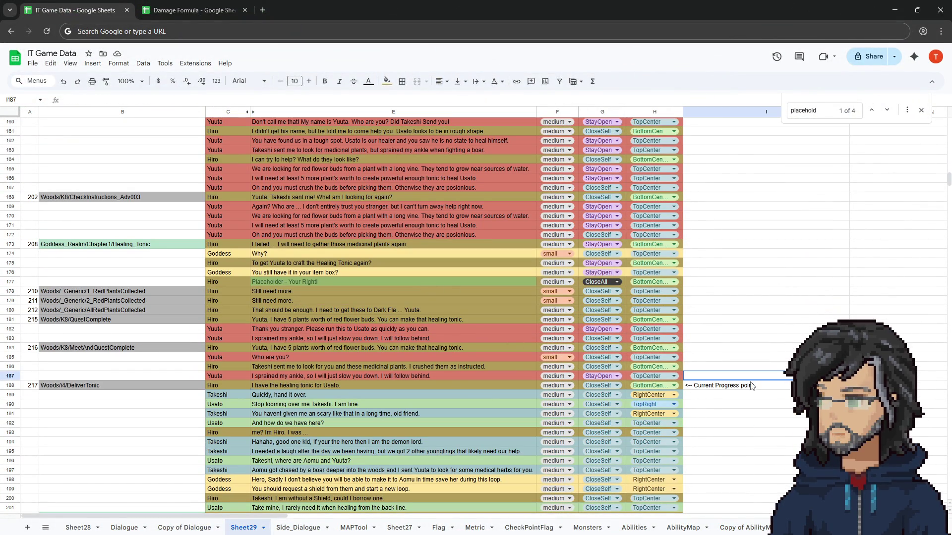
{"action": "left_click", "coordinate": [109, 386]}
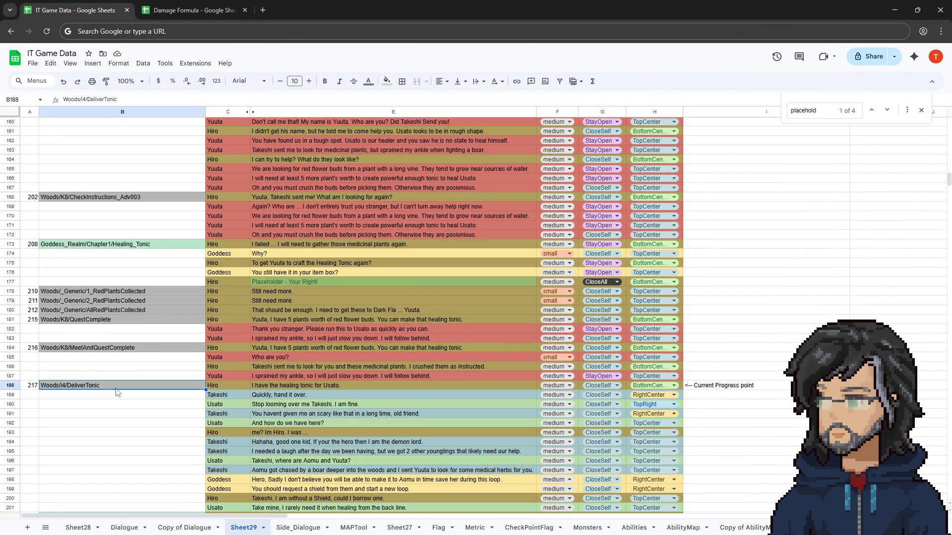
{"action": "left_click_drag", "start_coordinate": [127, 293], "coordinate": [126, 311]}
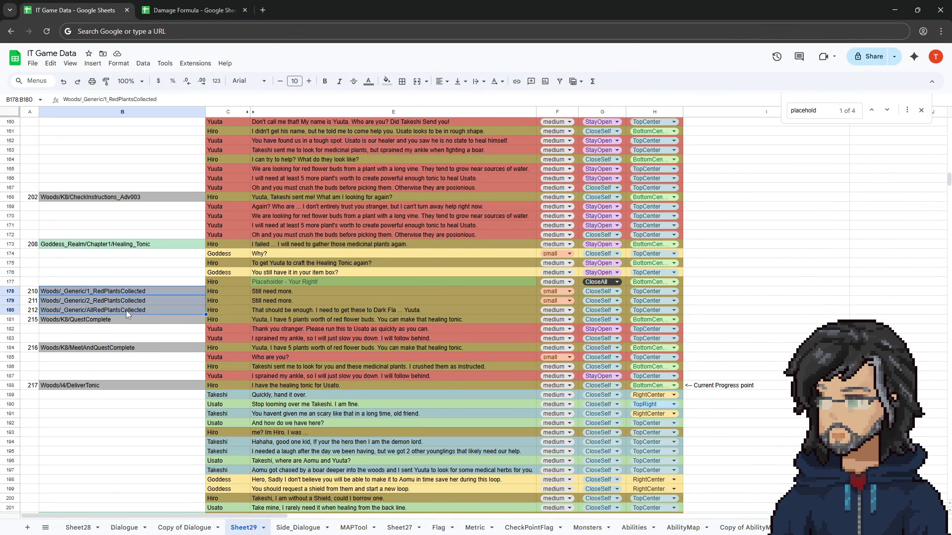
{"action": "scroll", "coordinate": [126, 310], "scroll_direction": "down", "scroll_amount": 2}
{"action": "left_click", "coordinate": [117, 336]}
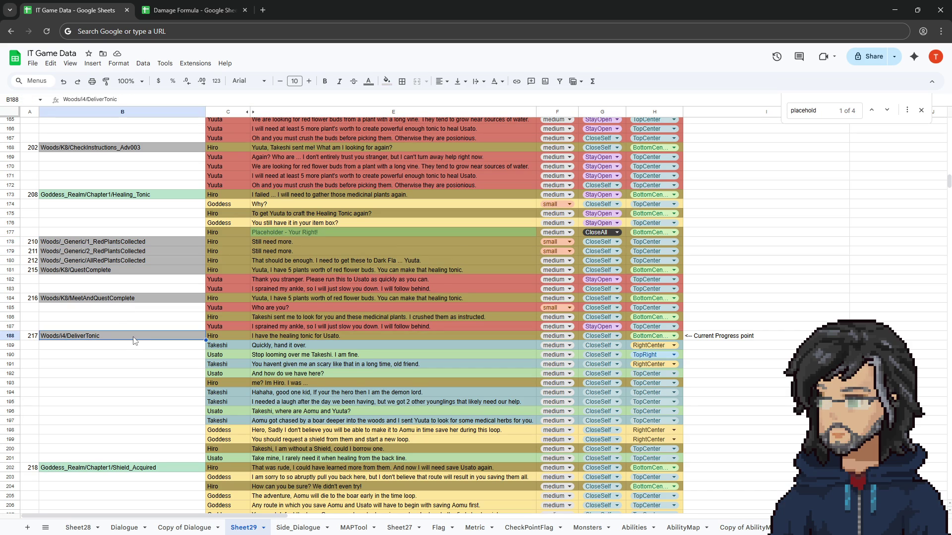
{"action": "key", "text": "Return"}
{"action": "key", "text": "ctrl+a"}
Search the Unity Project window for DeliverTonic and select the cutscene asset.
{"action": "left_click", "coordinate": [887, 8]}
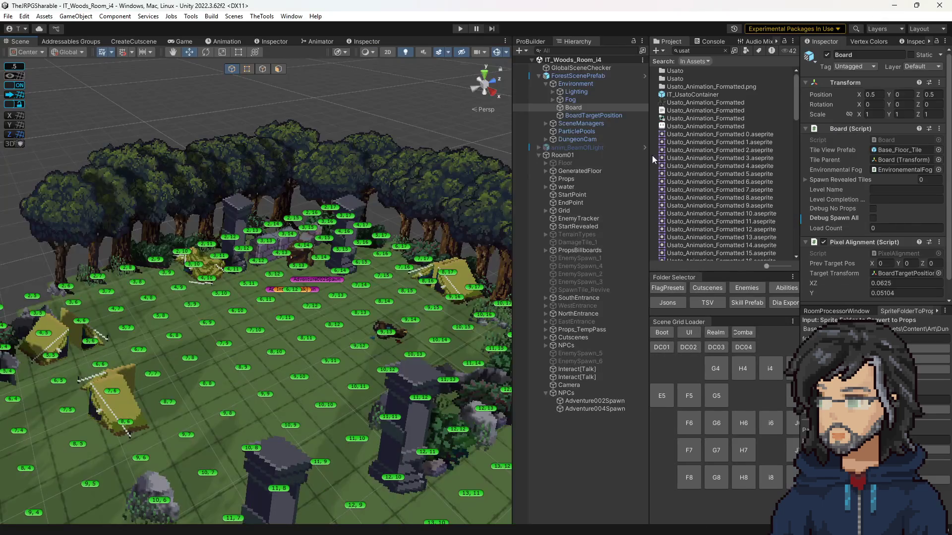
{"action": "left_click", "coordinate": [711, 51]}
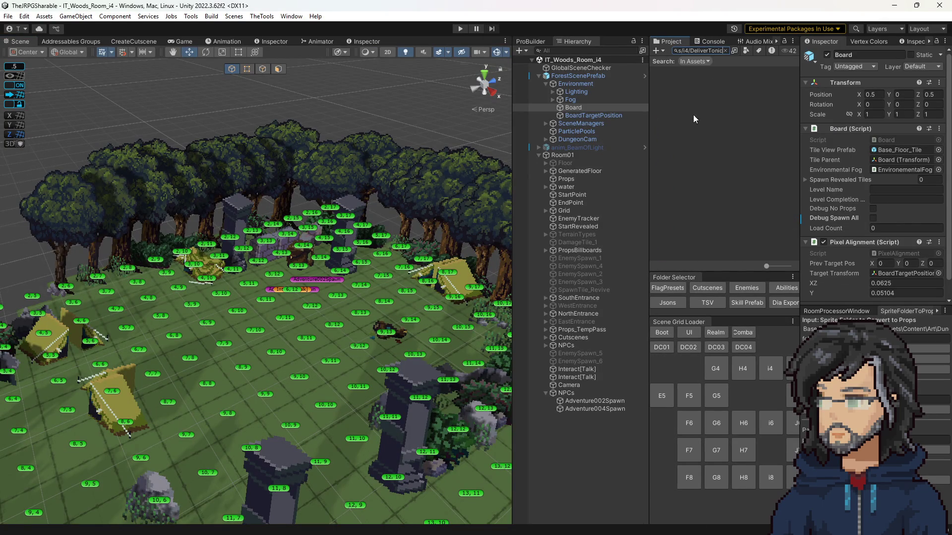
{"action": "left_click", "coordinate": [689, 49]}
{"action": "type", "text": "DeliverTonic"}
{"action": "left_click", "coordinate": [685, 71]}
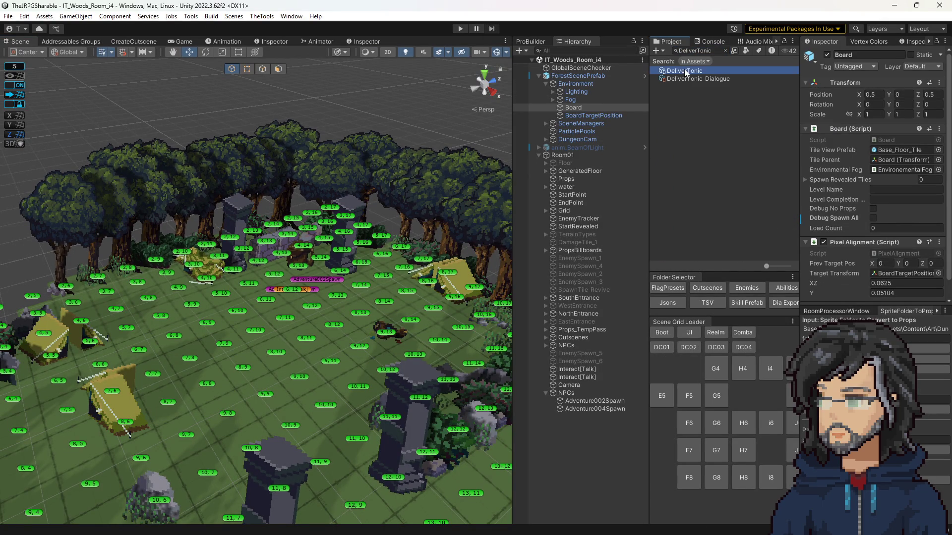
{"action": "left_click", "coordinate": [725, 50]}
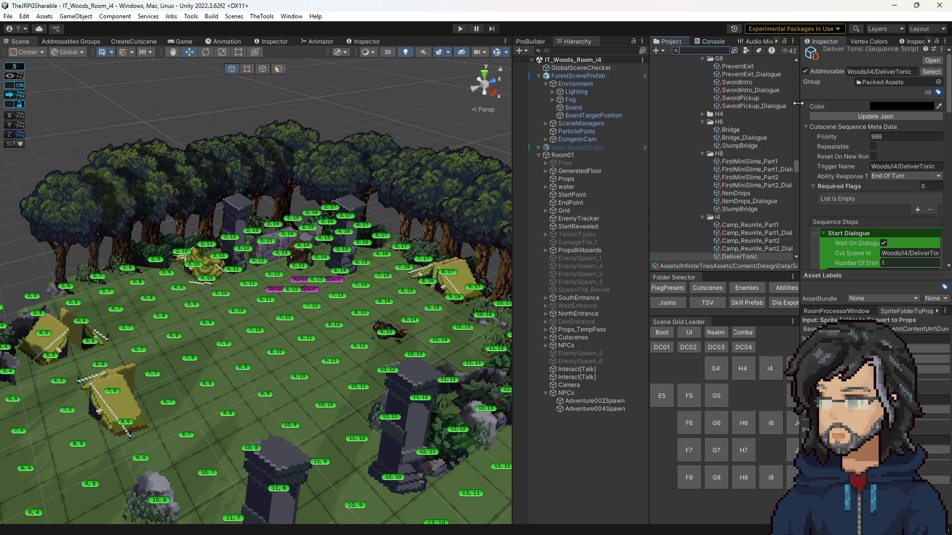
Widen the asset list and scroll through DeliverTonic's trigger and sequence steps in the Inspector.
{"action": "left_click_drag", "start_coordinate": [798, 103], "coordinate": [683, 103]}
{"action": "scroll", "coordinate": [785, 198], "scroll_direction": "down", "scroll_amount": 10}
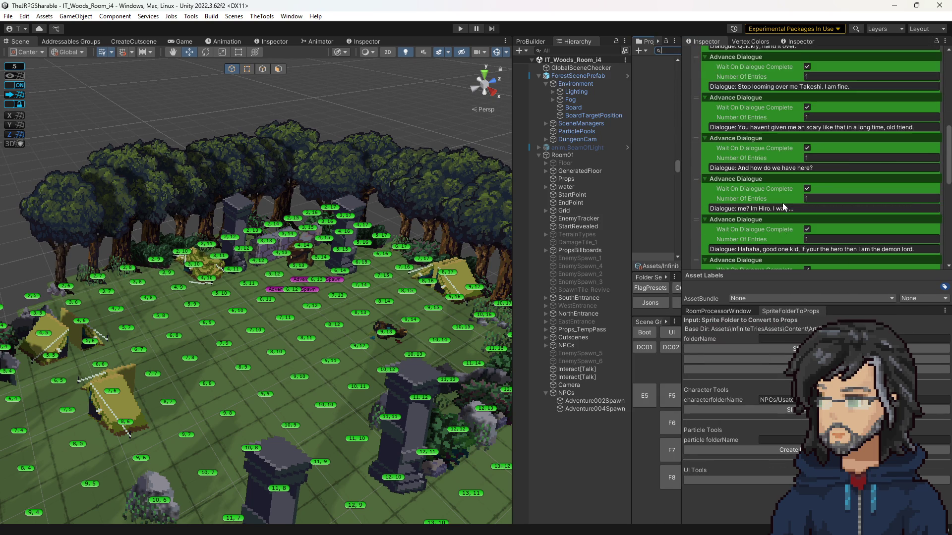
{"action": "scroll", "coordinate": [783, 207], "scroll_direction": "down", "scroll_amount": 10}
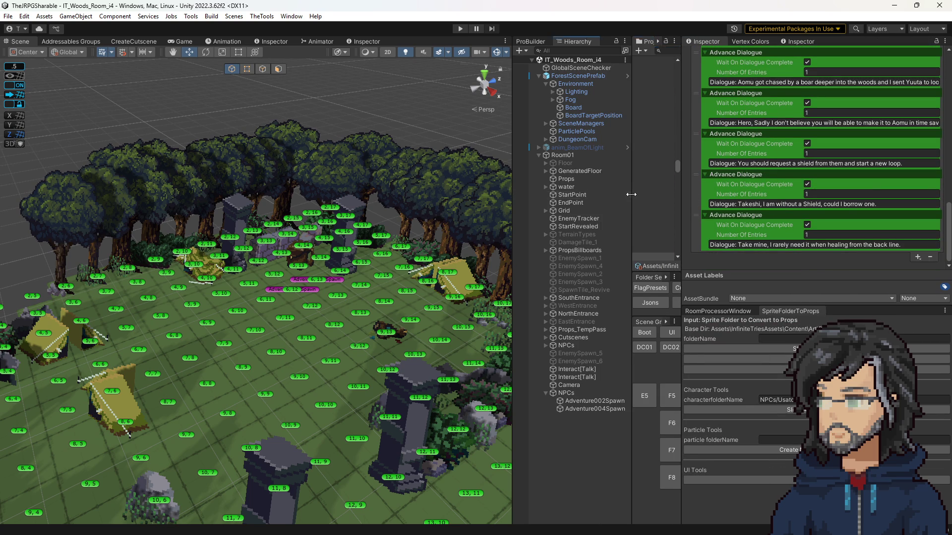
{"action": "left_click_drag", "start_coordinate": [631, 194], "coordinate": [540, 195]}
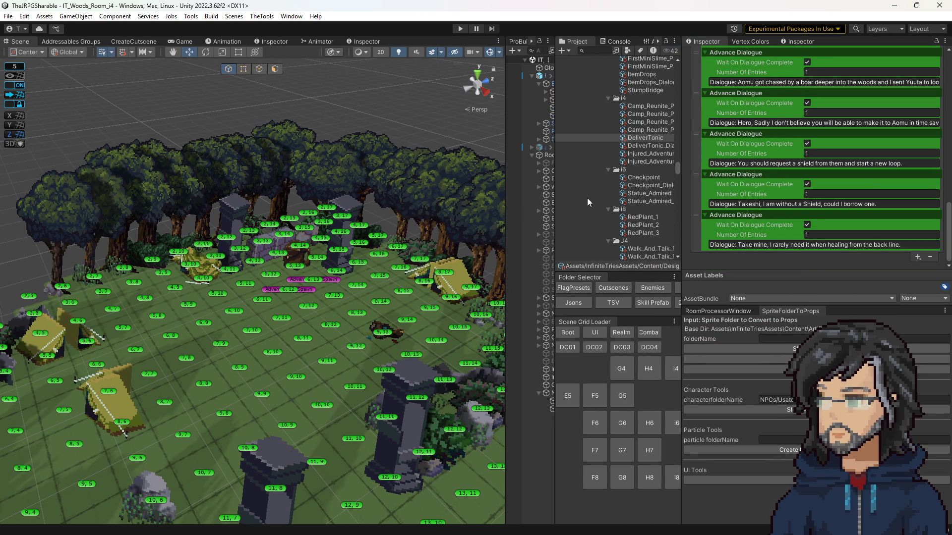
{"action": "scroll", "coordinate": [723, 159], "scroll_direction": "up", "scroll_amount": 20}
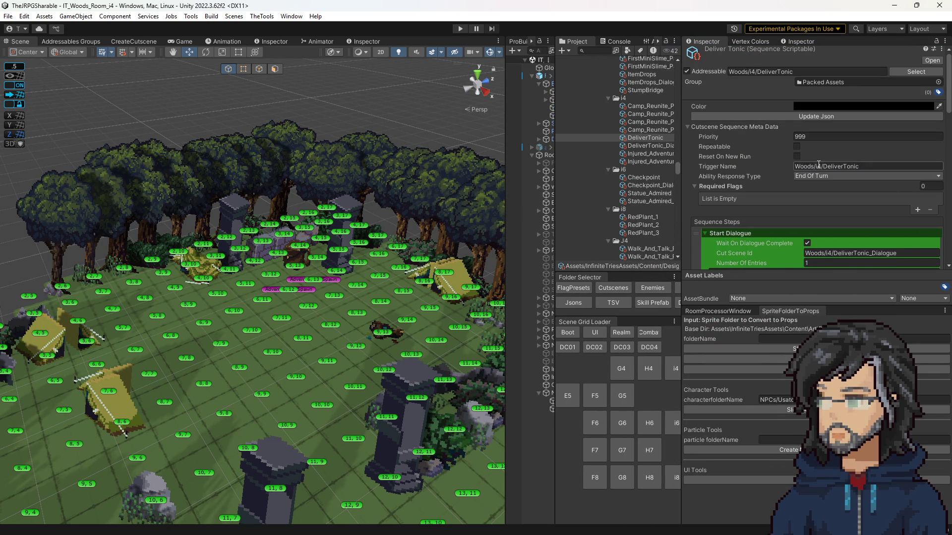
{"action": "left_click", "coordinate": [819, 164]}
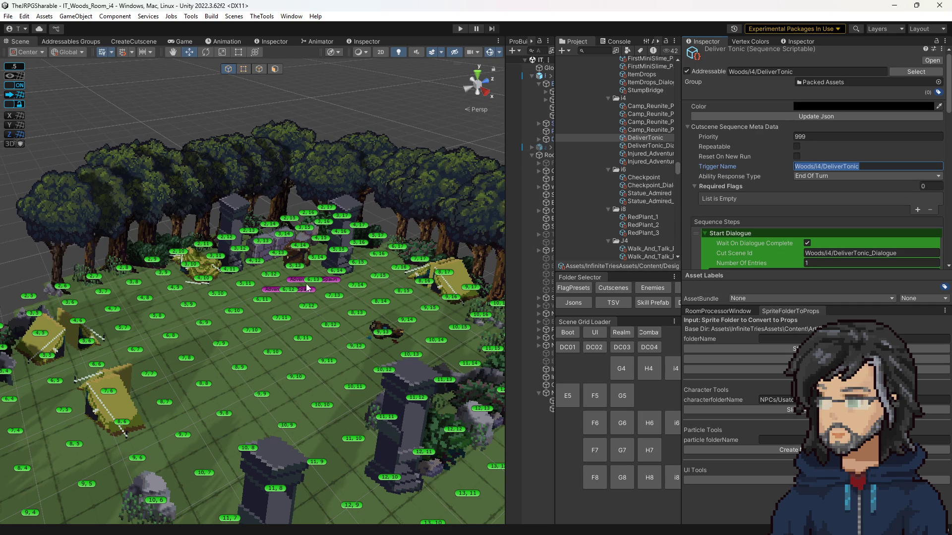
{"action": "scroll", "coordinate": [307, 288], "scroll_direction": "up", "scroll_amount": 10}
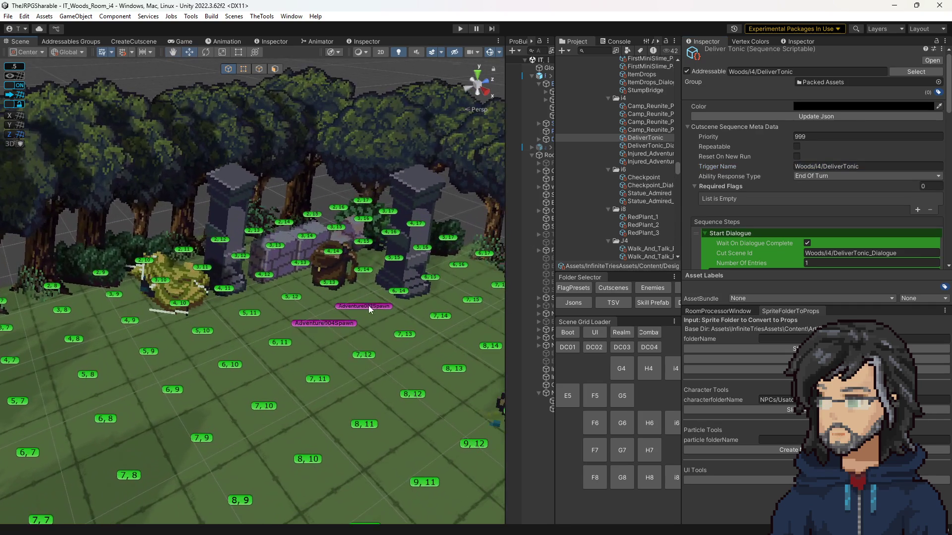
{"action": "scroll", "coordinate": [336, 329], "scroll_direction": "up", "scroll_amount": 4}
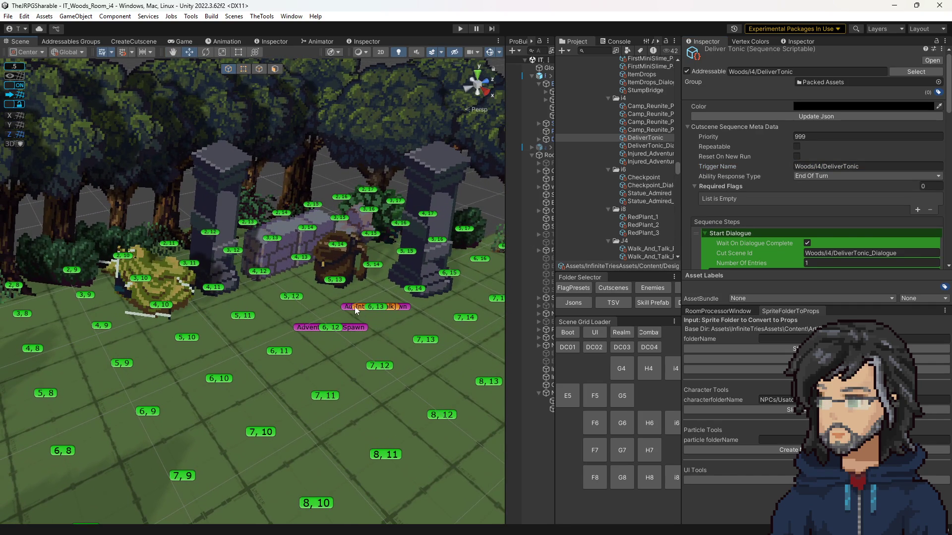
Copy tile 6,13's trigger name Woods/i4/Injured_Adventure and use it as DeliverTonic's Trigger Name.
{"action": "left_click", "coordinate": [359, 306]}
{"action": "scroll", "coordinate": [825, 236], "scroll_direction": "down", "scroll_amount": 1}
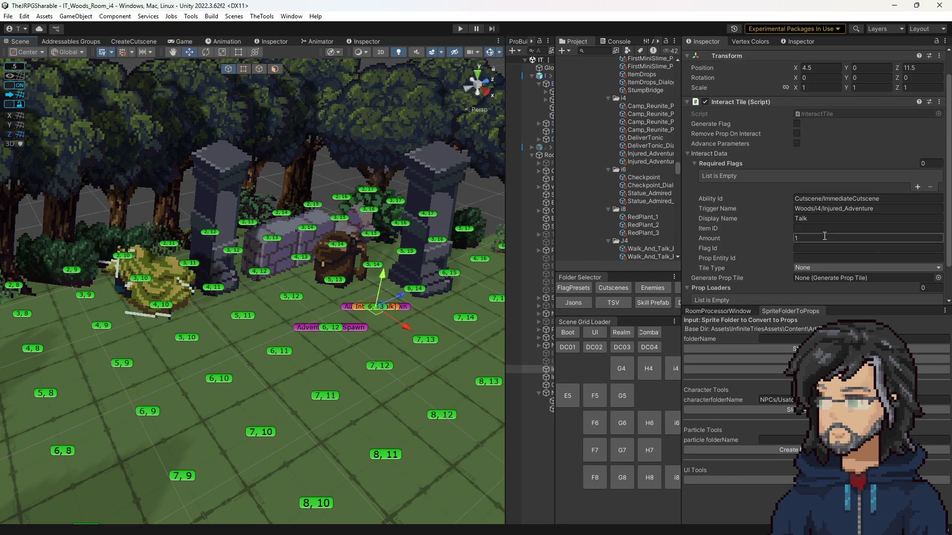
{"action": "left_click", "coordinate": [828, 209]}
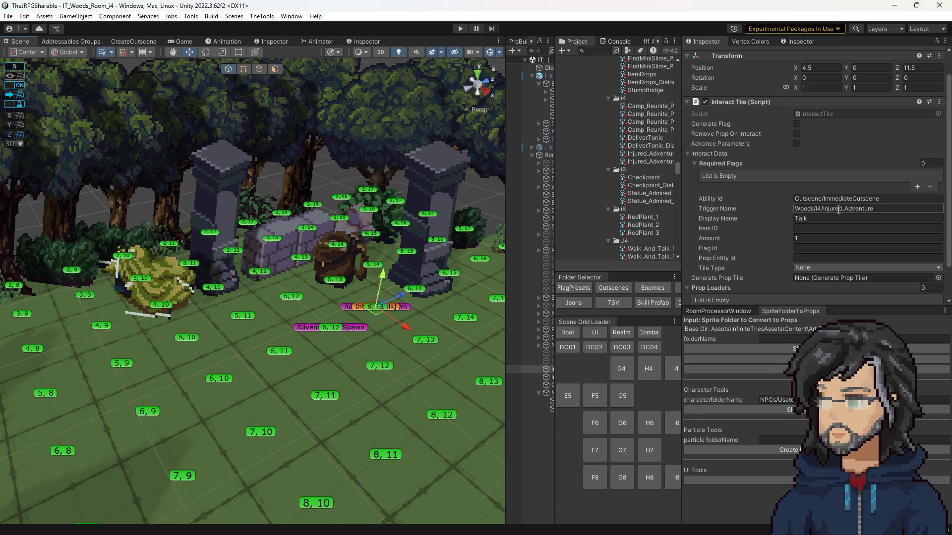
{"action": "left_click", "coordinate": [838, 209]}
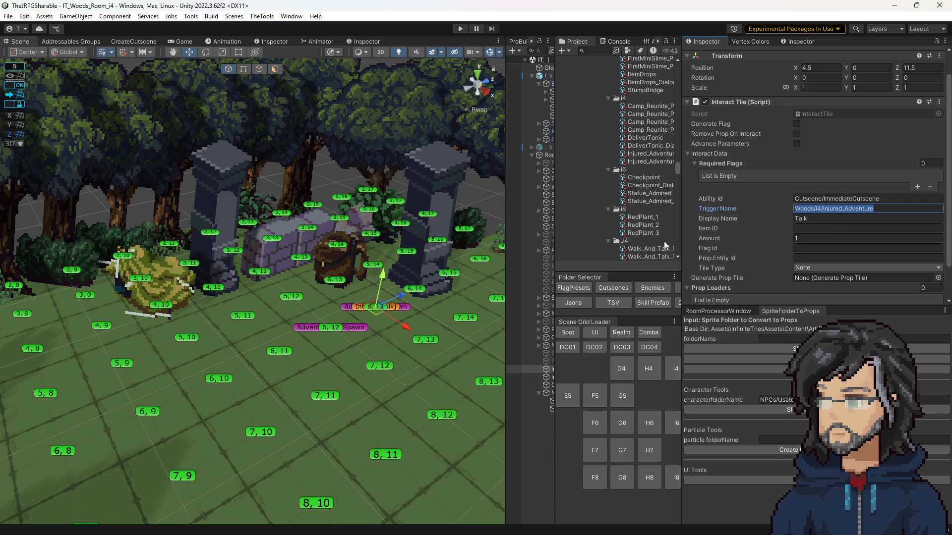
{"action": "left_click_drag", "start_coordinate": [824, 209], "coordinate": [915, 223]}
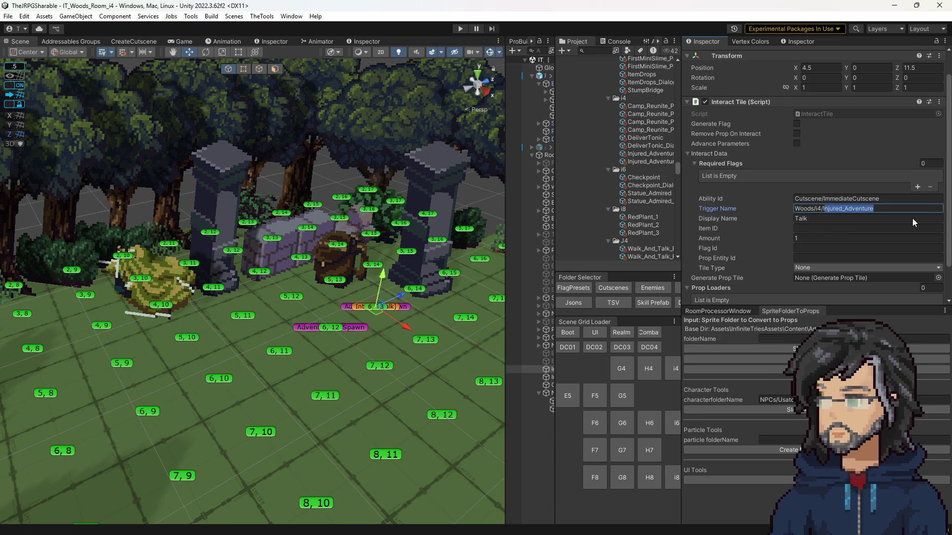
{"action": "key", "text": "ctrl+a"}
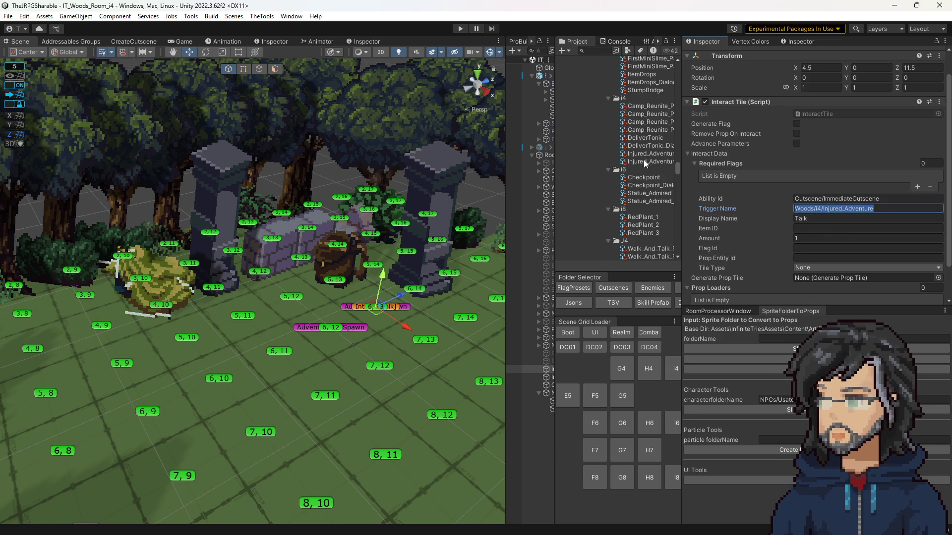
{"action": "left_click", "coordinate": [648, 137]}
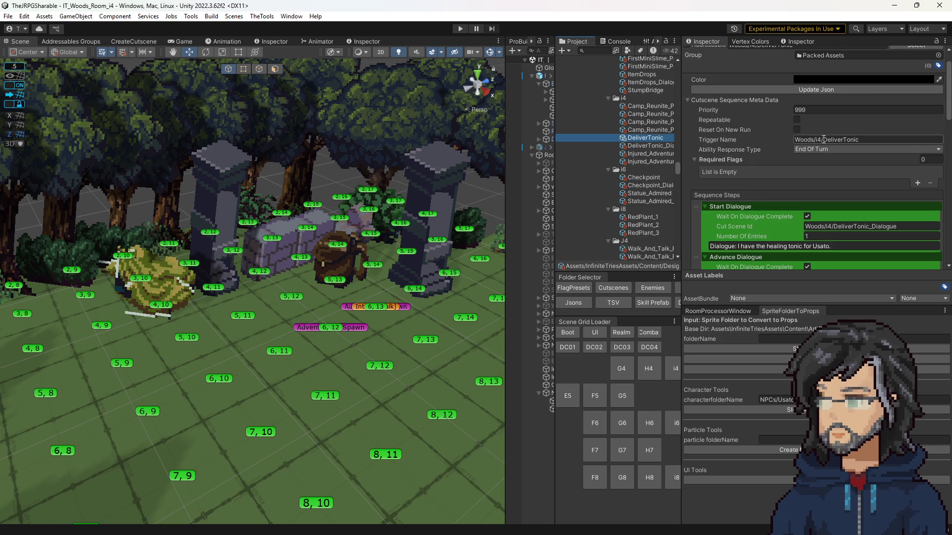
{"action": "left_click", "coordinate": [645, 153]}
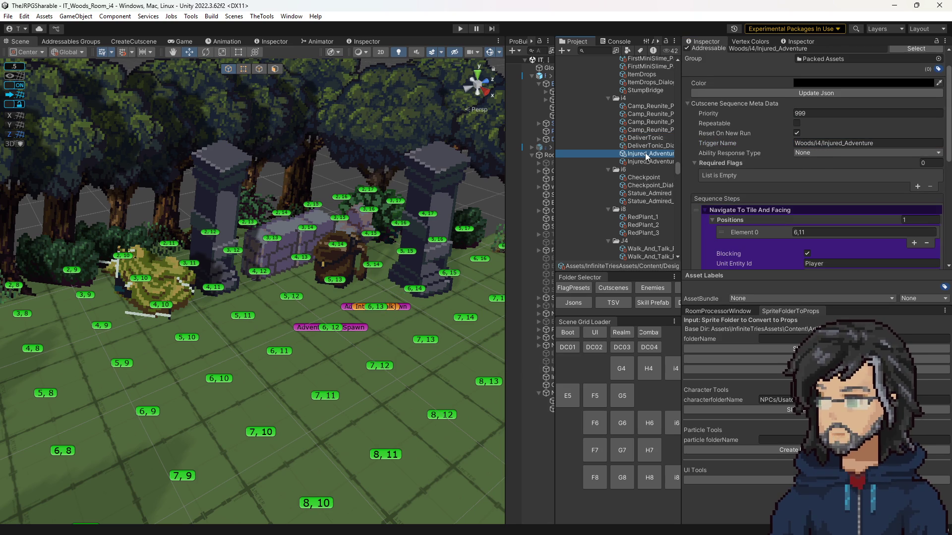
{"action": "left_click", "coordinate": [642, 139]}
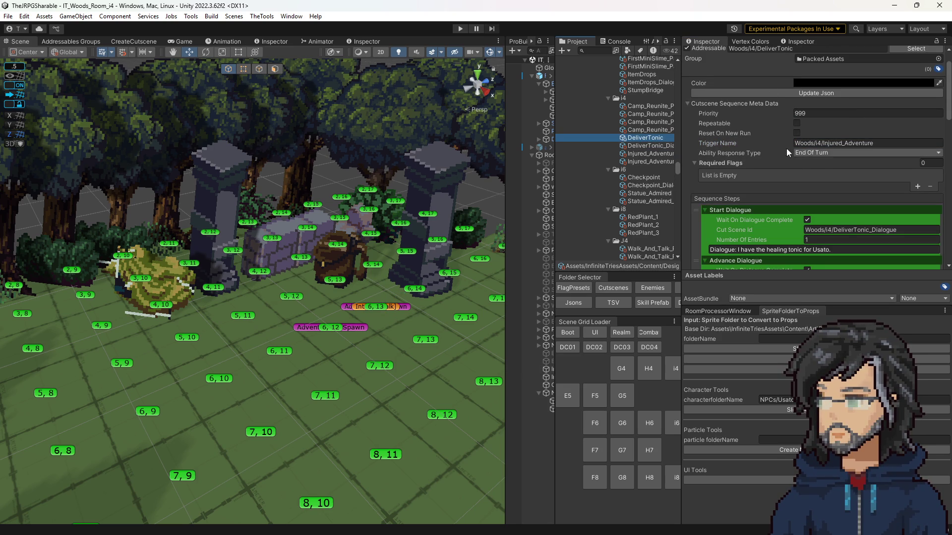
Add a required flag to DeliverTonic with Required Status Completed.
{"action": "left_click", "coordinate": [918, 187]}
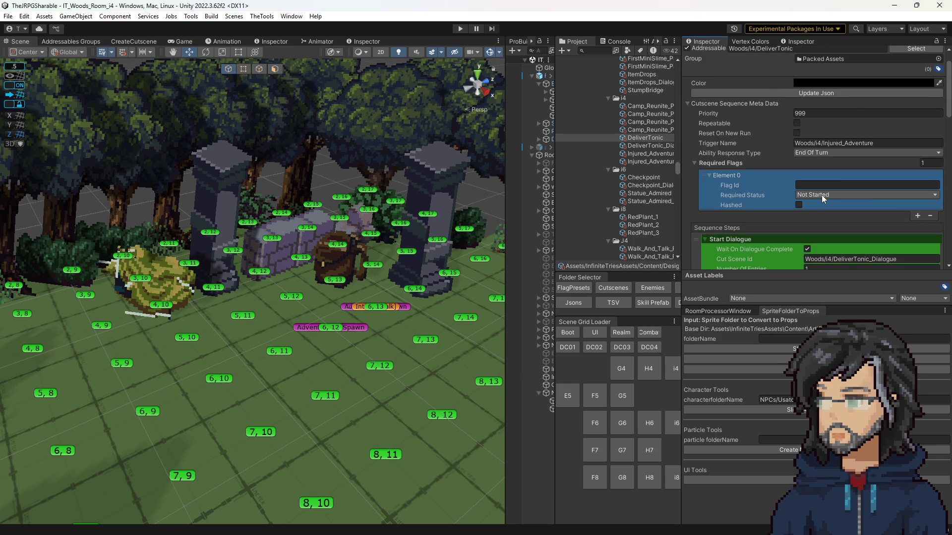
{"action": "left_click", "coordinate": [822, 195]}
{"action": "left_click", "coordinate": [814, 229]}
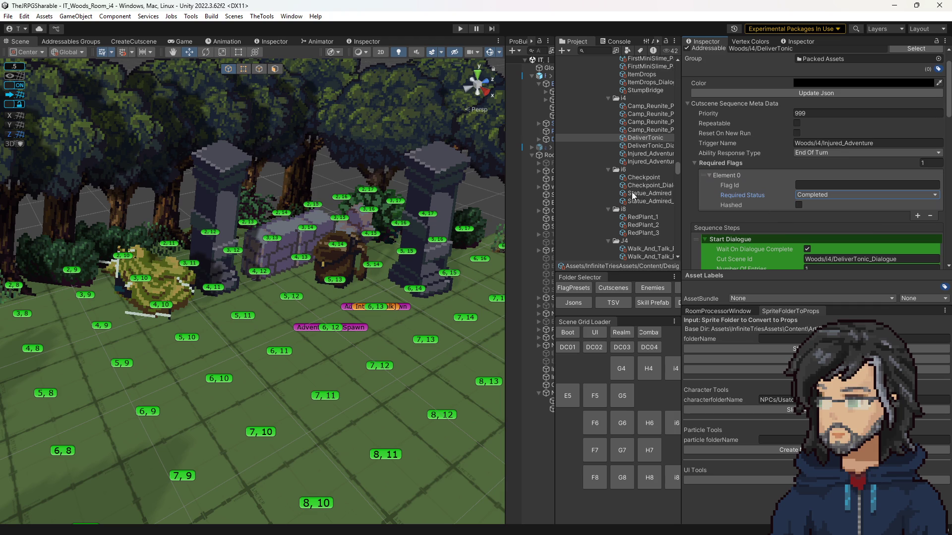
Find and select the Woods/K8/MeetAndQuestComplete flag id in the K8 QuestComplete cutscene.
{"action": "scroll", "coordinate": [632, 195], "scroll_direction": "down", "scroll_amount": 8}
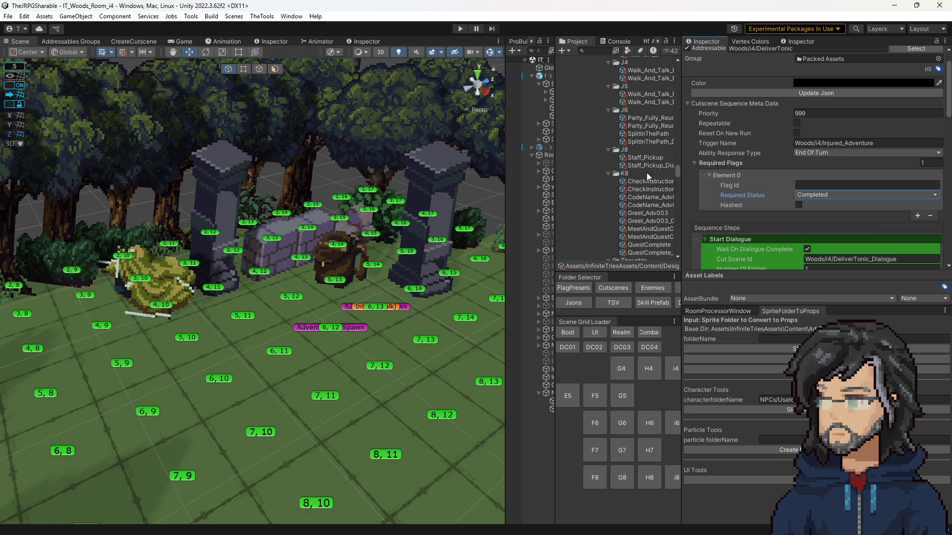
{"action": "scroll", "coordinate": [633, 205], "scroll_direction": "down", "scroll_amount": 2}
{"action": "left_click", "coordinate": [641, 216]}
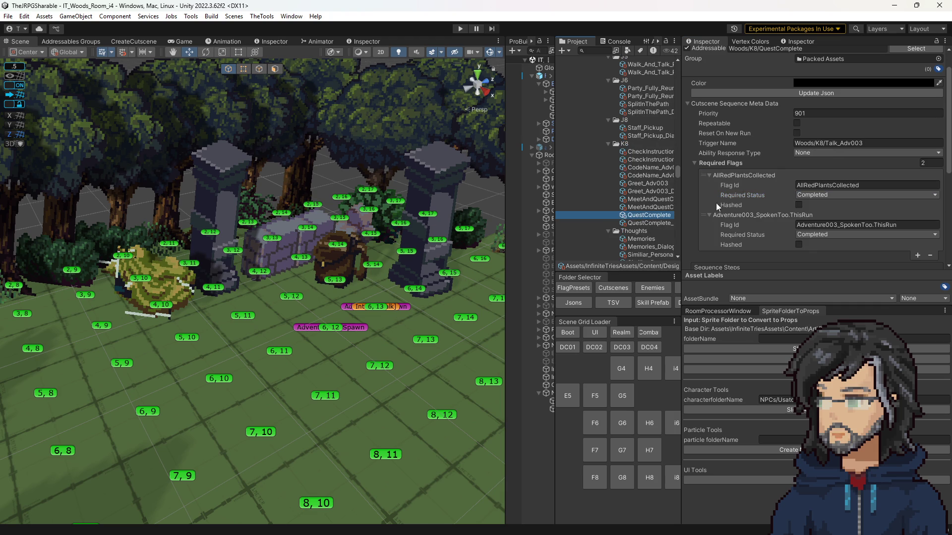
{"action": "left_click", "coordinate": [651, 224]}
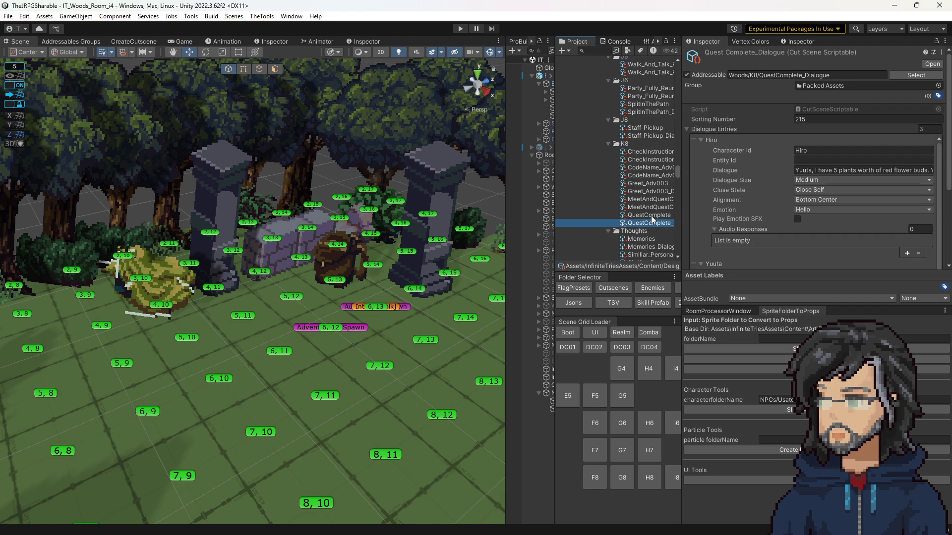
{"action": "scroll", "coordinate": [768, 218], "scroll_direction": "down", "scroll_amount": 10}
{"action": "left_click", "coordinate": [647, 215]}
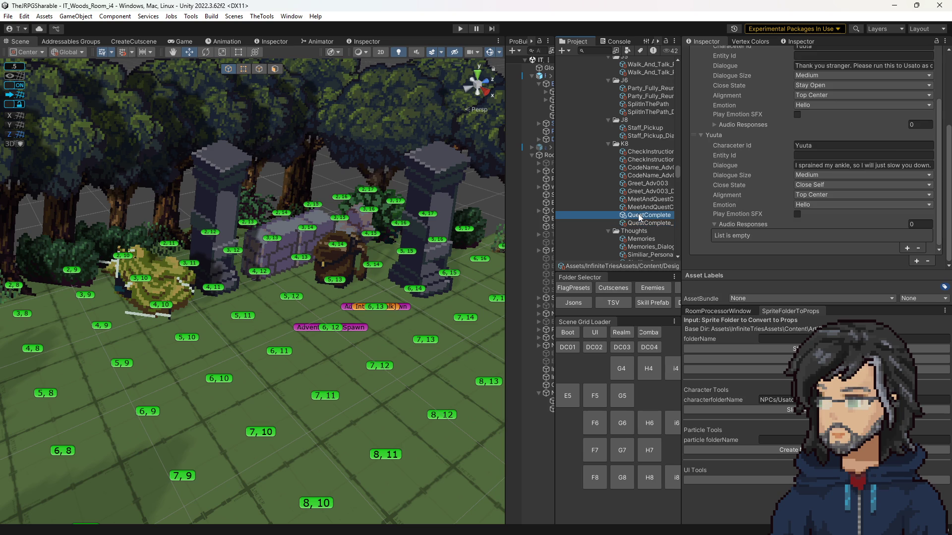
{"action": "scroll", "coordinate": [823, 205], "scroll_direction": "up", "scroll_amount": 2}
{"action": "left_click", "coordinate": [850, 240]}
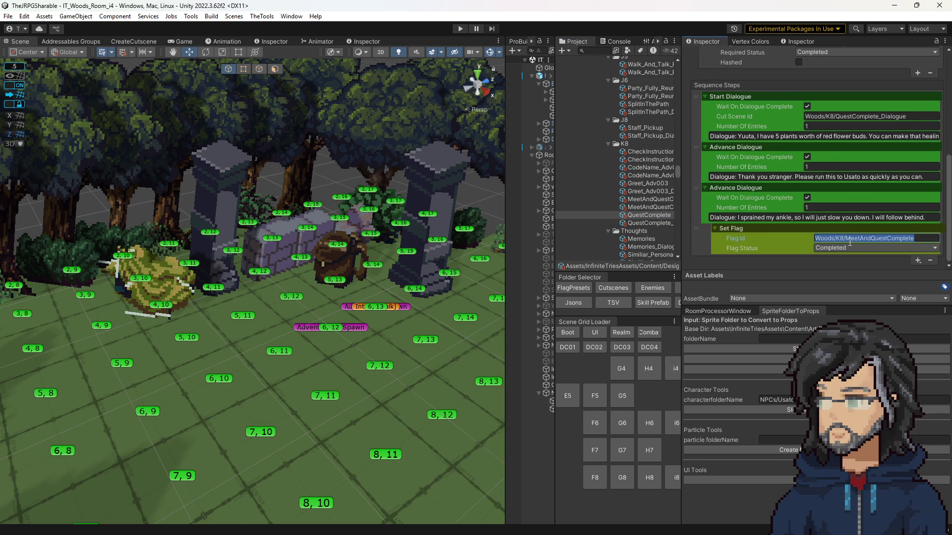
{"action": "scroll", "coordinate": [644, 181], "scroll_direction": "up", "scroll_amount": 5}
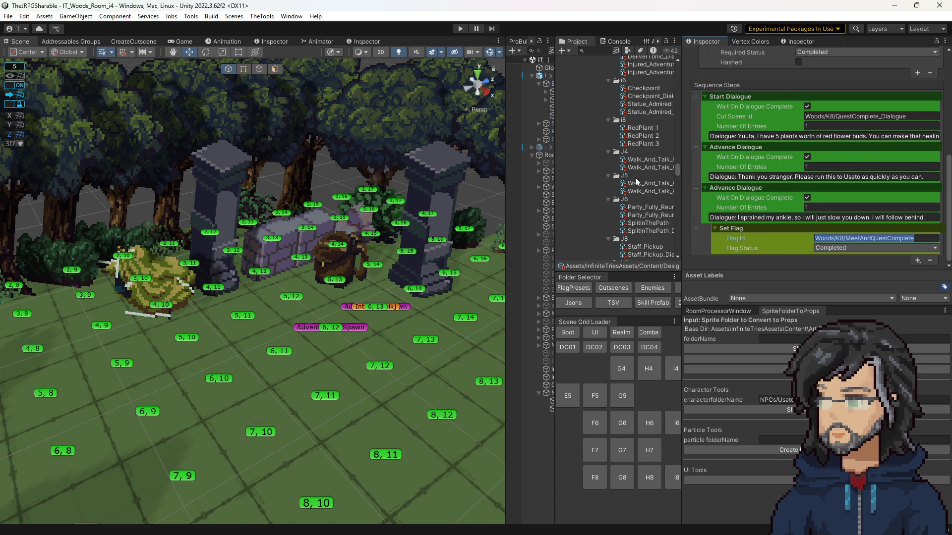
Set DeliverTonic's first required flag to Woods/K8/MeetAndQuestComplete and duplicate it into a second entry.
{"action": "scroll", "coordinate": [638, 182], "scroll_direction": "up", "scroll_amount": 3}
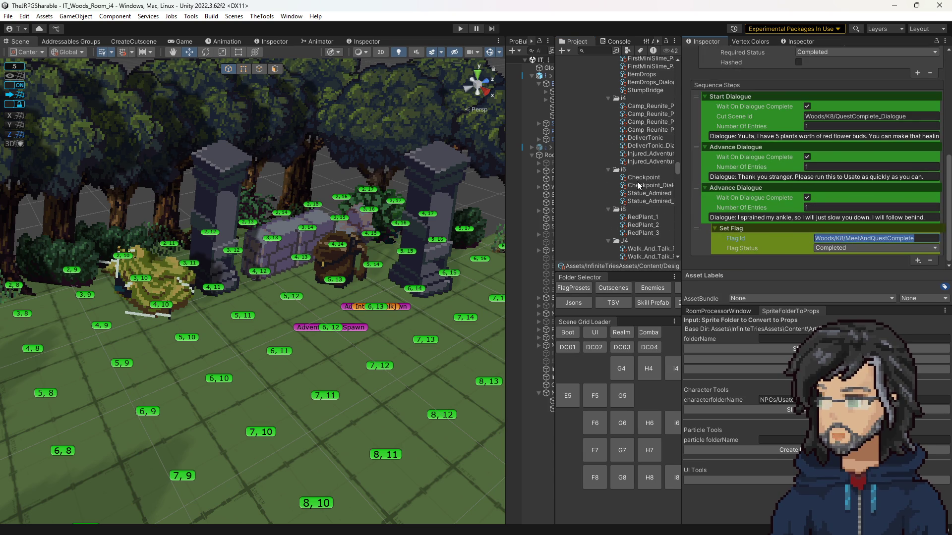
{"action": "left_click", "coordinate": [643, 138]}
{"action": "scroll", "coordinate": [865, 216], "scroll_direction": "down", "scroll_amount": 10}
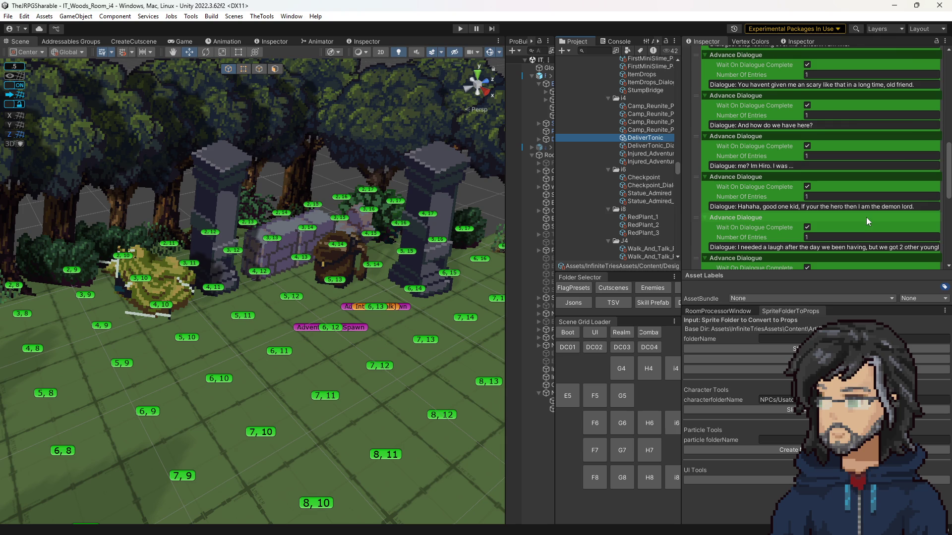
{"action": "scroll", "coordinate": [862, 210], "scroll_direction": "up", "scroll_amount": 10}
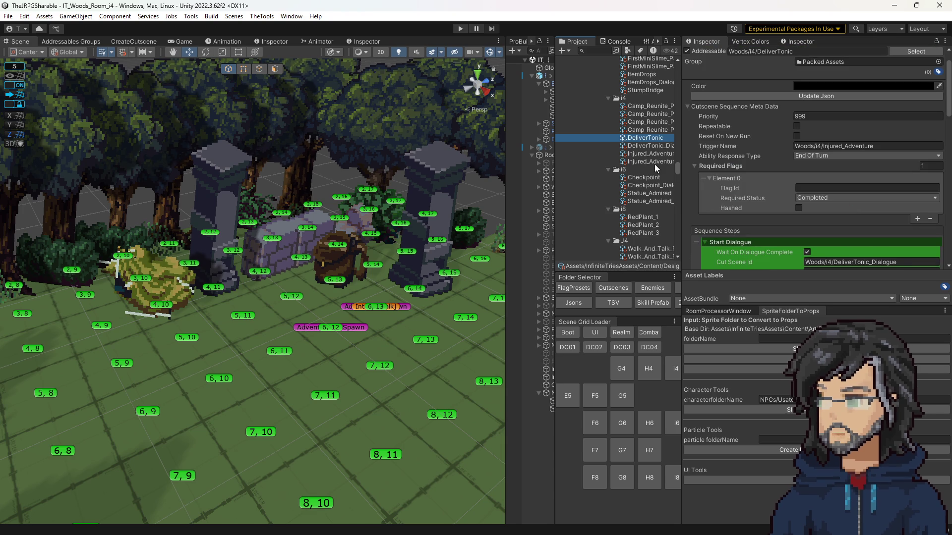
{"action": "left_click", "coordinate": [654, 146]}
{"action": "left_click", "coordinate": [650, 141]}
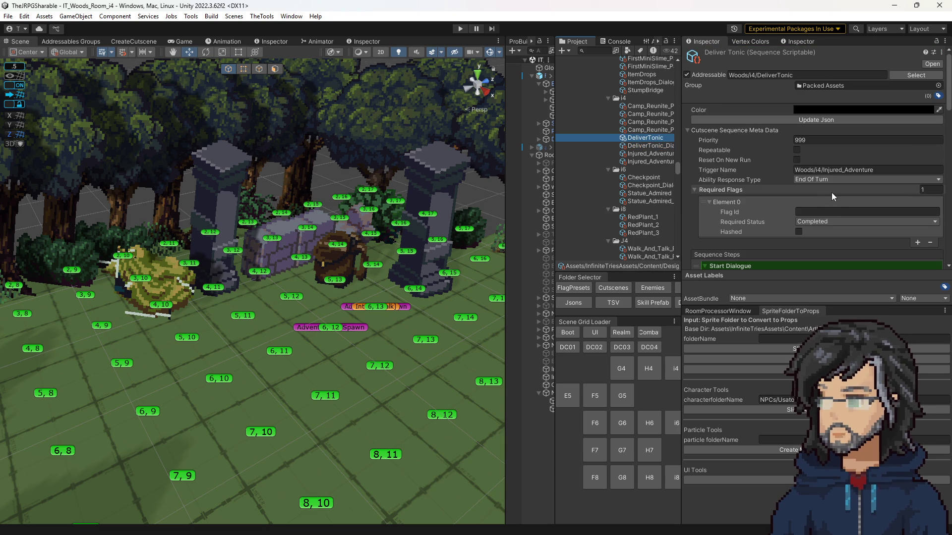
{"action": "left_click", "coordinate": [868, 212]}
{"action": "left_click", "coordinate": [918, 243]}
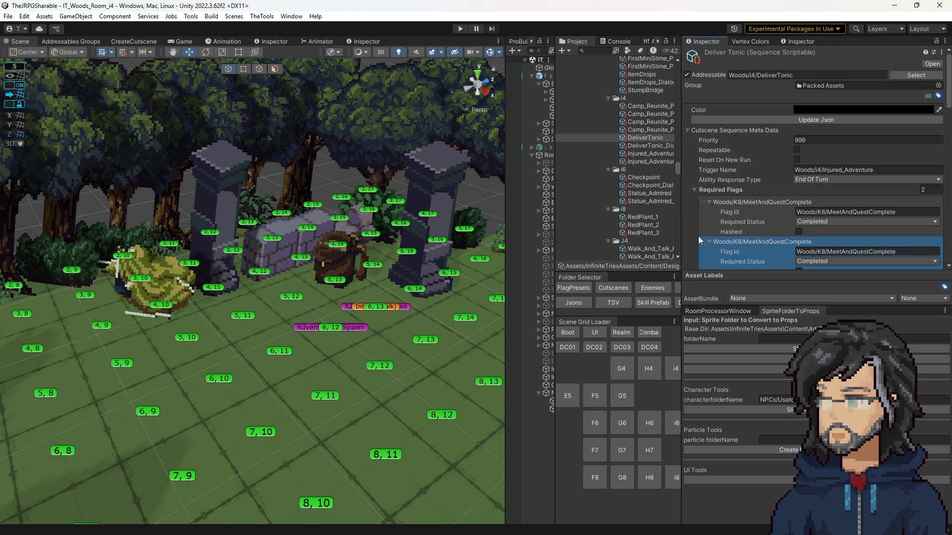
{"action": "scroll", "coordinate": [617, 203], "scroll_direction": "down", "scroll_amount": 10}
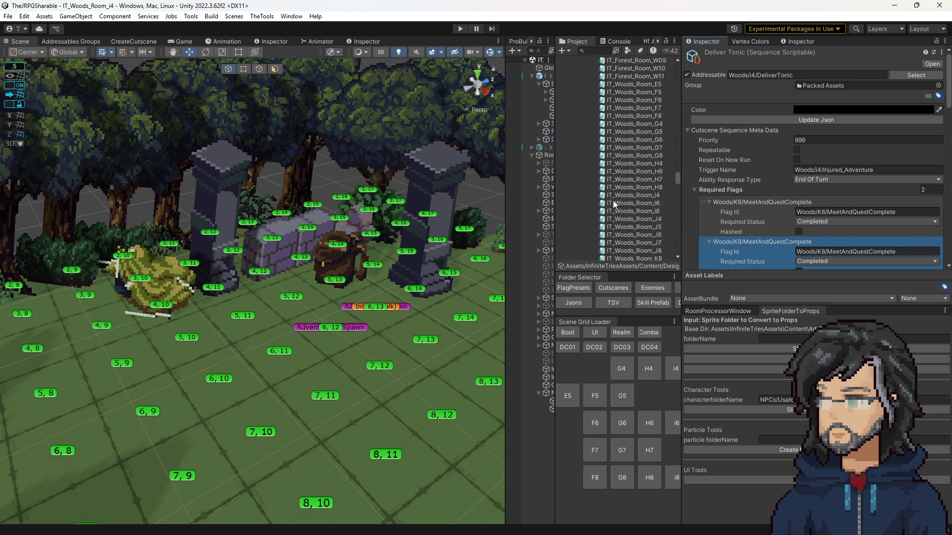
{"action": "scroll", "coordinate": [615, 198], "scroll_direction": "down", "scroll_amount": 3}
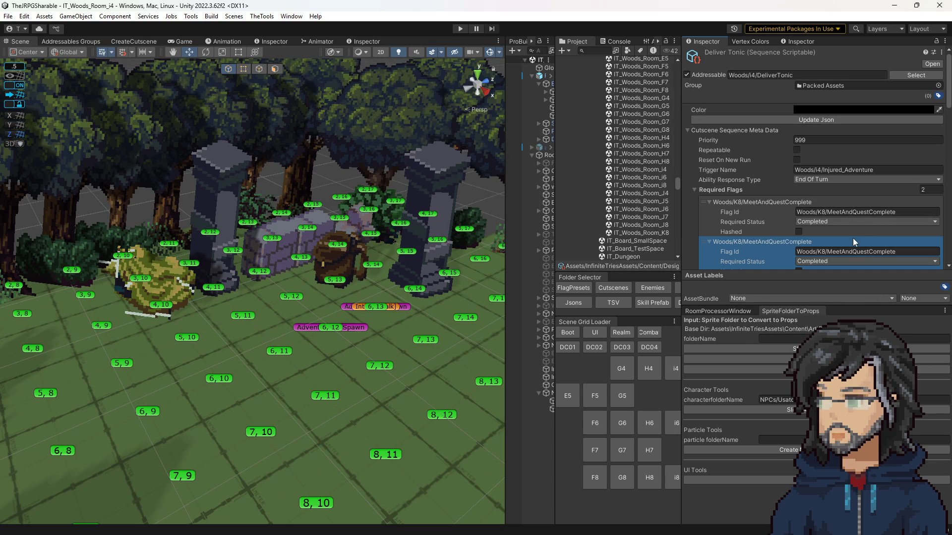
{"action": "scroll", "coordinate": [621, 209], "scroll_direction": "down", "scroll_amount": 3}
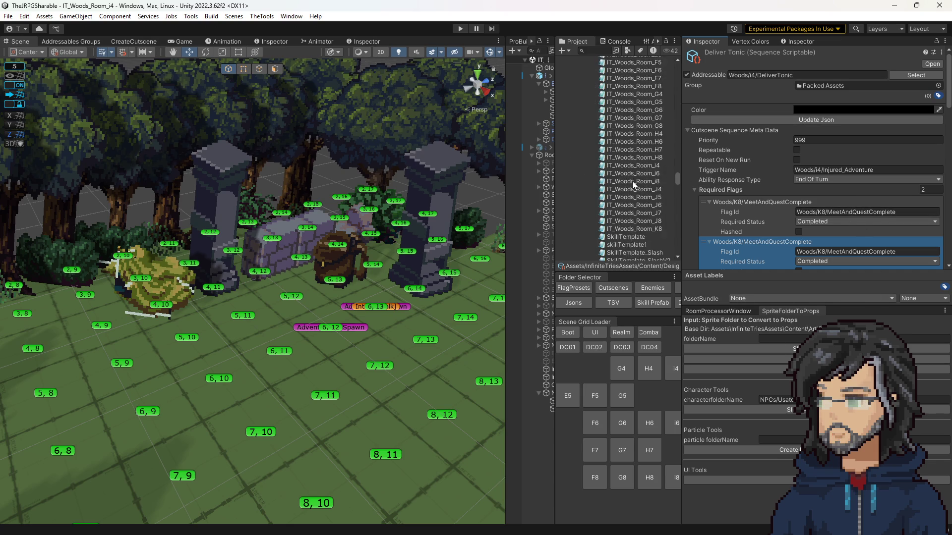
{"action": "scroll", "coordinate": [632, 180], "scroll_direction": "up", "scroll_amount": 10}
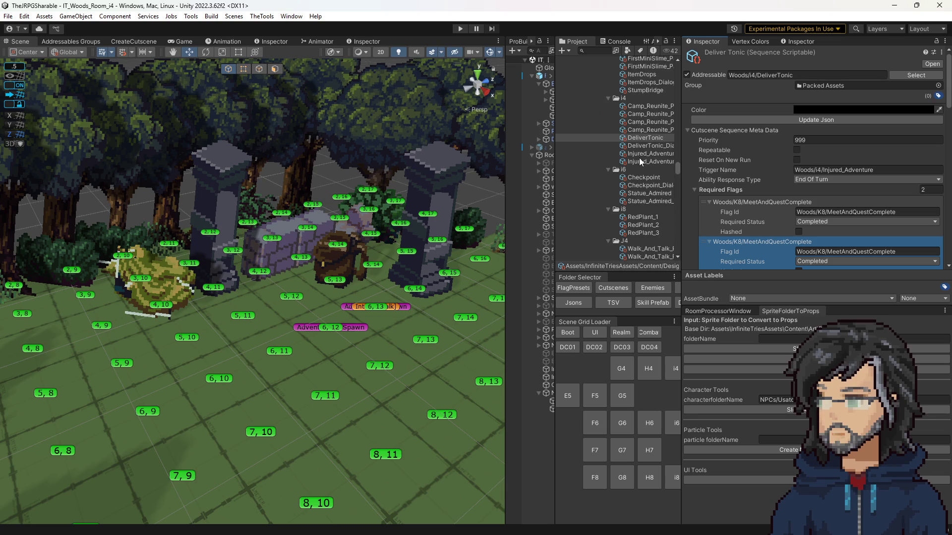
{"action": "left_click", "coordinate": [645, 153]}
{"action": "scroll", "coordinate": [797, 199], "scroll_direction": "down", "scroll_amount": 3}
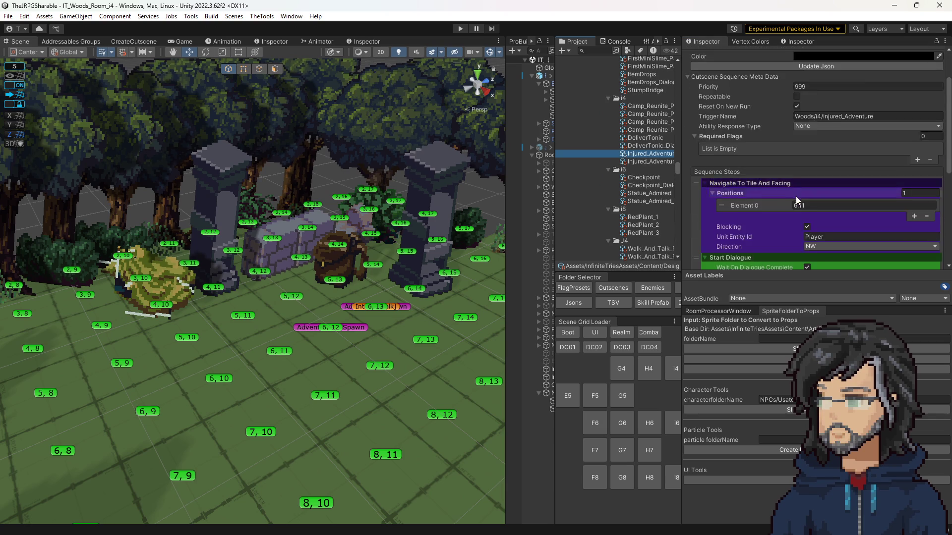
{"action": "scroll", "coordinate": [797, 199], "scroll_direction": "down", "scroll_amount": 8}
{"action": "scroll", "coordinate": [644, 207], "scroll_direction": "down", "scroll_amount": 7}
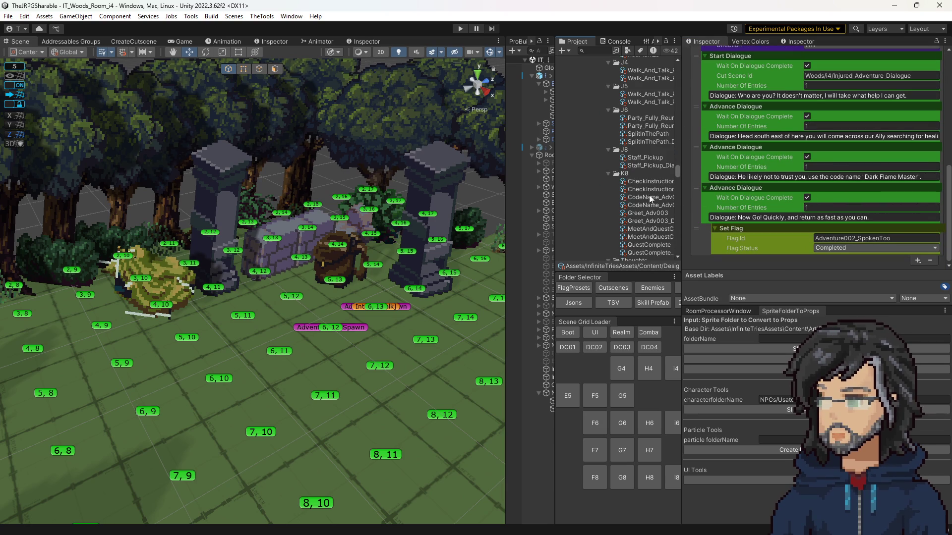
{"action": "scroll", "coordinate": [644, 205], "scroll_direction": "down", "scroll_amount": 3}
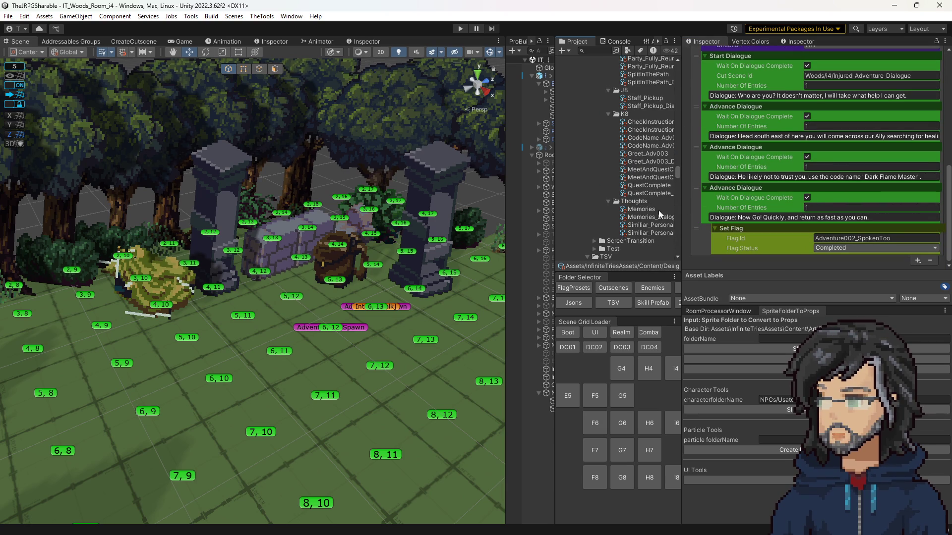
{"action": "left_click", "coordinate": [643, 185]}
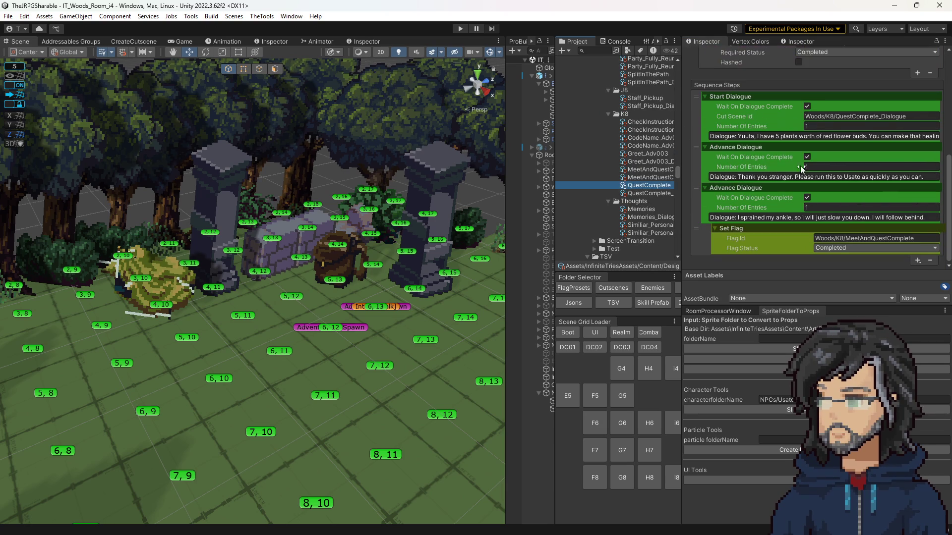
{"action": "left_click", "coordinate": [653, 192]}
{"action": "left_click", "coordinate": [647, 170]}
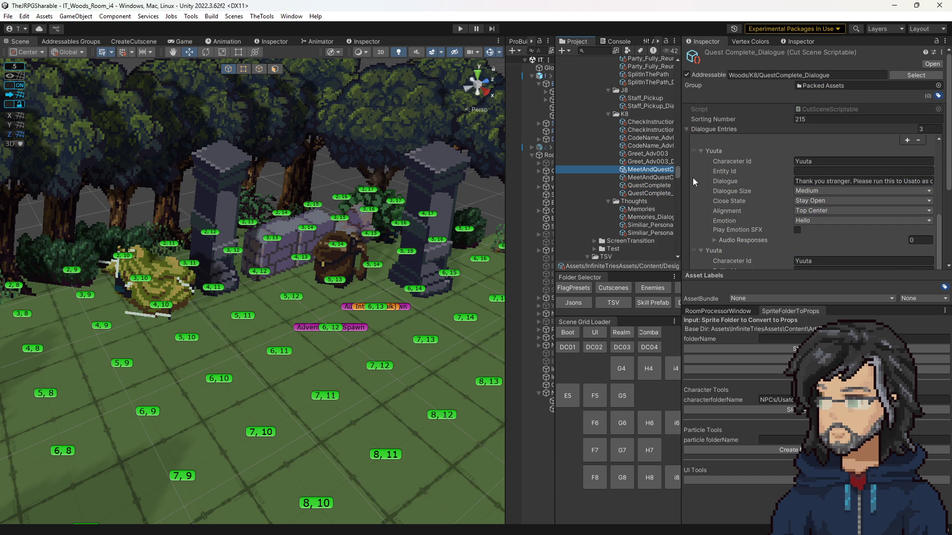
{"action": "scroll", "coordinate": [818, 149], "scroll_direction": "down", "scroll_amount": 5}
{"action": "left_click", "coordinate": [852, 238]}
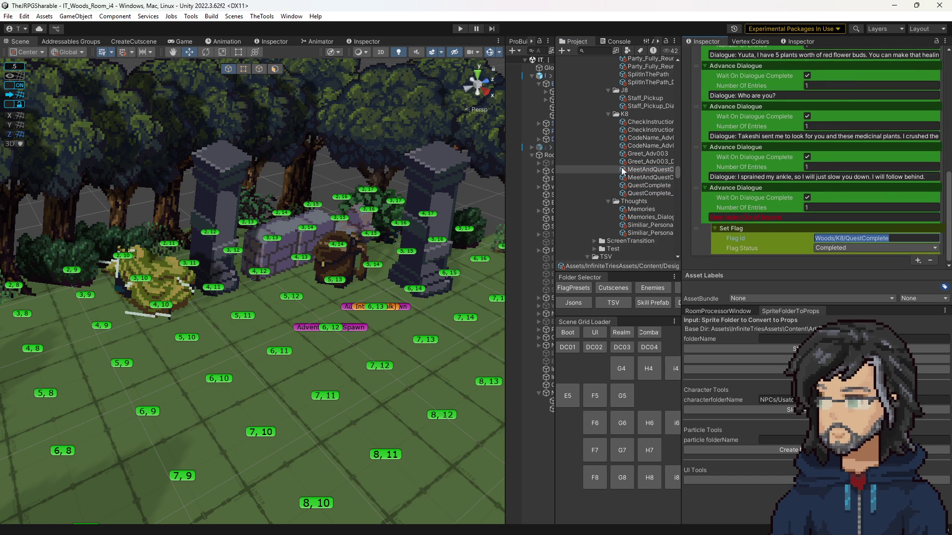
{"action": "scroll", "coordinate": [624, 169], "scroll_direction": "up", "scroll_amount": 10}
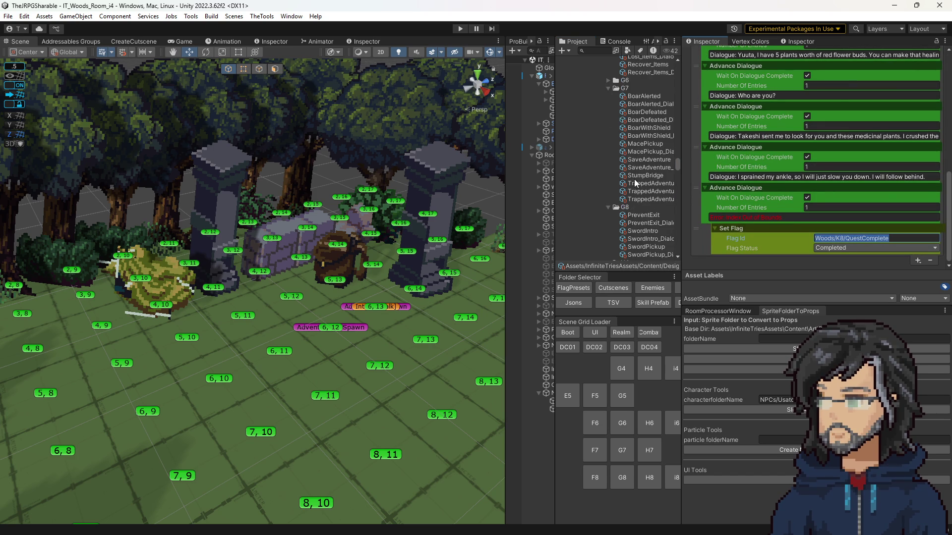
{"action": "scroll", "coordinate": [637, 181], "scroll_direction": "up", "scroll_amount": 4}
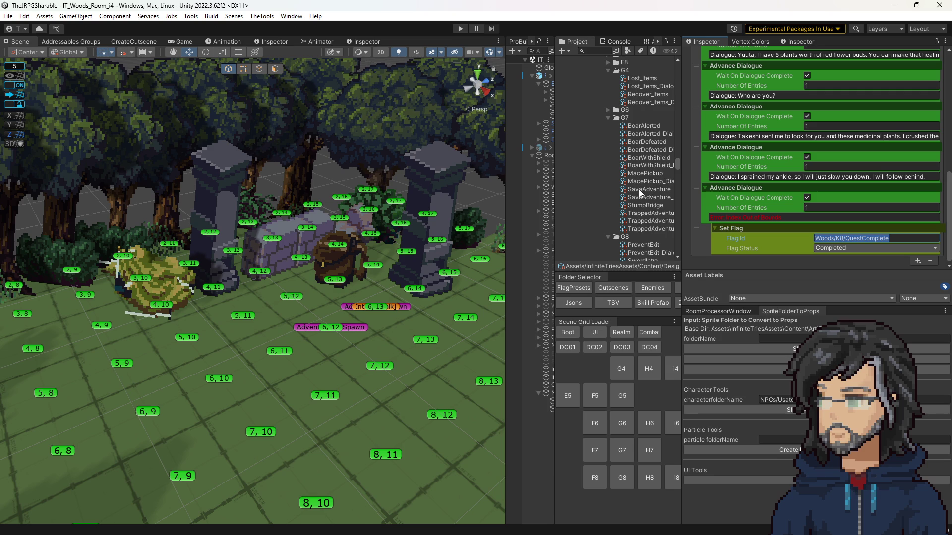
{"action": "scroll", "coordinate": [647, 178], "scroll_direction": "down", "scroll_amount": 6}
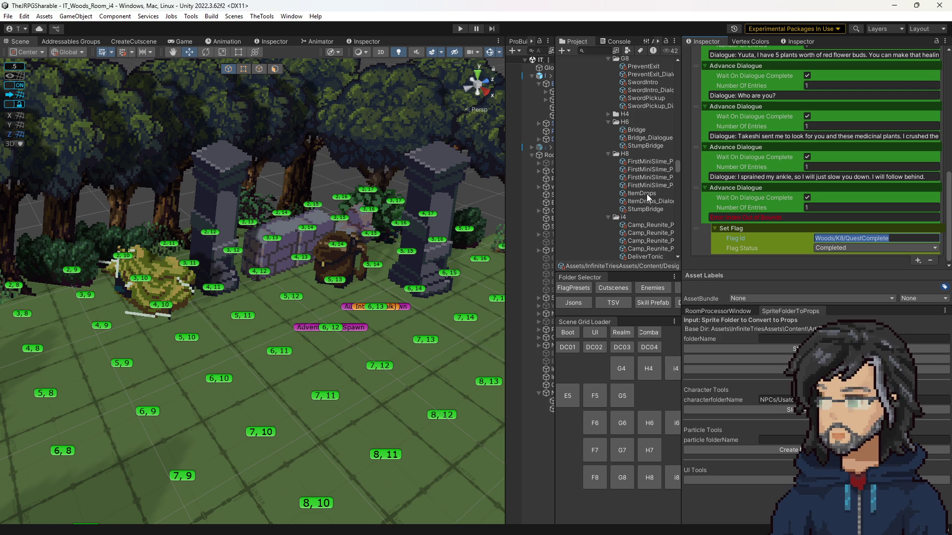
{"action": "scroll", "coordinate": [647, 199], "scroll_direction": "down", "scroll_amount": 1}
{"action": "scroll", "coordinate": [647, 199], "scroll_direction": "down", "scroll_amount": 1}
{"action": "left_click", "coordinate": [674, 197]}
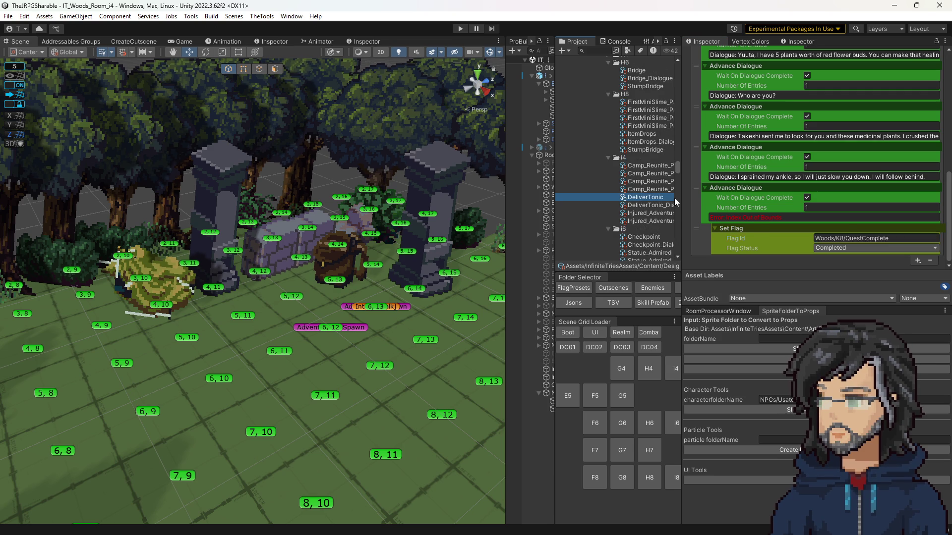
Add a required flag to Injured_Adventure with id Woods/K8/QuestComplete, left Not Started.
{"action": "left_click", "coordinate": [823, 251]}
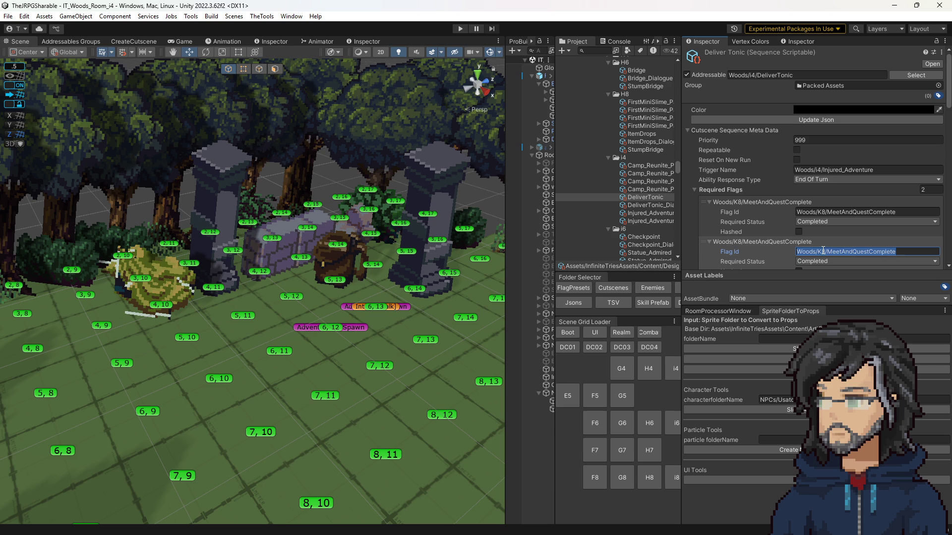
{"action": "left_click", "coordinate": [650, 214]}
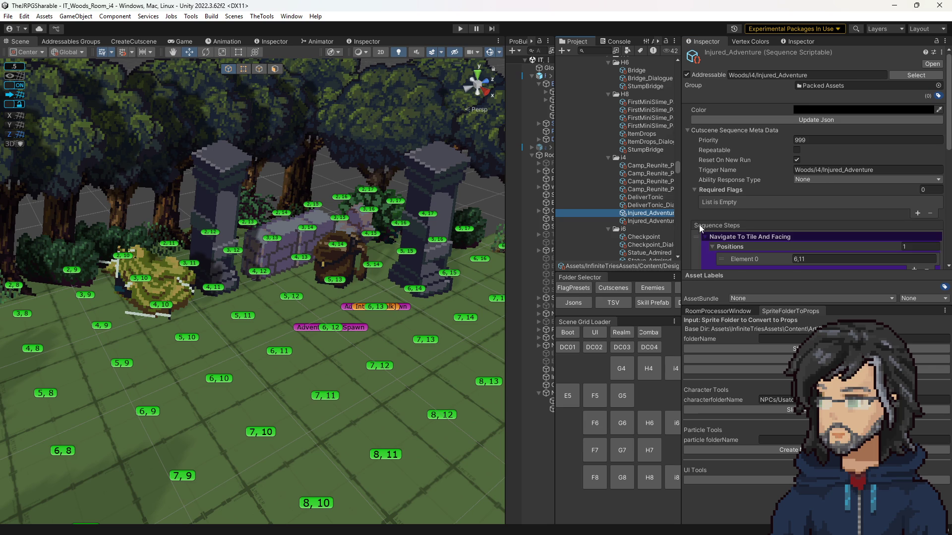
{"action": "left_click", "coordinate": [917, 213]}
{"action": "left_click", "coordinate": [818, 212]}
{"action": "key", "text": "ctrl+v"}
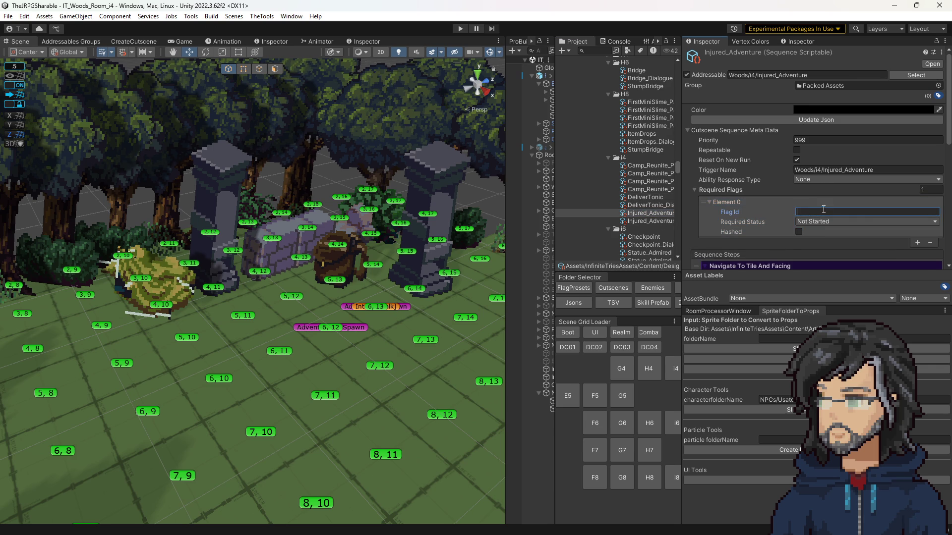
Add a second Injured_Adventure required flag using DeliverTonic's Woods/K8/MeetAndQuestComplete id.
{"action": "left_click", "coordinate": [916, 241]}
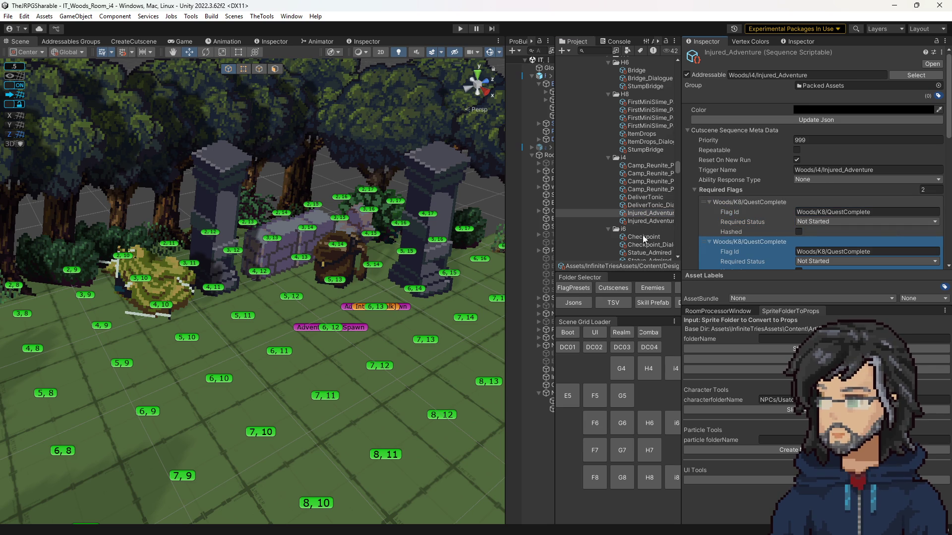
{"action": "left_click", "coordinate": [653, 204]}
{"action": "left_click", "coordinate": [650, 213]}
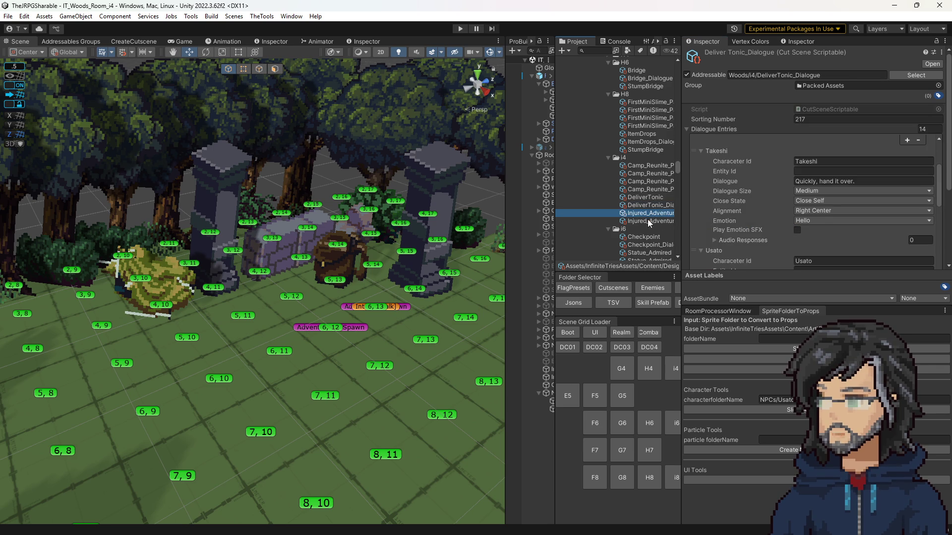
{"action": "left_click", "coordinate": [648, 221]}
{"action": "left_click", "coordinate": [647, 198]}
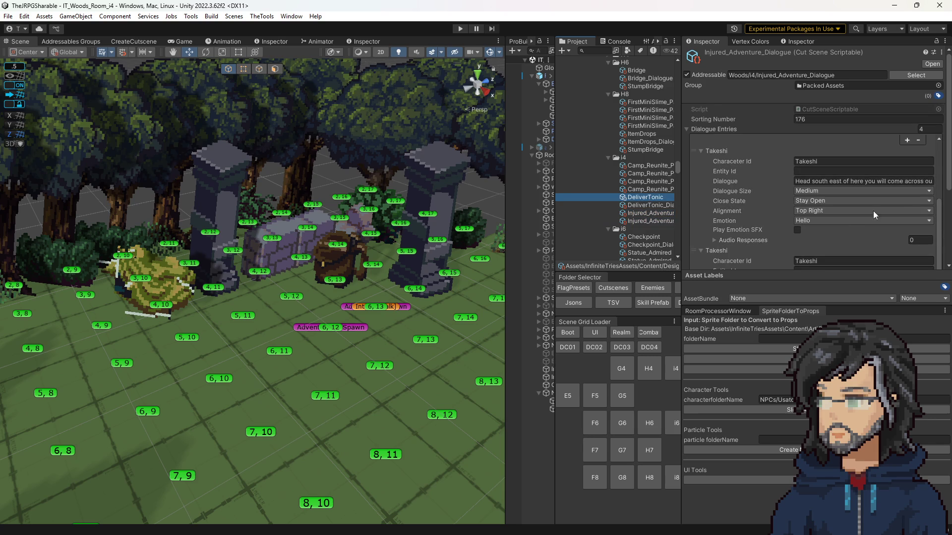
{"action": "left_click", "coordinate": [650, 213]}
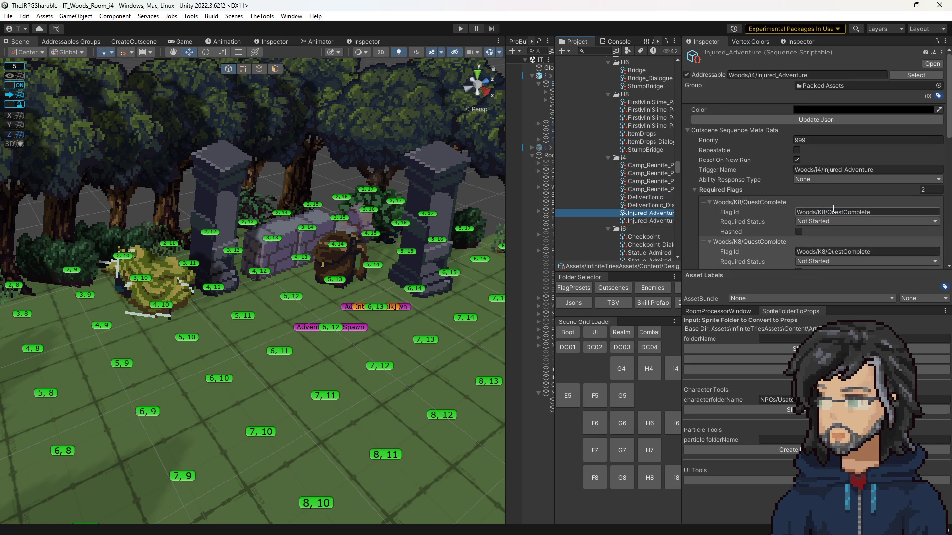
{"action": "scroll", "coordinate": [449, 227], "scroll_direction": "down", "scroll_amount": 5}
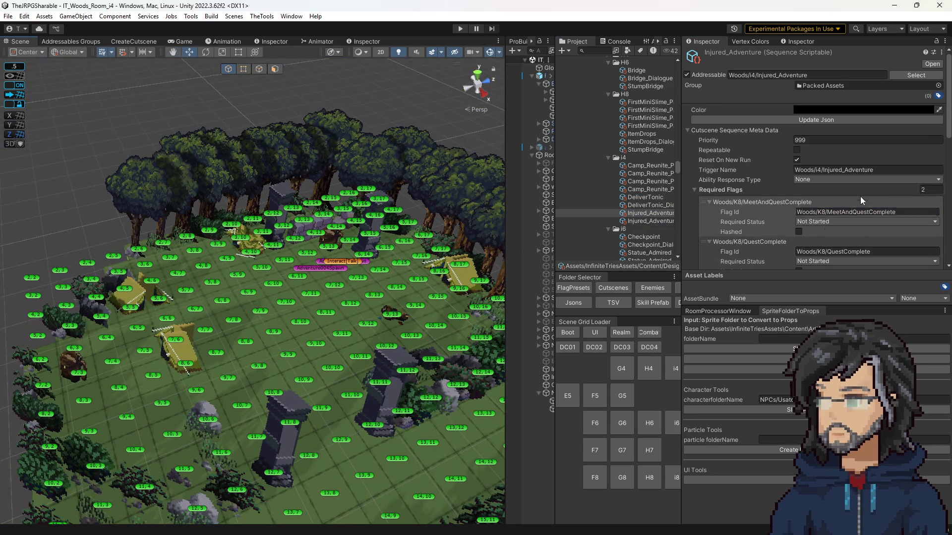
Change Injured_Adventure's priority to 998, just below DeliverTonic's 999.
{"action": "scroll", "coordinate": [842, 217], "scroll_direction": "down", "scroll_amount": 3}
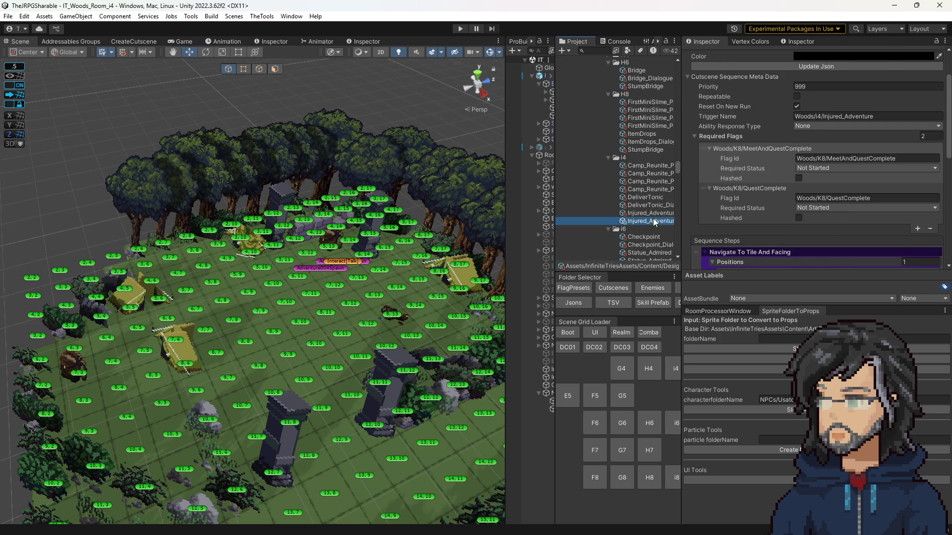
{"action": "left_click", "coordinate": [645, 198]}
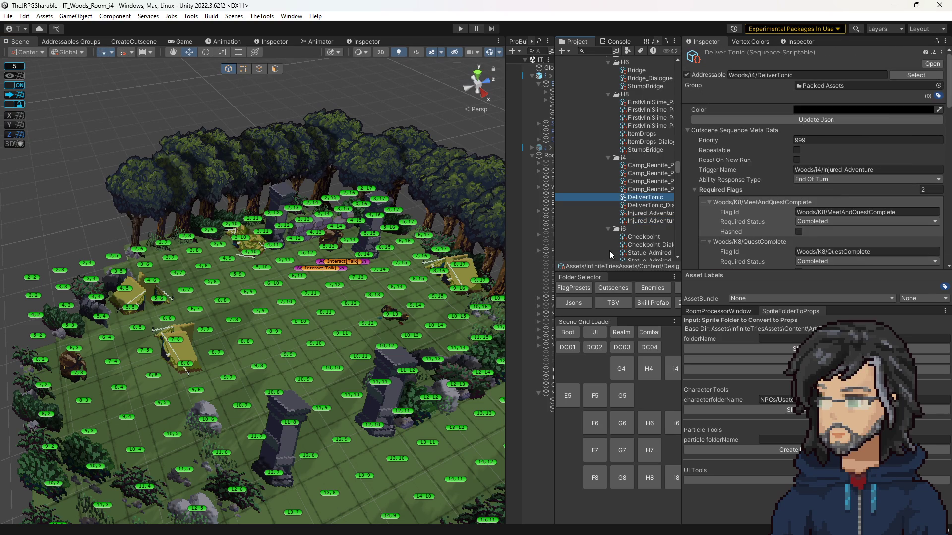
{"action": "scroll", "coordinate": [253, 293], "scroll_direction": "up", "scroll_amount": 5}
{"action": "scroll", "coordinate": [789, 226], "scroll_direction": "down", "scroll_amount": 5}
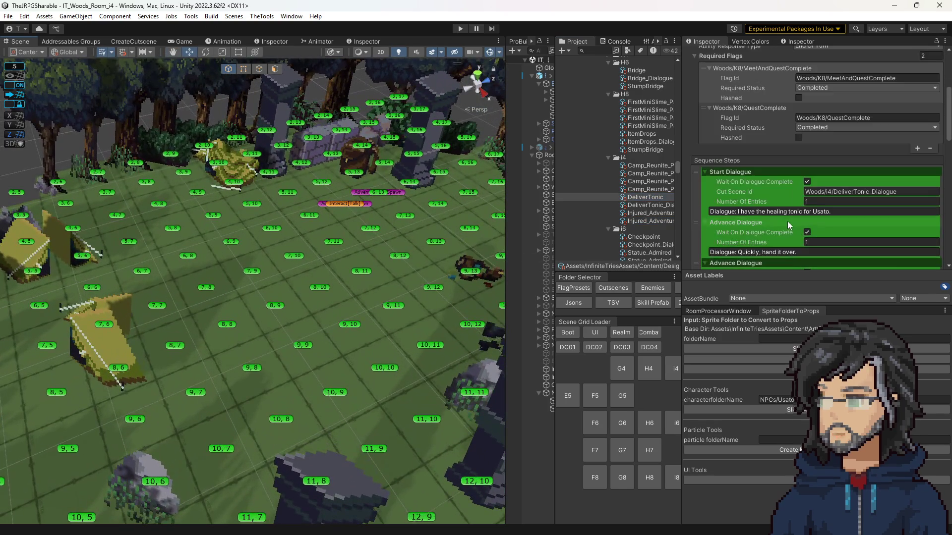
{"action": "scroll", "coordinate": [778, 227], "scroll_direction": "up", "scroll_amount": 5}
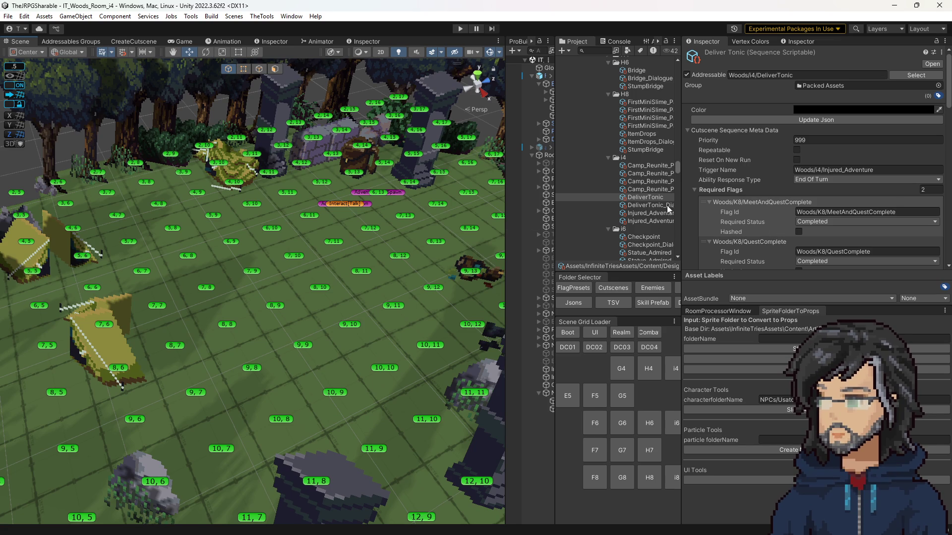
{"action": "left_click", "coordinate": [649, 213]}
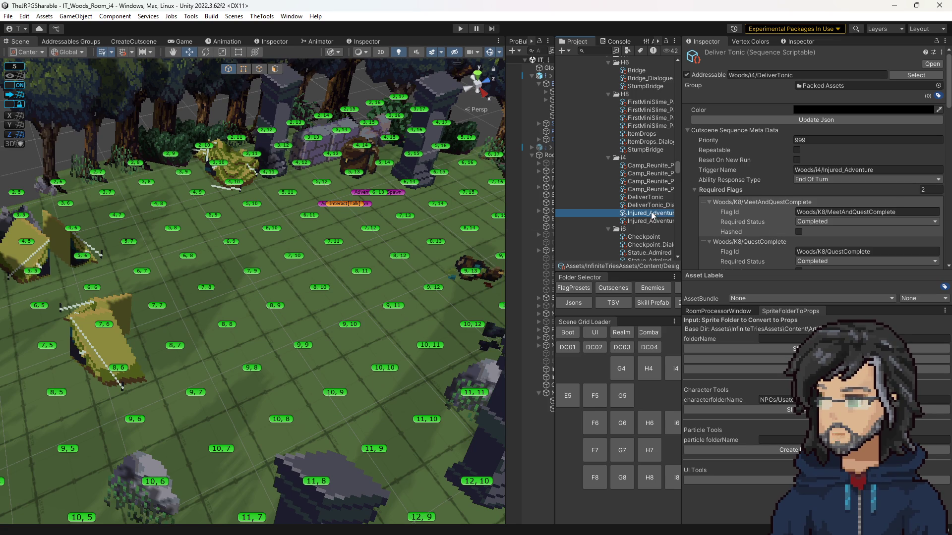
{"action": "left_click", "coordinate": [823, 140]}
{"action": "type", "text": "9988="}
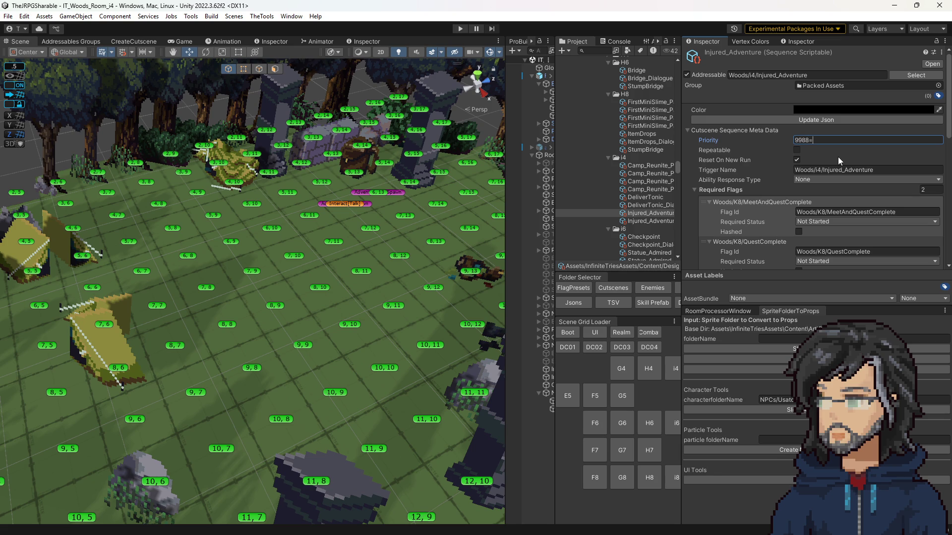
{"action": "left_click", "coordinate": [647, 197]}
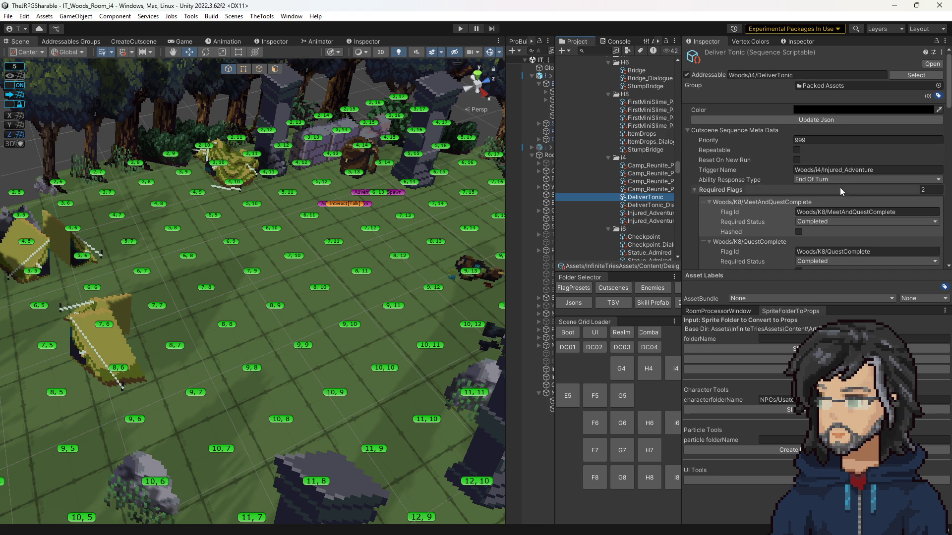
Compare Injured_Adventure with DeliverTonic, then regenerate DeliverTonic's JSON with Update Json.
{"action": "left_click", "coordinate": [651, 197]}
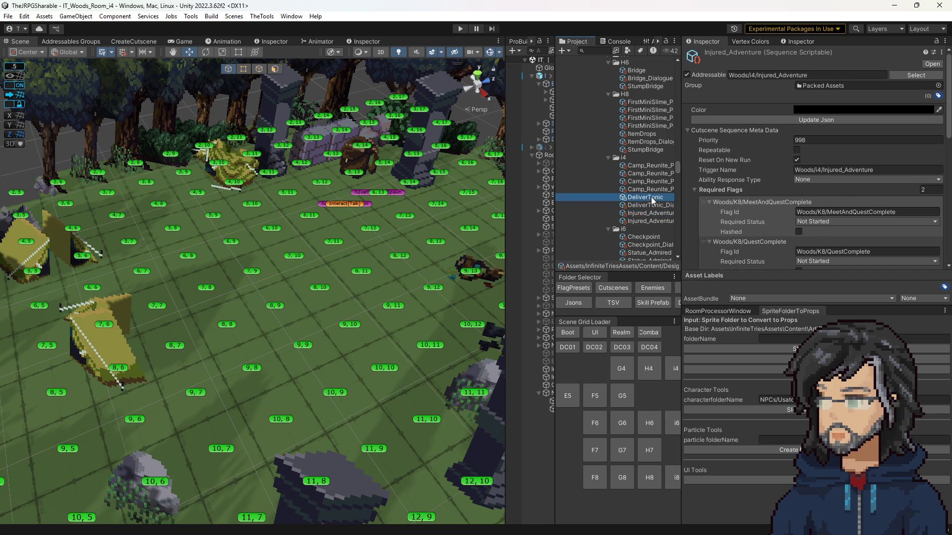
{"action": "scroll", "coordinate": [394, 301], "scroll_direction": "up", "scroll_amount": 5}
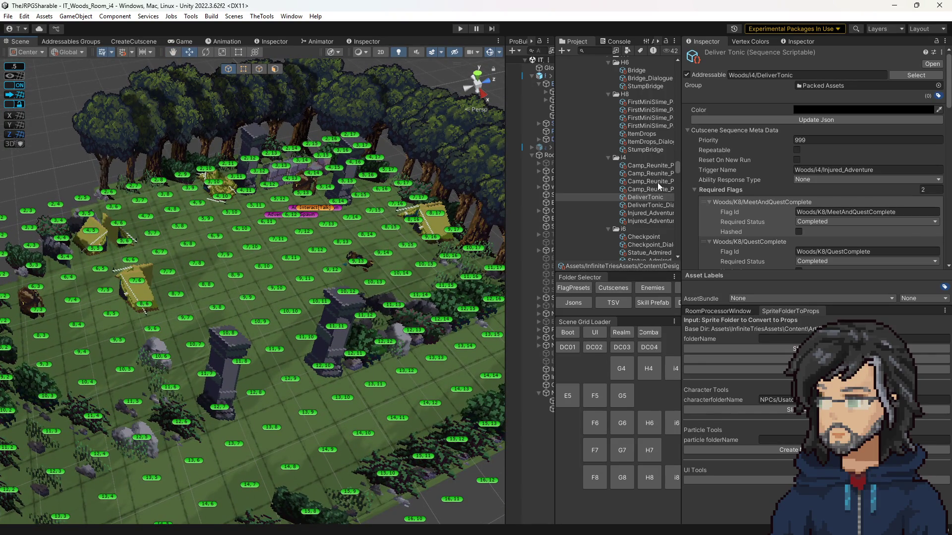
{"action": "scroll", "coordinate": [282, 290], "scroll_direction": "up", "scroll_amount": 3}
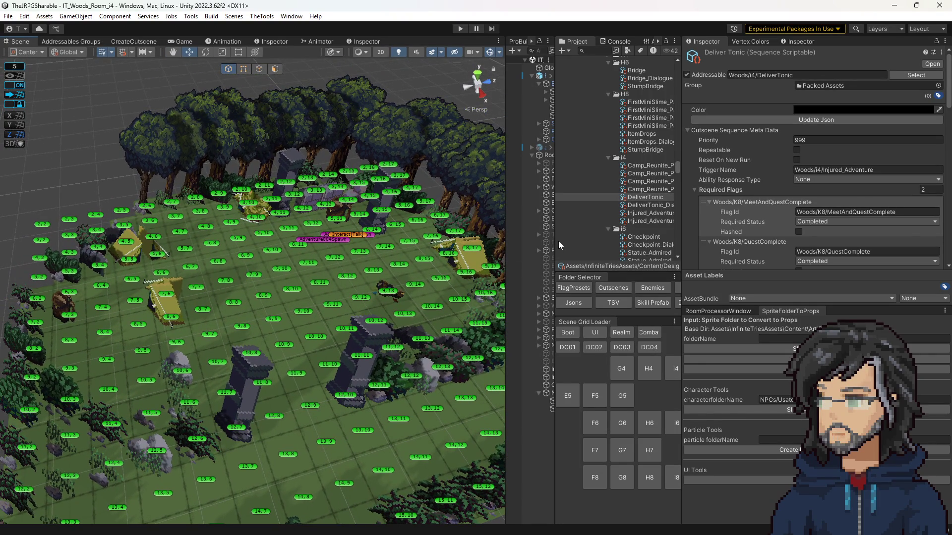
{"action": "left_click_drag", "start_coordinate": [555, 214], "coordinate": [542, 213]}
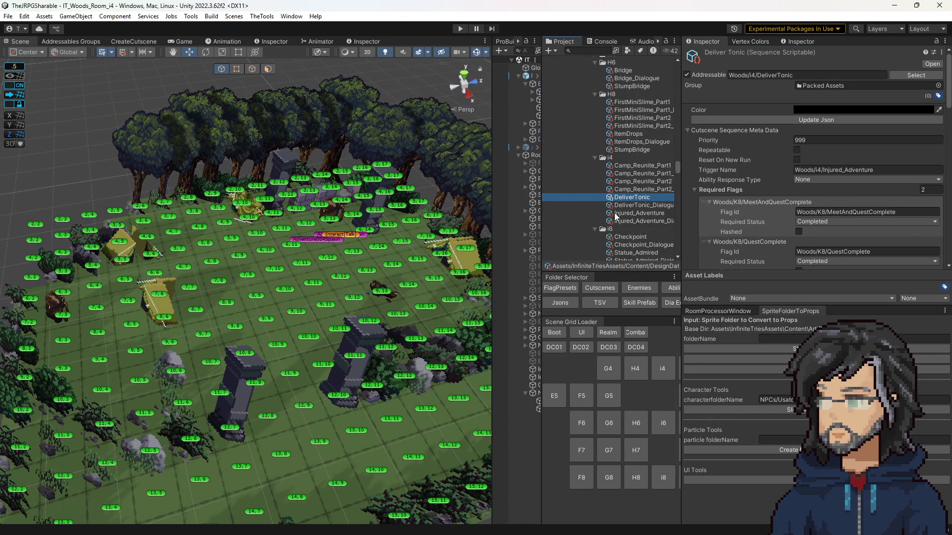
{"action": "left_click", "coordinate": [616, 214]}
{"action": "scroll", "coordinate": [778, 230], "scroll_direction": "down", "scroll_amount": 2}
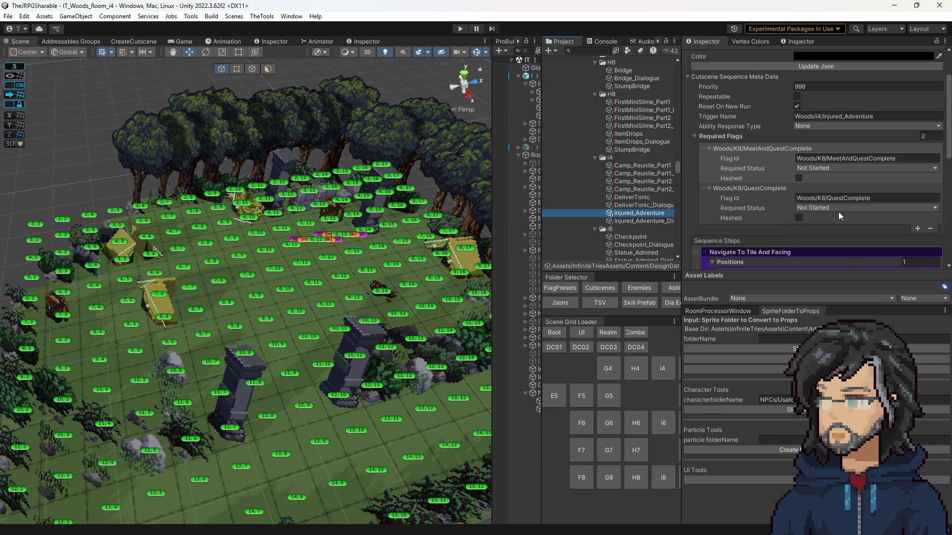
{"action": "left_click", "coordinate": [629, 198]}
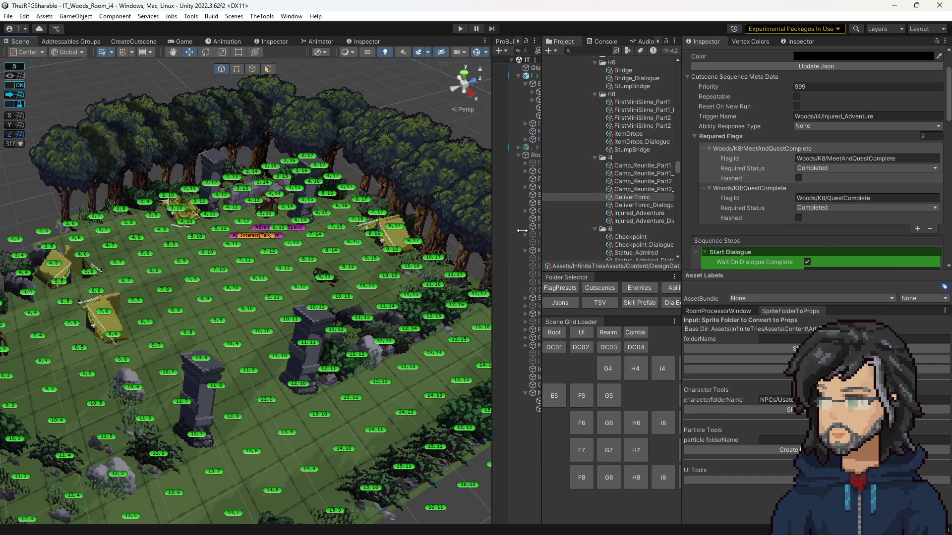
{"action": "scroll", "coordinate": [777, 199], "scroll_direction": "down", "scroll_amount": 3}
{"action": "scroll", "coordinate": [776, 199], "scroll_direction": "down", "scroll_amount": 5}
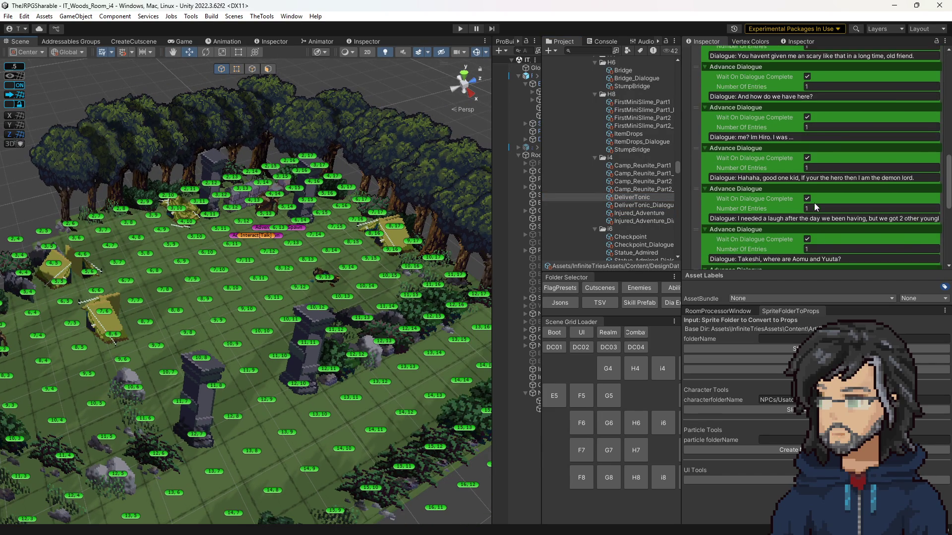
{"action": "scroll", "coordinate": [817, 214], "scroll_direction": "up", "scroll_amount": 4}
{"action": "scroll", "coordinate": [817, 213], "scroll_direction": "up", "scroll_amount": 6}
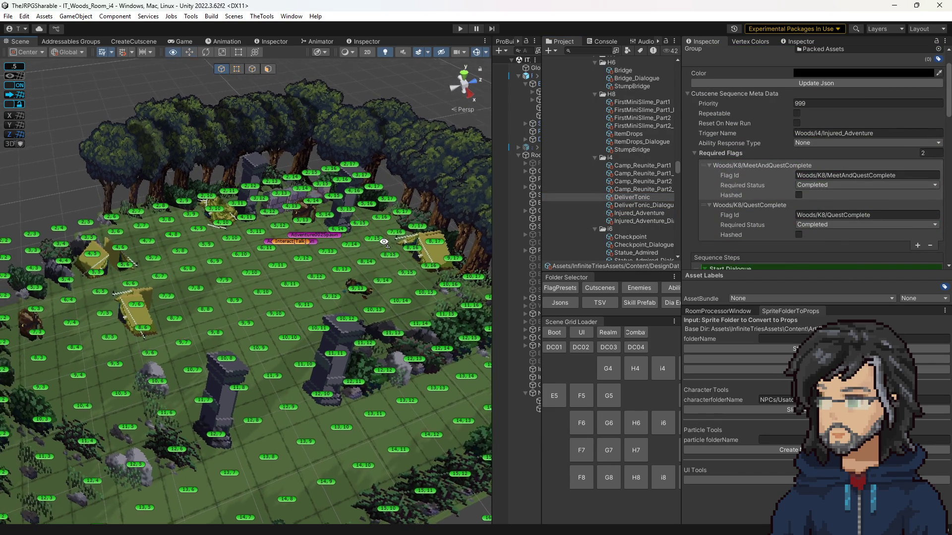
{"action": "left_click", "coordinate": [779, 81]}
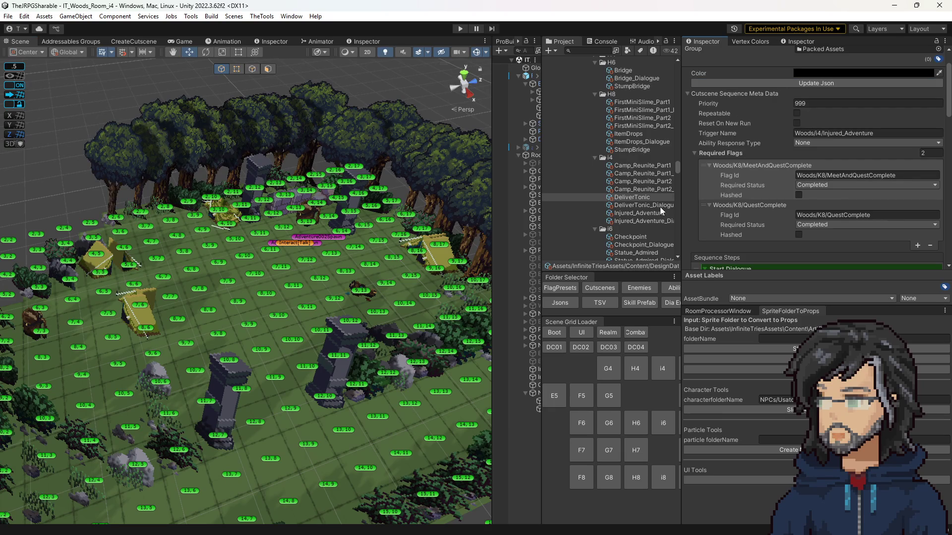
Recheck both cutscenes and start a play test of the room.
{"action": "left_click", "coordinate": [640, 213]}
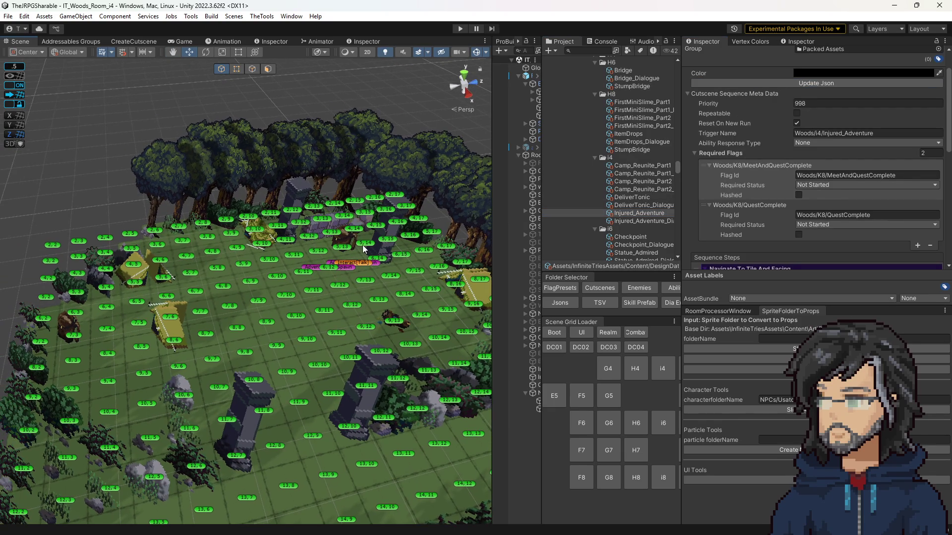
{"action": "left_click", "coordinate": [632, 197]}
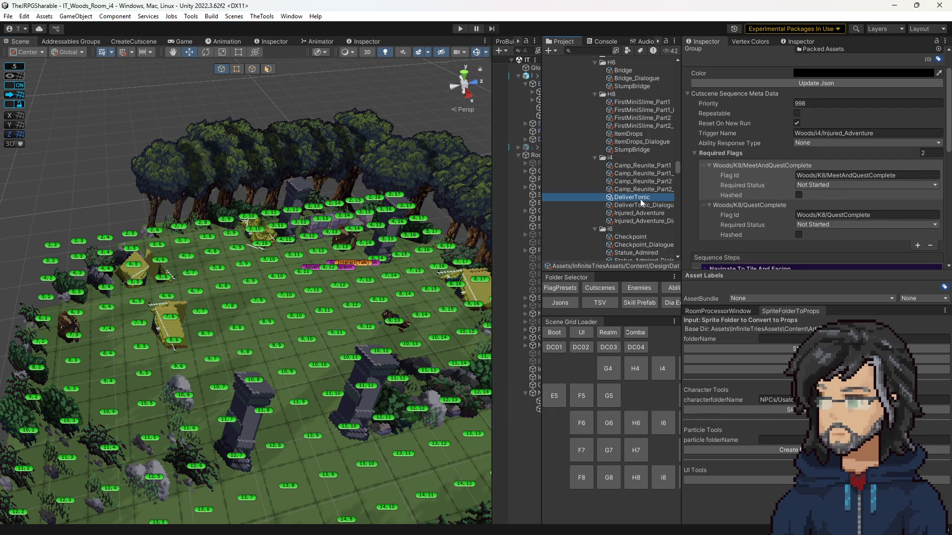
{"action": "scroll", "coordinate": [757, 171], "scroll_direction": "down", "scroll_amount": 3}
{"action": "left_click", "coordinate": [460, 29]}
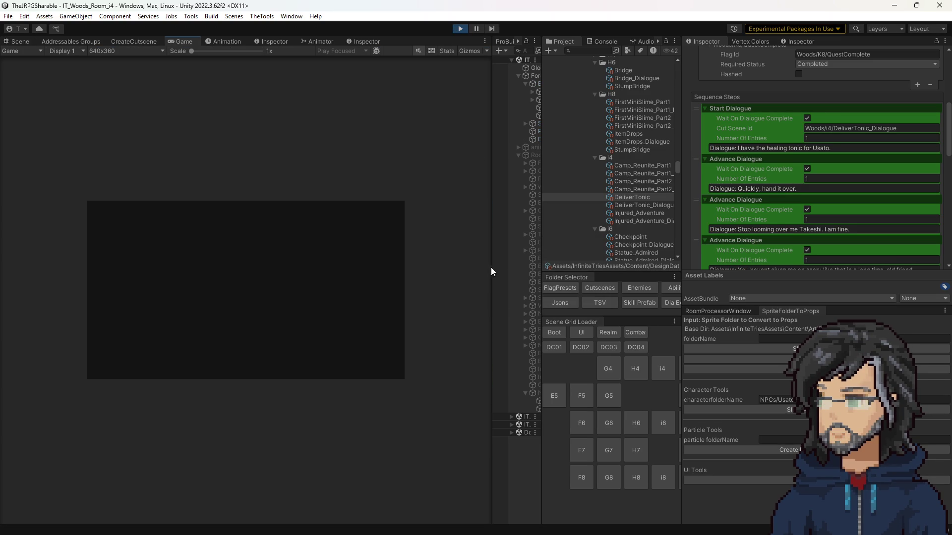
Enlarge the Game view, trigger the Takeshi dialogue with Space, advance two lines, then stop playing.
{"action": "left_click_drag", "start_coordinate": [492, 268], "coordinate": [721, 274]}
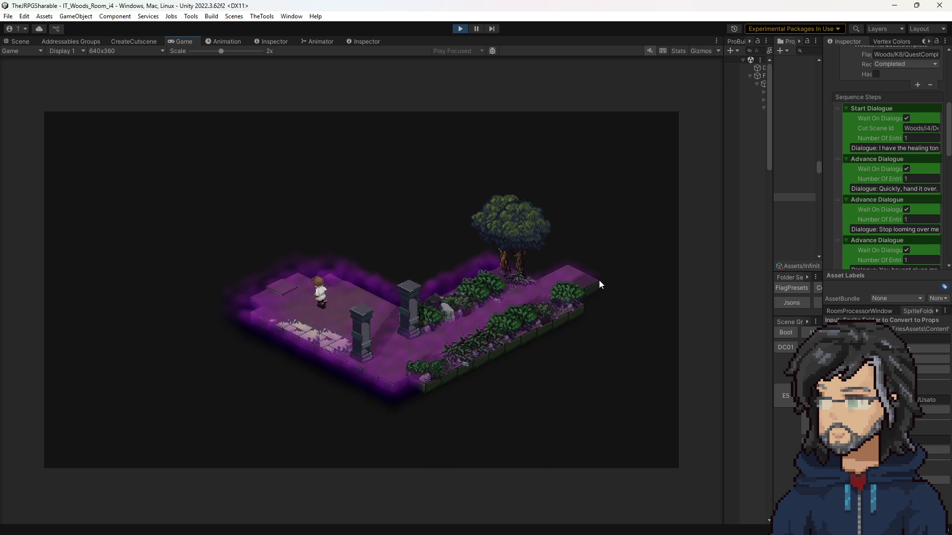
{"action": "key", "text": "space"}
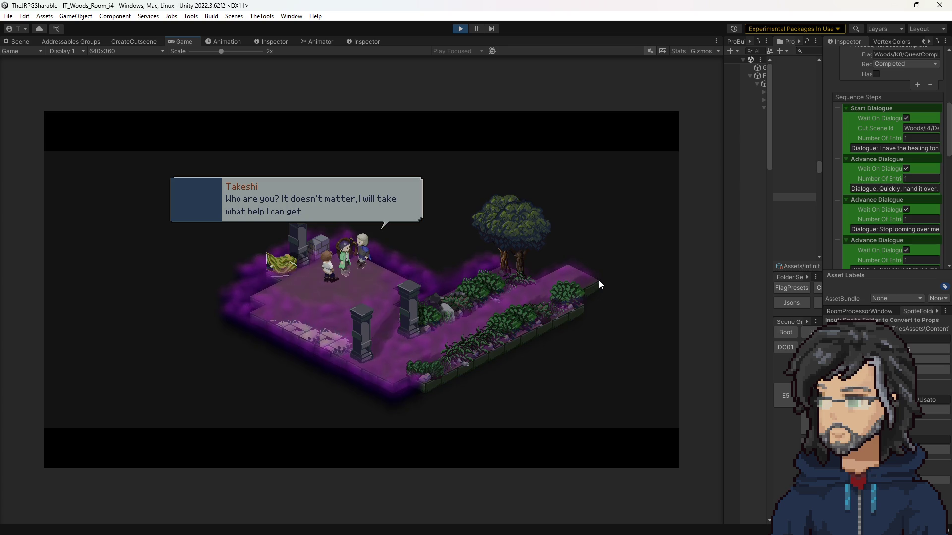
{"action": "key", "text": "space"}
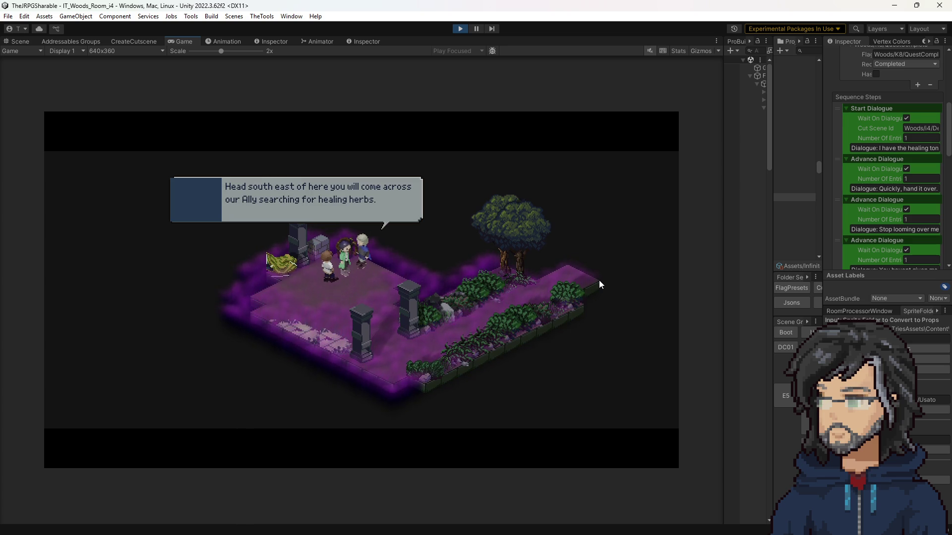
{"action": "key", "text": "space"}
{"action": "key", "text": "space"}
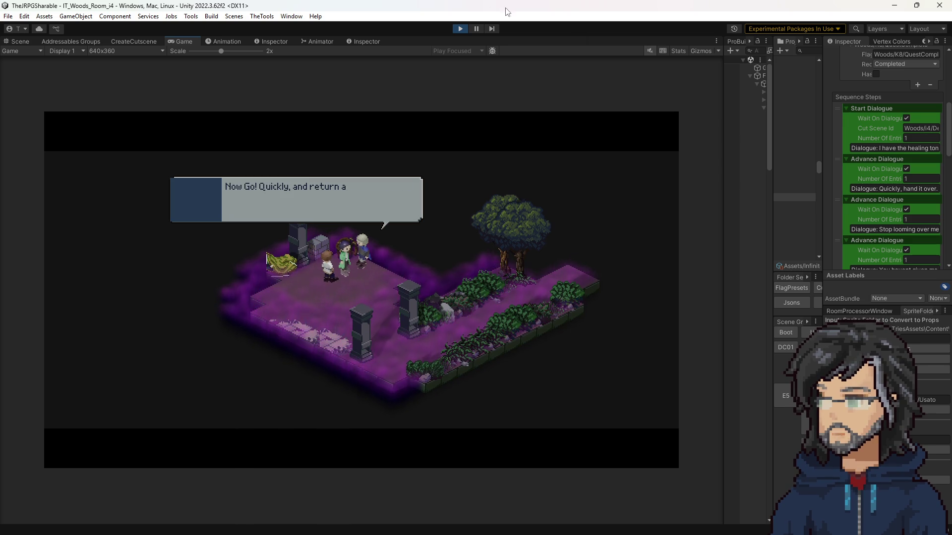
{"action": "key", "text": "ctrl+p"}
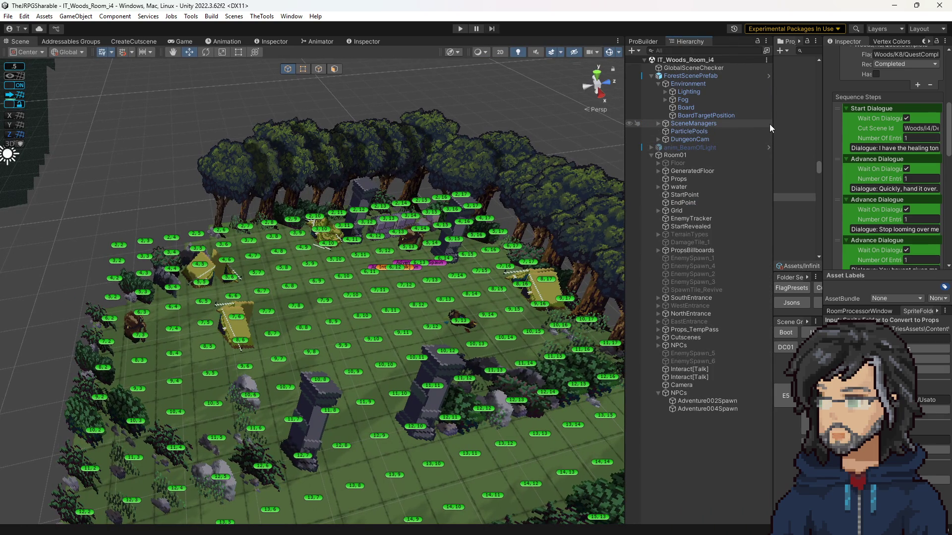
Widen the Project panel and jump to the debug flag presets folder.
{"action": "left_click_drag", "start_coordinate": [772, 122], "coordinate": [687, 124]}
{"action": "left_click", "coordinate": [655, 68]}
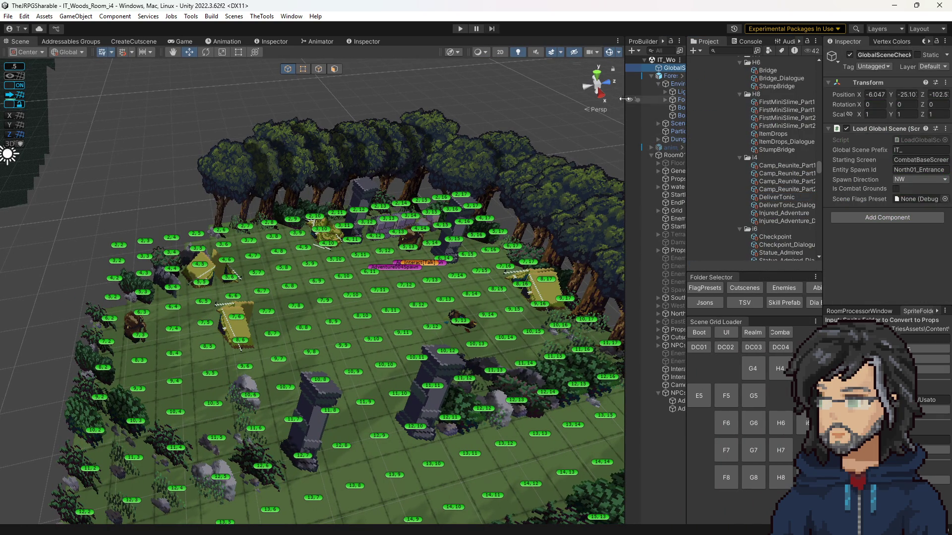
{"action": "left_click_drag", "start_coordinate": [626, 119], "coordinate": [543, 127]}
{"action": "scroll", "coordinate": [789, 206], "scroll_direction": "down", "scroll_amount": 6}
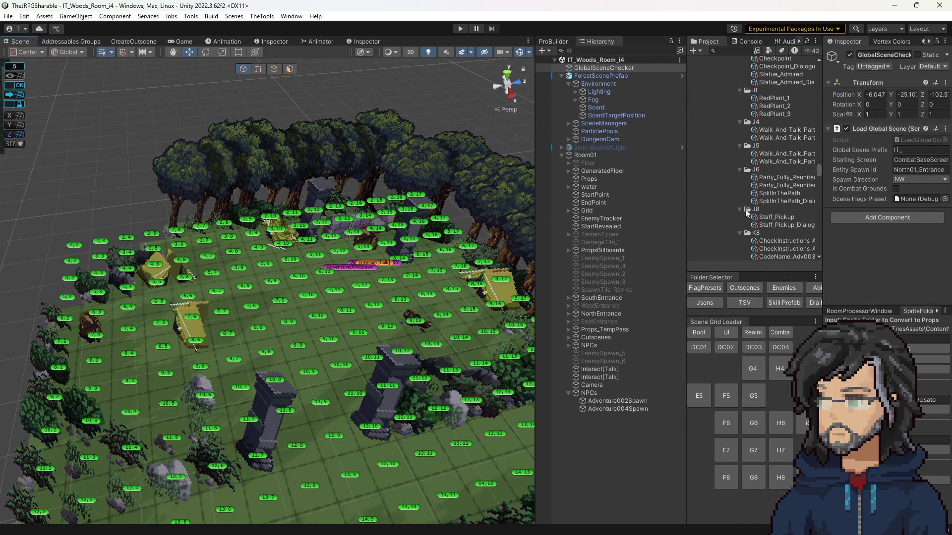
{"action": "scroll", "coordinate": [754, 218], "scroll_direction": "down", "scroll_amount": 6}
{"action": "left_click", "coordinate": [715, 287]}
{"action": "scroll", "coordinate": [763, 208], "scroll_direction": "down", "scroll_amount": 8}
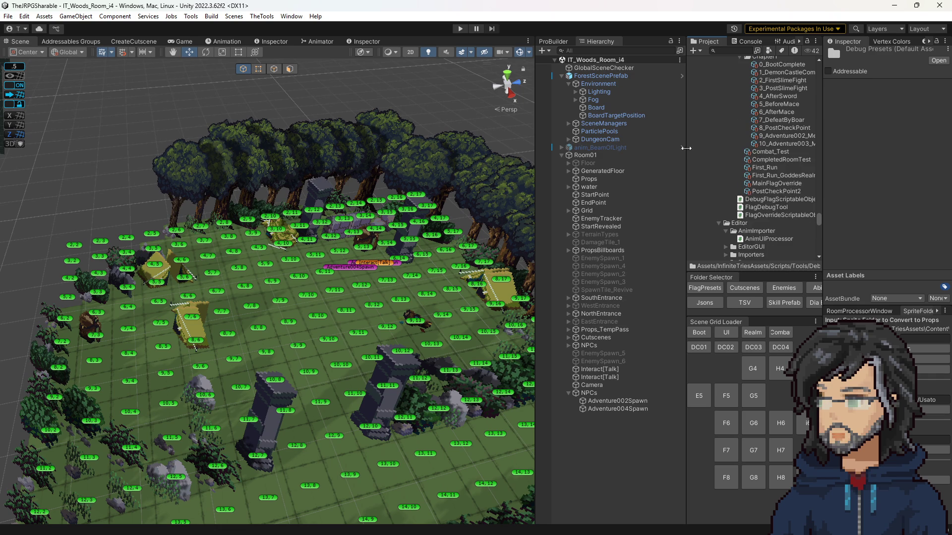
{"action": "mouse_move", "coordinate": [686, 148]}
{"action": "left_mouse_down"}
{"action": "mouse_move", "coordinate": [630, 155]}
{"action": "mouse_move", "coordinate": [651, 151]}
{"action": "left_mouse_up"}
Review the 10_Adventure003_Met preset's 32 flags in the Inspector, within DebugPresets.
{"action": "left_click", "coordinate": [763, 143]}
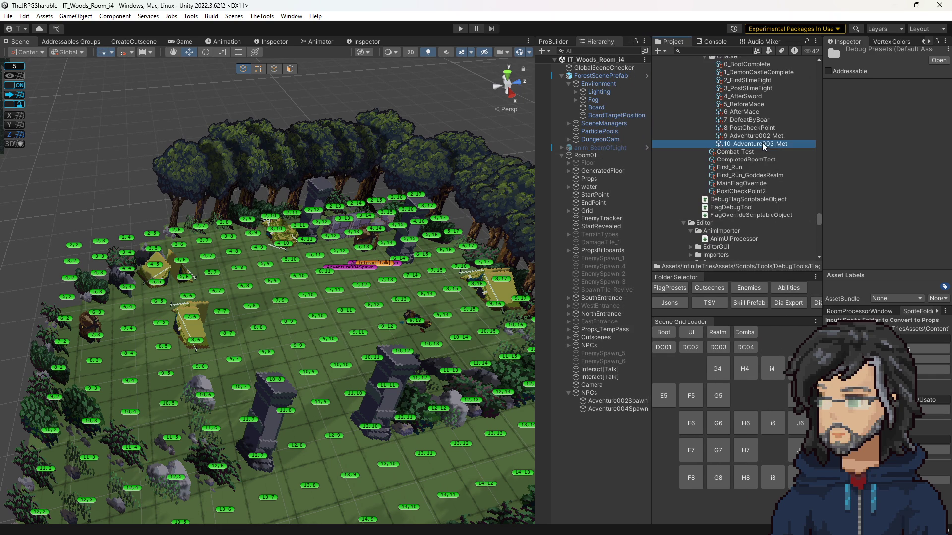
{"action": "scroll", "coordinate": [884, 196], "scroll_direction": "down", "scroll_amount": 3}
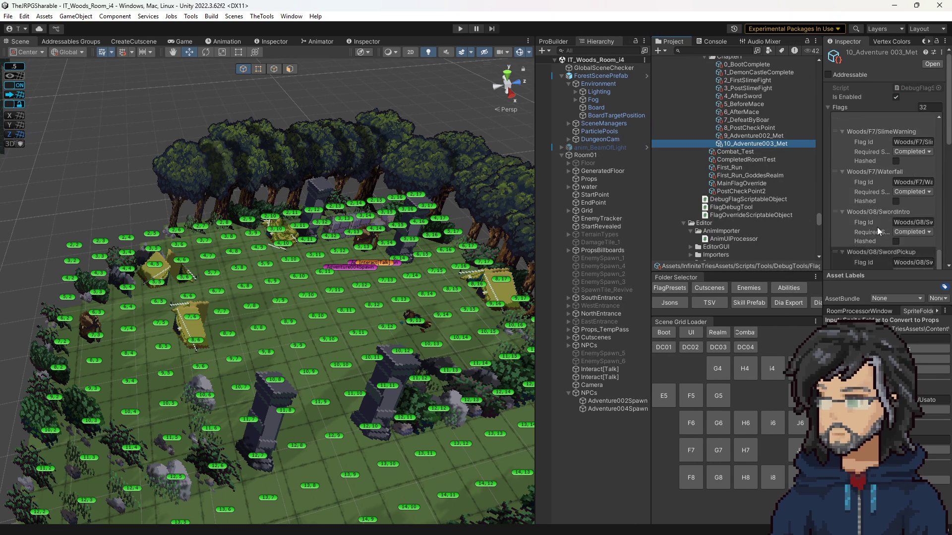
{"action": "scroll", "coordinate": [877, 227], "scroll_direction": "down", "scroll_amount": 5}
{"action": "scroll", "coordinate": [816, 217], "scroll_direction": "down", "scroll_amount": 3}
{"action": "left_click_drag", "start_coordinate": [824, 197], "coordinate": [754, 197]}
{"action": "scroll", "coordinate": [852, 196], "scroll_direction": "down", "scroll_amount": 3}
{"action": "scroll", "coordinate": [852, 195], "scroll_direction": "up", "scroll_amount": 4}
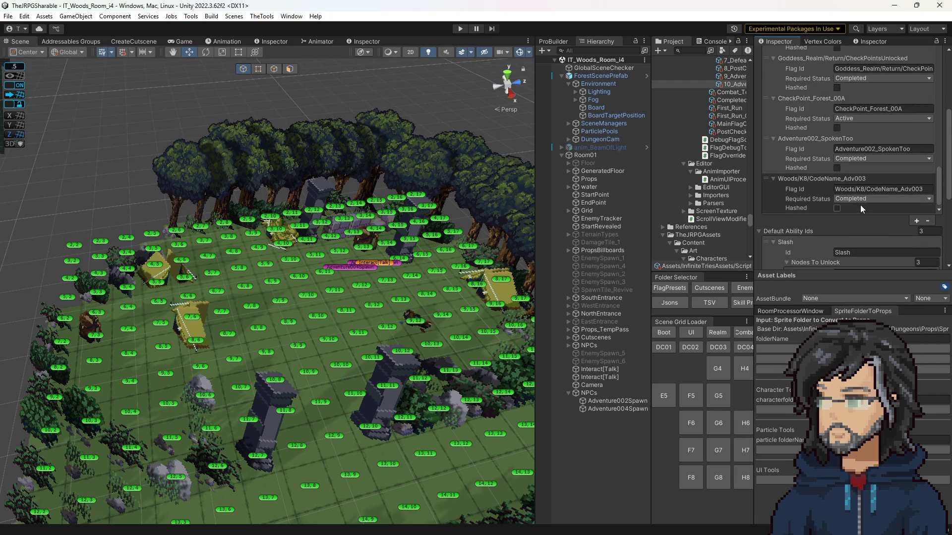
{"action": "scroll", "coordinate": [751, 133], "scroll_direction": "up", "scroll_amount": 7}
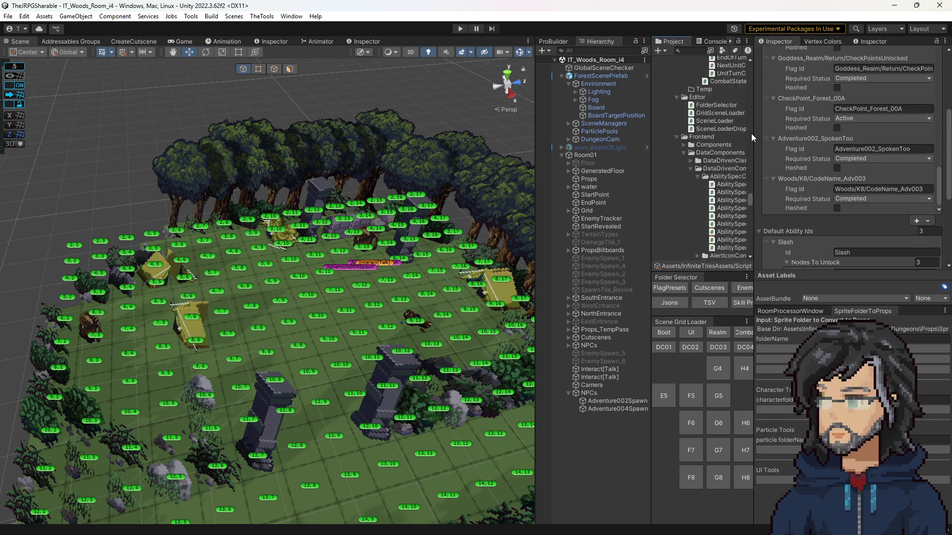
{"action": "left_click", "coordinate": [704, 160]}
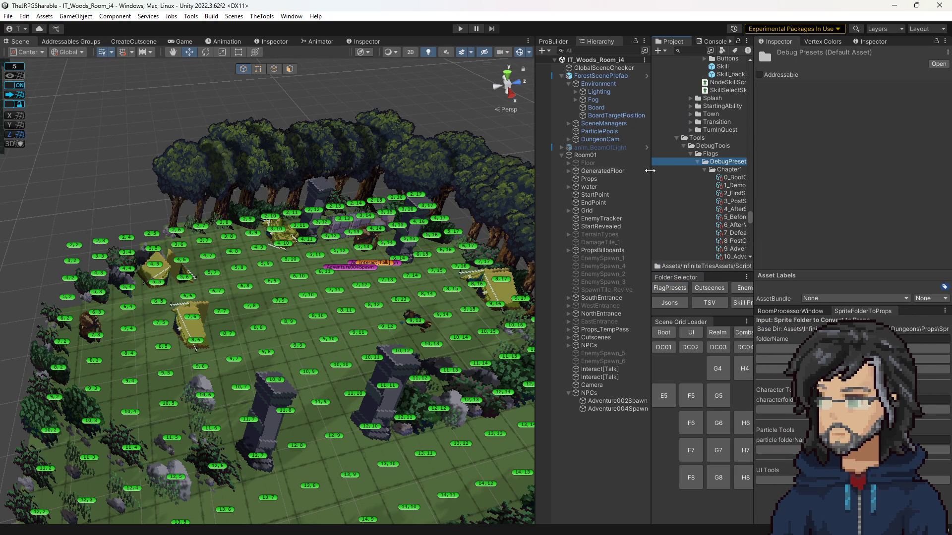
{"action": "left_click_drag", "start_coordinate": [650, 171], "coordinate": [581, 171]}
{"action": "scroll", "coordinate": [678, 173], "scroll_direction": "down", "scroll_amount": 5}
Duplicate the 10_Adventure003_Met preset and rename the copy 11_Adventure003_QuestComplete.
{"action": "left_click", "coordinate": [683, 109]}
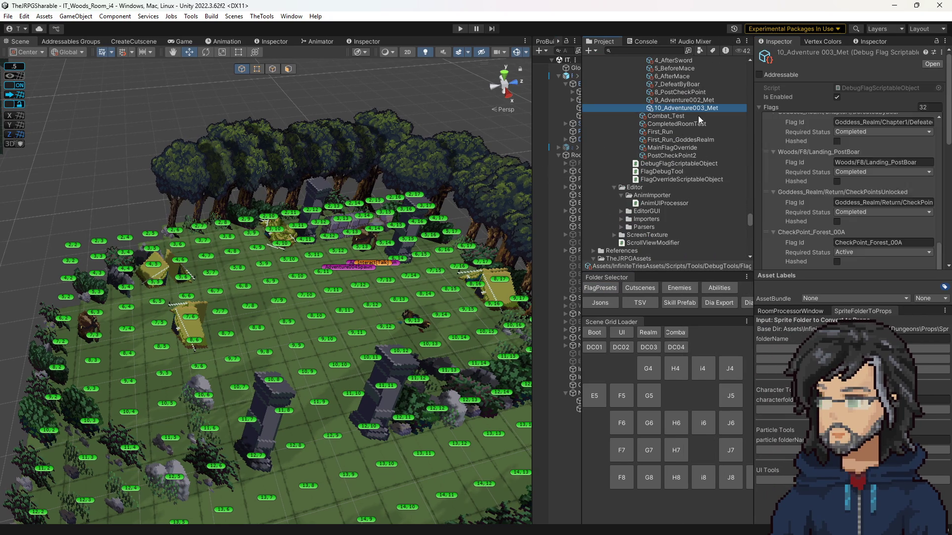
{"action": "key", "text": "ctrl+d"}
{"action": "key", "text": "F2"}
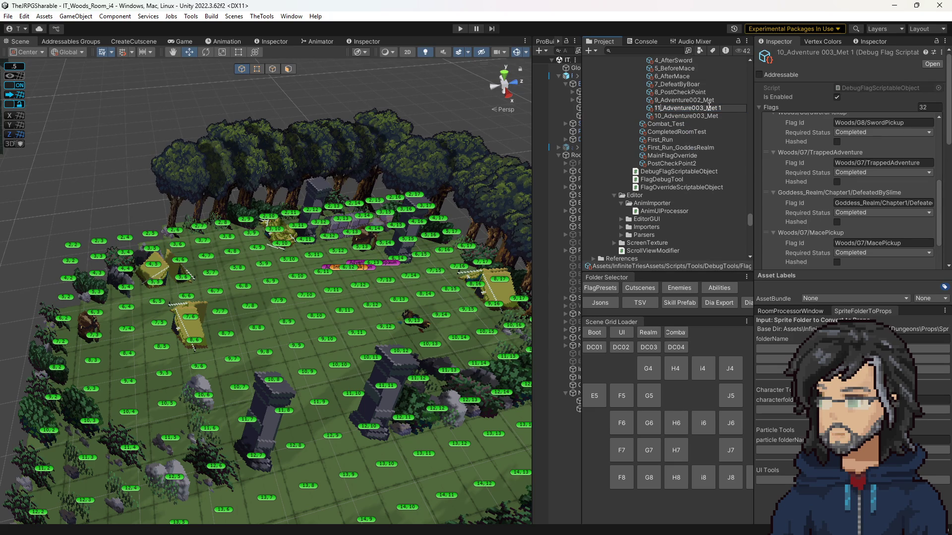
{"action": "type", "text": "QuestCompl"}
{"action": "type", "text": "ete"}
{"action": "key", "text": "Return"}
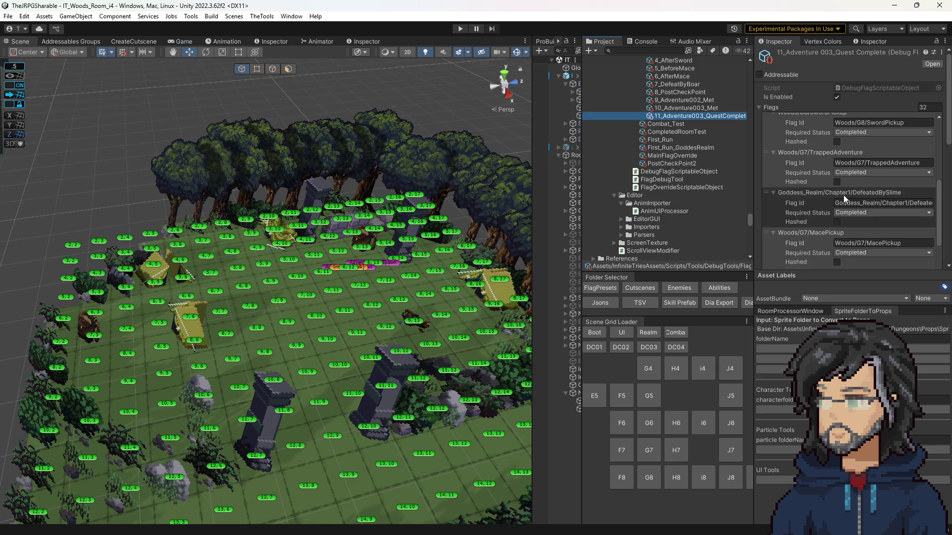
Append two Woods/K8/CodeName_Adv003 entries to the end of the preset's Flags list.
{"action": "scroll", "coordinate": [843, 195], "scroll_direction": "up", "scroll_amount": 5}
{"action": "left_click", "coordinate": [931, 130]}
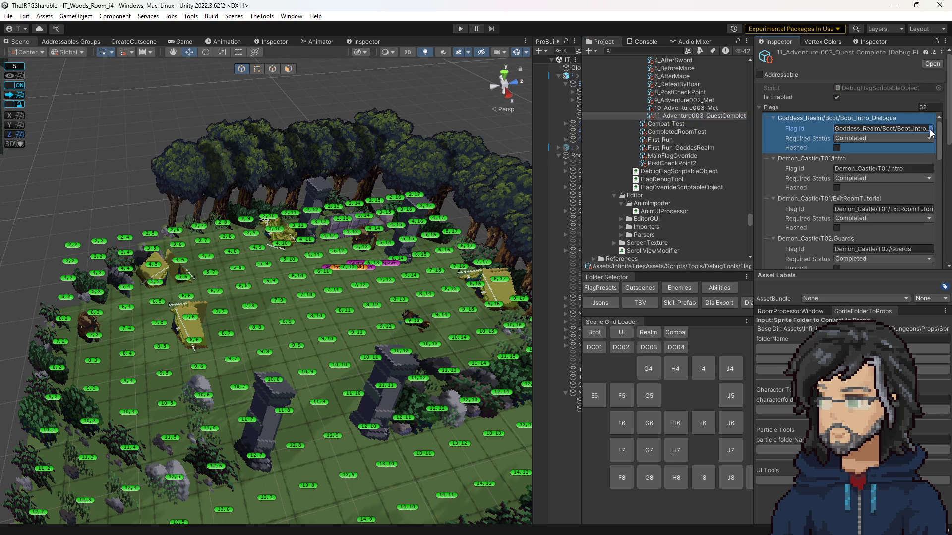
{"action": "scroll", "coordinate": [876, 180], "scroll_direction": "down", "scroll_amount": 5}
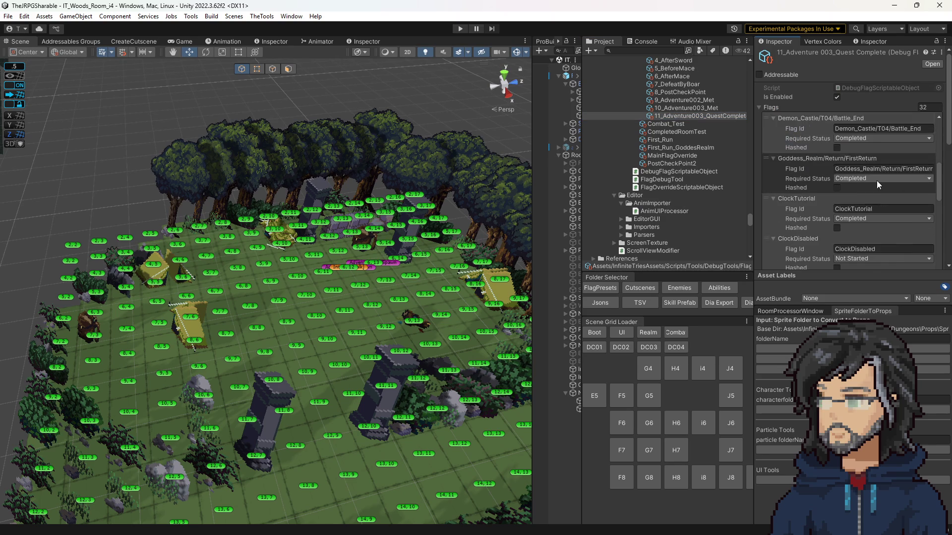
{"action": "scroll", "coordinate": [886, 207], "scroll_direction": "down", "scroll_amount": 15}
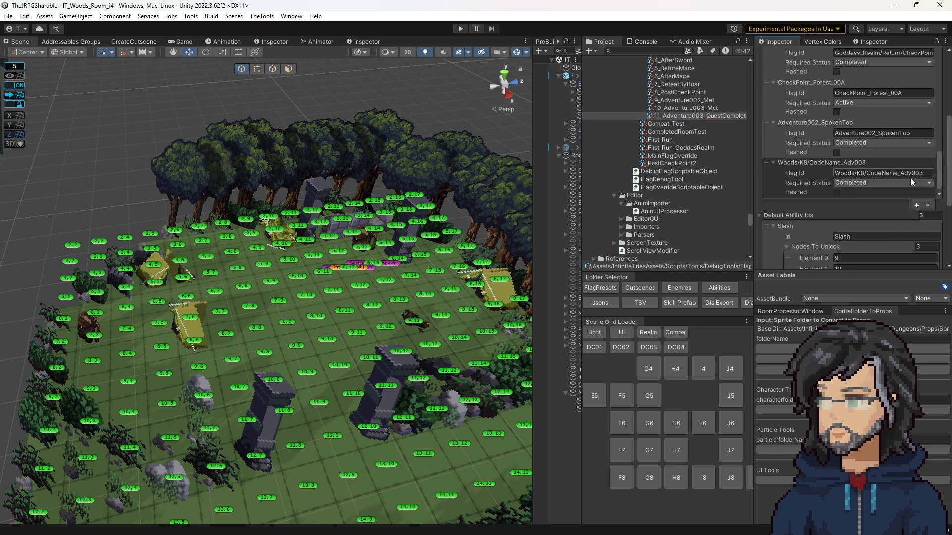
{"action": "left_click", "coordinate": [918, 204]}
{"action": "left_click", "coordinate": [912, 204]}
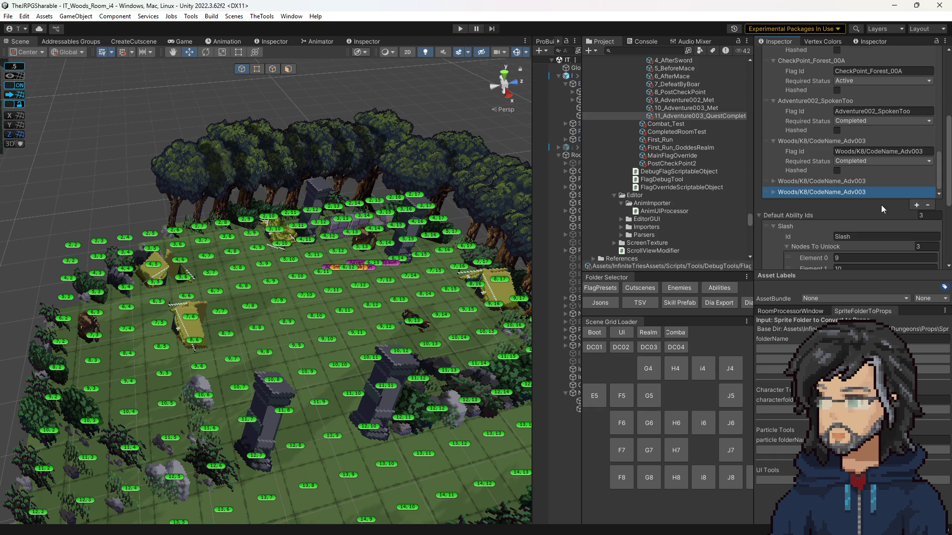
{"action": "left_click", "coordinate": [816, 182]}
{"action": "left_click", "coordinate": [807, 148]}
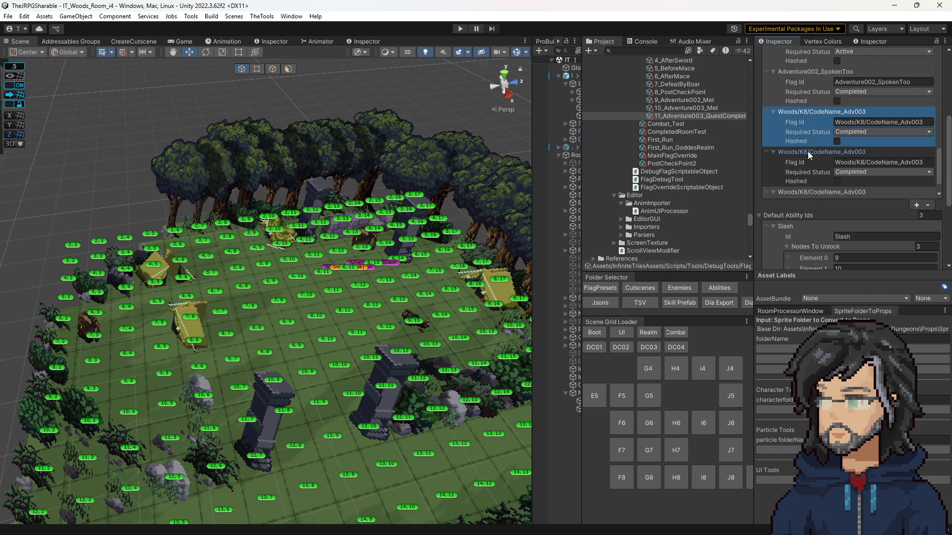
Expand the newly appended Woods/K8/CodeName_Adv003 entries in the preset's Flags list.
{"action": "left_click_drag", "start_coordinate": [531, 150], "coordinate": [431, 150]}
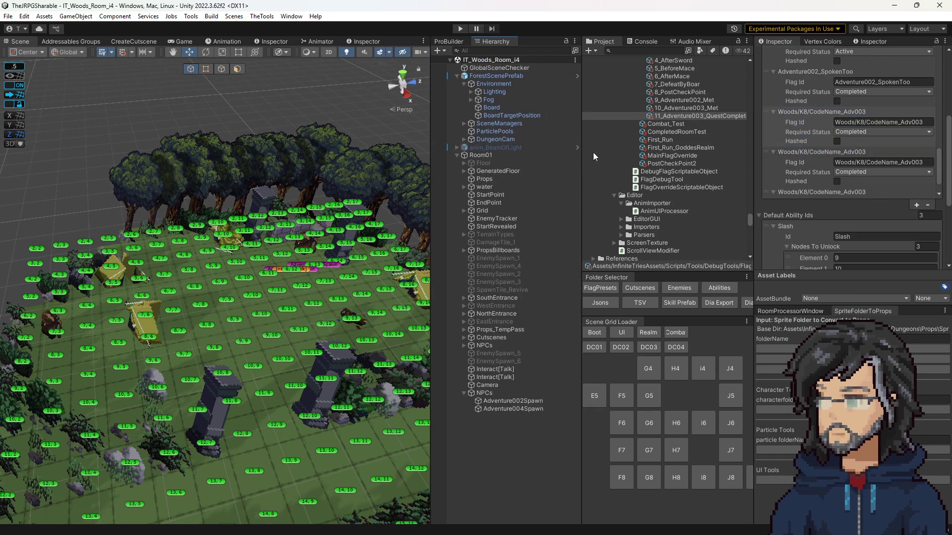
{"action": "left_click", "coordinate": [811, 192]}
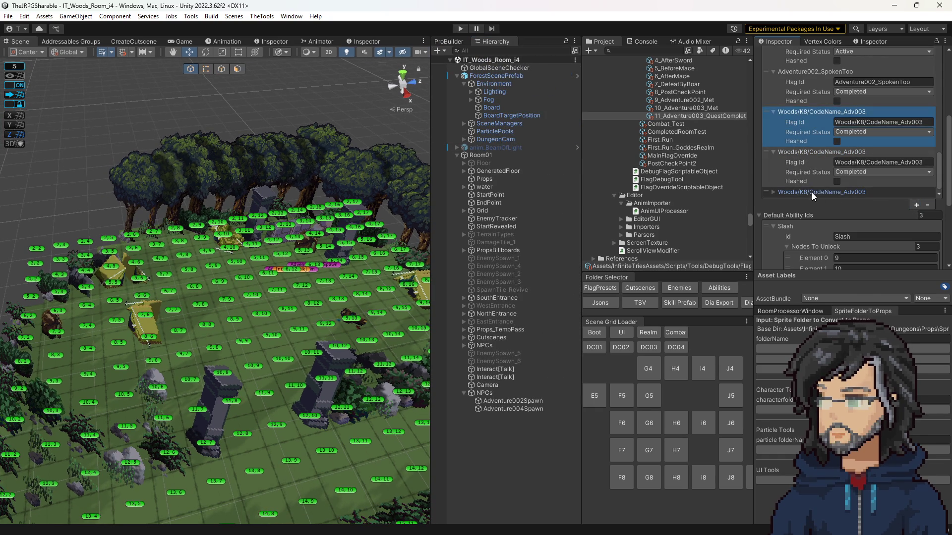
{"action": "left_click", "coordinate": [773, 192]}
{"action": "scroll", "coordinate": [799, 181], "scroll_direction": "down", "scroll_amount": 2}
{"action": "scroll", "coordinate": [667, 170], "scroll_direction": "up", "scroll_amount": 3}
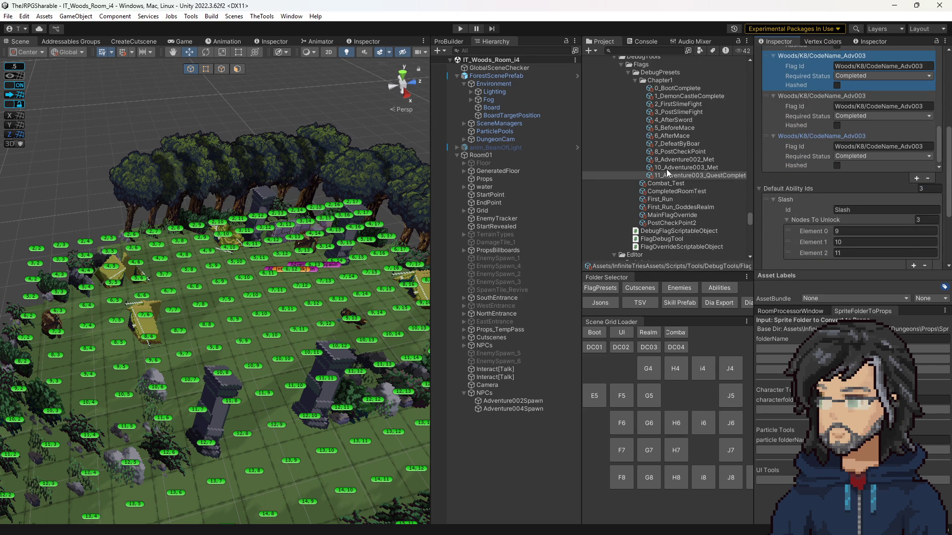
Copy Woods/K8/MeetAndQuestComplete from DeliverTonic and paste it into a new preset flag id.
{"action": "left_click", "coordinate": [640, 288]}
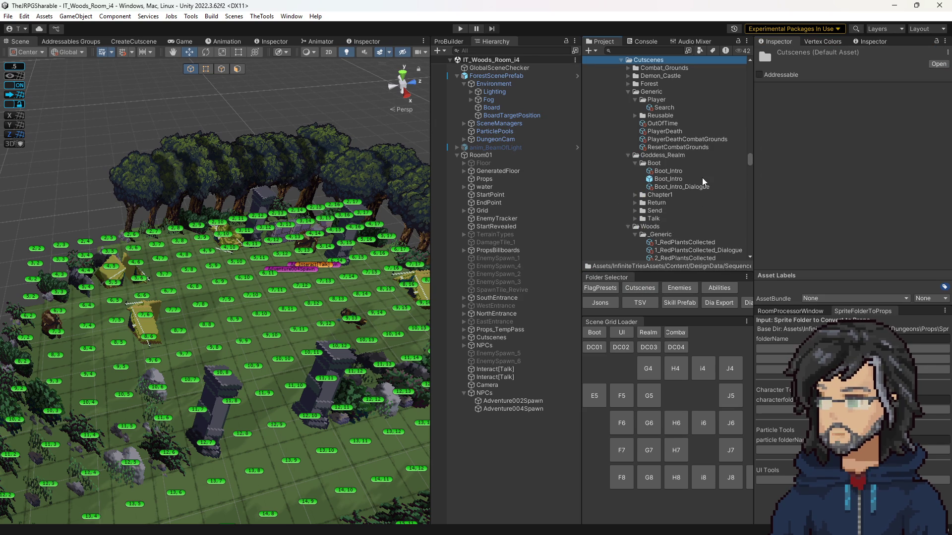
{"action": "scroll", "coordinate": [660, 191], "scroll_direction": "down", "scroll_amount": 2}
{"action": "scroll", "coordinate": [660, 192], "scroll_direction": "down", "scroll_amount": 3}
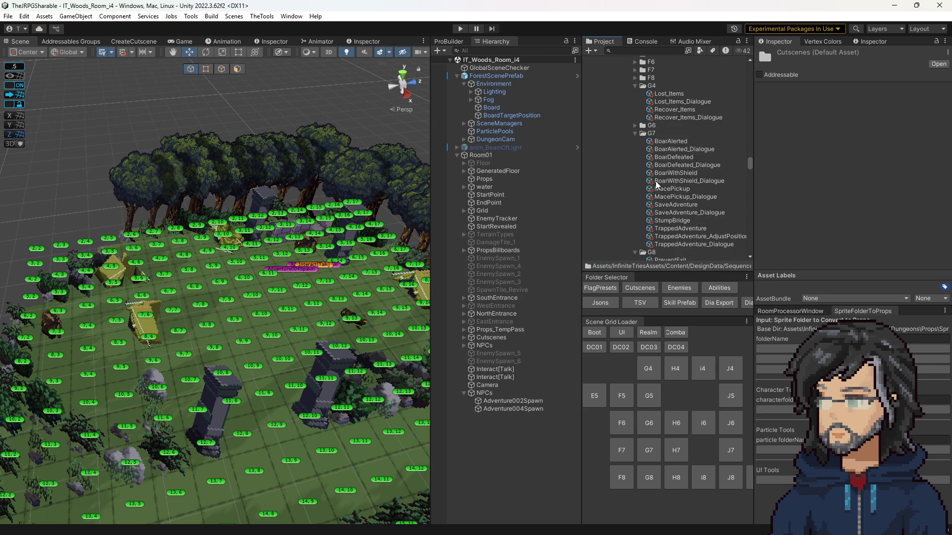
{"action": "scroll", "coordinate": [657, 184], "scroll_direction": "down", "scroll_amount": 3}
{"action": "scroll", "coordinate": [677, 186], "scroll_direction": "down", "scroll_amount": 10}
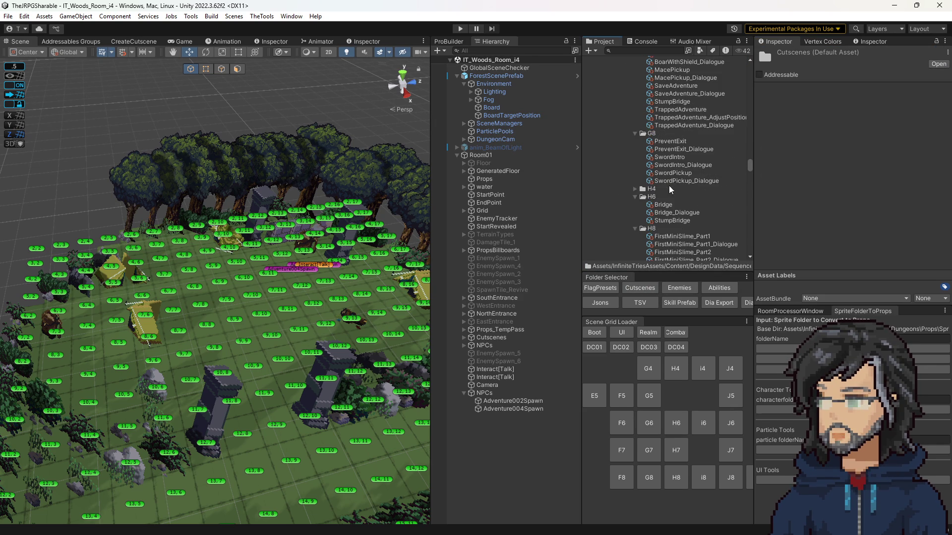
{"action": "scroll", "coordinate": [680, 197], "scroll_direction": "down", "scroll_amount": 6}
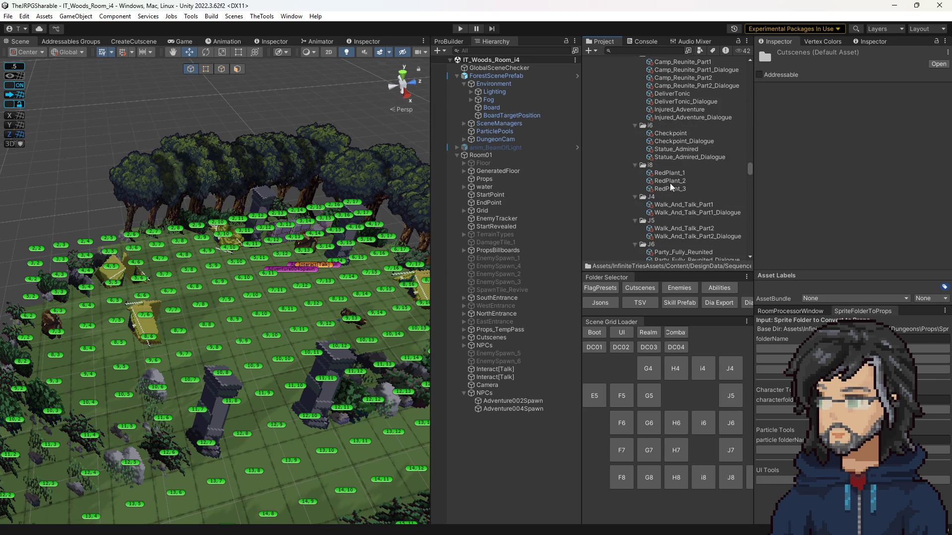
{"action": "scroll", "coordinate": [672, 201], "scroll_direction": "up", "scroll_amount": 6}
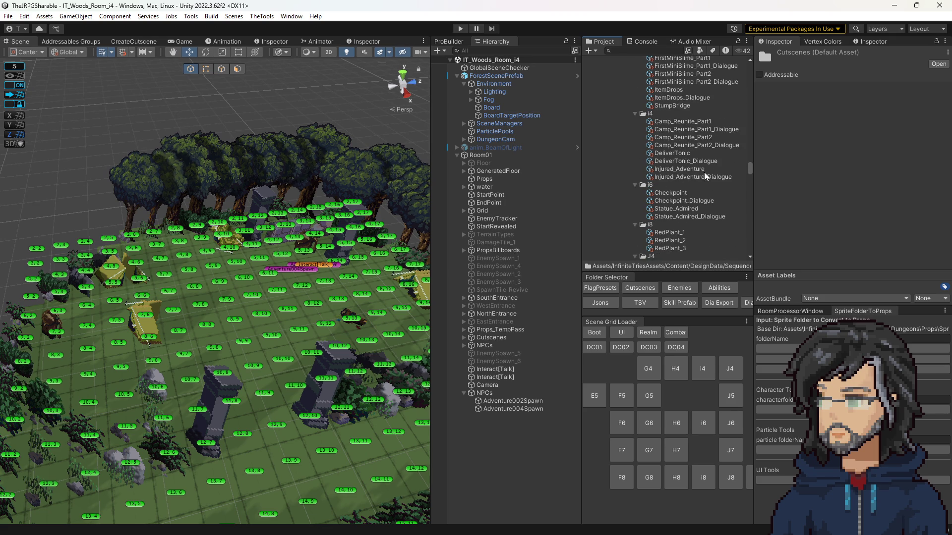
{"action": "left_click", "coordinate": [685, 155]}
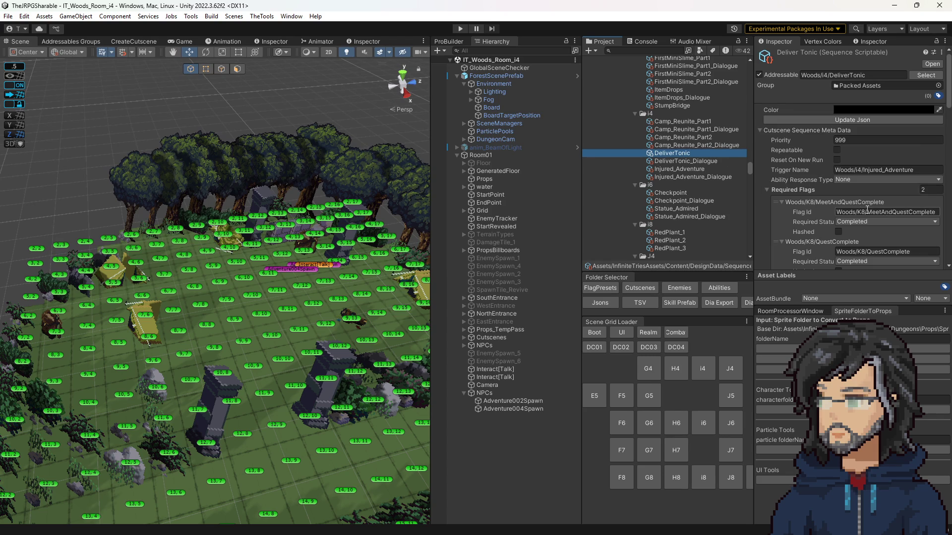
{"action": "left_click", "coordinate": [874, 212]}
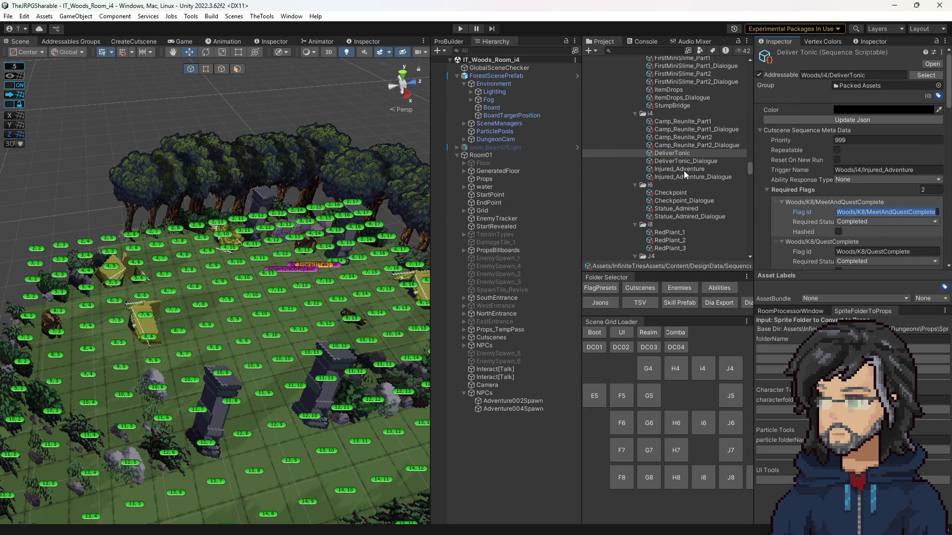
{"action": "left_click", "coordinate": [600, 288]}
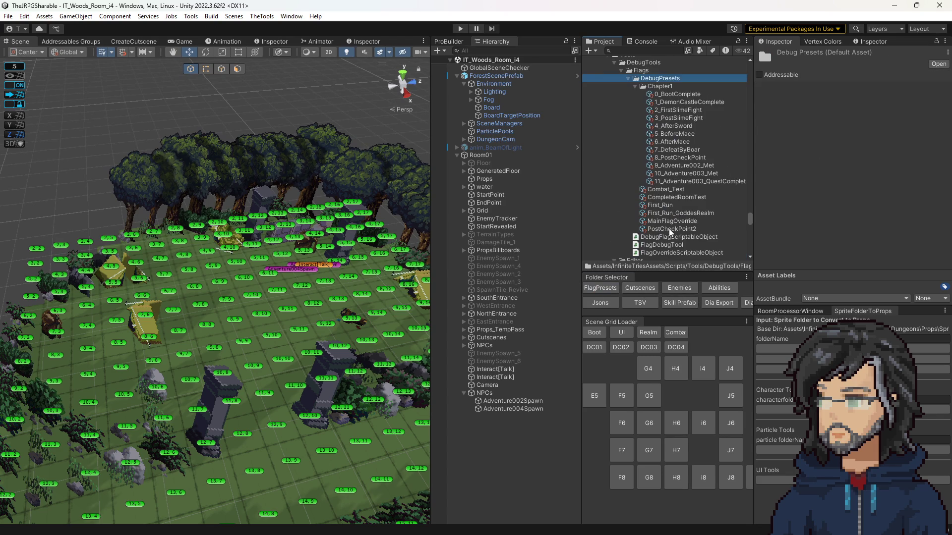
{"action": "left_click", "coordinate": [692, 181]}
{"action": "scroll", "coordinate": [854, 191], "scroll_direction": "down", "scroll_amount": 5}
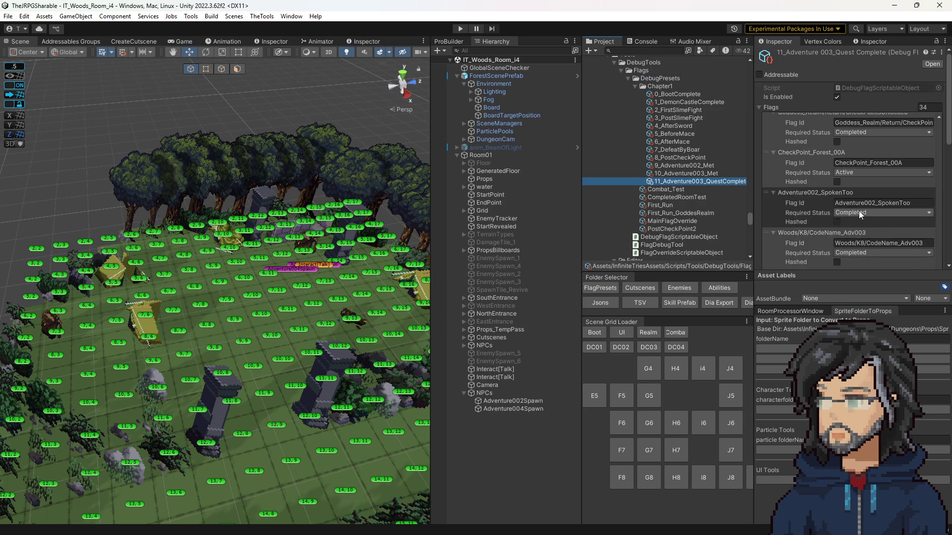
{"action": "left_click", "coordinate": [883, 96]}
{"action": "type", "text": "Woods/K8/MeetAndQuestComplete"}
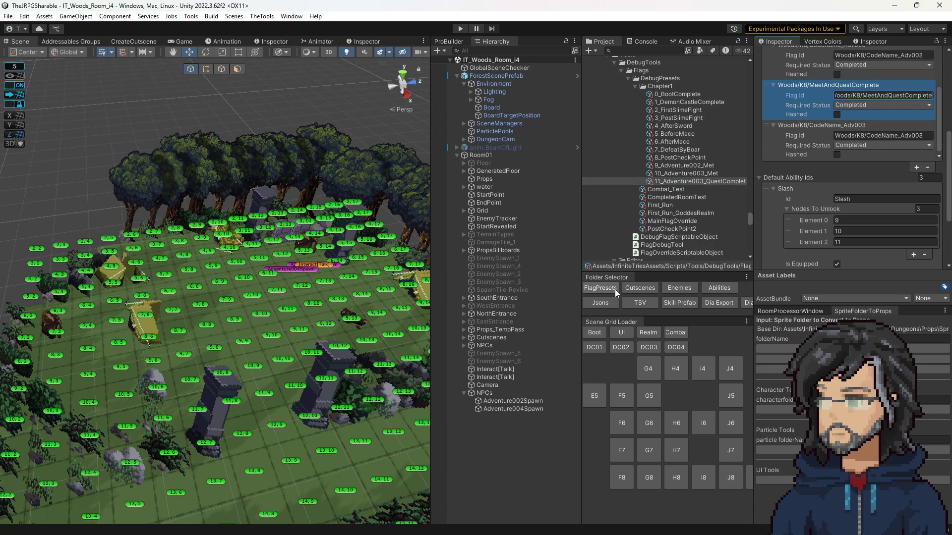
Change the preset's last new flag id to Woods/K8/QuestComplete, matching DeliverTonic.
{"action": "left_click", "coordinate": [646, 288]}
{"action": "scroll", "coordinate": [667, 157], "scroll_direction": "down", "scroll_amount": 10}
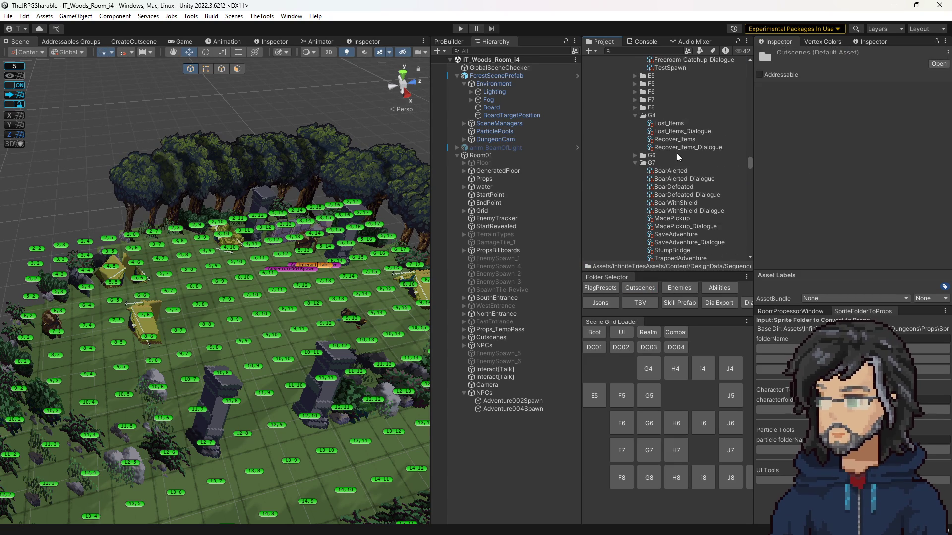
{"action": "scroll", "coordinate": [674, 189], "scroll_direction": "down", "scroll_amount": 6}
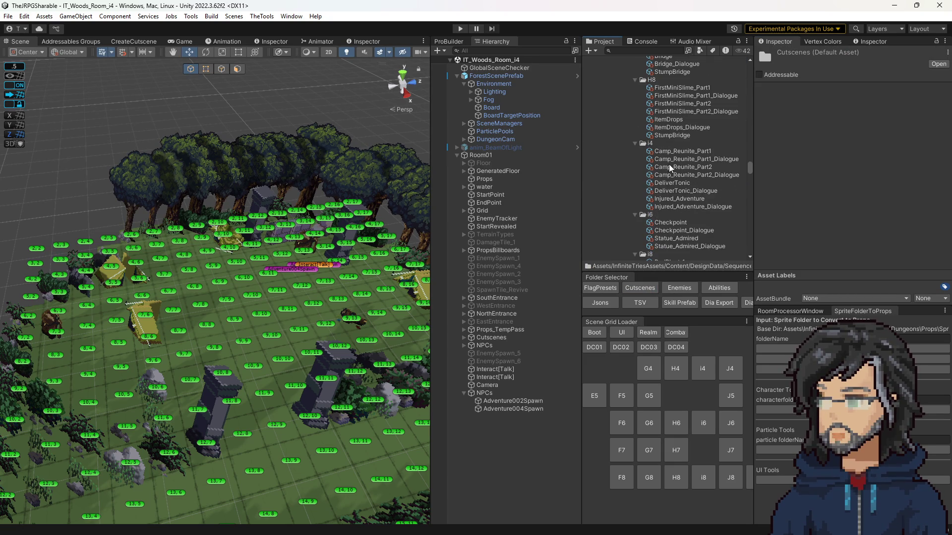
{"action": "left_click", "coordinate": [673, 183]}
{"action": "scroll", "coordinate": [843, 149], "scroll_direction": "down", "scroll_amount": 2}
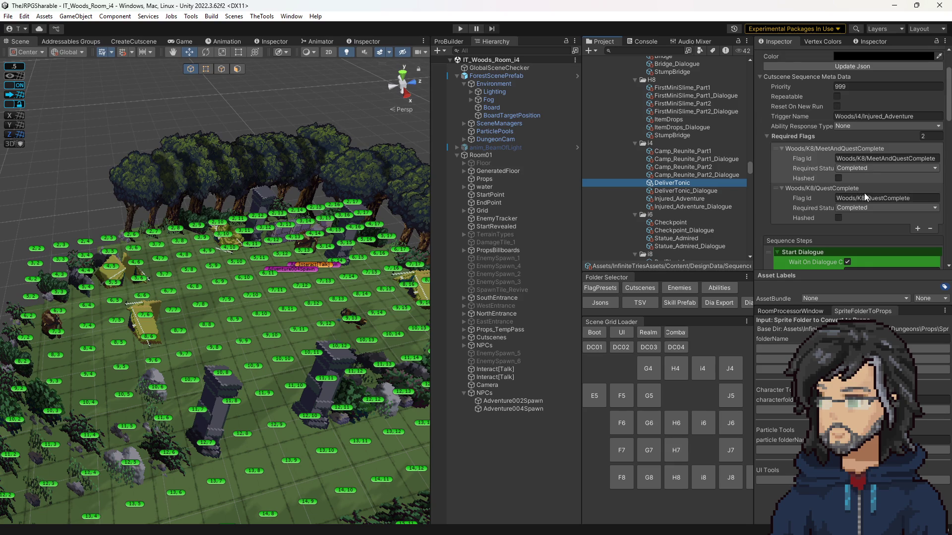
{"action": "left_click", "coordinate": [812, 203]}
{"action": "scroll", "coordinate": [694, 233], "scroll_direction": "down", "scroll_amount": 10}
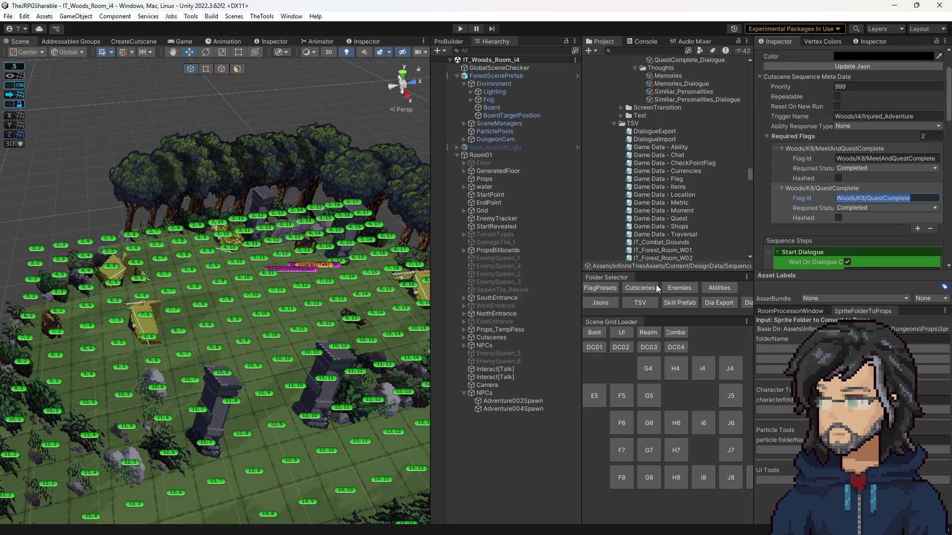
{"action": "left_click", "coordinate": [611, 293]}
{"action": "scroll", "coordinate": [667, 198], "scroll_direction": "down", "scroll_amount": 8}
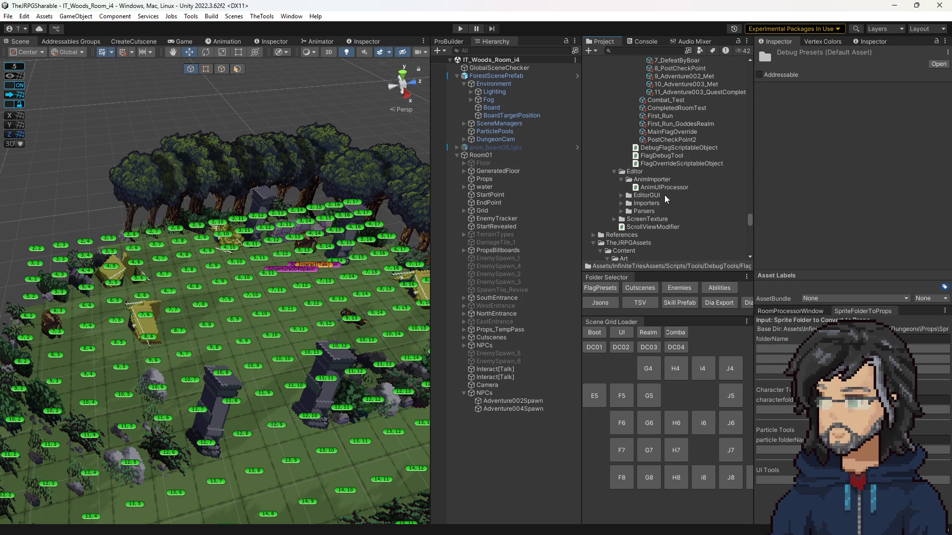
{"action": "left_click", "coordinate": [681, 92]}
{"action": "scroll", "coordinate": [859, 229], "scroll_direction": "down", "scroll_amount": 8}
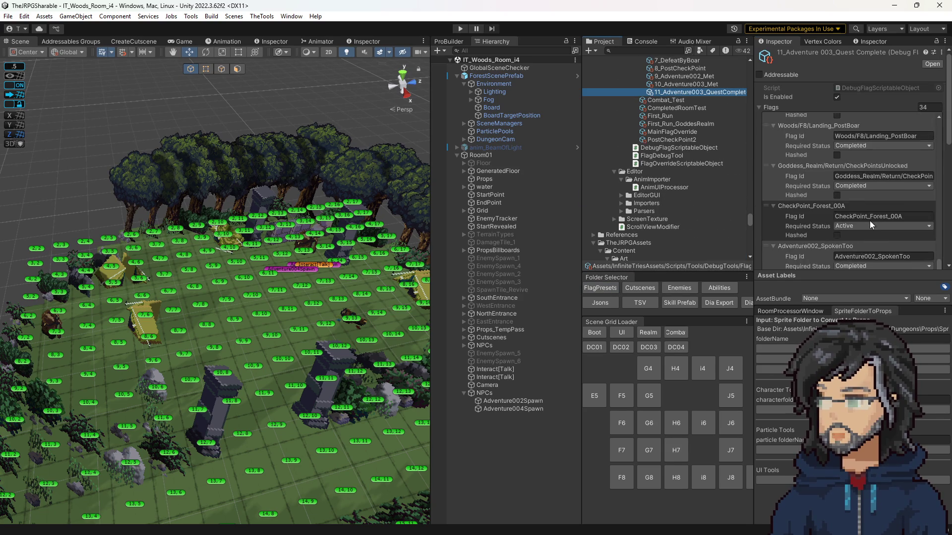
{"action": "scroll", "coordinate": [862, 223], "scroll_direction": "down", "scroll_amount": 8}
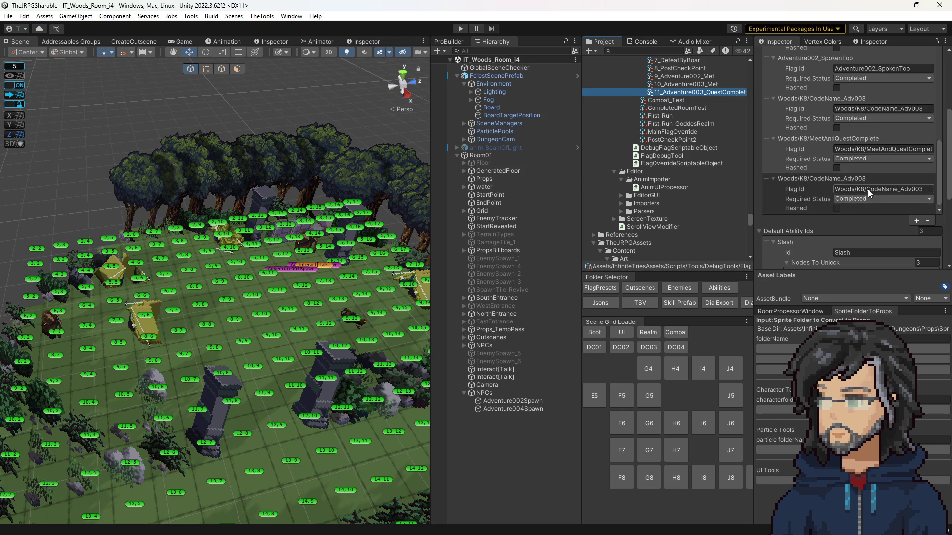
{"action": "double_click", "coordinate": [869, 190]}
{"action": "type", "text": "QuestComplete"}
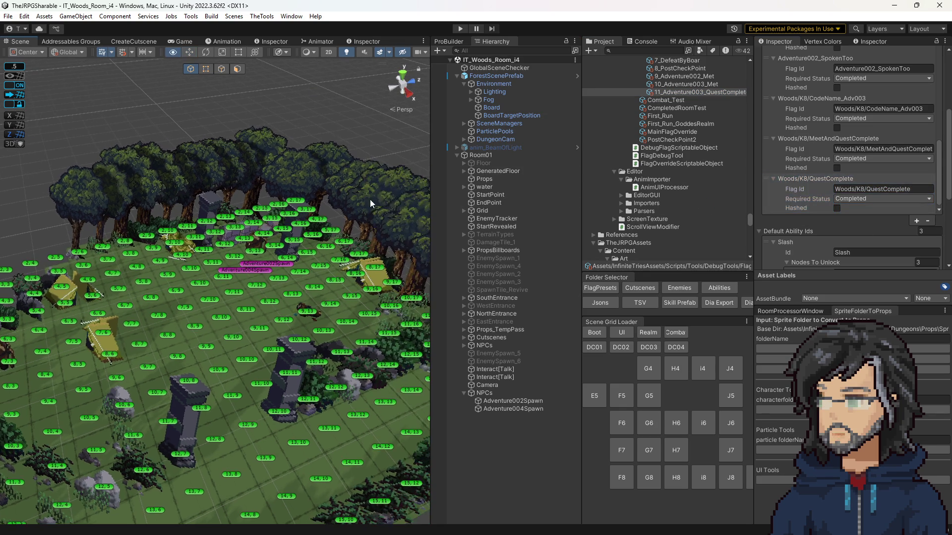
{"action": "left_click", "coordinate": [496, 68]}
Assign 11_Adventure003_QuestComplete as the Scene Flags Preset and start play mode.
{"action": "mouse_move", "coordinate": [698, 94]}
{"action": "left_mouse_down"}
{"action": "mouse_move", "coordinate": [894, 194]}
{"action": "mouse_move", "coordinate": [882, 198]}
{"action": "left_mouse_up"}
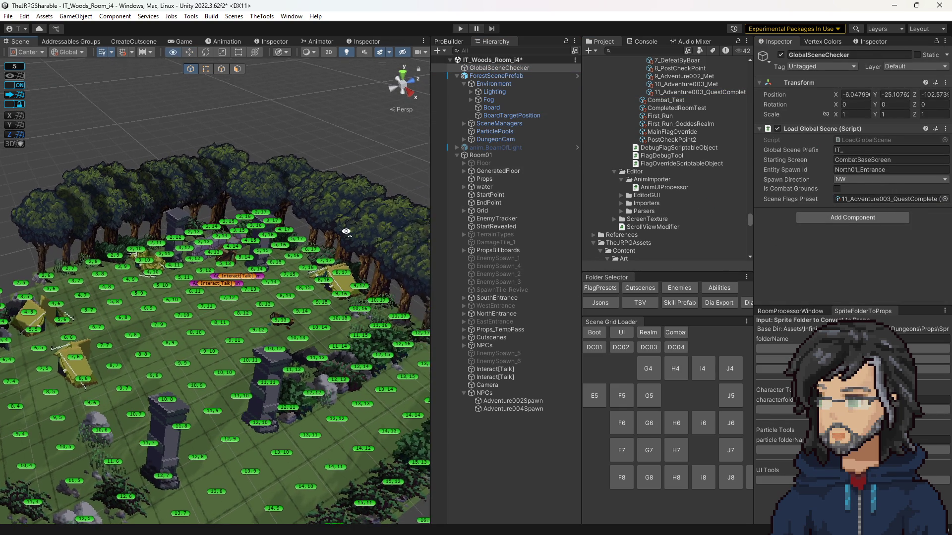
{"action": "left_click", "coordinate": [459, 31]}
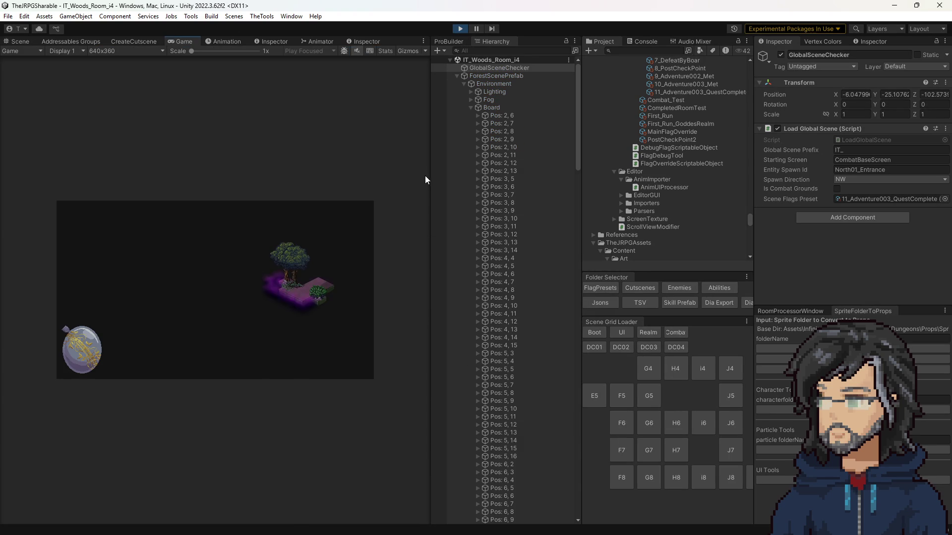
Widen the Game view, play through the Woods room with Usato's new dialogue, then stop play mode.
{"action": "left_click_drag", "start_coordinate": [431, 176], "coordinate": [646, 193]}
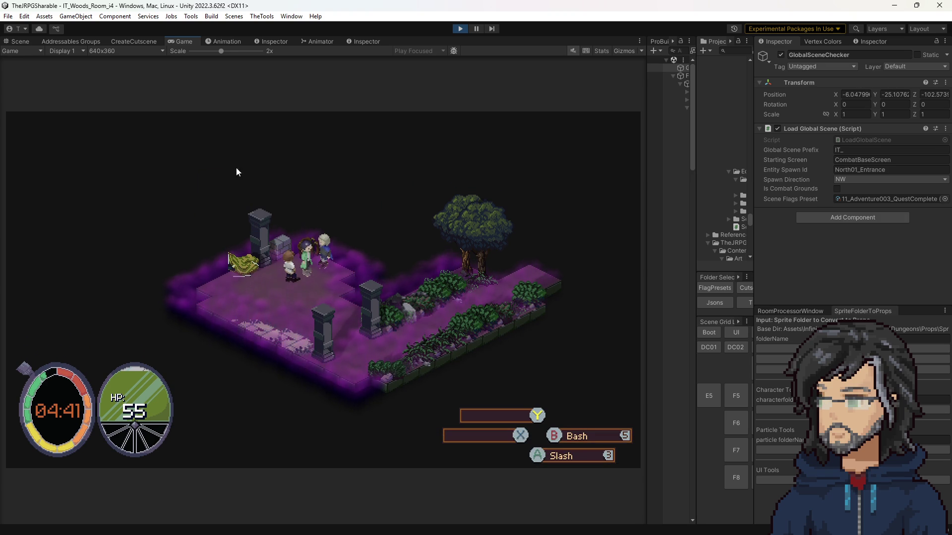
{"action": "left_click", "coordinate": [460, 28]}
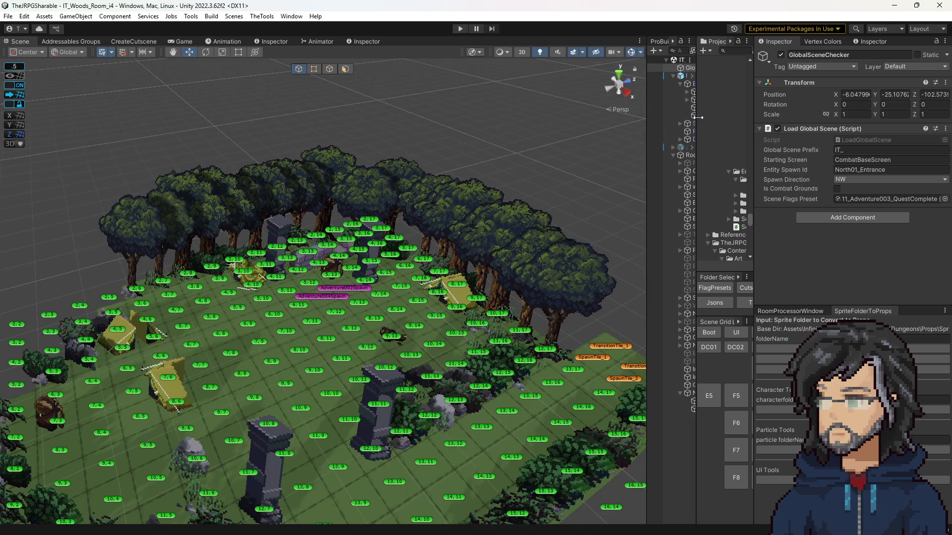
Open the DeliverTonic cutscene sequence from the Cutscenes folder.
{"action": "scroll", "coordinate": [612, 173], "scroll_direction": "up", "scroll_amount": 5}
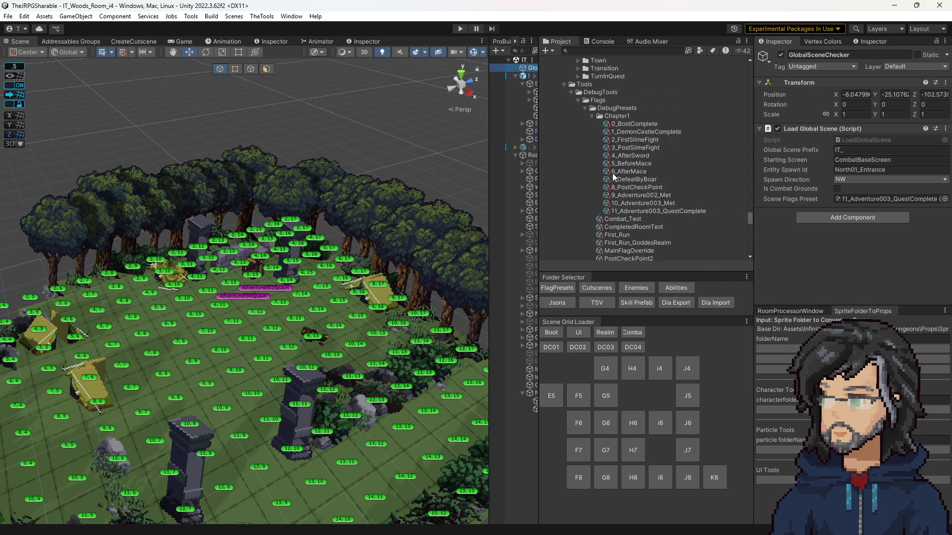
{"action": "left_click", "coordinate": [594, 289]}
{"action": "scroll", "coordinate": [633, 162], "scroll_direction": "down", "scroll_amount": 5}
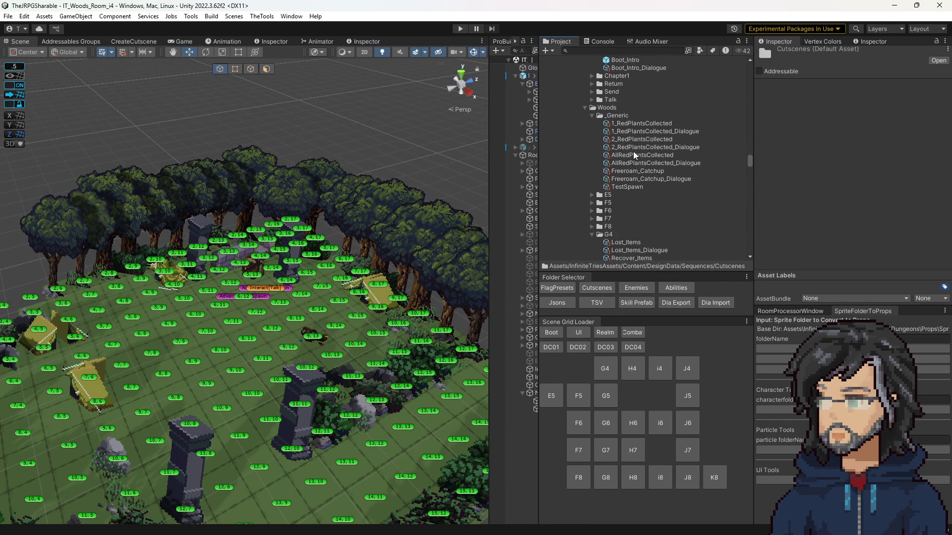
{"action": "scroll", "coordinate": [636, 144], "scroll_direction": "down", "scroll_amount": 3}
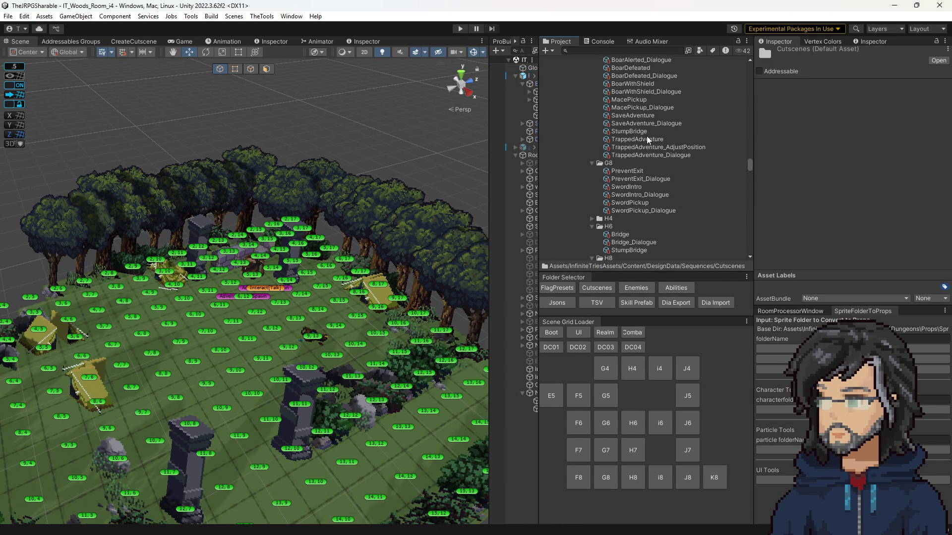
{"action": "scroll", "coordinate": [631, 184], "scroll_direction": "down", "scroll_amount": 6}
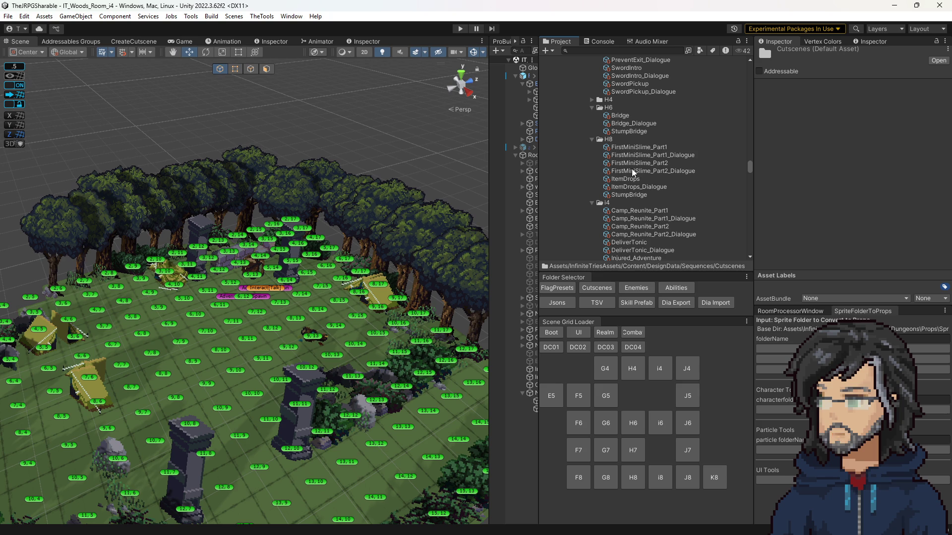
{"action": "scroll", "coordinate": [637, 210], "scroll_direction": "down", "scroll_amount": 3}
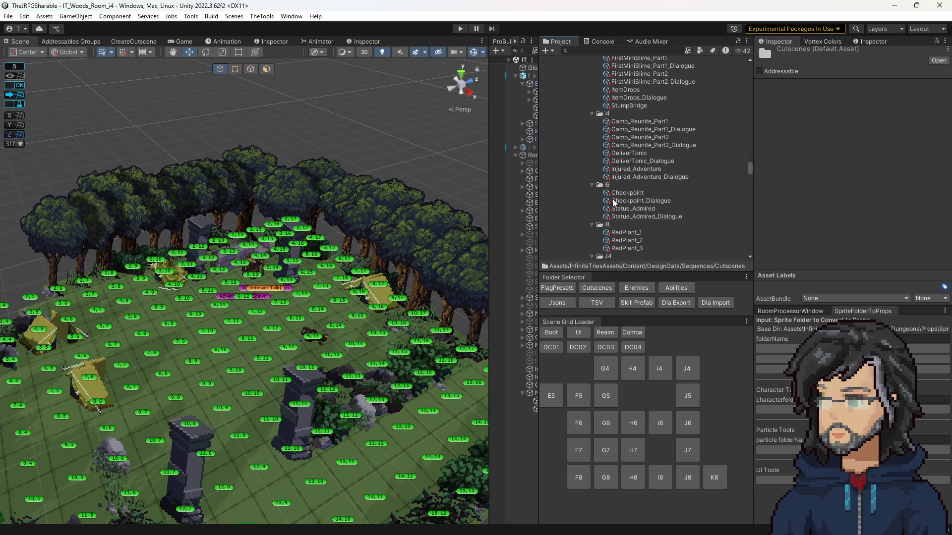
{"action": "left_click", "coordinate": [623, 150]}
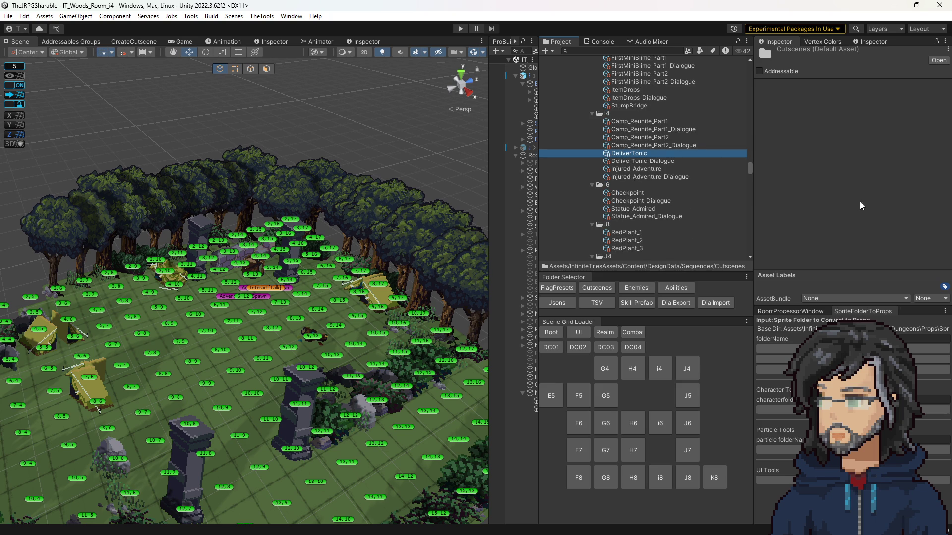
Add a Modify Animation Parameter step at the top of Sequence Steps, then select Takeshi's NPC spawner.
{"action": "scroll", "coordinate": [858, 208], "scroll_direction": "down", "scroll_amount": 8}
{"action": "scroll", "coordinate": [858, 207], "scroll_direction": "down", "scroll_amount": 3}
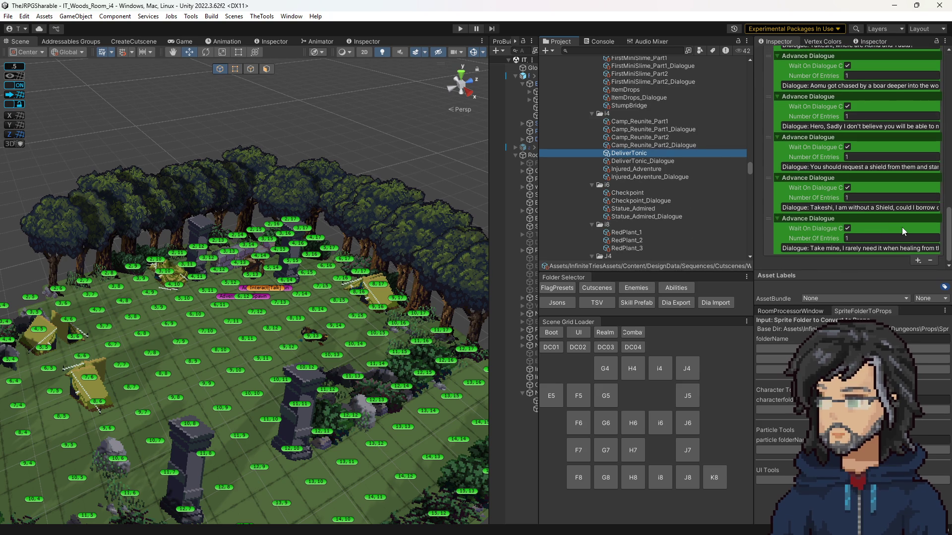
{"action": "left_click", "coordinate": [918, 261]}
{"action": "mouse_move", "coordinate": [888, 269]}
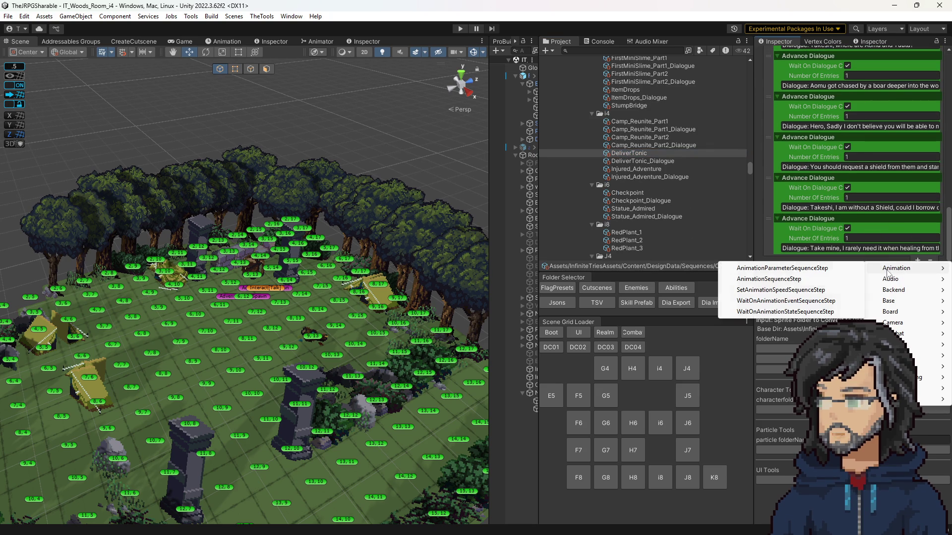
{"action": "left_click", "coordinate": [782, 268]}
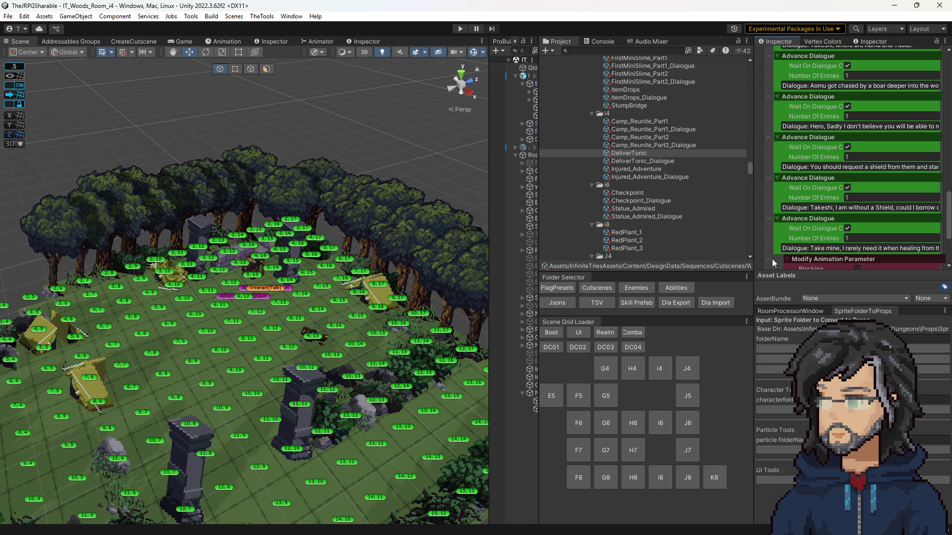
{"action": "mouse_move", "coordinate": [768, 260]}
{"action": "left_mouse_down"}
{"action": "mouse_move", "coordinate": [772, 34]}
{"action": "mouse_move", "coordinate": [779, 125]}
{"action": "left_mouse_up"}
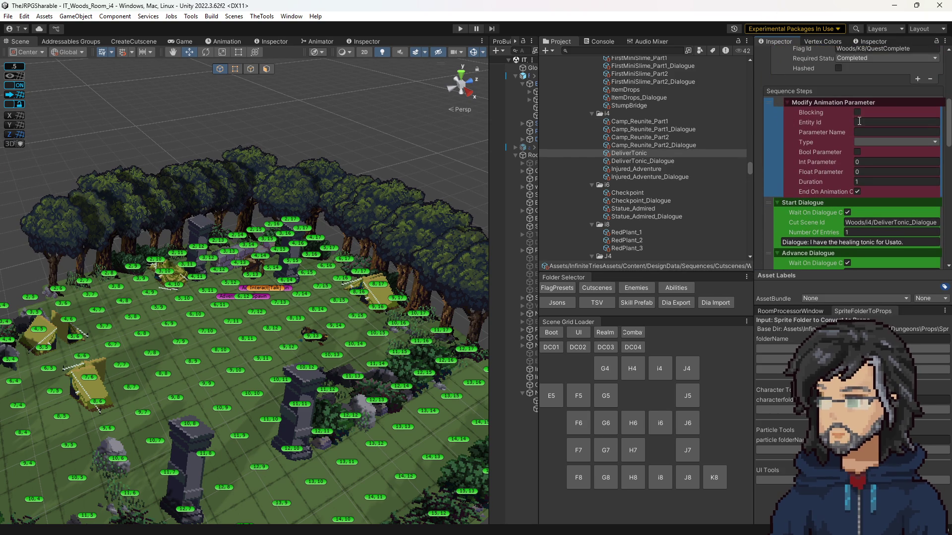
{"action": "left_click", "coordinate": [854, 122]}
{"action": "left_click", "coordinate": [292, 292]}
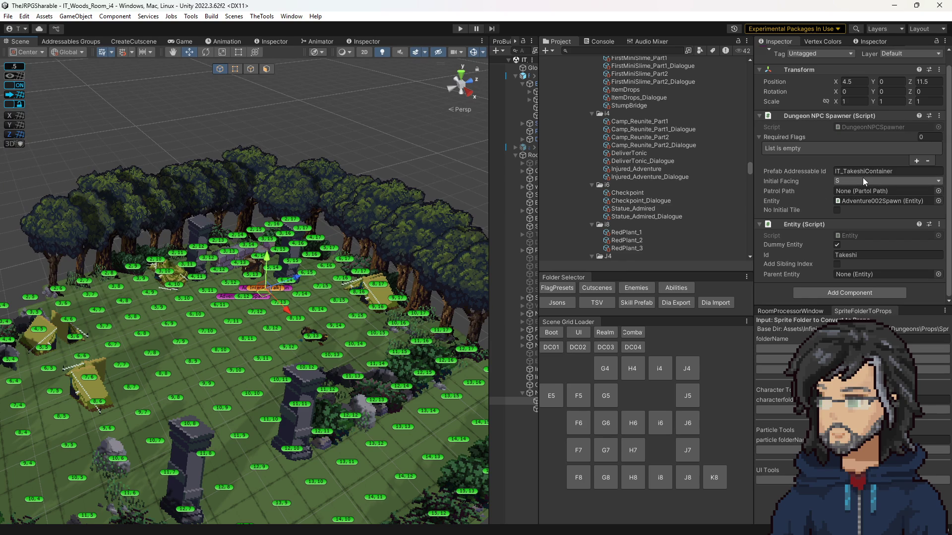
Copy Takeshi's Entity Id and set the opening animation step's Entity Id to Takeshi_Container.
{"action": "left_click", "coordinate": [856, 251]}
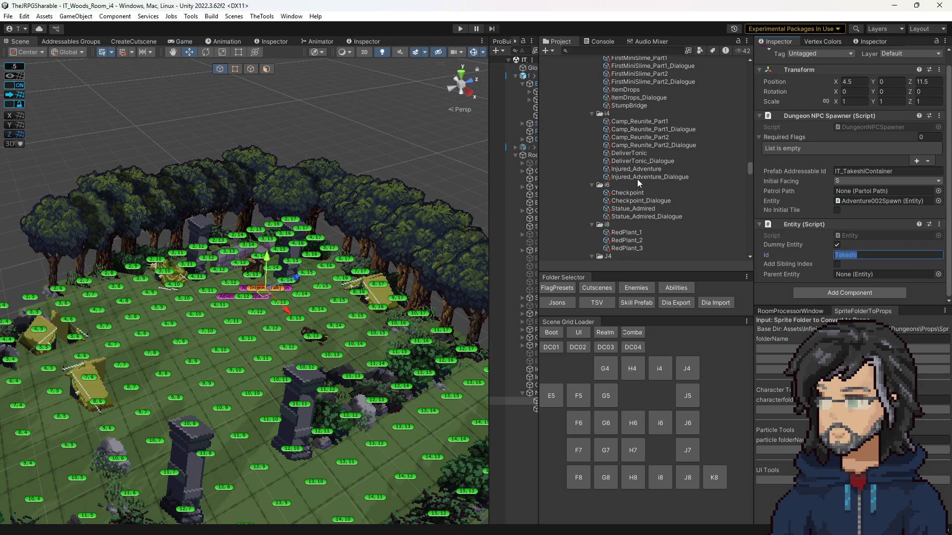
{"action": "left_click", "coordinate": [632, 153]}
{"action": "scroll", "coordinate": [858, 208], "scroll_direction": "down", "scroll_amount": 2}
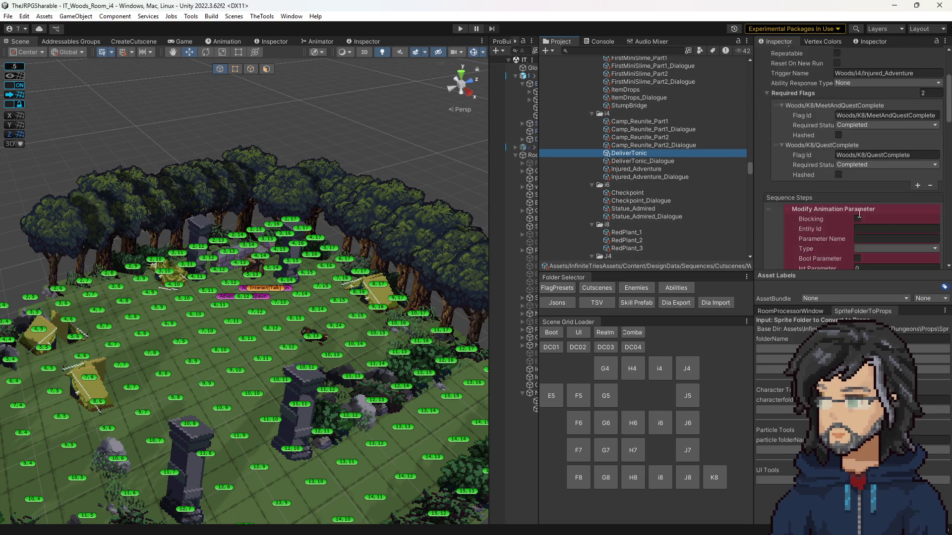
{"action": "scroll", "coordinate": [859, 214], "scroll_direction": "down", "scroll_amount": 4}
{"action": "left_click_drag", "start_coordinate": [754, 151], "coordinate": [701, 152]}
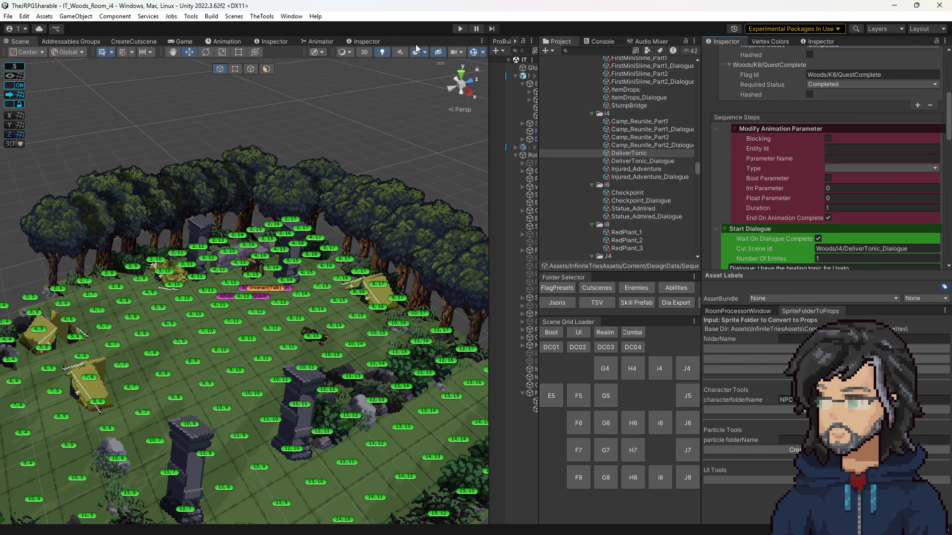
{"action": "left_click", "coordinate": [372, 43]}
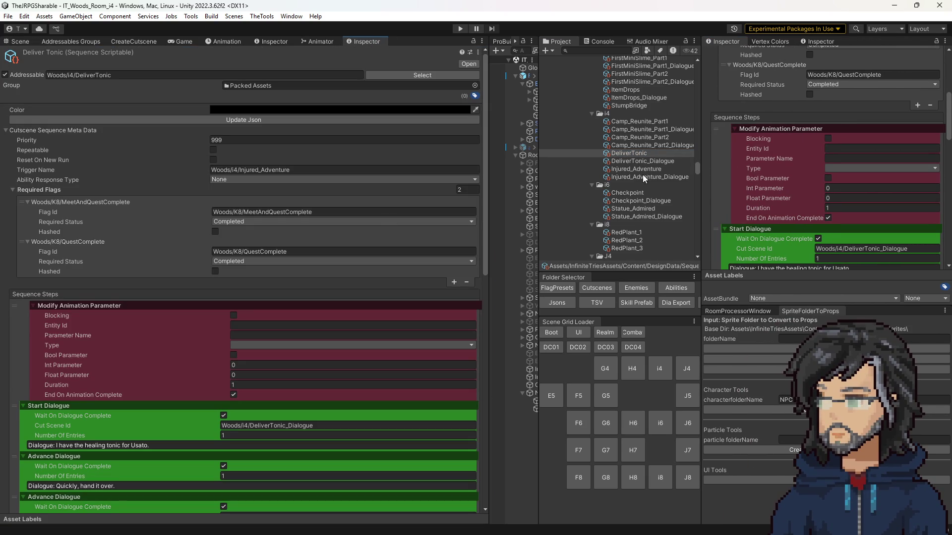
{"action": "scroll", "coordinate": [269, 274], "scroll_direction": "down", "scroll_amount": 3}
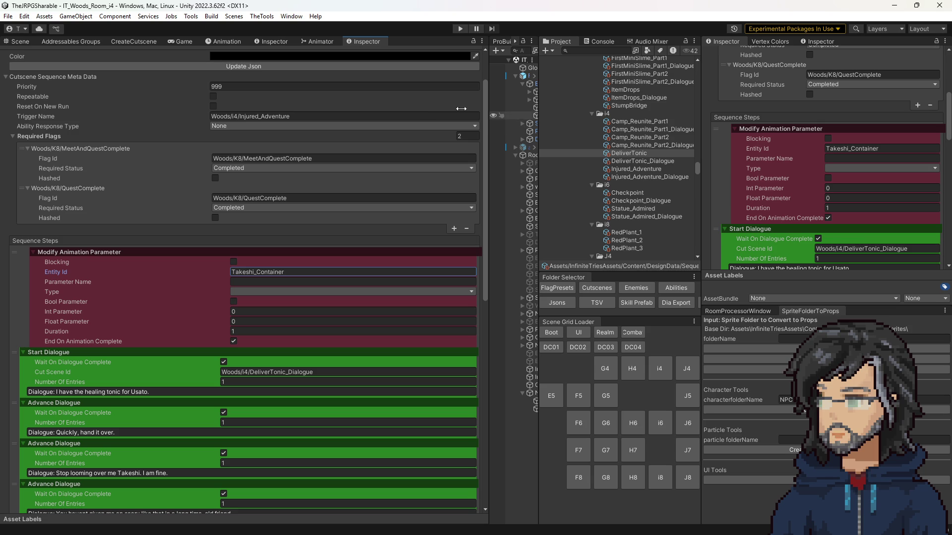
{"action": "left_click", "coordinate": [18, 41]}
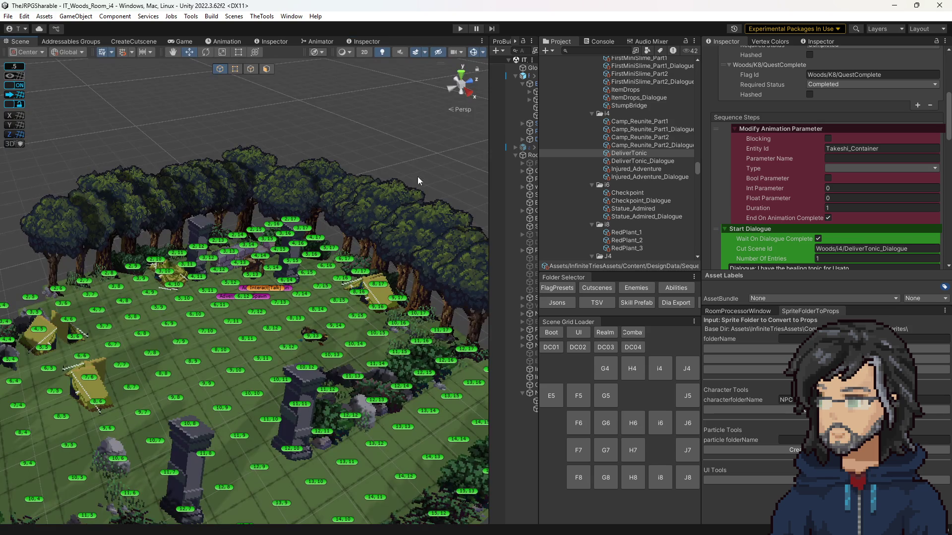
{"action": "left_click_drag", "start_coordinate": [539, 174], "coordinate": [581, 177]}
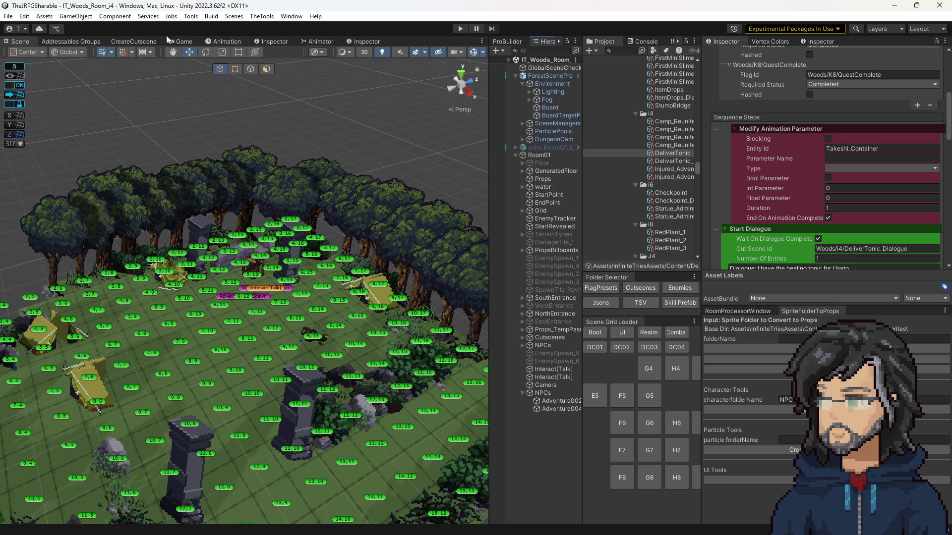
Make Takeshi's step set Bool parameter Kneel to true, duration 0, End On Animation Complete off.
{"action": "left_click", "coordinate": [274, 41]}
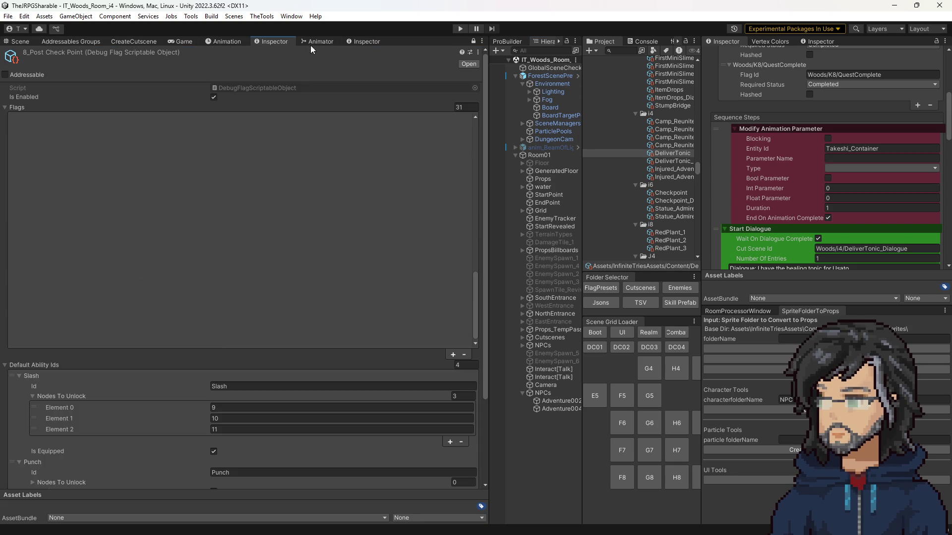
{"action": "left_click", "coordinate": [360, 43]}
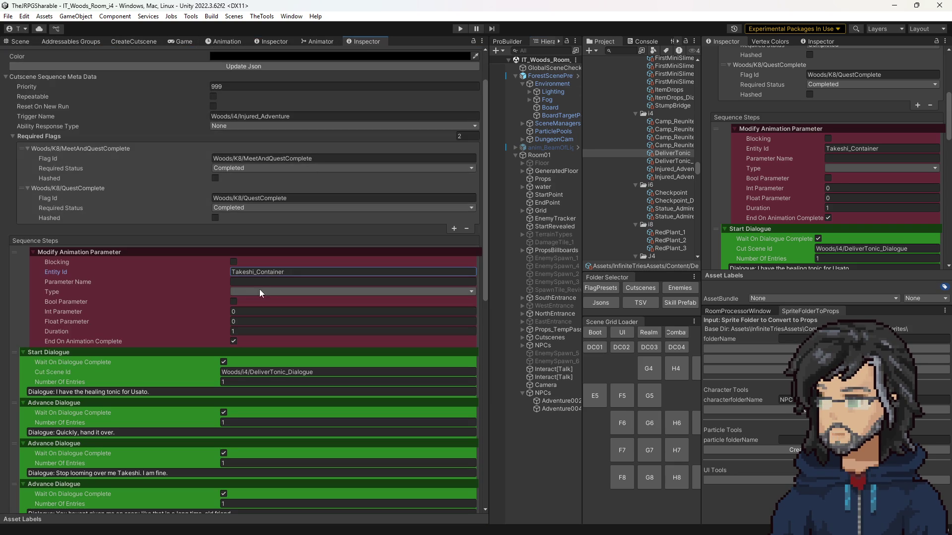
{"action": "key", "text": "Tab"}
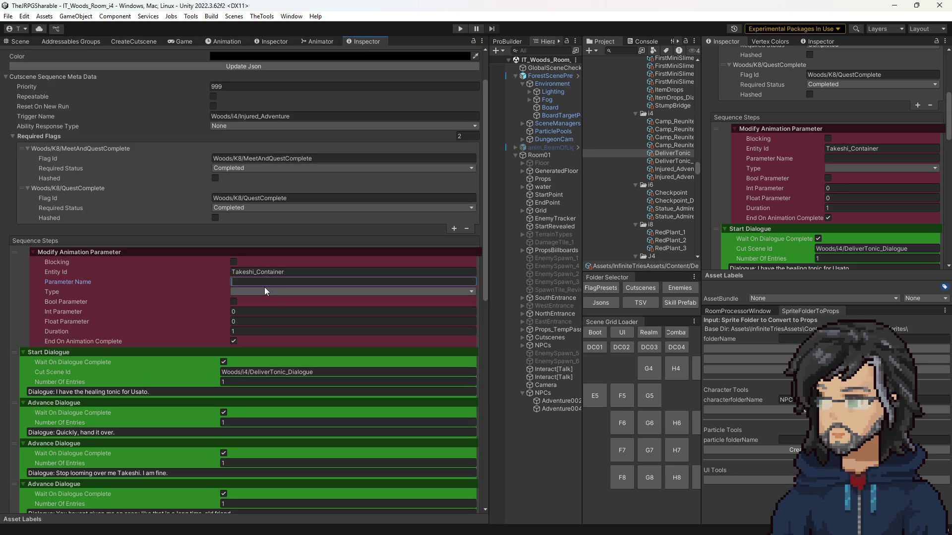
{"action": "left_click", "coordinate": [261, 291]}
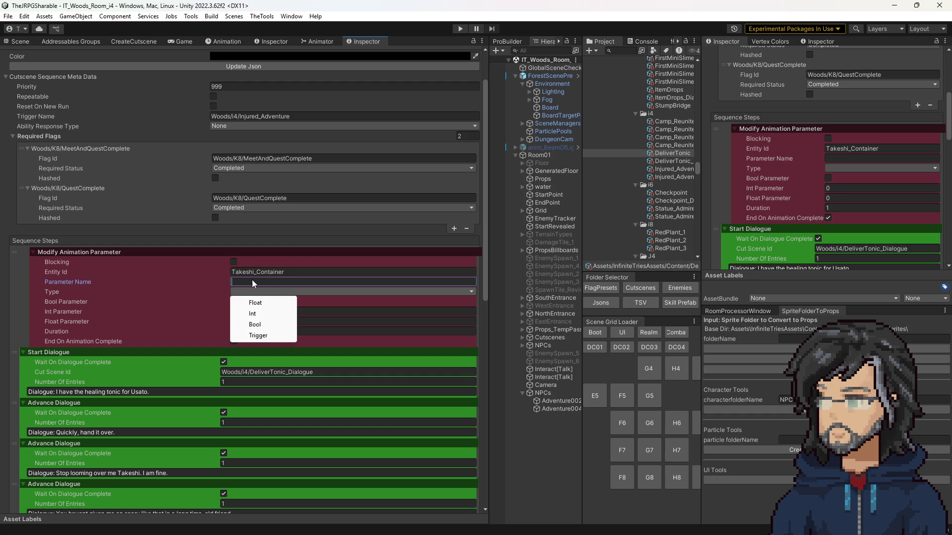
{"action": "left_click", "coordinate": [252, 281]}
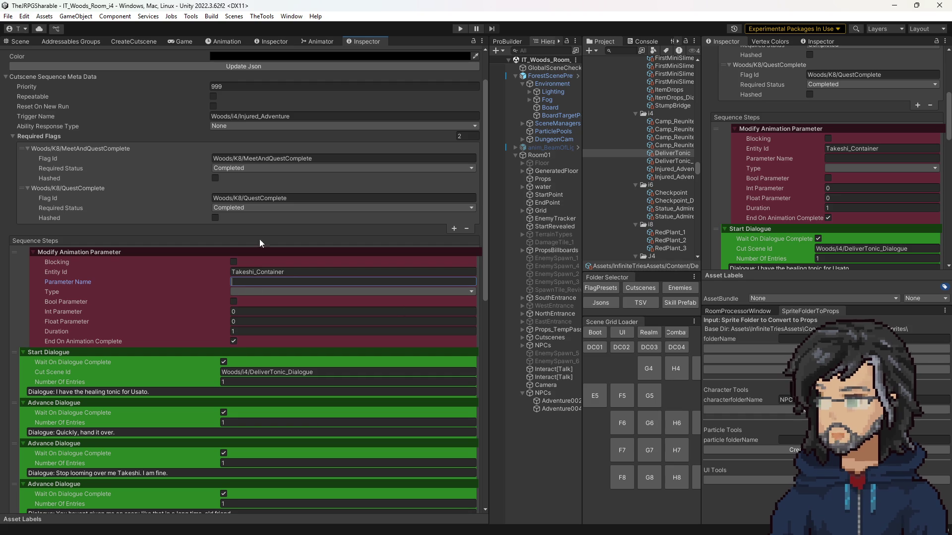
{"action": "left_click", "coordinate": [233, 291]}
{"action": "left_click", "coordinate": [243, 322]}
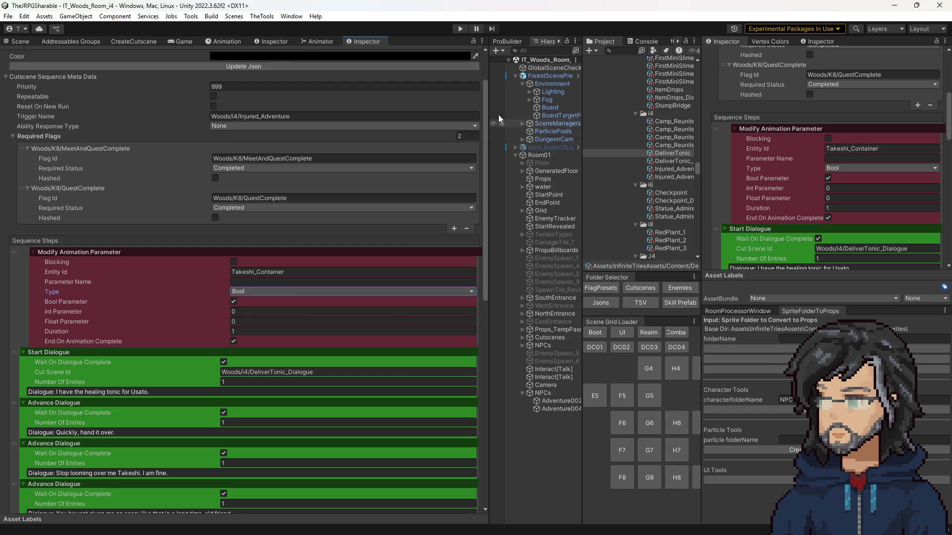
{"action": "left_click", "coordinate": [259, 281]}
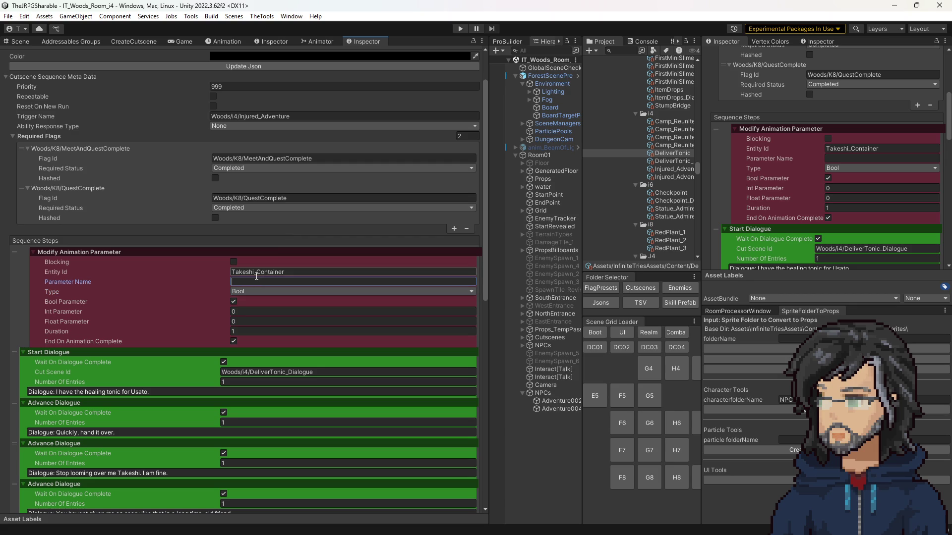
{"action": "type", "text": "Kneel"}
{"action": "left_click", "coordinate": [242, 333]}
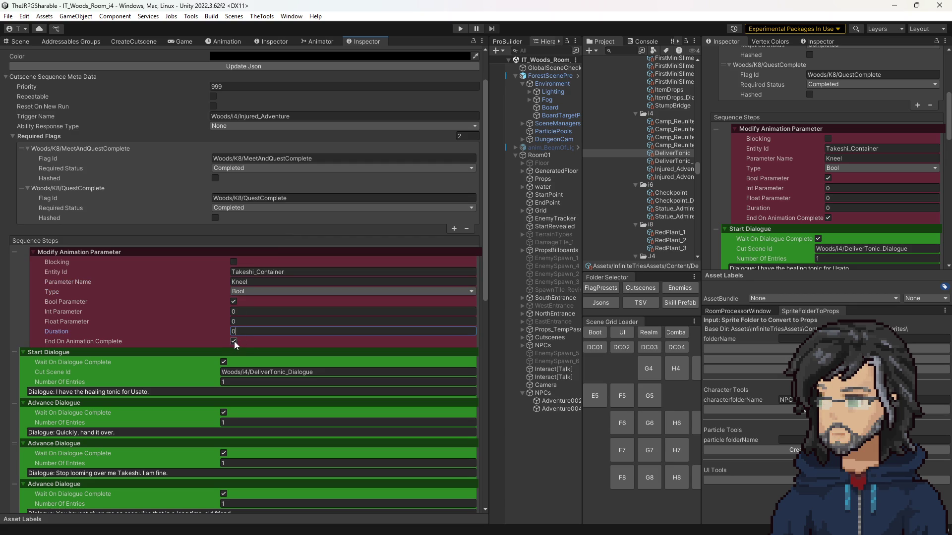
{"action": "left_click", "coordinate": [233, 342]}
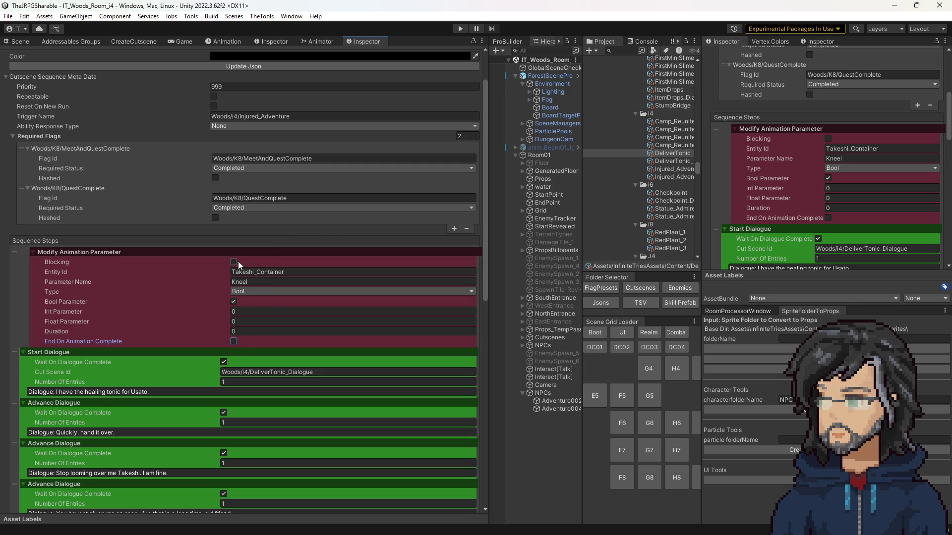
{"action": "scroll", "coordinate": [171, 326], "scroll_direction": "down", "scroll_amount": 10}
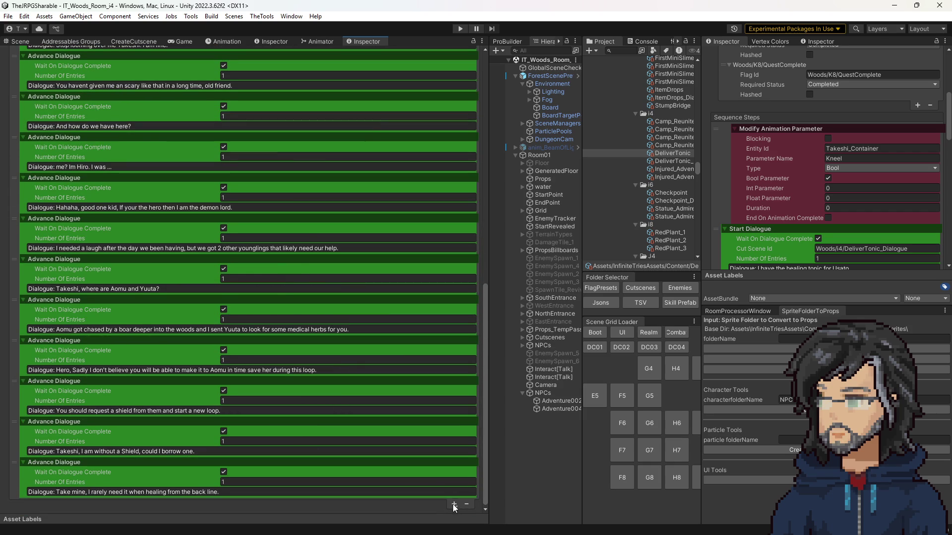
Add a second Modify Animation Parameter step near the top, targeting Usato_Container.
{"action": "left_click", "coordinate": [454, 505]}
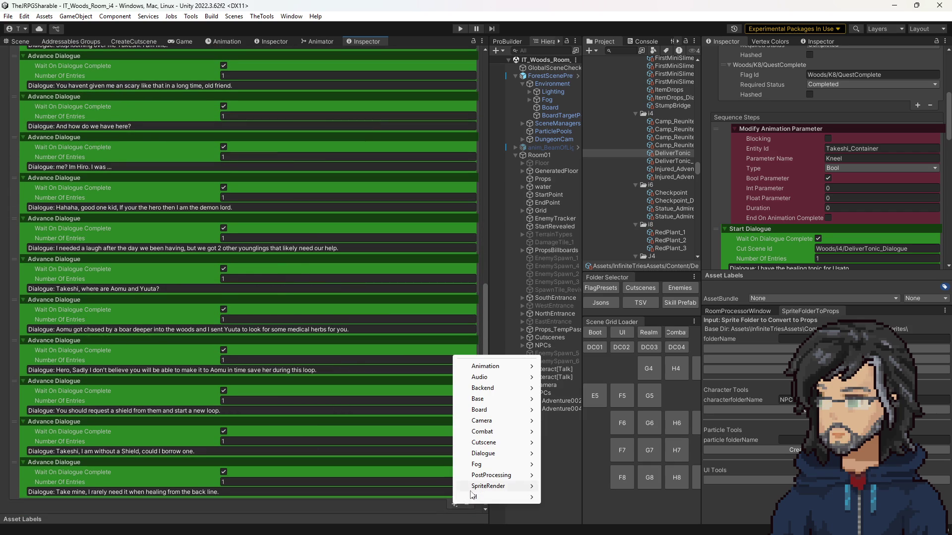
{"action": "mouse_move", "coordinate": [496, 367]}
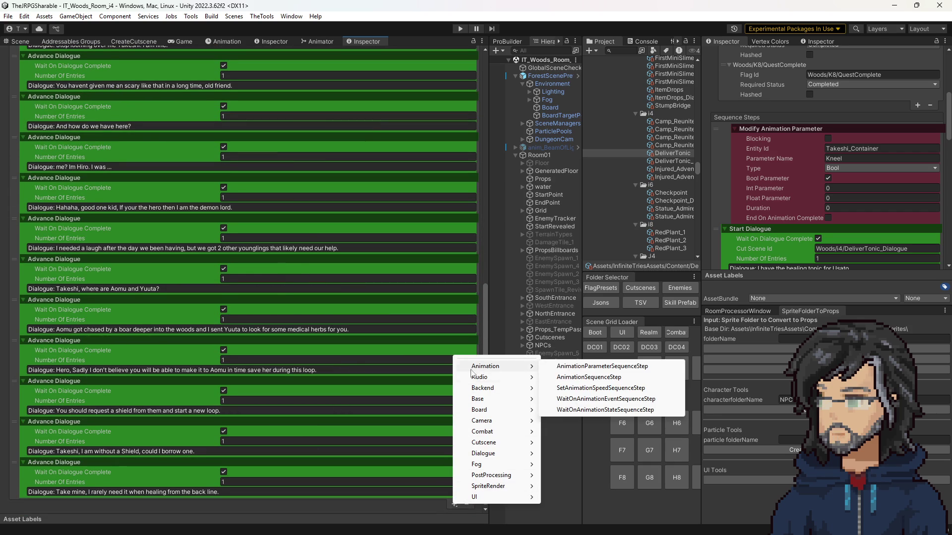
{"action": "left_click", "coordinate": [584, 368]}
{"action": "mouse_move", "coordinate": [18, 504]}
{"action": "left_mouse_down"}
{"action": "mouse_move", "coordinate": [69, 121]}
{"action": "mouse_move", "coordinate": [35, 52]}
{"action": "mouse_move", "coordinate": [53, 141]}
{"action": "left_mouse_up"}
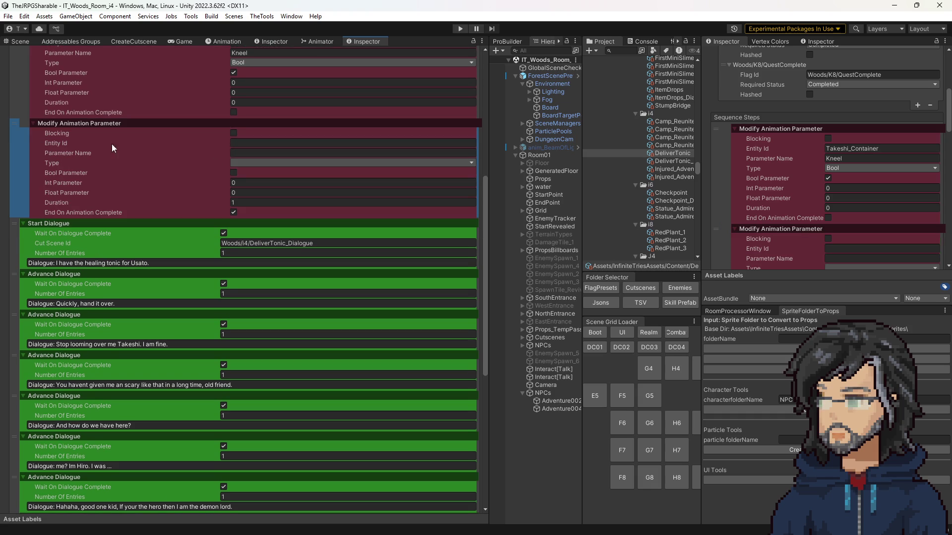
{"action": "left_click", "coordinate": [245, 142]}
{"action": "type", "text": "Usato_C"}
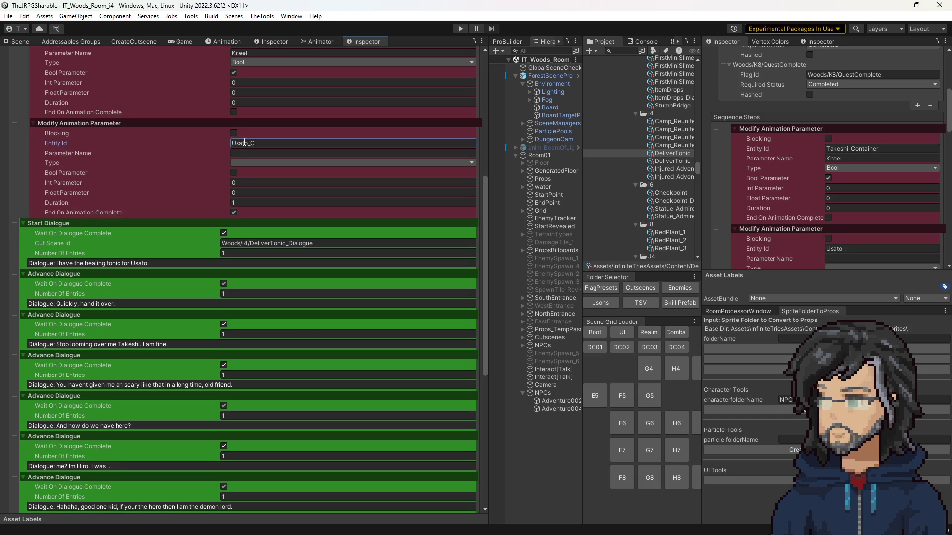
{"action": "type", "text": "ontainer"}
Make its Prone parameter a true Bool with duration 0, not waiting for animation completion.
{"action": "left_click", "coordinate": [251, 153]}
{"action": "type", "text": "Prone"}
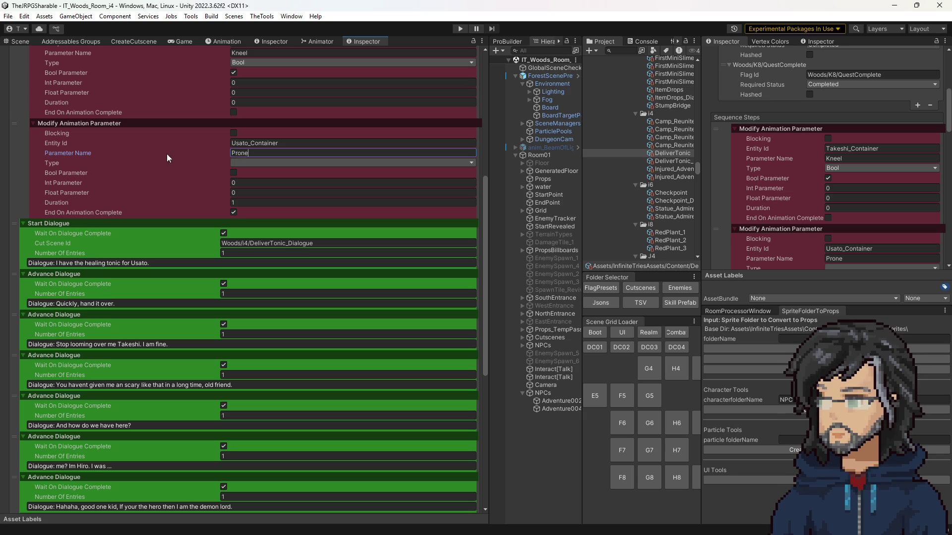
{"action": "left_click", "coordinate": [265, 163]}
{"action": "left_click", "coordinate": [234, 172]}
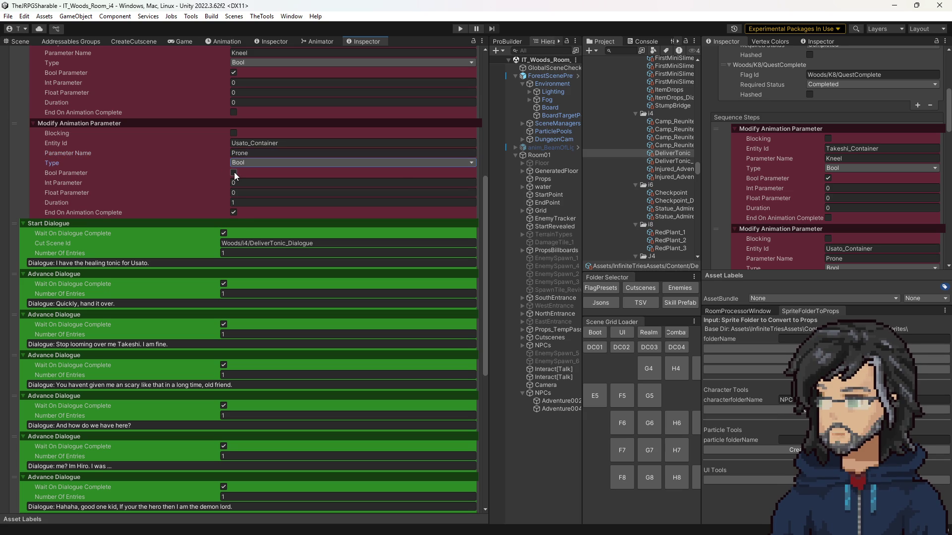
{"action": "left_click", "coordinate": [234, 173]}
{"action": "left_click", "coordinate": [246, 203]}
{"action": "type", "text": "0"}
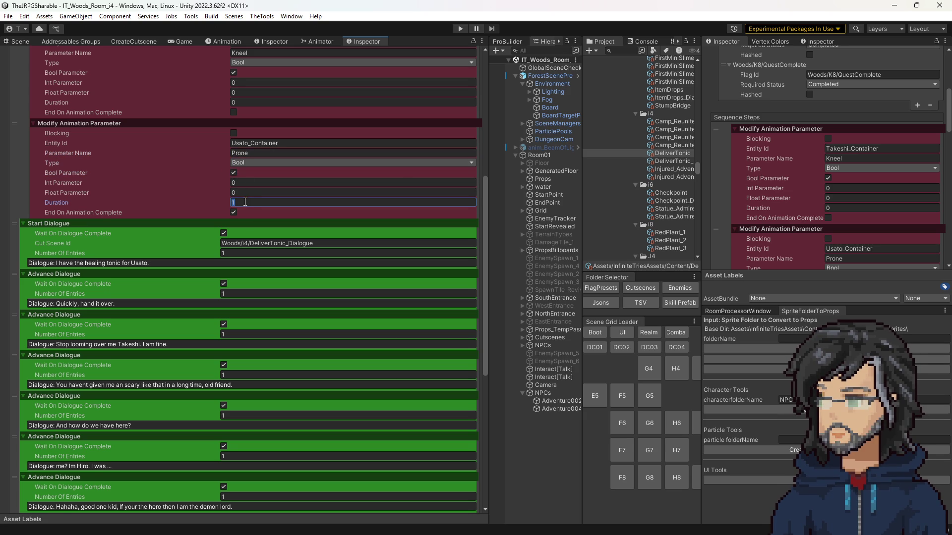
{"action": "left_click", "coordinate": [235, 212]}
{"action": "left_click", "coordinate": [234, 212]}
{"action": "scroll", "coordinate": [234, 235], "scroll_direction": "up", "scroll_amount": 3}
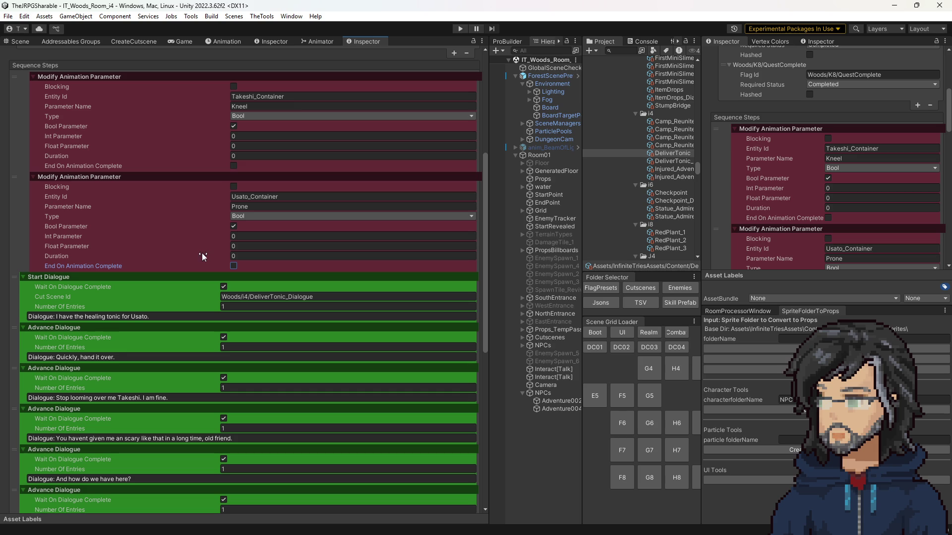
{"action": "scroll", "coordinate": [187, 240], "scroll_direction": "down", "scroll_amount": 4}
{"action": "scroll", "coordinate": [185, 240], "scroll_direction": "up", "scroll_amount": 4}
{"action": "scroll", "coordinate": [128, 335], "scroll_direction": "down", "scroll_amount": 3}
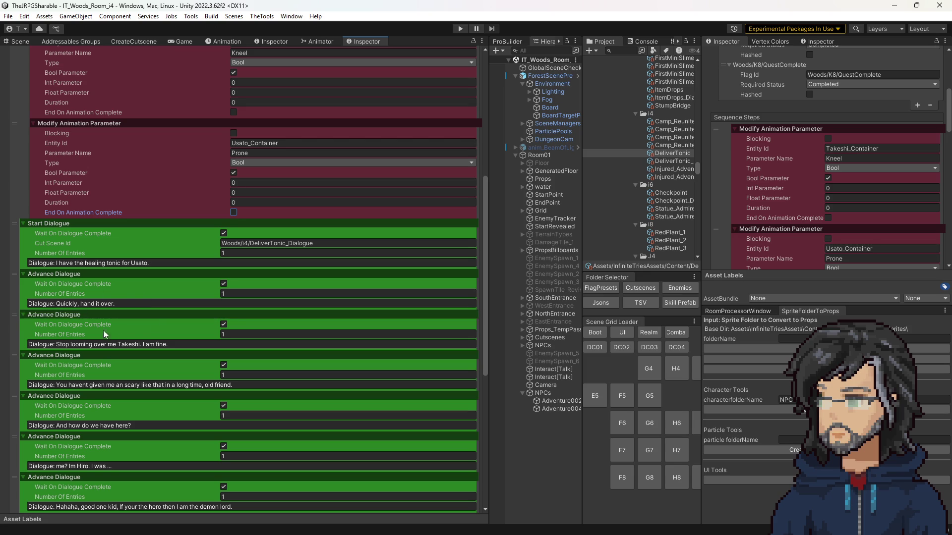
{"action": "scroll", "coordinate": [378, 460], "scroll_direction": "down", "scroll_amount": 15}
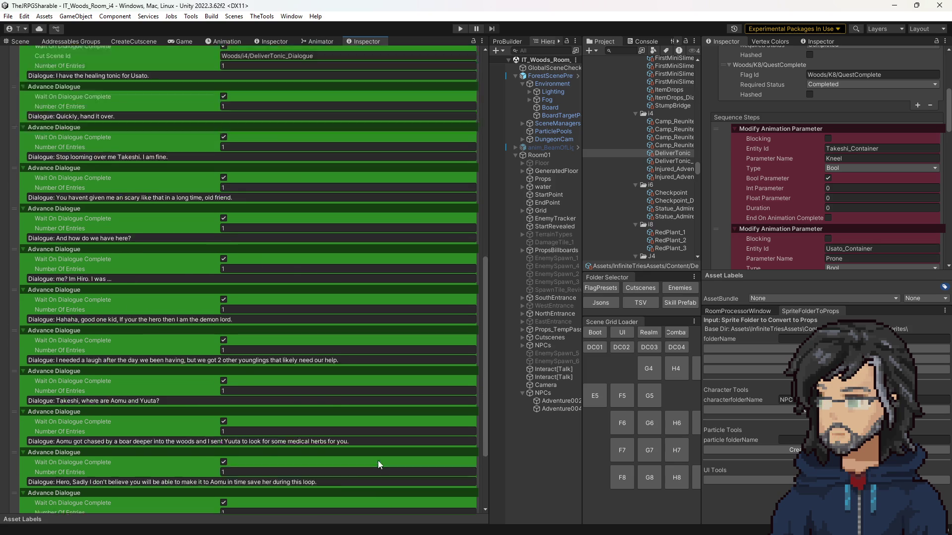
{"action": "left_click", "coordinate": [453, 503]}
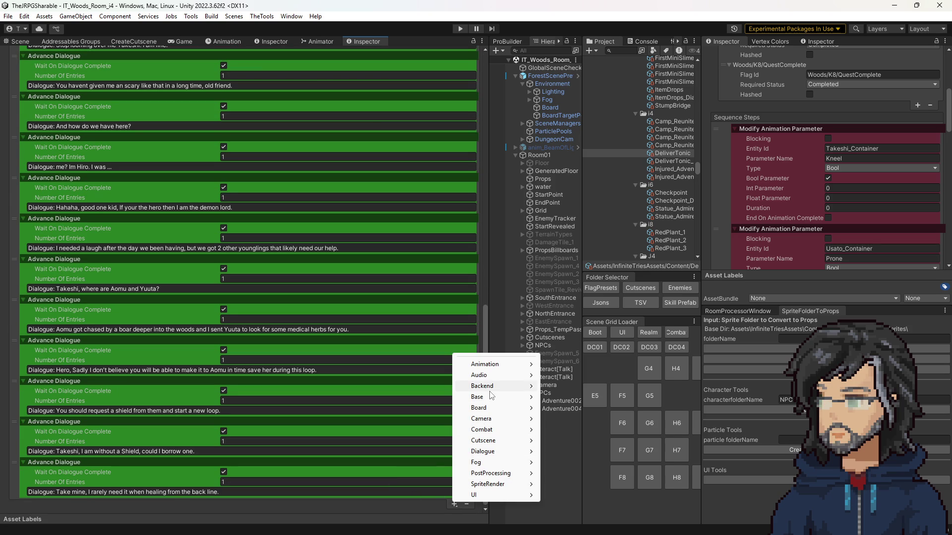
Open Goddess_Realm/Return FirstReturn and inspect its Play Particle Entity Id and Particle/1_interact_ Particle Id.
{"action": "left_click", "coordinate": [567, 468]}
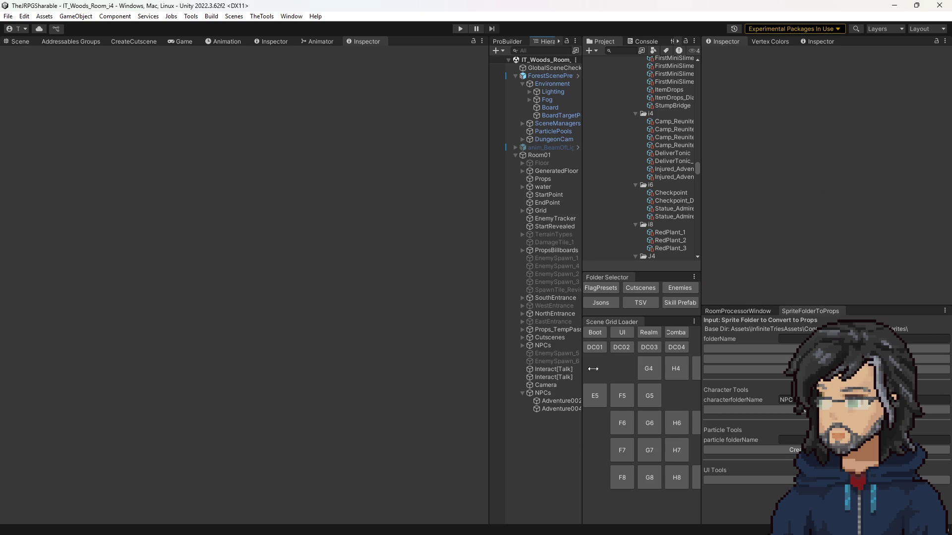
{"action": "left_click", "coordinate": [641, 288]}
{"action": "scroll", "coordinate": [637, 183], "scroll_direction": "down", "scroll_amount": 4}
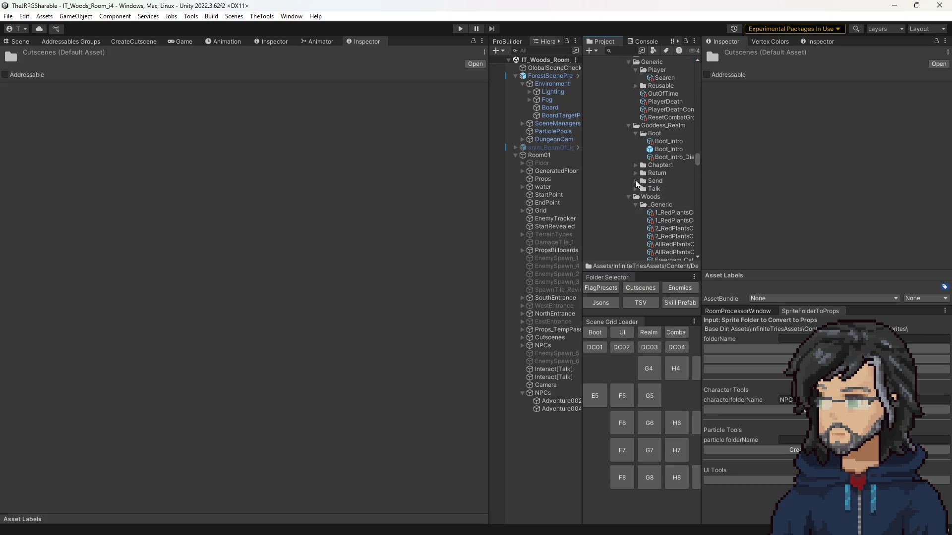
{"action": "left_click", "coordinate": [635, 173]}
{"action": "left_click", "coordinate": [670, 197]}
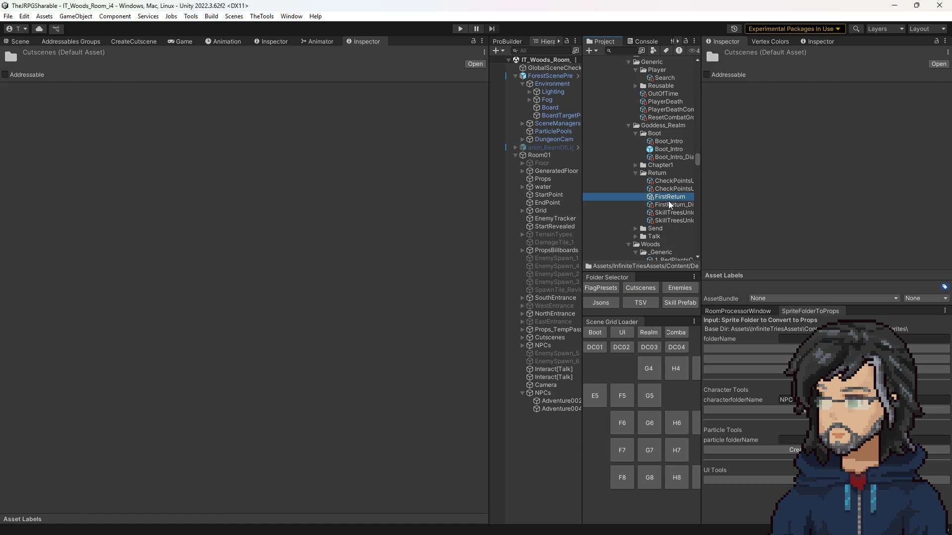
{"action": "scroll", "coordinate": [236, 357], "scroll_direction": "down", "scroll_amount": 3}
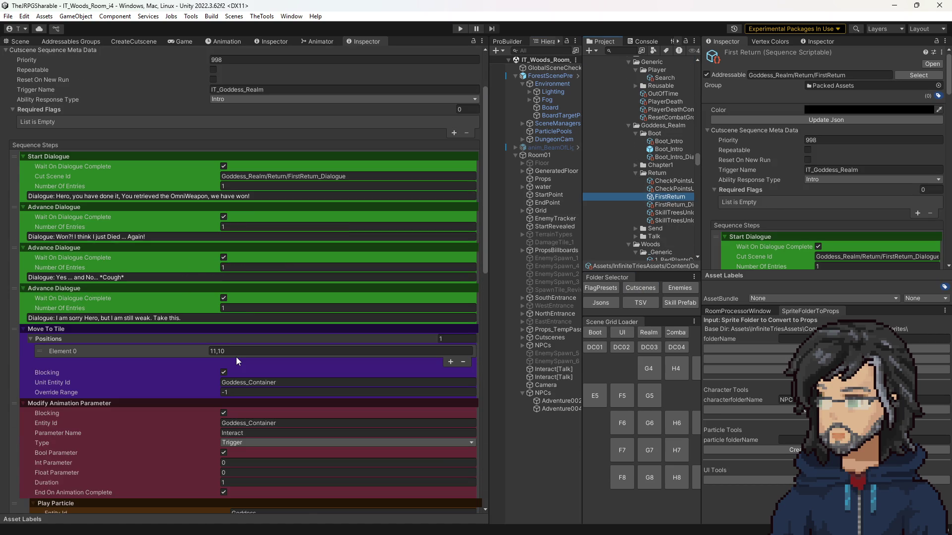
{"action": "scroll", "coordinate": [236, 357], "scroll_direction": "down", "scroll_amount": 4}
{"action": "left_click", "coordinate": [260, 316]}
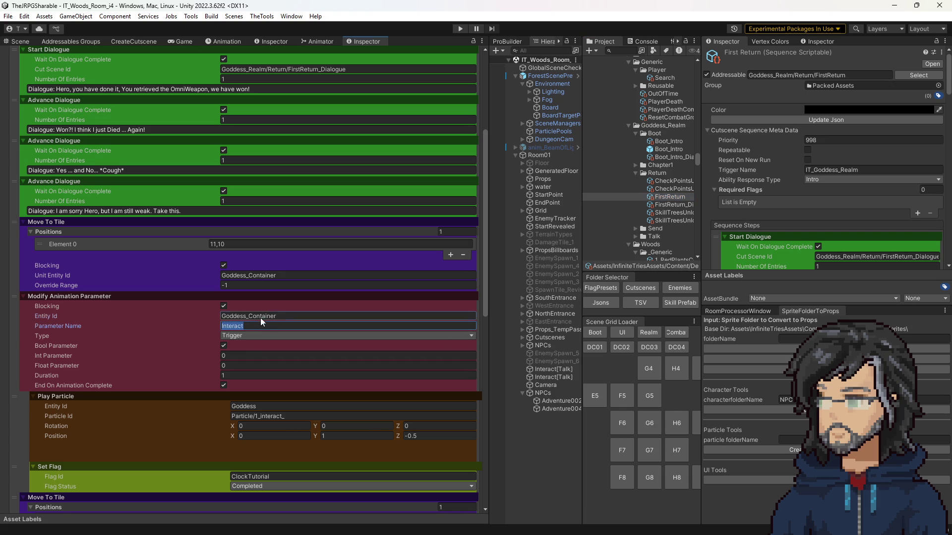
{"action": "scroll", "coordinate": [237, 367], "scroll_direction": "down", "scroll_amount": 3}
{"action": "left_click", "coordinate": [335, 336]}
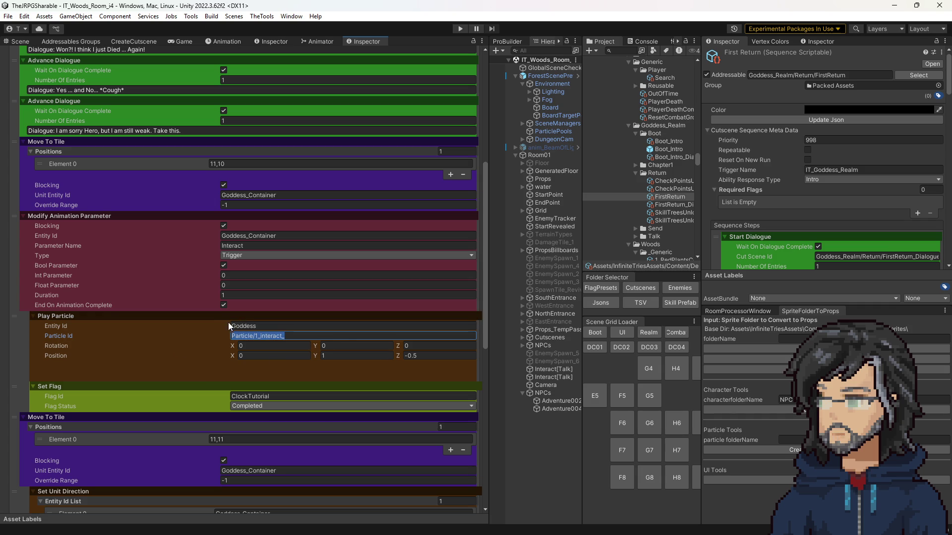
{"action": "left_click", "coordinate": [271, 329]}
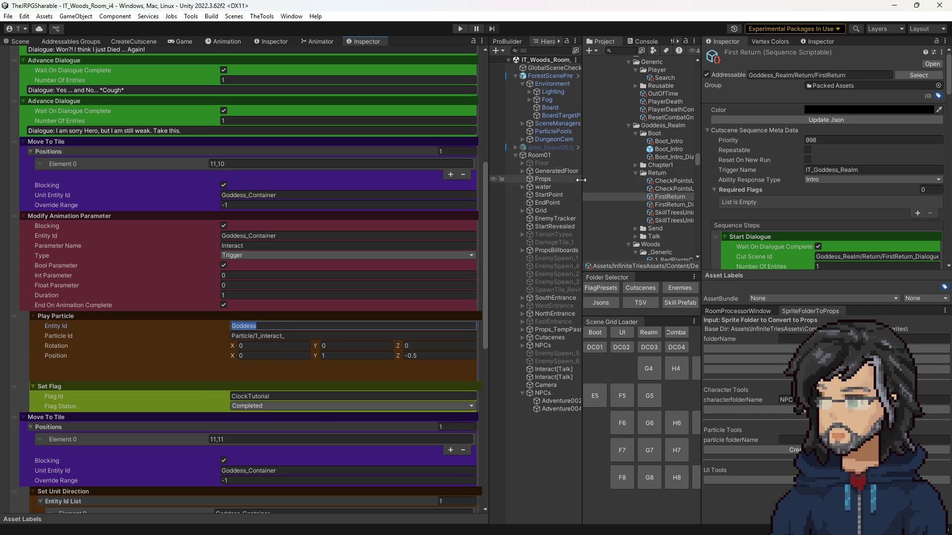
Reopen DeliverTonic and add a Play Particle step near the top of the sequence.
{"action": "left_click", "coordinate": [631, 292]}
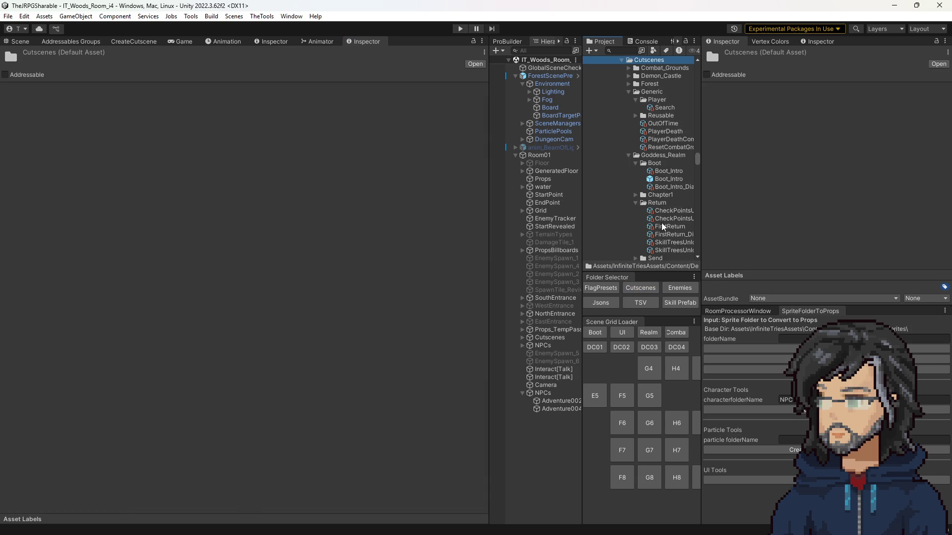
{"action": "scroll", "coordinate": [661, 208], "scroll_direction": "down", "scroll_amount": 6}
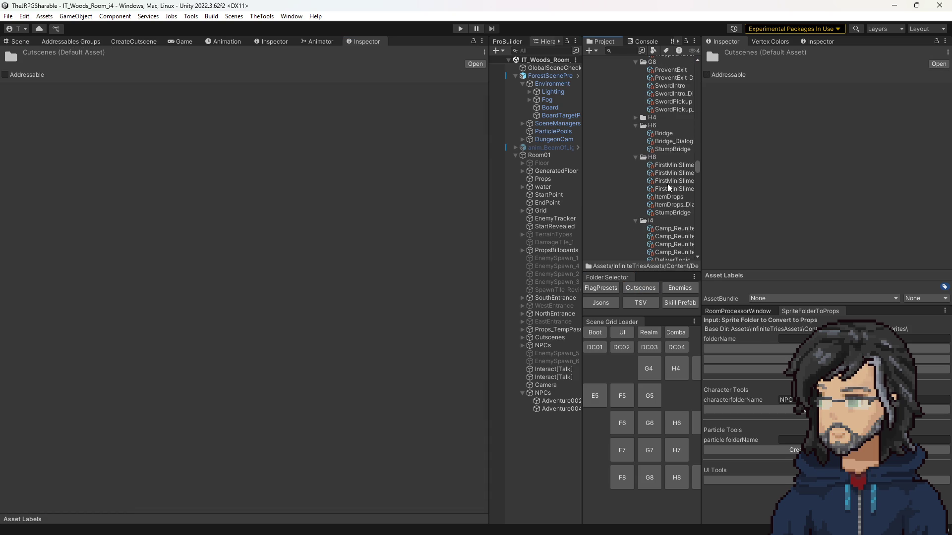
{"action": "scroll", "coordinate": [667, 184], "scroll_direction": "down", "scroll_amount": 4}
{"action": "left_click", "coordinate": [667, 169]}
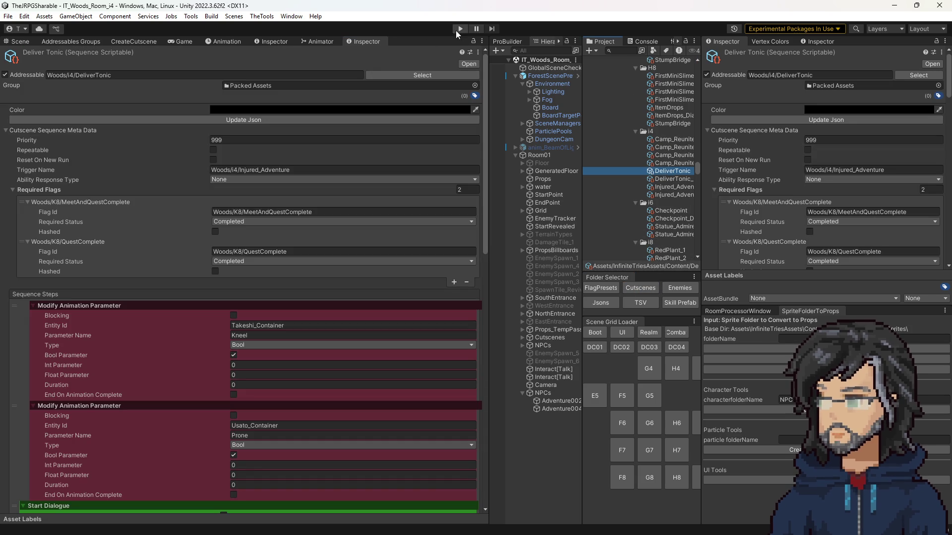
{"action": "scroll", "coordinate": [207, 310], "scroll_direction": "down", "scroll_amount": 10}
{"action": "scroll", "coordinate": [318, 347], "scroll_direction": "down", "scroll_amount": 10}
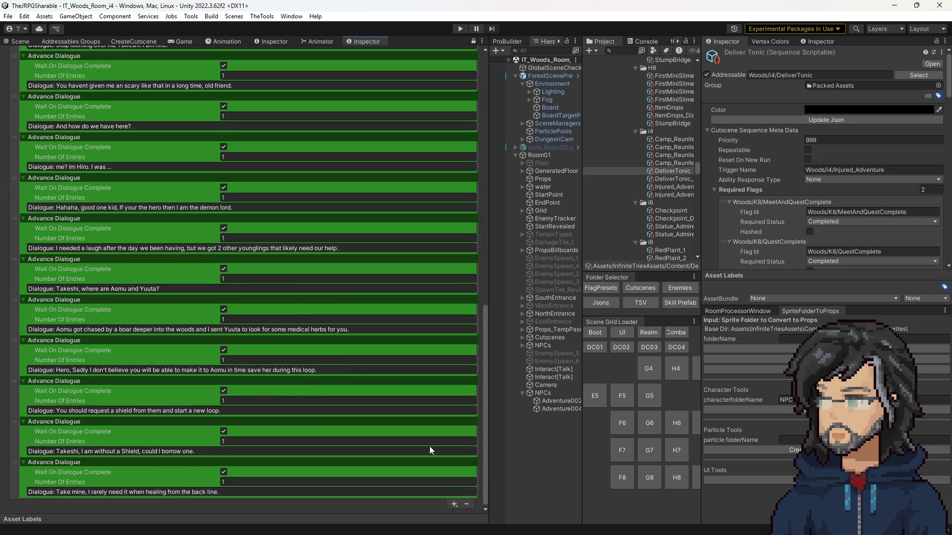
{"action": "left_click", "coordinate": [455, 504]}
{"action": "mouse_move", "coordinate": [495, 432]}
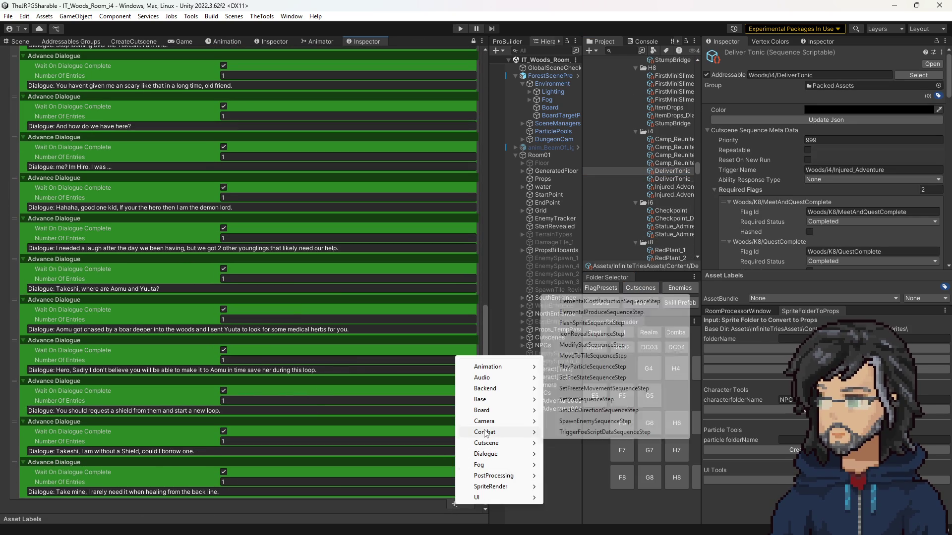
{"action": "left_click", "coordinate": [592, 367]}
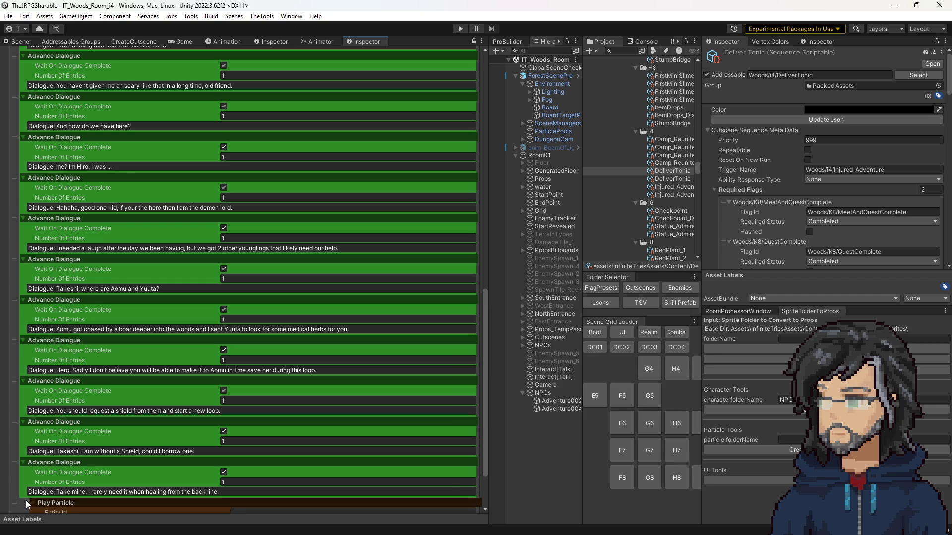
{"action": "mouse_move", "coordinate": [27, 504]}
{"action": "left_mouse_down"}
{"action": "mouse_move", "coordinate": [24, 50]}
{"action": "mouse_move", "coordinate": [21, 155]}
{"action": "left_mouse_up"}
Target Usato_Container at position 0, 1, -0.5 and move the particle step below Start Dialogue.
{"action": "left_click", "coordinate": [270, 188]}
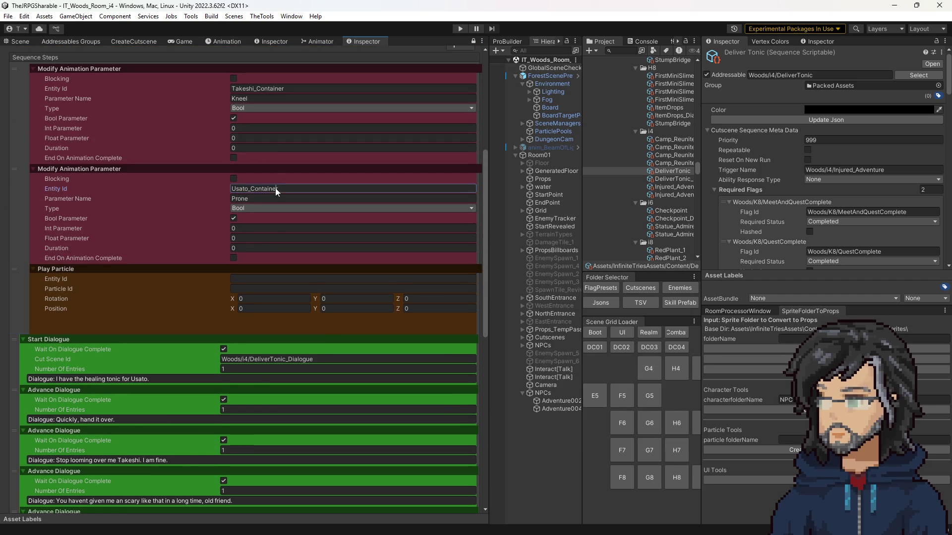
{"action": "key", "text": "ctrl+c"}
{"action": "left_click", "coordinate": [240, 280]}
{"action": "key", "text": "ctrl+v"}
{"action": "left_click", "coordinate": [259, 288]}
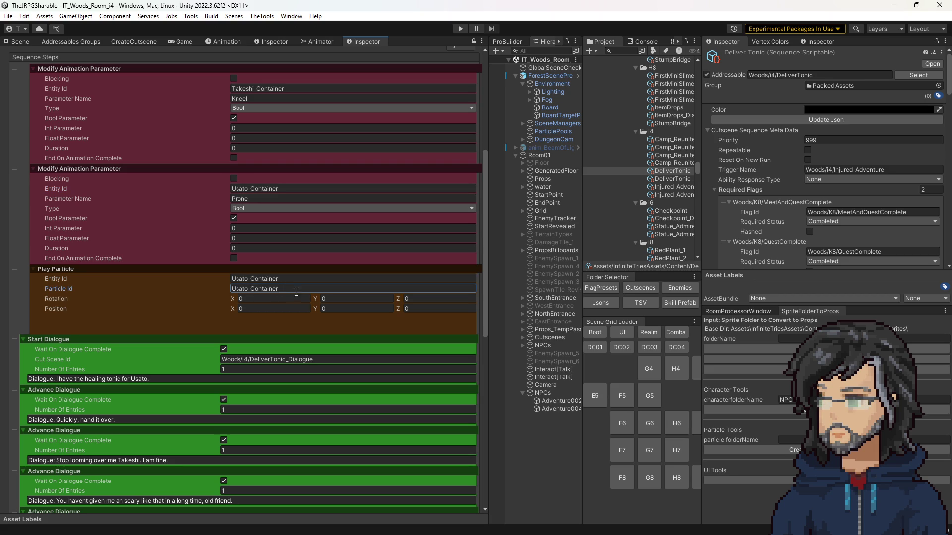
{"action": "left_click", "coordinate": [341, 309]}
{"action": "type", "text": "1"}
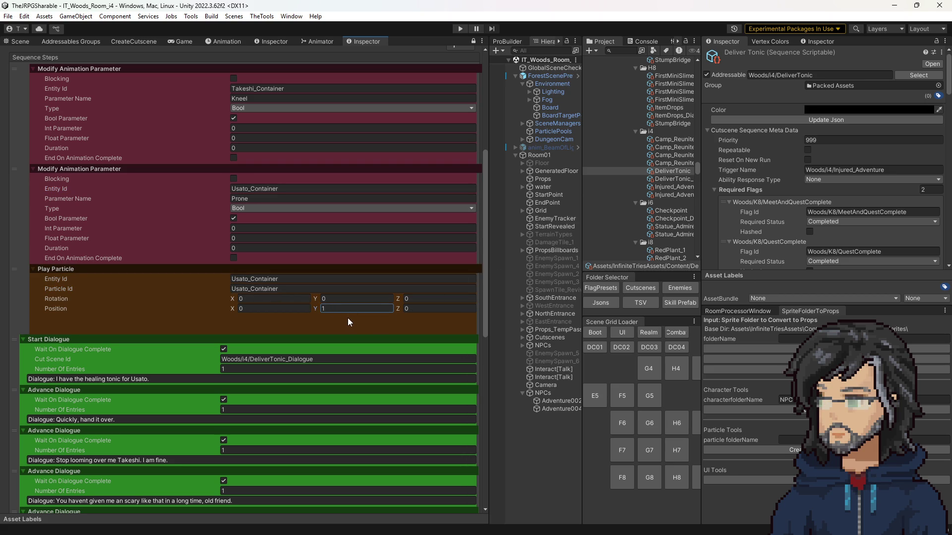
{"action": "left_click", "coordinate": [413, 310]}
{"action": "mouse_move", "coordinate": [22, 268]}
{"action": "left_mouse_down"}
{"action": "mouse_move", "coordinate": [33, 364]}
{"action": "mouse_move", "coordinate": [108, 352]}
{"action": "mouse_move", "coordinate": [305, 370]}
{"action": "left_mouse_up"}
{"action": "scroll", "coordinate": [306, 370], "scroll_direction": "down", "scroll_amount": 10}
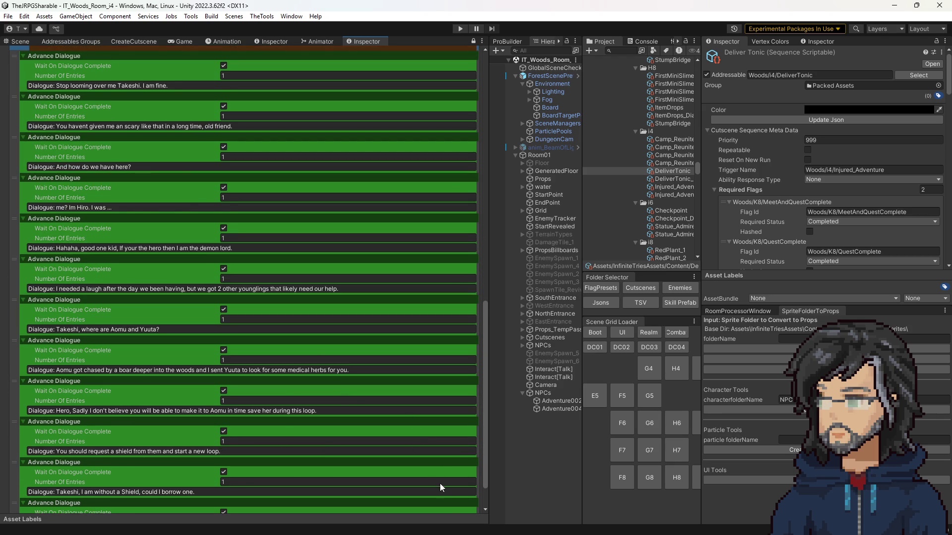
{"action": "scroll", "coordinate": [441, 488], "scroll_direction": "down", "scroll_amount": 2}
Add a one-second Wait X Seconds step after the particle.
{"action": "left_click", "coordinate": [454, 503]}
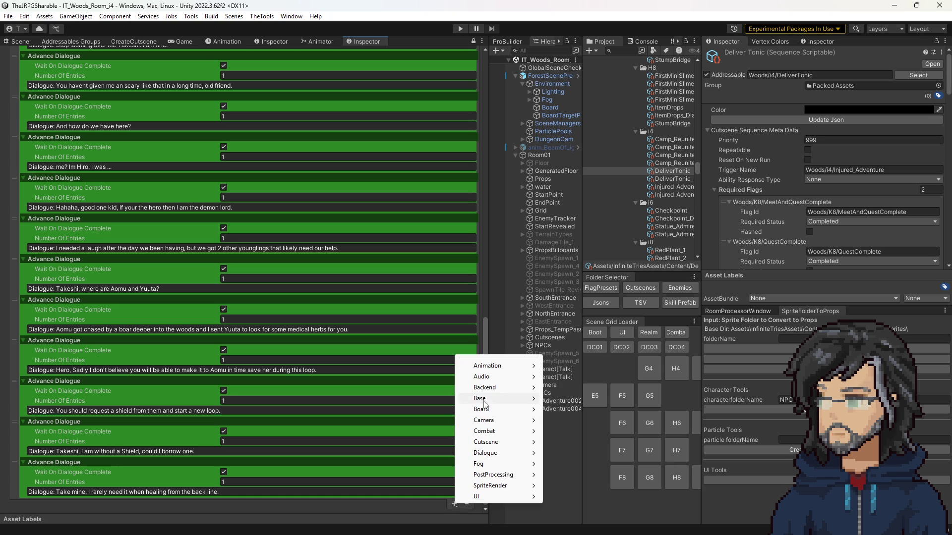
{"action": "mouse_move", "coordinate": [480, 402]}
{"action": "left_click", "coordinate": [584, 246]}
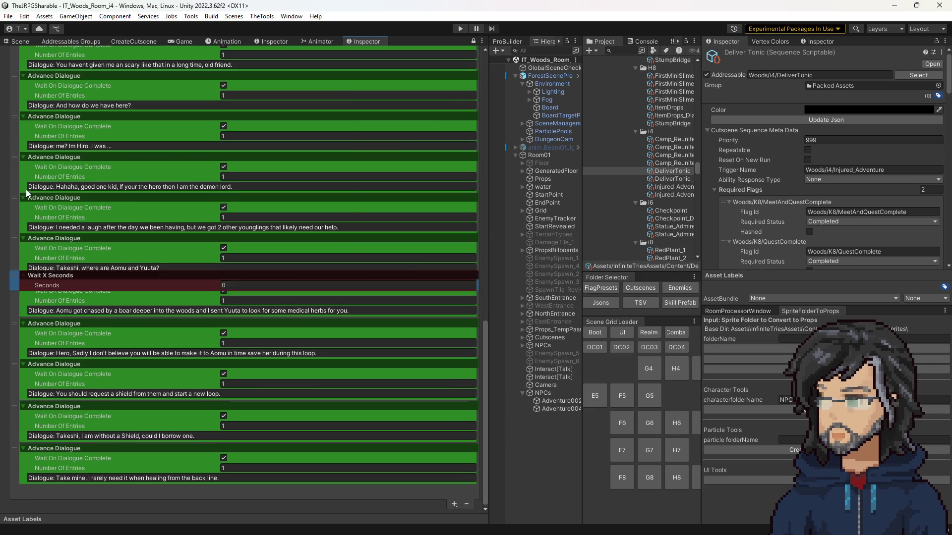
{"action": "mouse_move", "coordinate": [28, 193]}
{"action": "left_mouse_down"}
{"action": "mouse_move", "coordinate": [56, 38]}
{"action": "mouse_move", "coordinate": [47, 94]}
{"action": "left_mouse_up"}
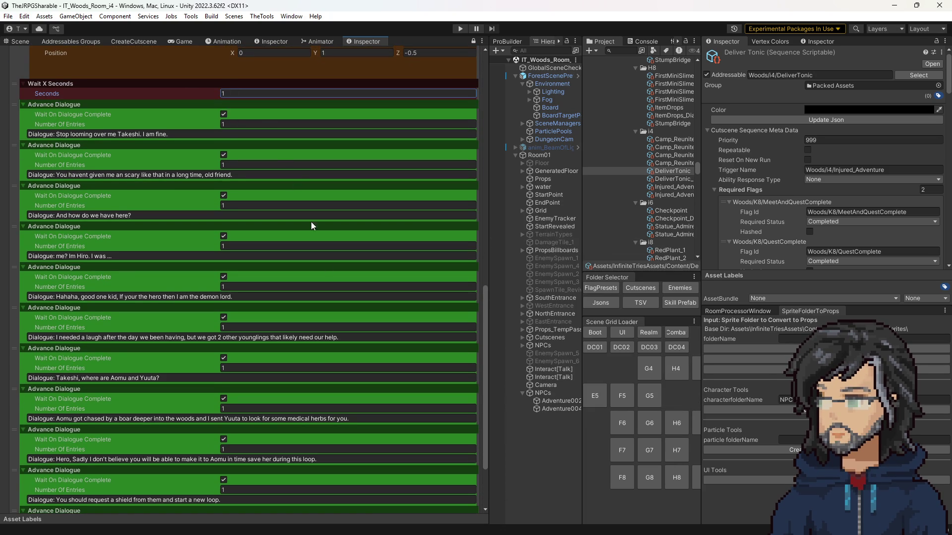
{"action": "scroll", "coordinate": [348, 307], "scroll_direction": "down", "scroll_amount": 3}
Add a Modify Animation Parameter step placed right after Wait X Seconds.
{"action": "left_click", "coordinate": [456, 500]}
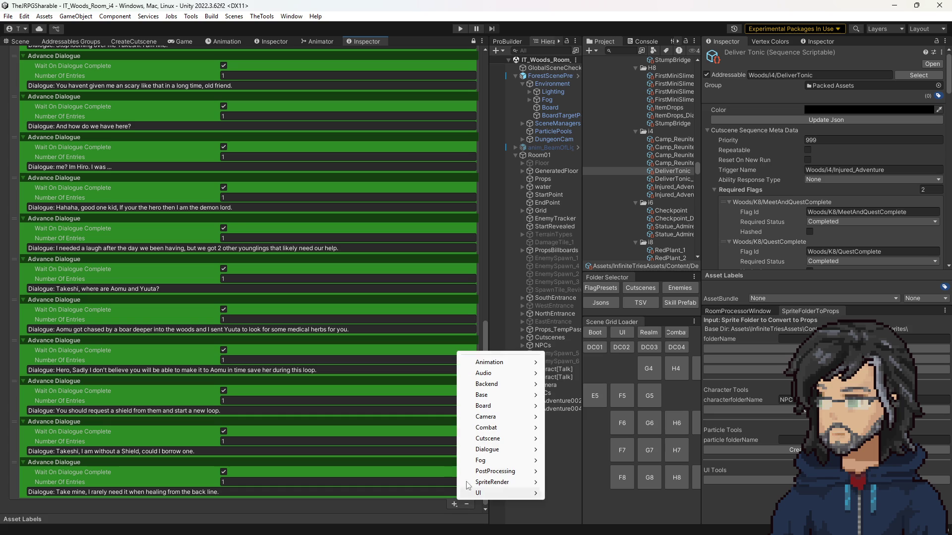
{"action": "mouse_move", "coordinate": [497, 386]}
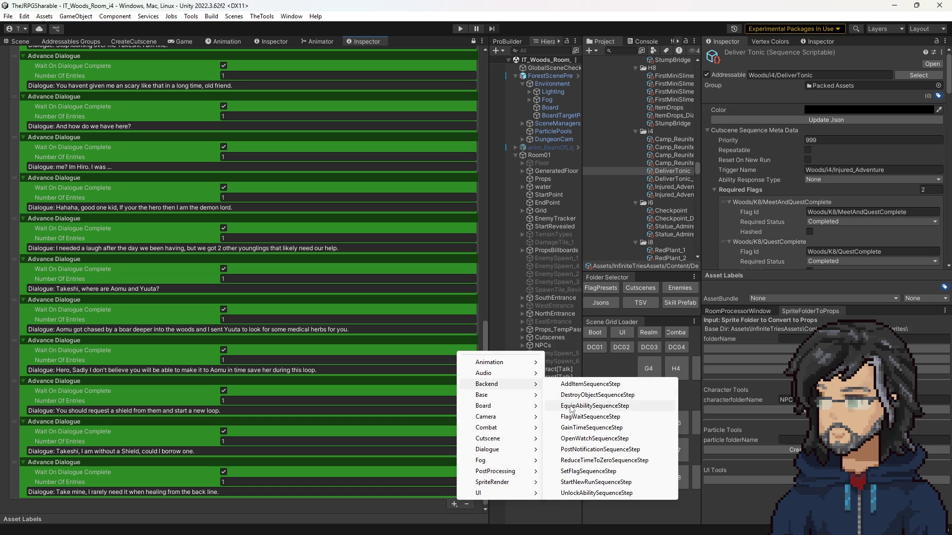
{"action": "mouse_move", "coordinate": [501, 367]}
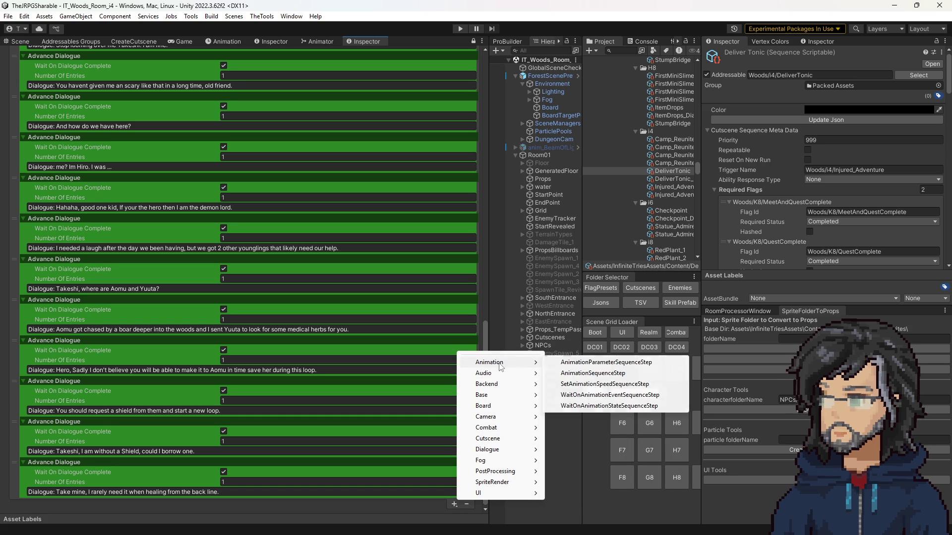
{"action": "left_click", "coordinate": [606, 362]}
{"action": "scroll", "coordinate": [44, 130], "scroll_direction": "down", "scroll_amount": 1}
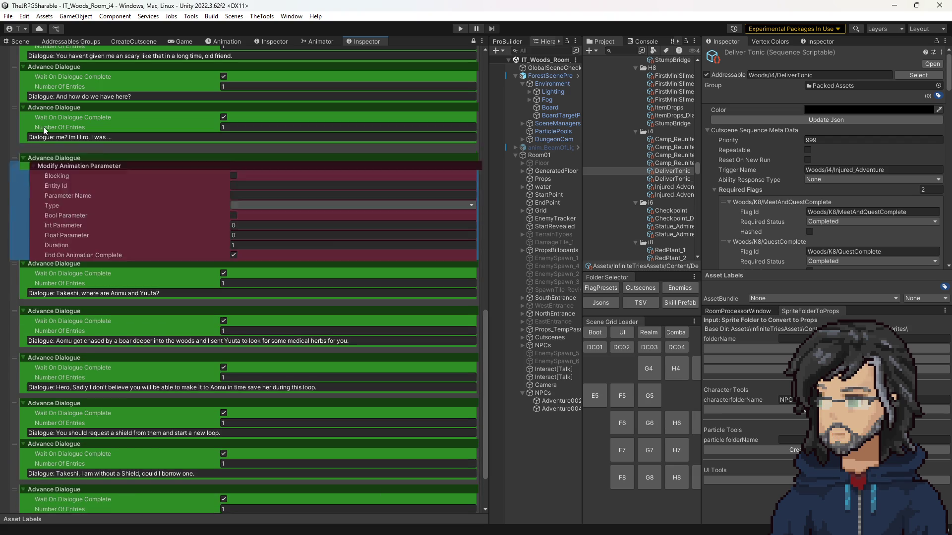
{"action": "left_click_drag", "start_coordinate": [44, 130], "coordinate": [3, 5]}
{"action": "mouse_move", "coordinate": [26, 190]}
{"action": "left_mouse_down"}
{"action": "mouse_move", "coordinate": [31, 139]}
{"action": "mouse_move", "coordinate": [47, 141]}
{"action": "left_mouse_up"}
{"action": "left_click", "coordinate": [254, 168]}
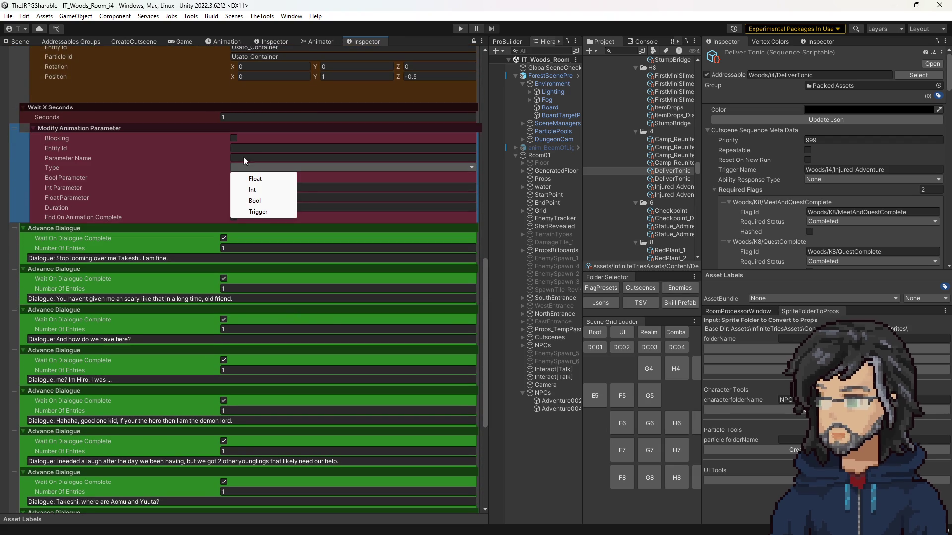
{"action": "left_click", "coordinate": [165, 148]}
{"action": "scroll", "coordinate": [278, 136], "scroll_direction": "up", "scroll_amount": 5}
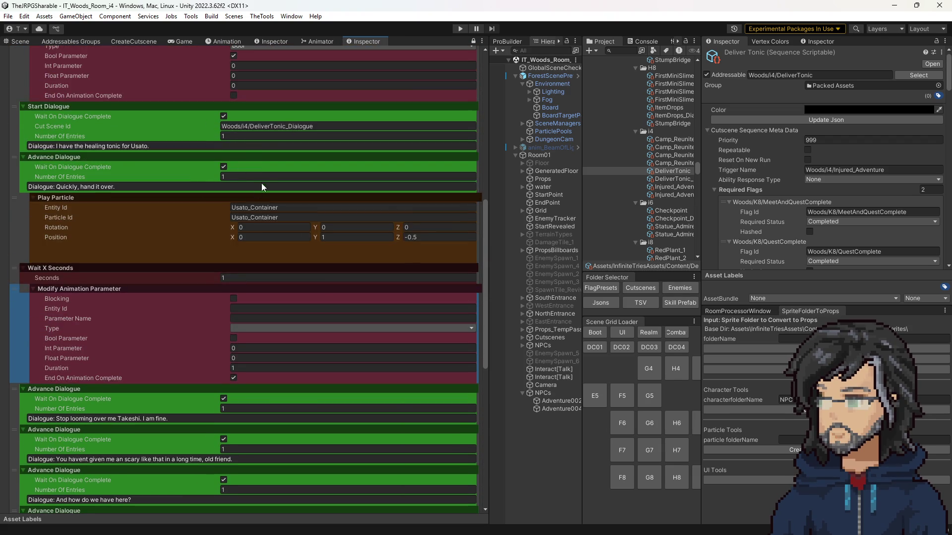
{"action": "scroll", "coordinate": [261, 183], "scroll_direction": "up", "scroll_amount": 5}
{"action": "scroll", "coordinate": [279, 328], "scroll_direction": "down", "scroll_amount": 5}
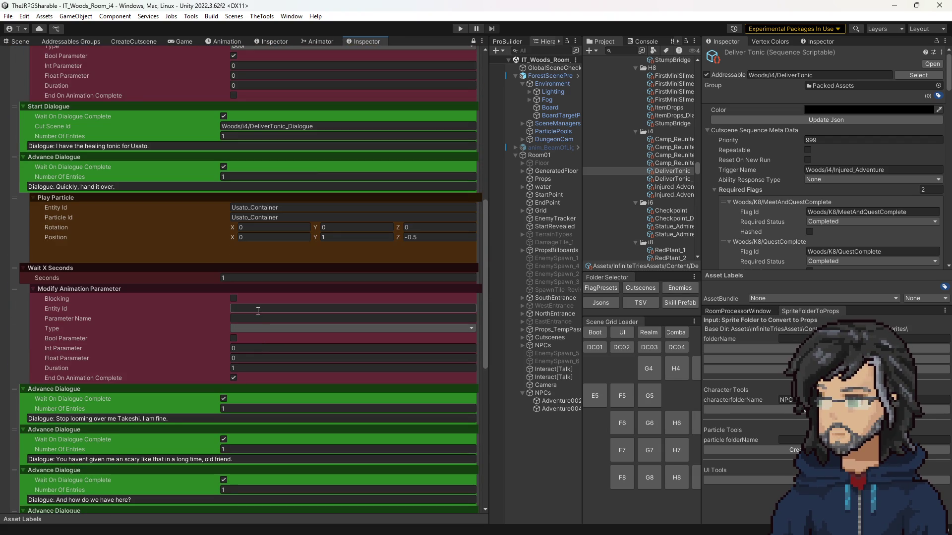
Give the new step parameter name Prone, type Bool, with zero duration.
{"action": "left_click", "coordinate": [256, 318]}
{"action": "scroll", "coordinate": [250, 206], "scroll_direction": "up", "scroll_amount": 3}
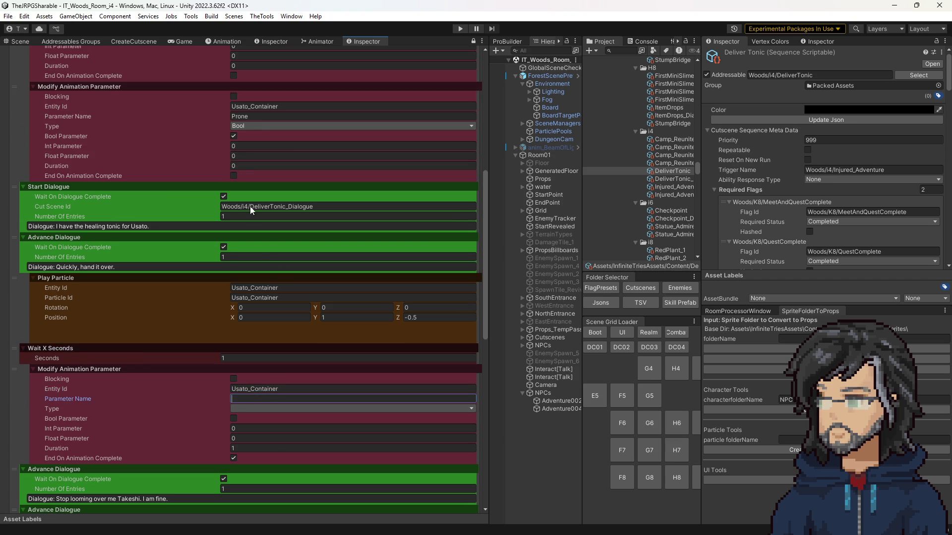
{"action": "double_click", "coordinate": [259, 119]}
{"action": "key", "text": "ctrl+c"}
{"action": "left_click", "coordinate": [256, 399]}
{"action": "key", "text": "ctrl+v"}
{"action": "left_click", "coordinate": [264, 409]}
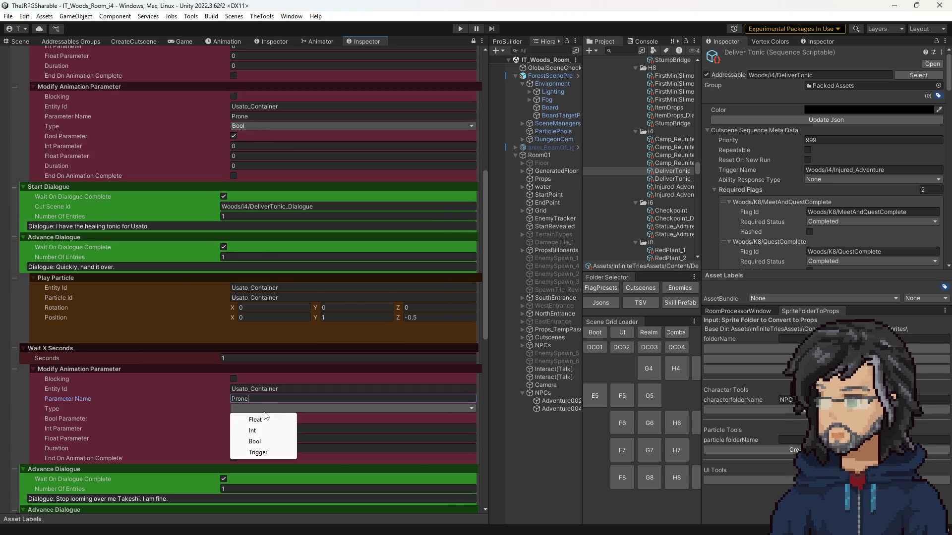
{"action": "left_click", "coordinate": [263, 441]}
{"action": "scroll", "coordinate": [240, 425], "scroll_direction": "down", "scroll_amount": 1}
{"action": "left_click", "coordinate": [234, 431]}
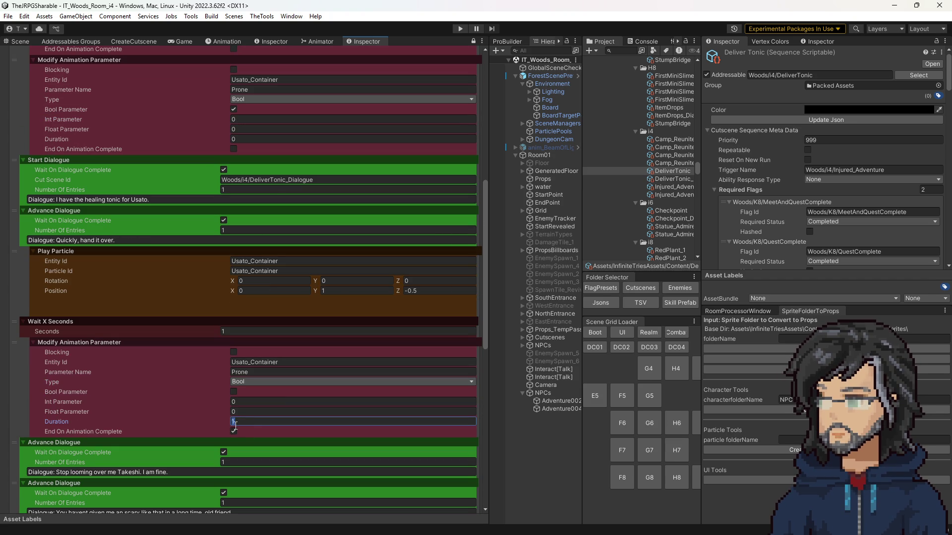
{"action": "scroll", "coordinate": [430, 424], "scroll_direction": "down", "scroll_amount": 15}
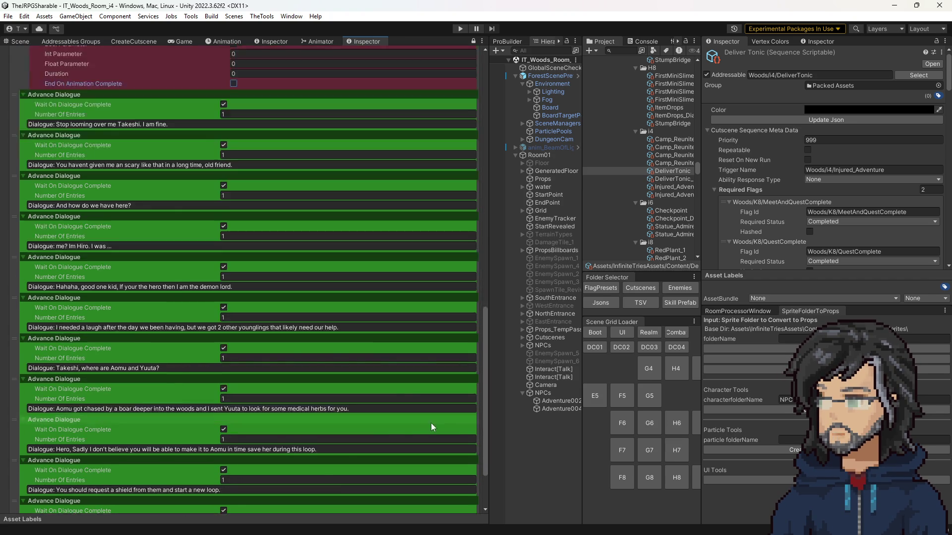
Add a Modify Animation Parameter step and move it right after the Prone step.
{"action": "left_click", "coordinate": [454, 506]}
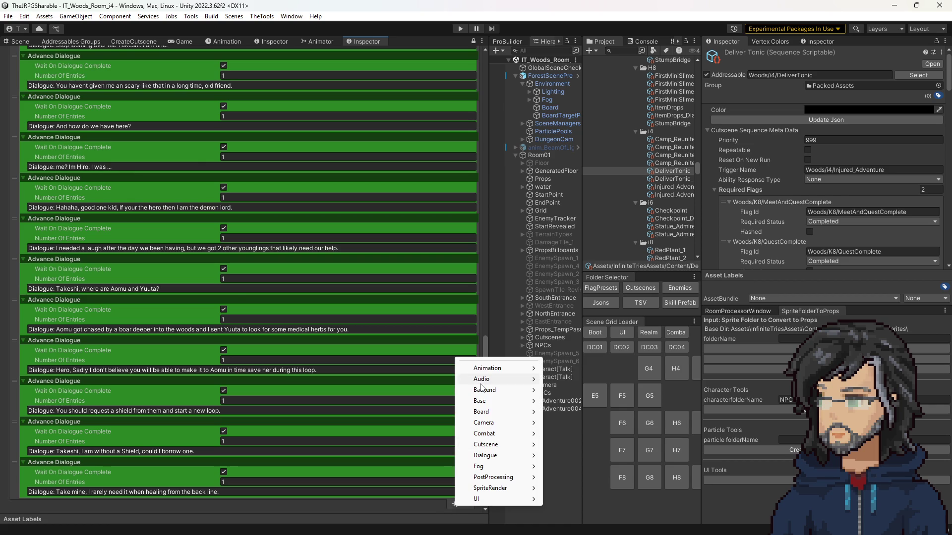
{"action": "mouse_move", "coordinate": [496, 368]}
{"action": "left_click", "coordinate": [586, 369]}
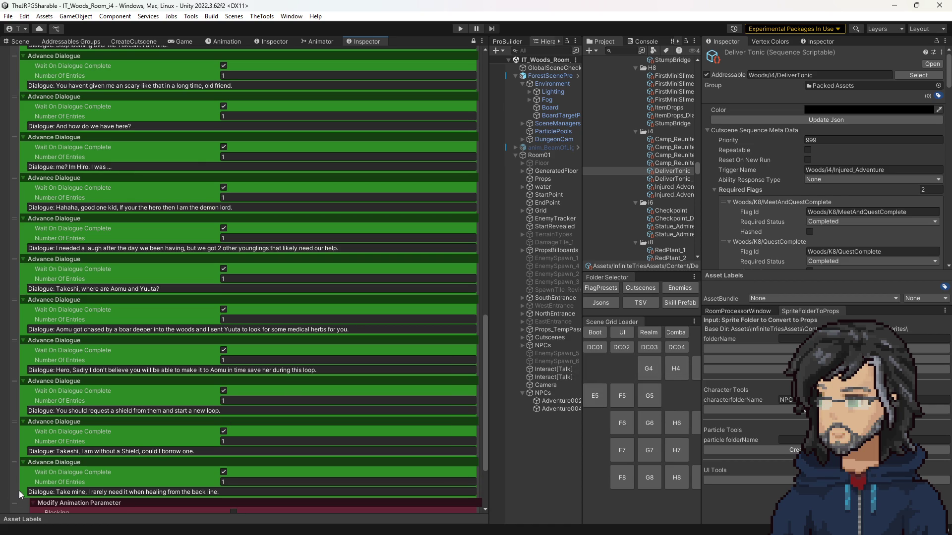
{"action": "mouse_move", "coordinate": [20, 499]}
{"action": "left_mouse_down"}
{"action": "mouse_move", "coordinate": [57, 75]}
{"action": "mouse_move", "coordinate": [88, 218]}
{"action": "mouse_move", "coordinate": [73, 194]}
{"action": "left_mouse_up"}
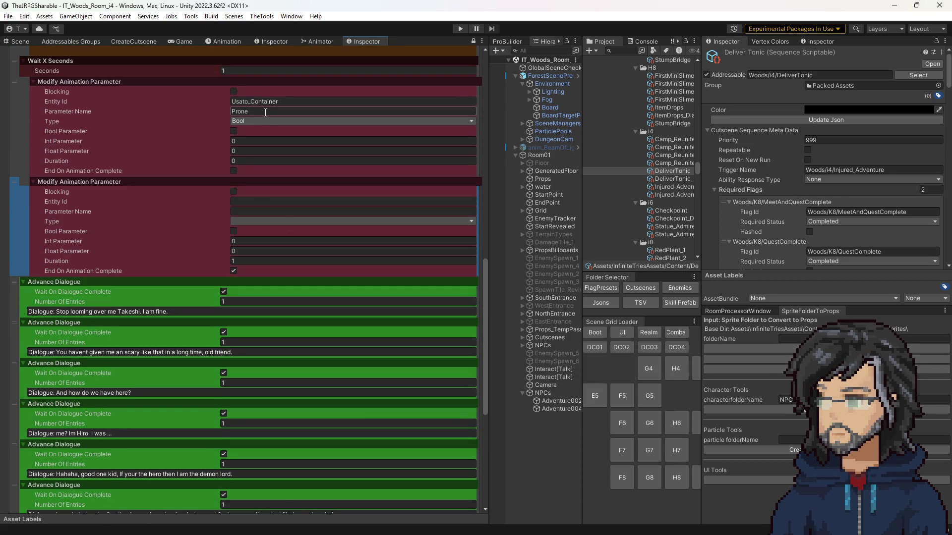
Set the new step's entity to Usato_Container, make it blocking, and choose parameter type Trigger.
{"action": "left_click", "coordinate": [278, 101]}
{"action": "left_click", "coordinate": [250, 200]}
{"action": "key", "text": "ctrl+v"}
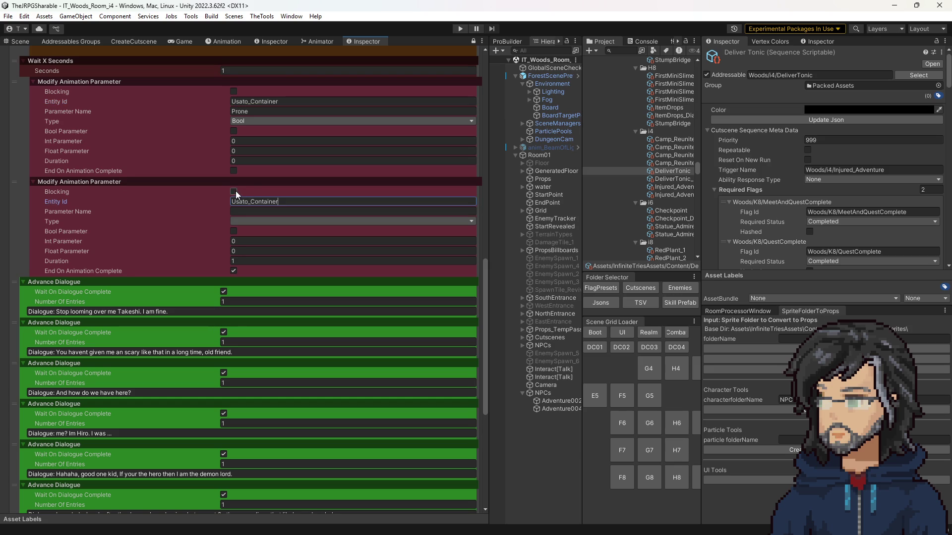
{"action": "left_click", "coordinate": [234, 191]}
{"action": "left_click", "coordinate": [239, 211]}
{"action": "left_click", "coordinate": [243, 222]}
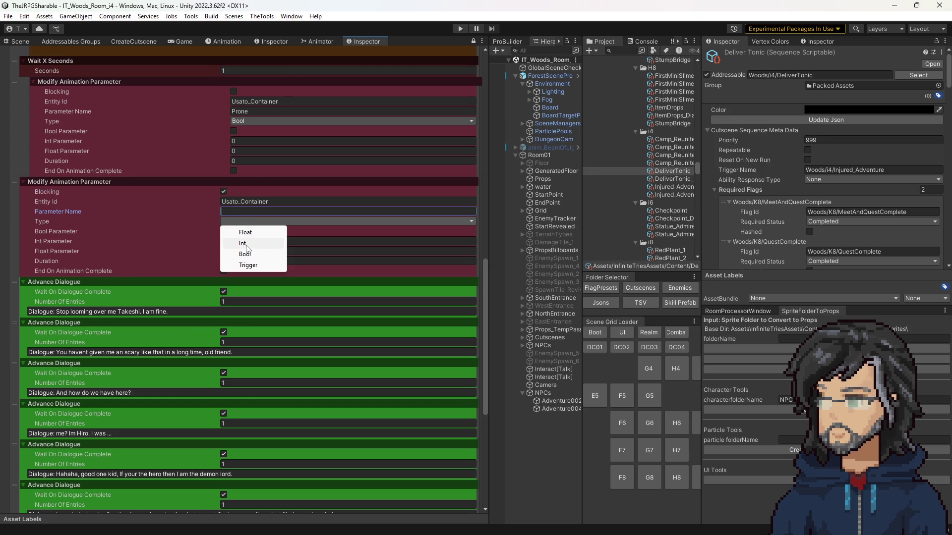
{"action": "left_click", "coordinate": [247, 265]}
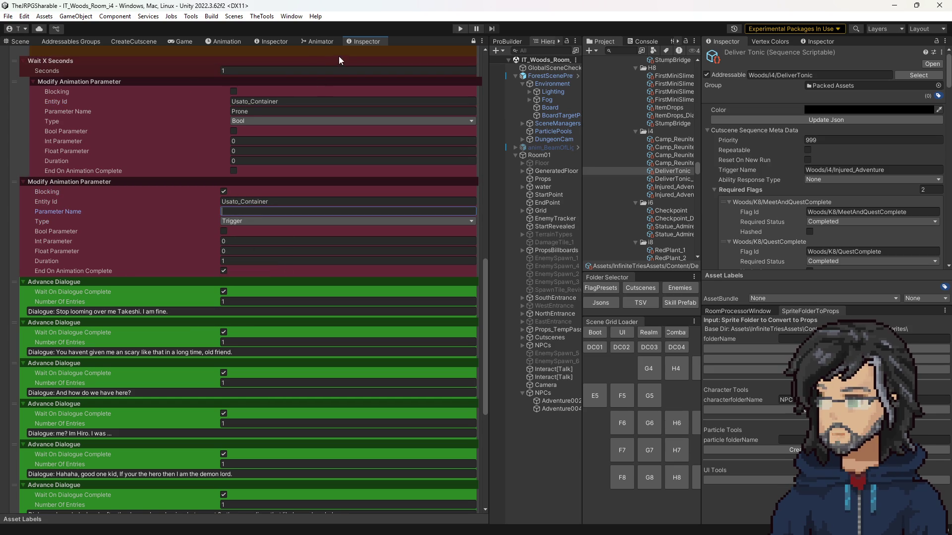
Check the GetUp parameter's exact name in Usato's animator controller, then return to the cutscene steps.
{"action": "left_click", "coordinate": [627, 51]}
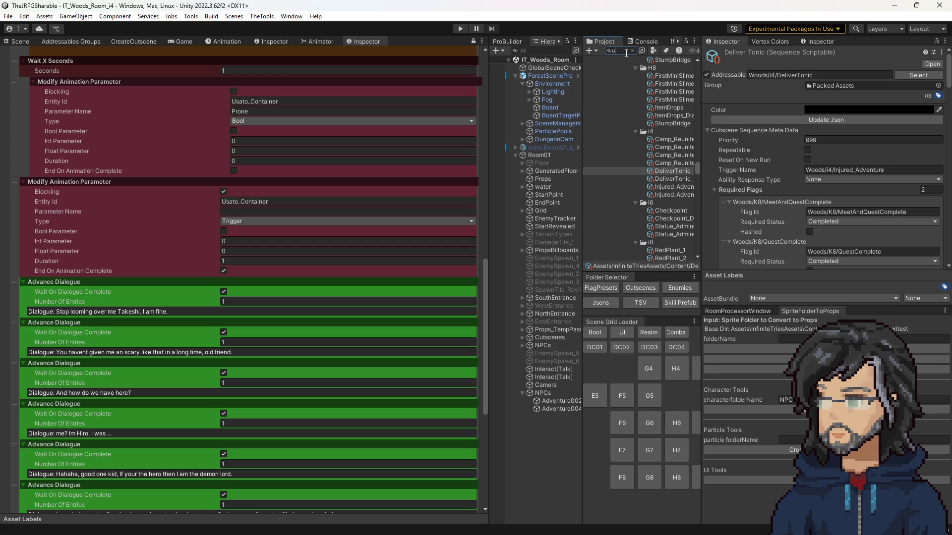
{"action": "type", "text": "sato"}
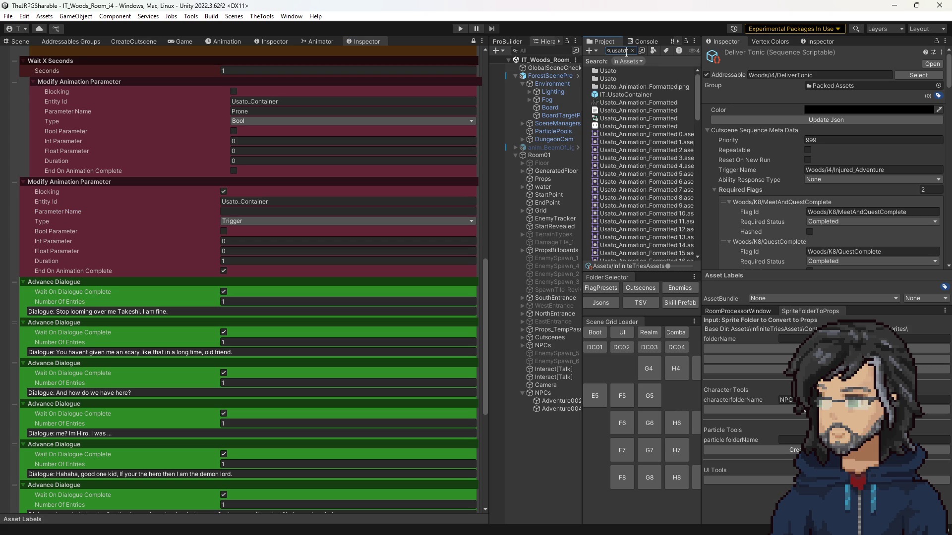
{"action": "left_click", "coordinate": [635, 96]}
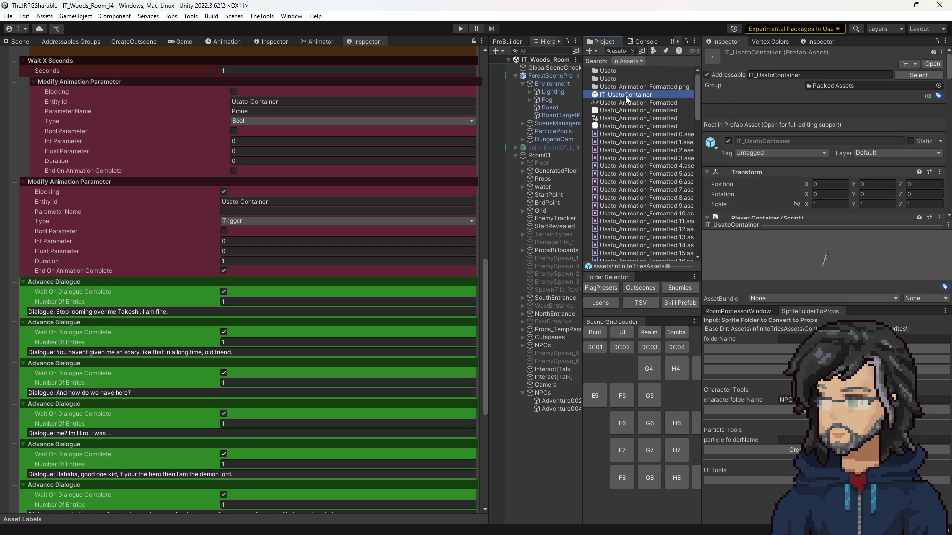
{"action": "left_click", "coordinate": [623, 119]}
{"action": "double_click", "coordinate": [623, 119]}
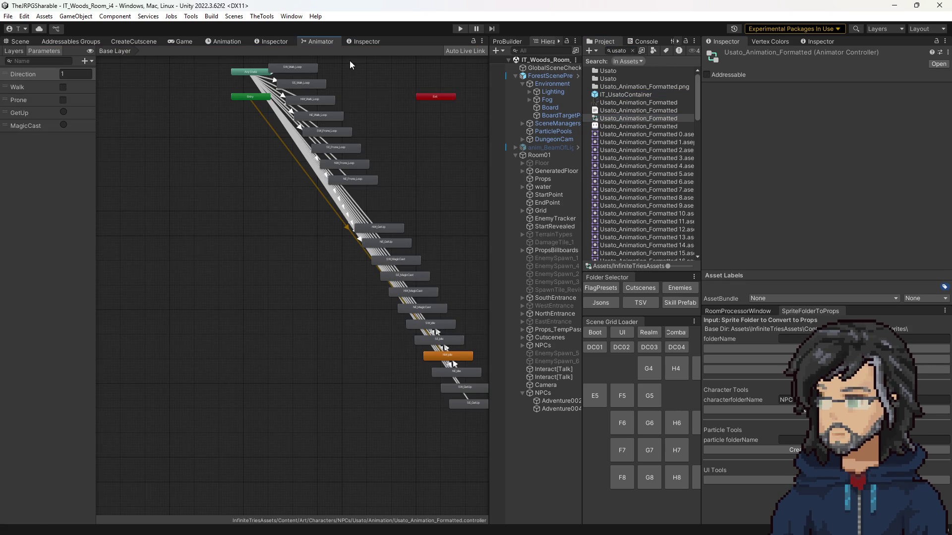
{"action": "left_click", "coordinate": [18, 113]}
{"action": "left_click", "coordinate": [182, 203]}
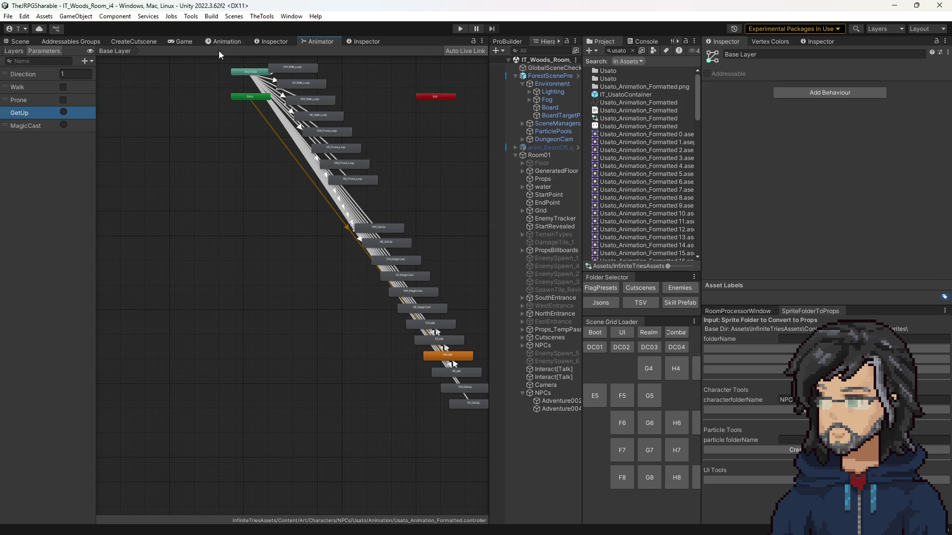
{"action": "left_click", "coordinate": [285, 41]}
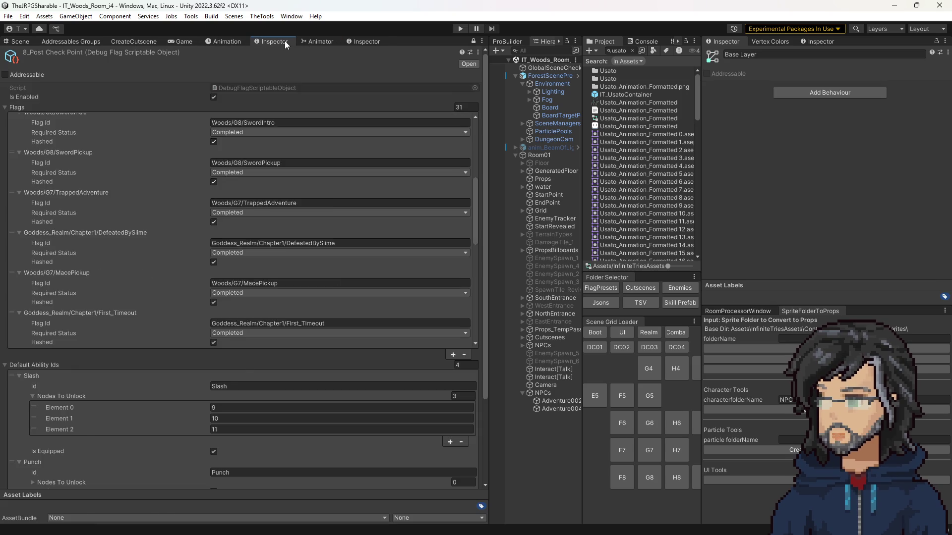
{"action": "left_click", "coordinate": [356, 40]}
Name the parameter GetUp with duration 0, not waiting for animation completion.
{"action": "type", "text": "GetUp"}
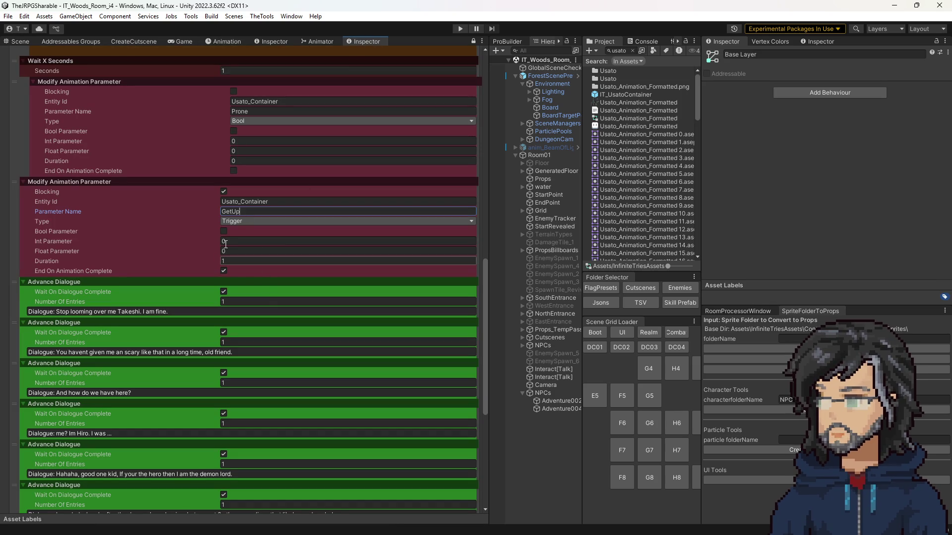
{"action": "left_click", "coordinate": [224, 231]}
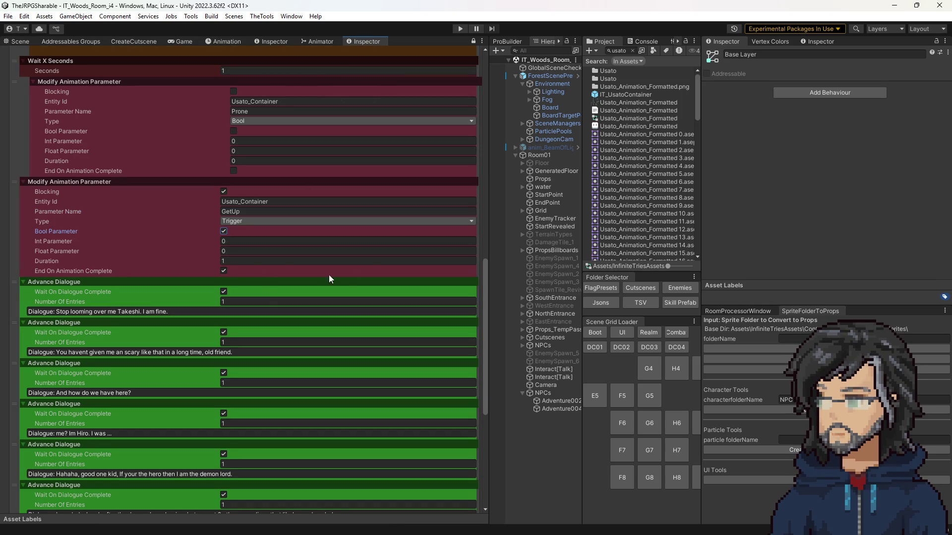
{"action": "left_click", "coordinate": [222, 263]}
{"action": "type", "text": "0"}
{"action": "left_click", "coordinate": [224, 270]}
{"action": "mouse_move", "coordinate": [84, 272]}
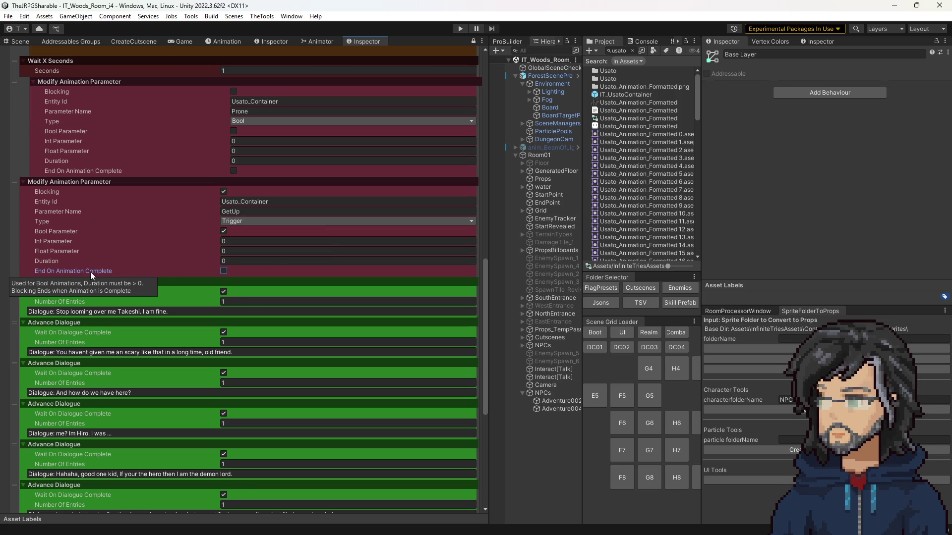
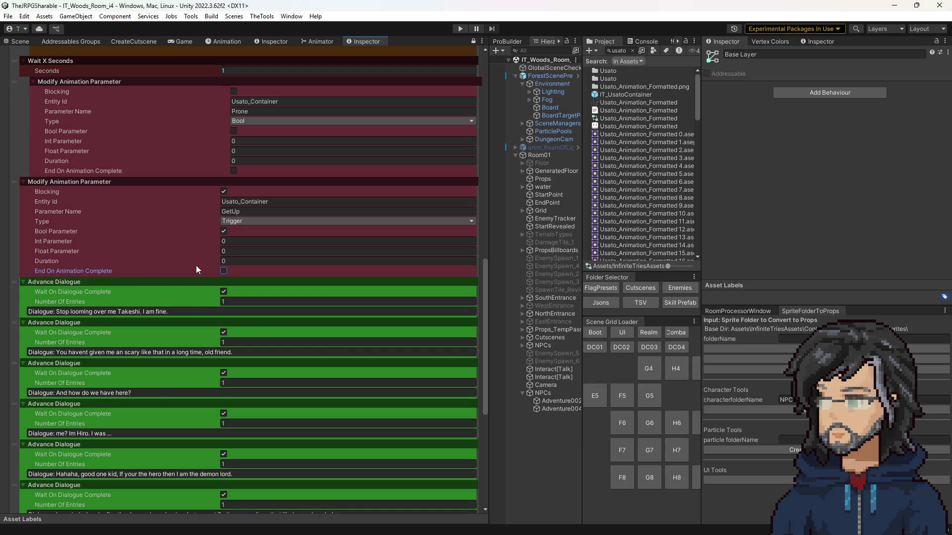
Add a Navigate In Direction step and place it right after the 'Stop looming over me Takeshi' dialogue.
{"action": "scroll", "coordinate": [297, 357], "scroll_direction": "down", "scroll_amount": 10}
{"action": "left_click", "coordinate": [455, 503]}
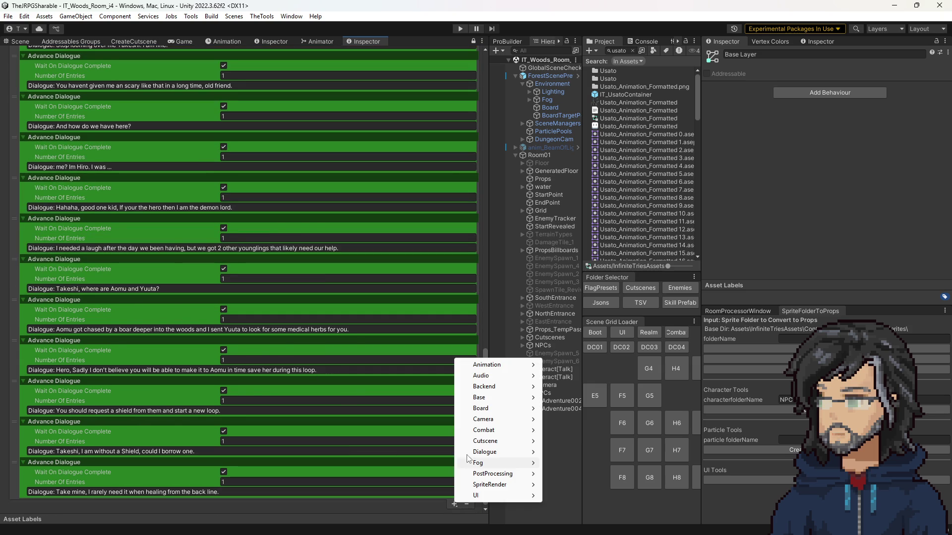
{"action": "mouse_move", "coordinate": [491, 398]}
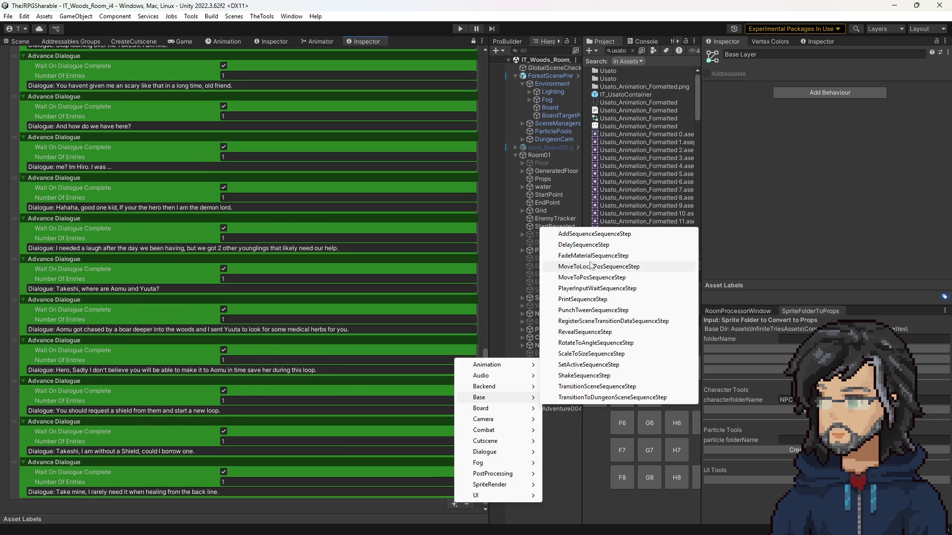
{"action": "mouse_move", "coordinate": [490, 430]}
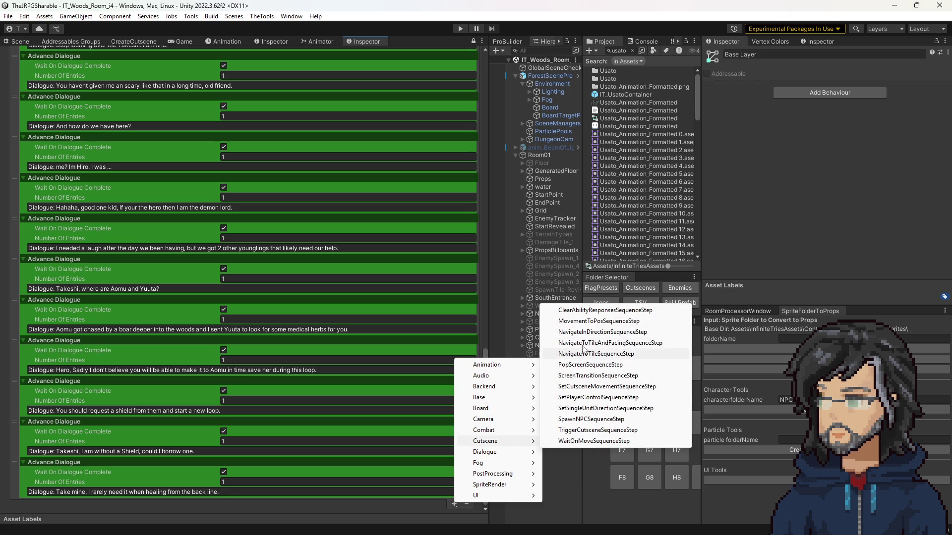
{"action": "left_click", "coordinate": [576, 335]}
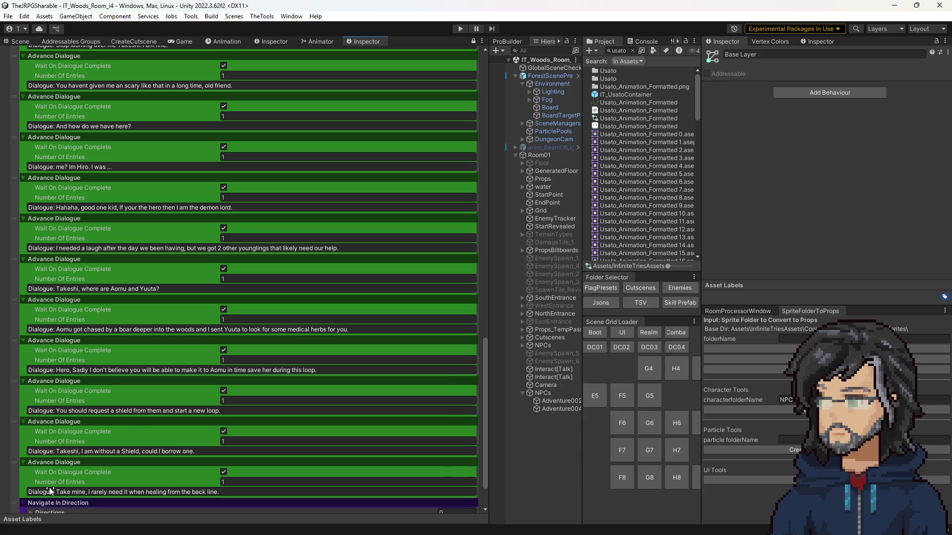
{"action": "left_click_drag", "start_coordinate": [14, 509], "coordinate": [2, 81]}
{"action": "scroll", "coordinate": [9, 242], "scroll_direction": "up", "scroll_amount": 10}
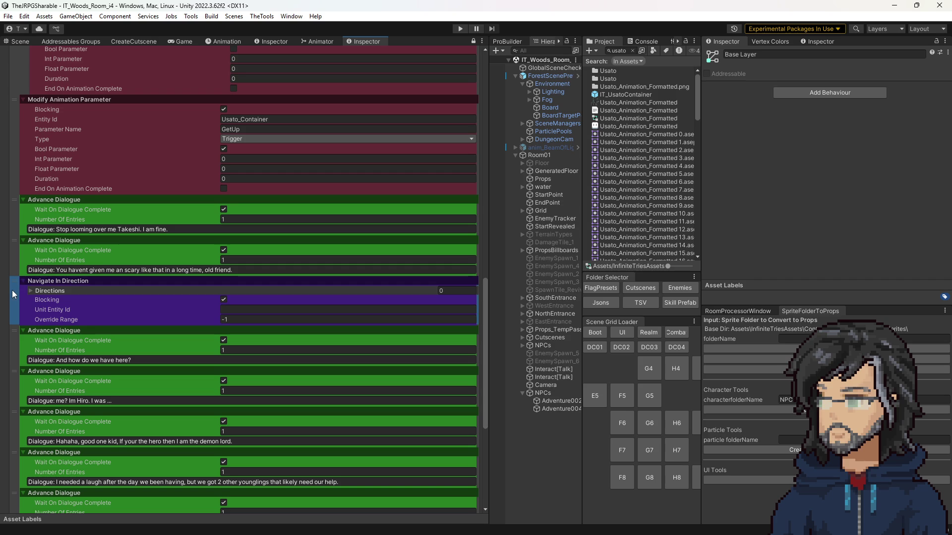
{"action": "left_click_drag", "start_coordinate": [13, 294], "coordinate": [14, 250]}
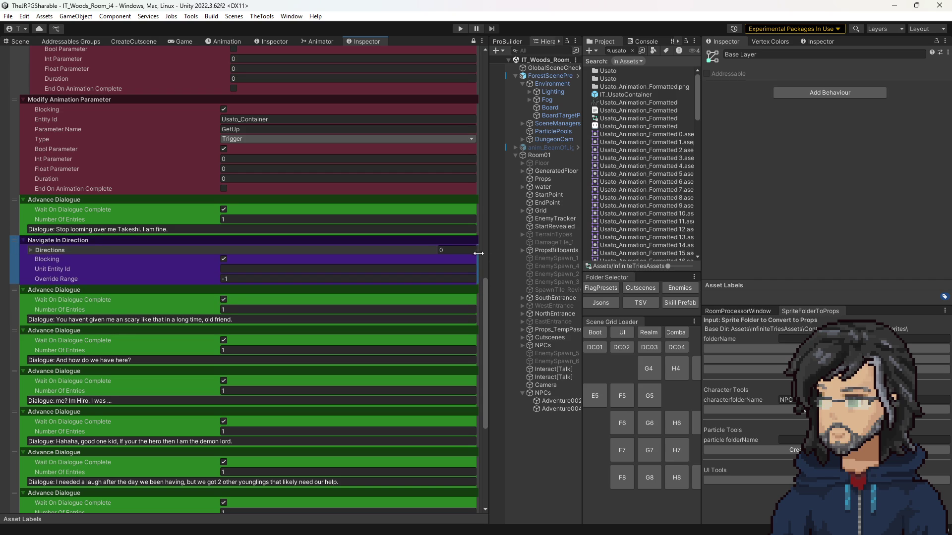
Give the Navigate In Direction step a Directions list with one entry.
{"action": "left_click", "coordinate": [456, 251]}
{"action": "type", "text": "1"}
{"action": "left_click", "coordinate": [110, 249]}
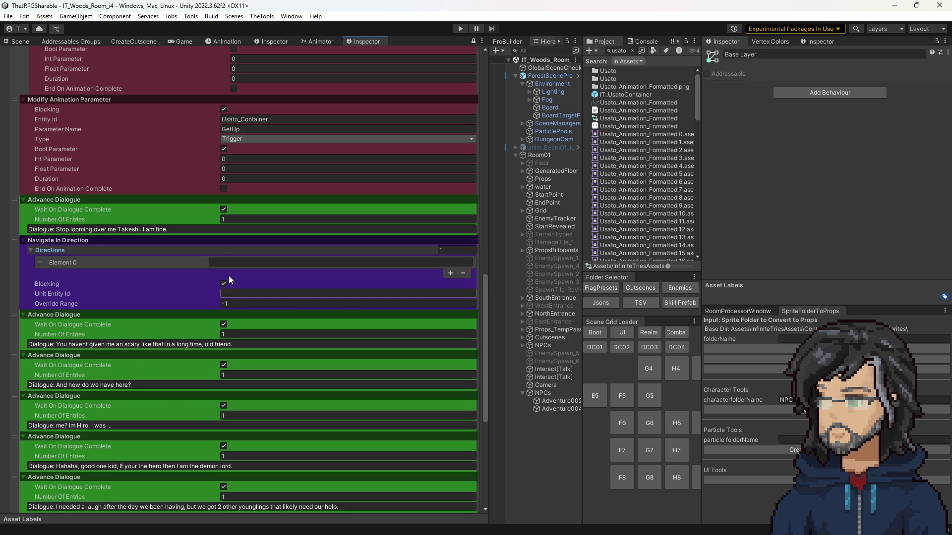
{"action": "scroll", "coordinate": [228, 278], "scroll_direction": "up", "scroll_amount": 5}
{"action": "scroll", "coordinate": [264, 207], "scroll_direction": "up", "scroll_amount": 15}
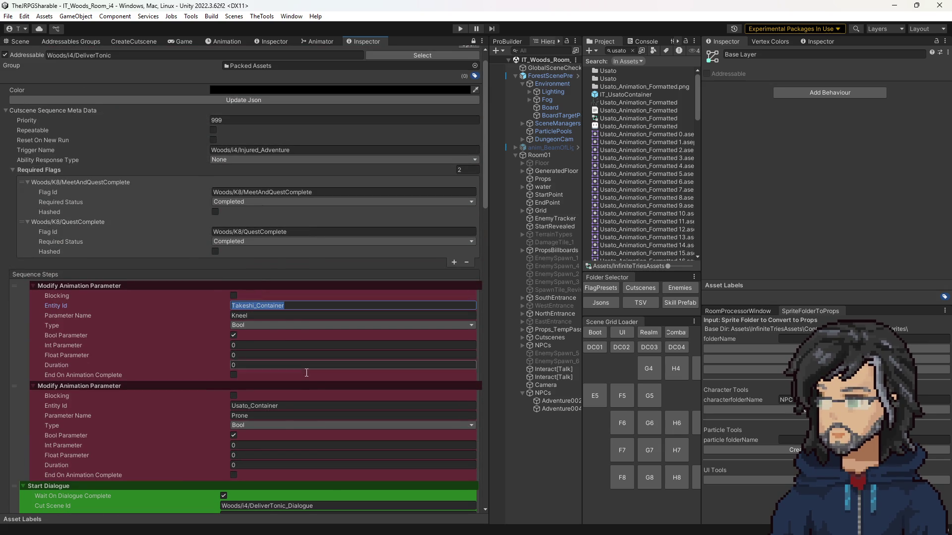
{"action": "scroll", "coordinate": [262, 322], "scroll_direction": "down", "scroll_amount": 15}
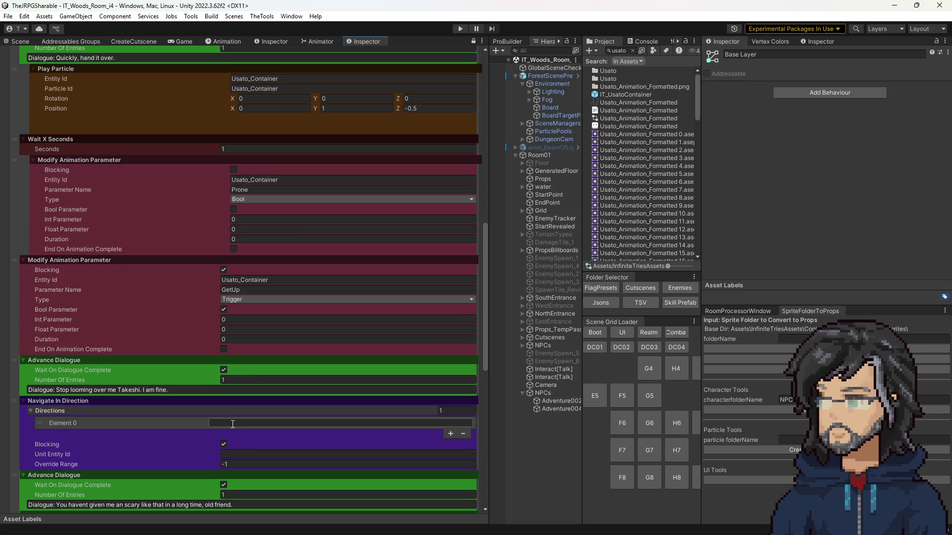
Set Unit Entity Id to Usato_Container and the first direction to 5,12, checking the target tile in the scene.
{"action": "left_click", "coordinate": [241, 454]}
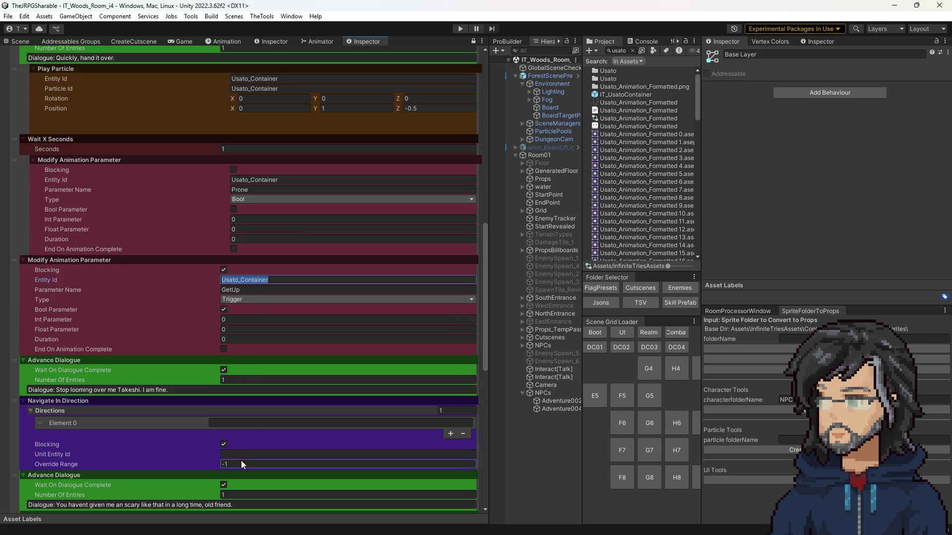
{"action": "left_click", "coordinate": [245, 423]}
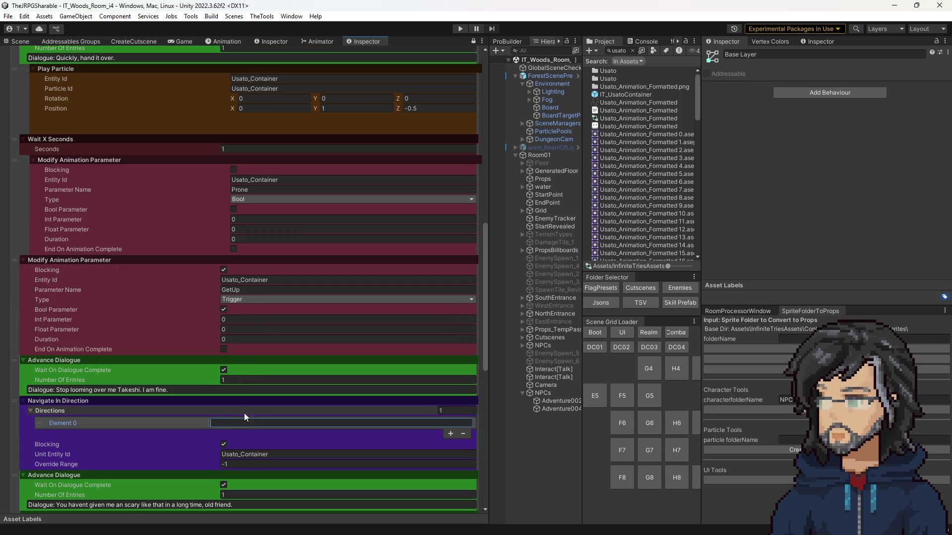
{"action": "left_click", "coordinate": [19, 41]}
{"action": "scroll", "coordinate": [281, 298], "scroll_direction": "up", "scroll_amount": 5}
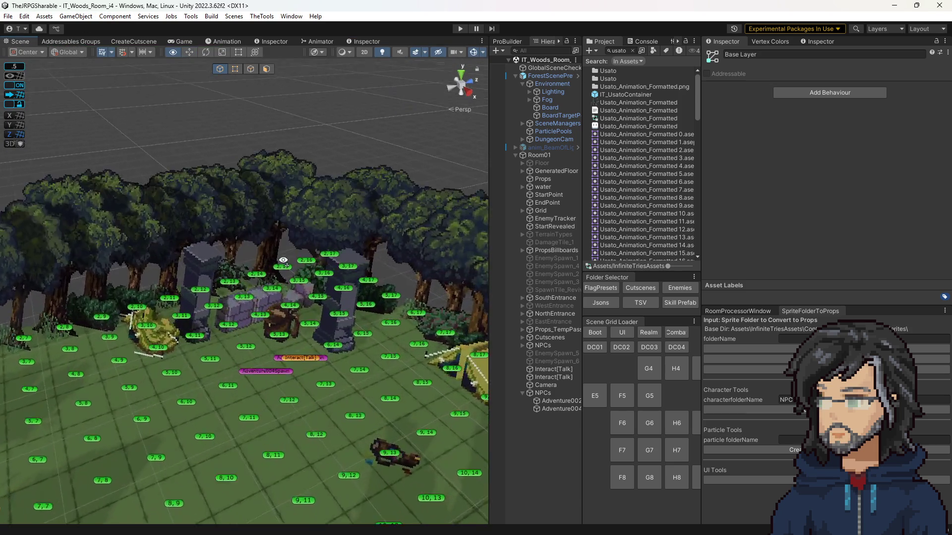
{"action": "scroll", "coordinate": [292, 302], "scroll_direction": "up", "scroll_amount": 5}
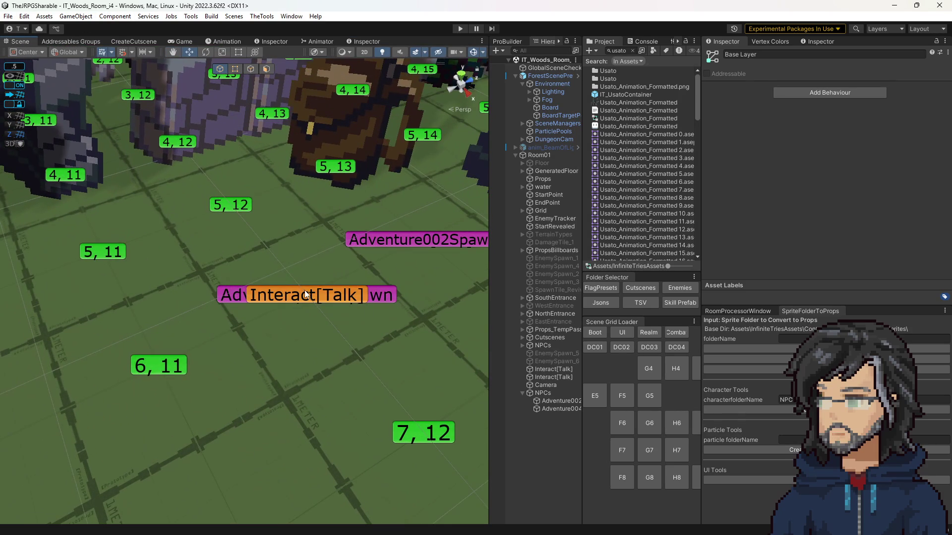
{"action": "left_click", "coordinate": [320, 41]}
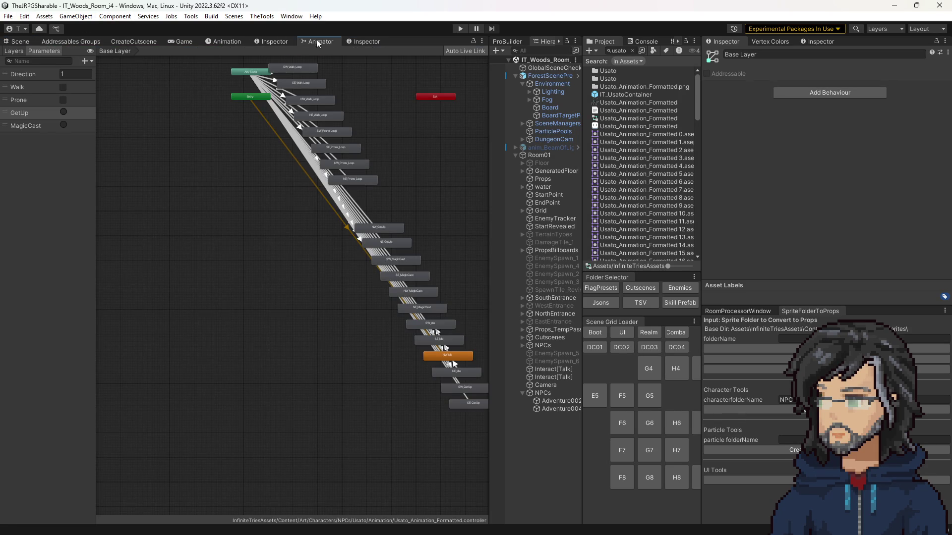
{"action": "left_click", "coordinate": [364, 42]}
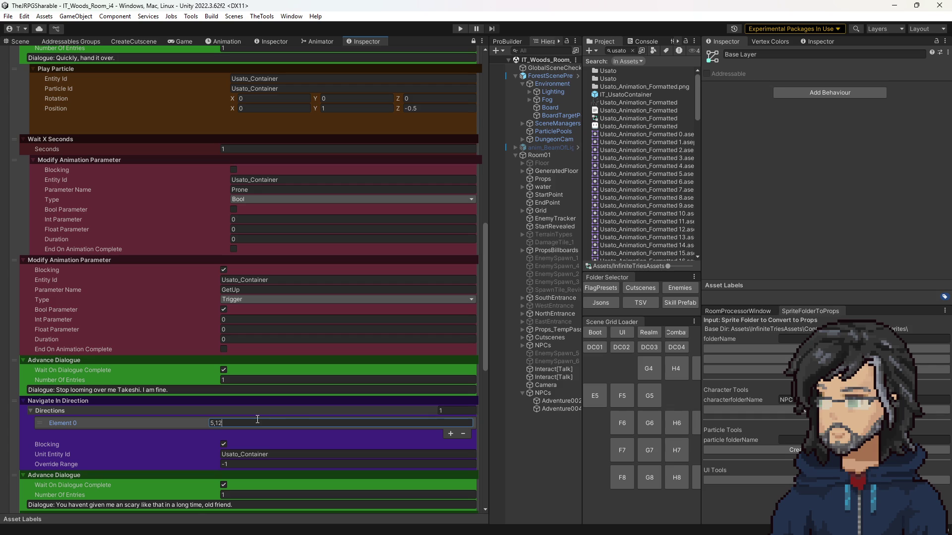
{"action": "key", "text": "ctrl+a"}
Add a Navigate To Tile And Facing step right after the Navigate In Direction step.
{"action": "scroll", "coordinate": [174, 433], "scroll_direction": "down", "scroll_amount": 10}
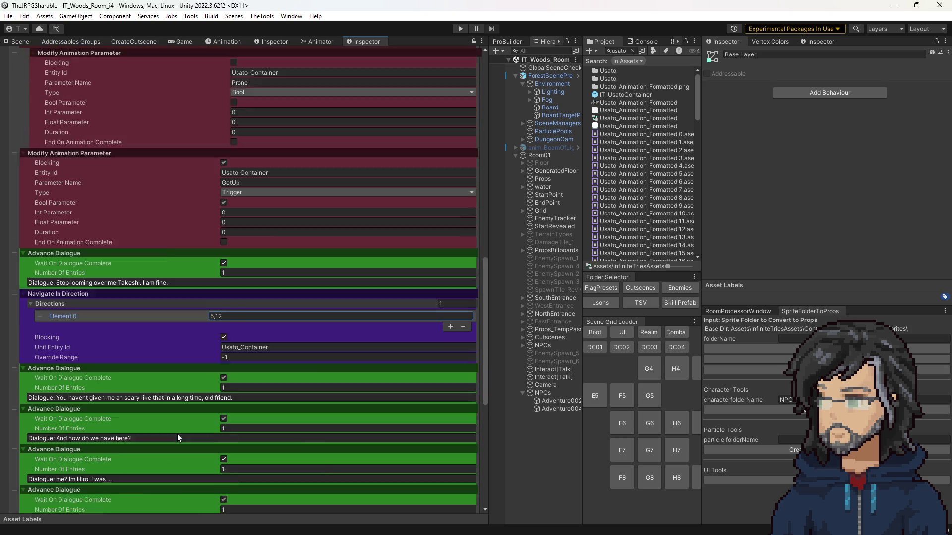
{"action": "scroll", "coordinate": [455, 462], "scroll_direction": "down", "scroll_amount": 4}
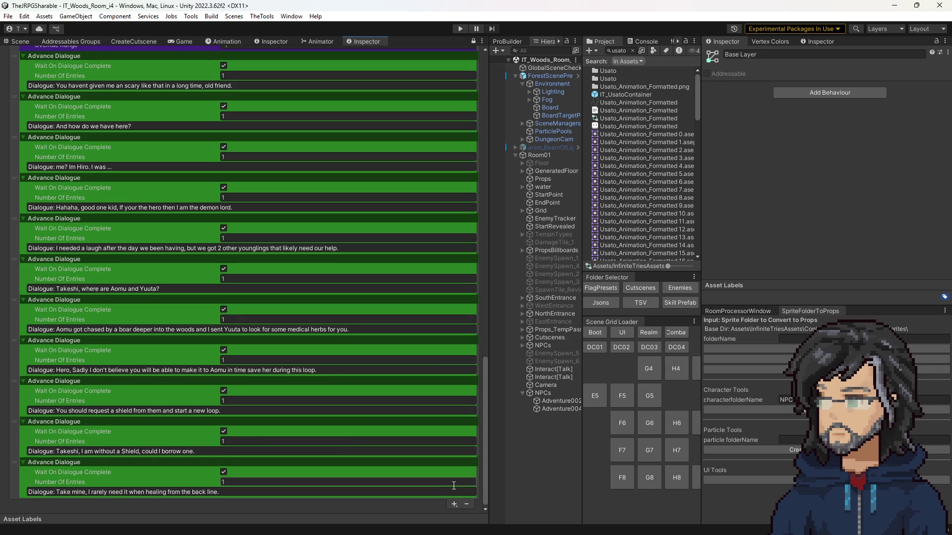
{"action": "left_click", "coordinate": [455, 504]}
{"action": "mouse_move", "coordinate": [493, 443]}
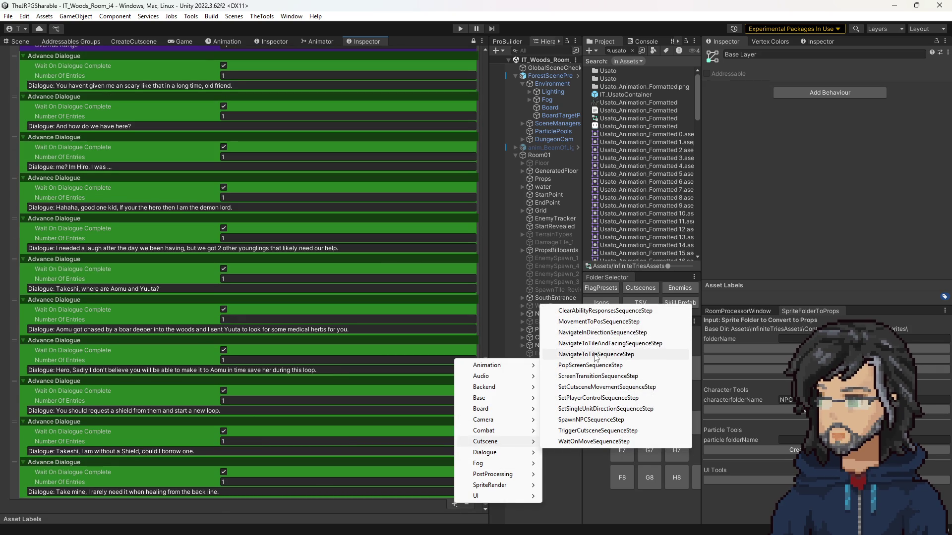
{"action": "left_click", "coordinate": [610, 343]}
{"action": "left_click_drag", "start_coordinate": [14, 507], "coordinate": [17, 71]}
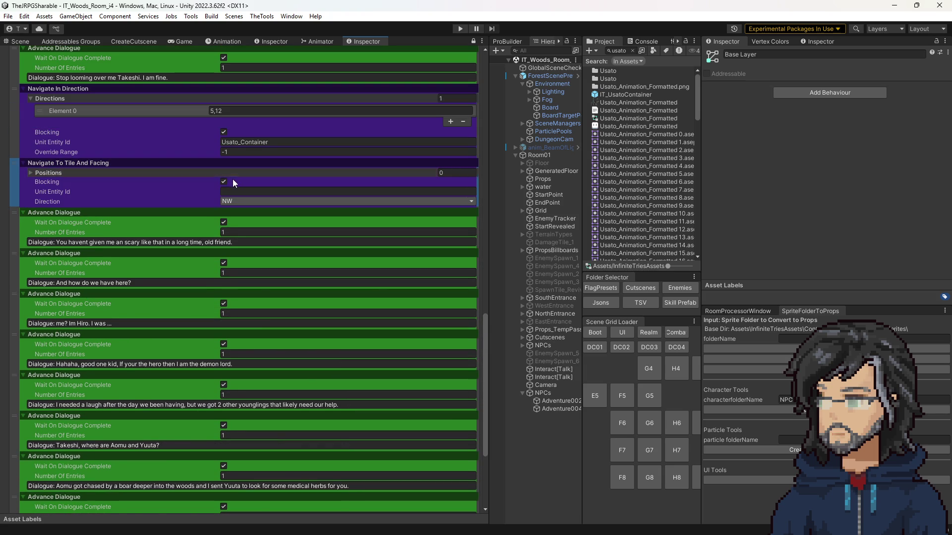
Give the new step one Positions entry set to 5,12.
{"action": "left_click", "coordinate": [174, 171]}
{"action": "type", "text": "1"}
{"action": "key", "text": "Return"}
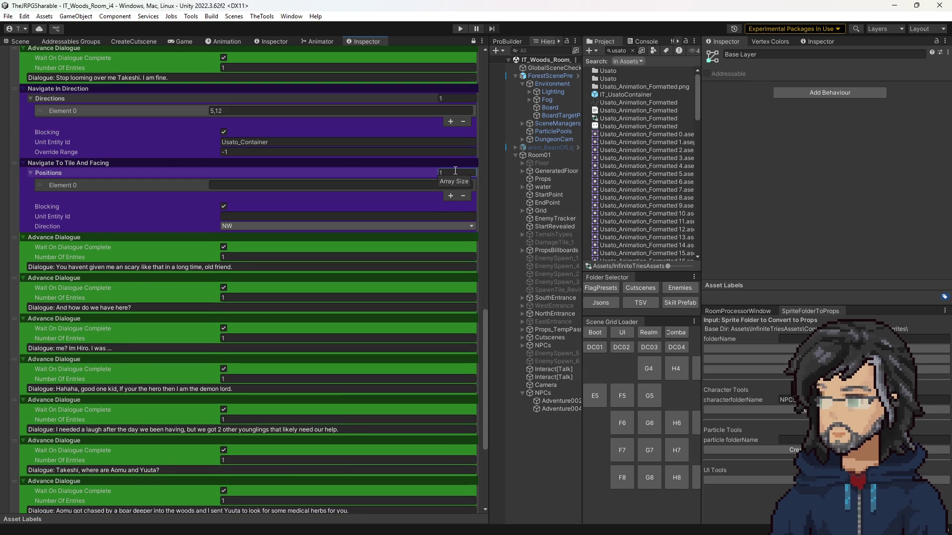
{"action": "left_click", "coordinate": [314, 185]}
{"action": "type", "text": "5,12"}
Copy Usato_Container into the new step's Unit Entity Id and set its facing Direction to E.
{"action": "double_click", "coordinate": [263, 140]}
{"action": "key", "text": "ctrl+c"}
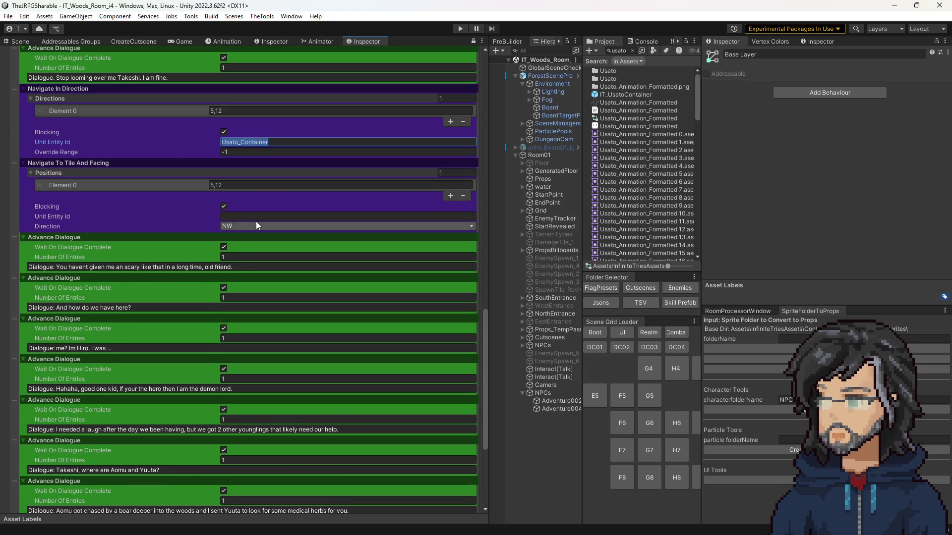
{"action": "left_click", "coordinate": [256, 216]}
{"action": "key", "text": "ctrl+v"}
{"action": "left_click", "coordinate": [252, 226]}
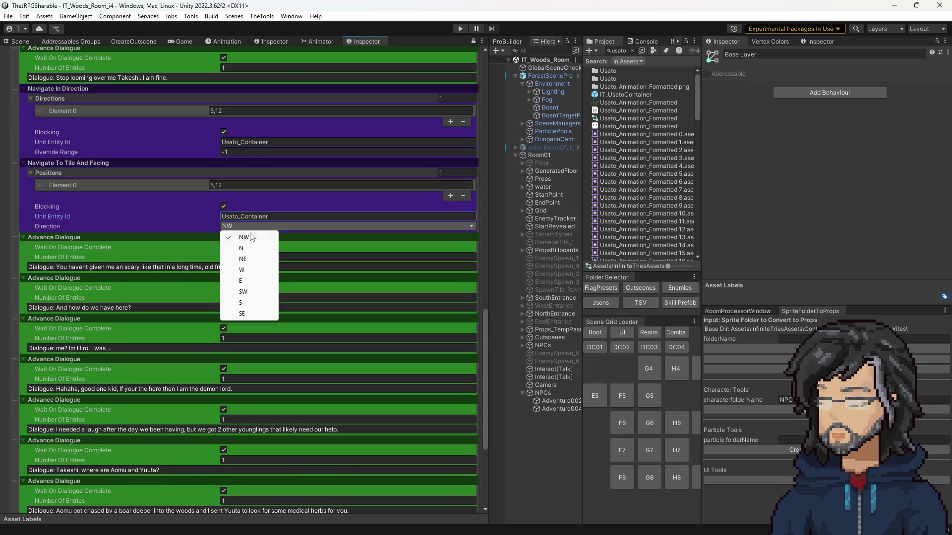
{"action": "left_click", "coordinate": [248, 281]}
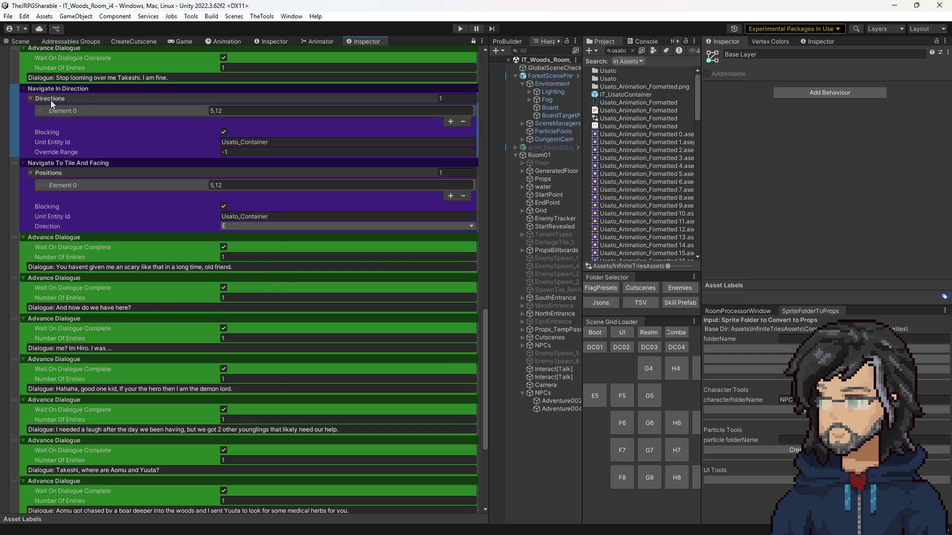
{"action": "scroll", "coordinate": [353, 438], "scroll_direction": "down", "scroll_amount": 5}
{"action": "scroll", "coordinate": [353, 439], "scroll_direction": "down", "scroll_amount": 1}
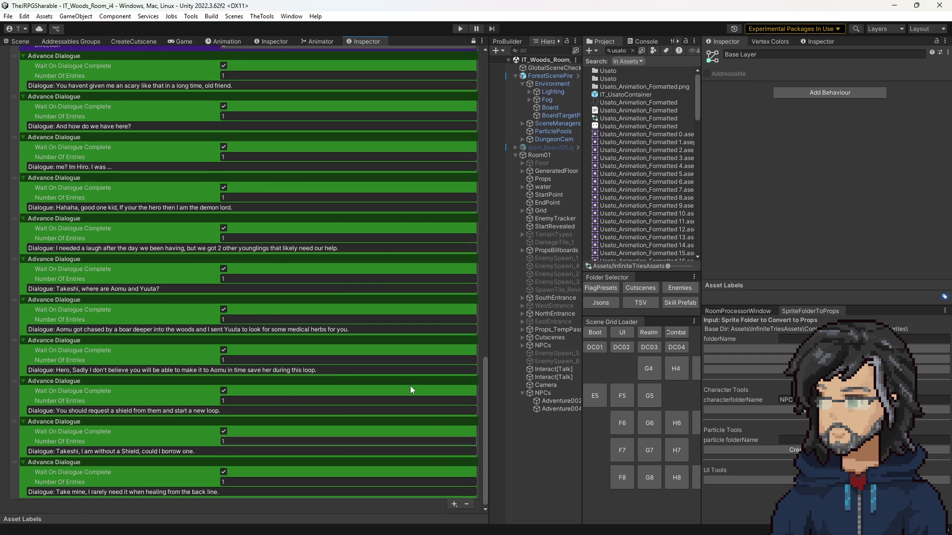
{"action": "scroll", "coordinate": [397, 372], "scroll_direction": "up", "scroll_amount": 8}
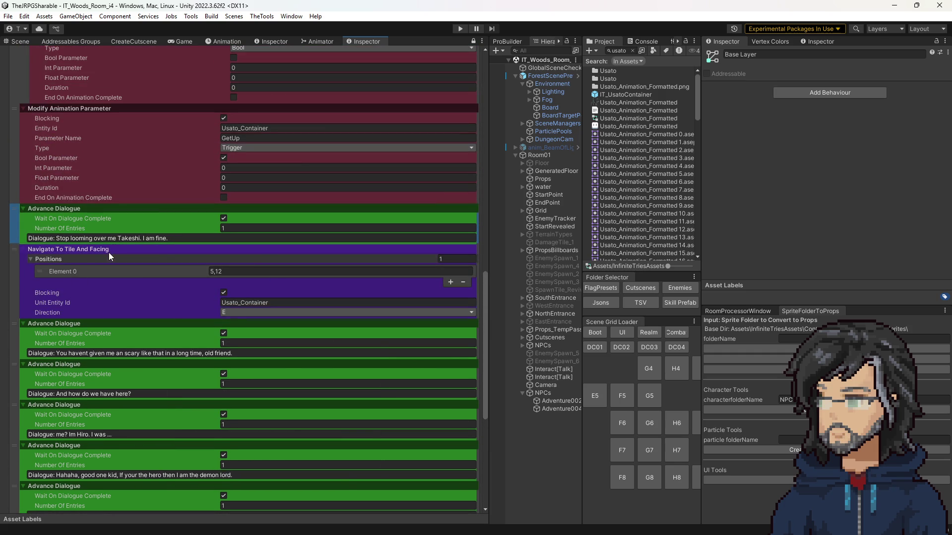
Enter Play mode to test the cutscene in a widened Game view.
{"action": "left_click", "coordinate": [22, 41]}
{"action": "left_click", "coordinate": [460, 29]}
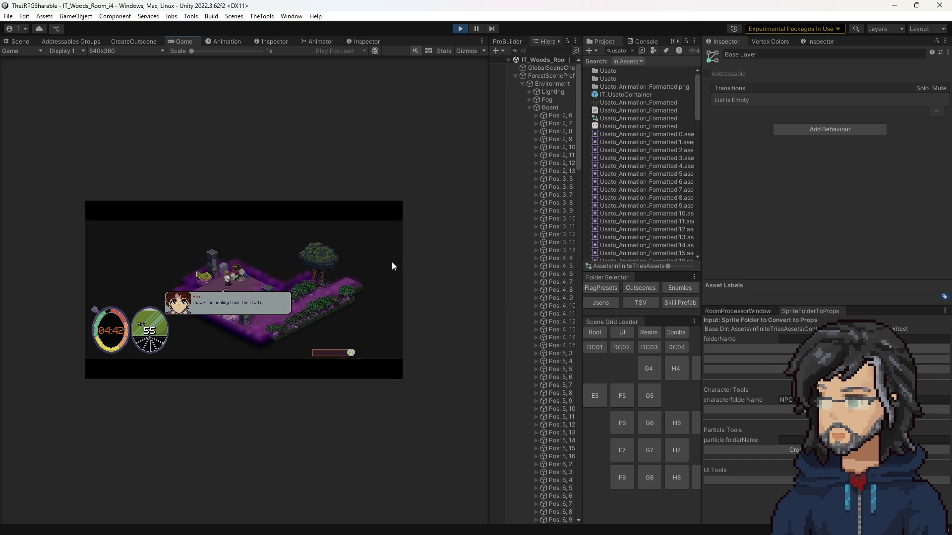
{"action": "left_click_drag", "start_coordinate": [493, 258], "coordinate": [687, 255]}
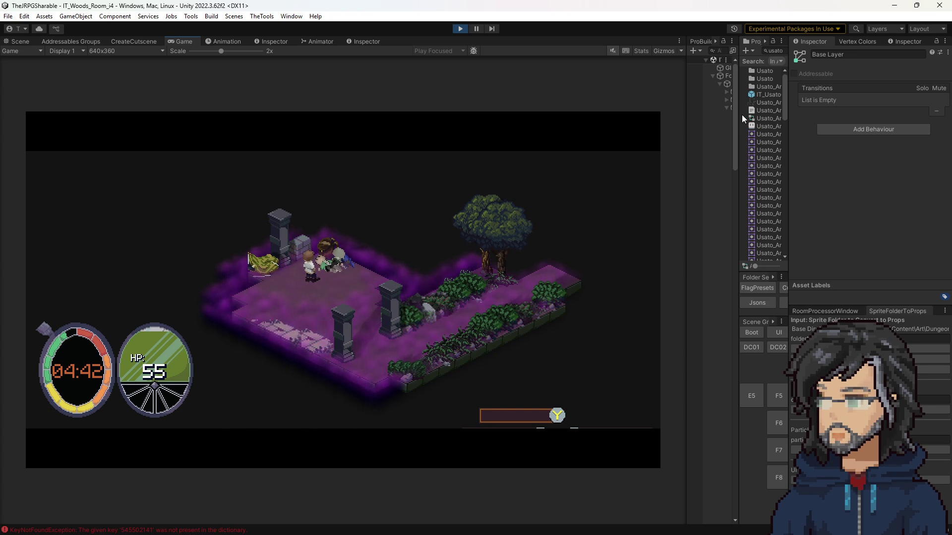
{"action": "left_click_drag", "start_coordinate": [738, 116], "coordinate": [589, 118]}
Show the Console and read the KeyNotFoundException stack trace from PlayParticleSequenceStep.
{"action": "left_click", "coordinate": [650, 42]}
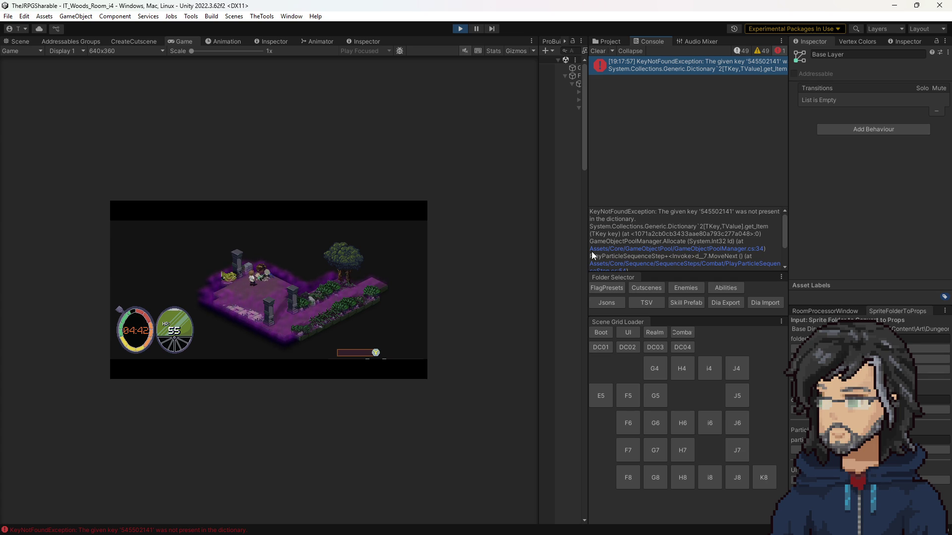
{"action": "scroll", "coordinate": [664, 241], "scroll_direction": "down", "scroll_amount": 1}
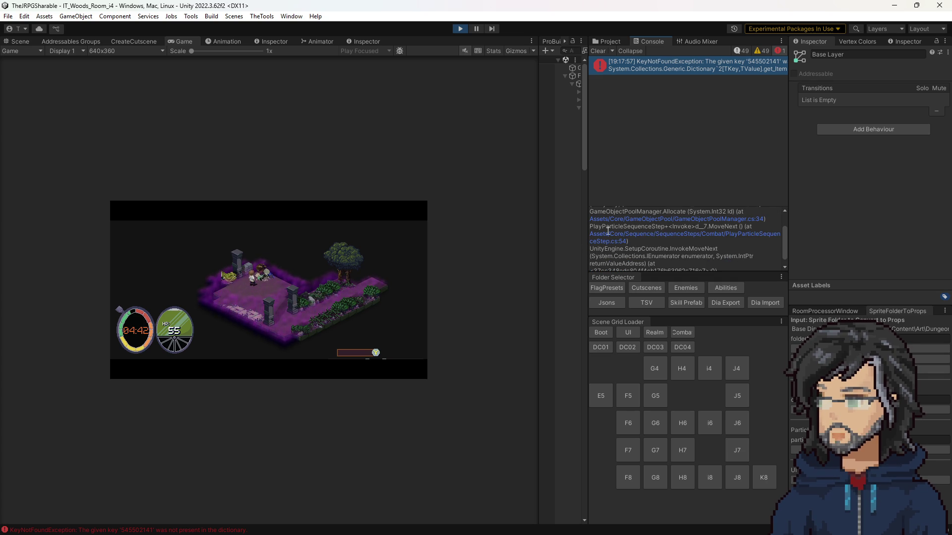
{"action": "left_click_drag", "start_coordinate": [538, 212], "coordinate": [417, 228]}
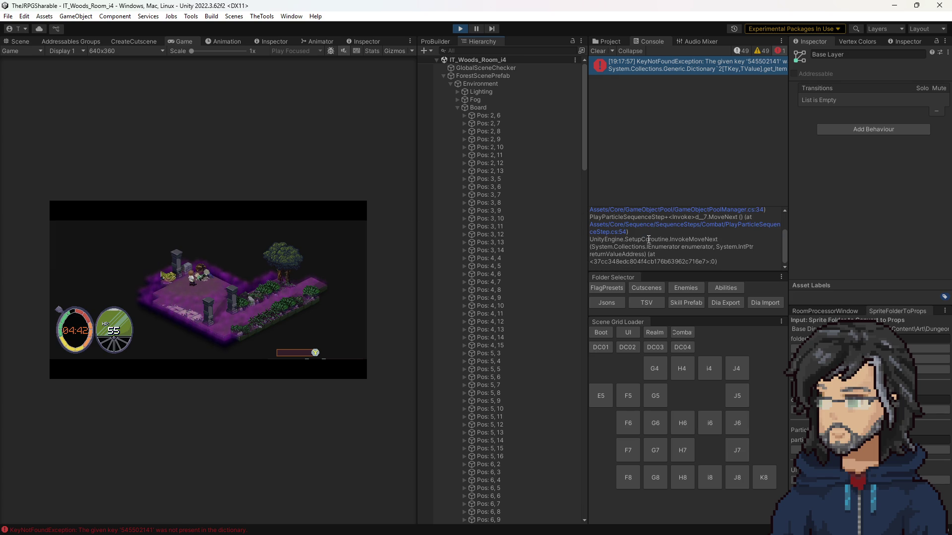
{"action": "scroll", "coordinate": [647, 240], "scroll_direction": "up", "scroll_amount": 2}
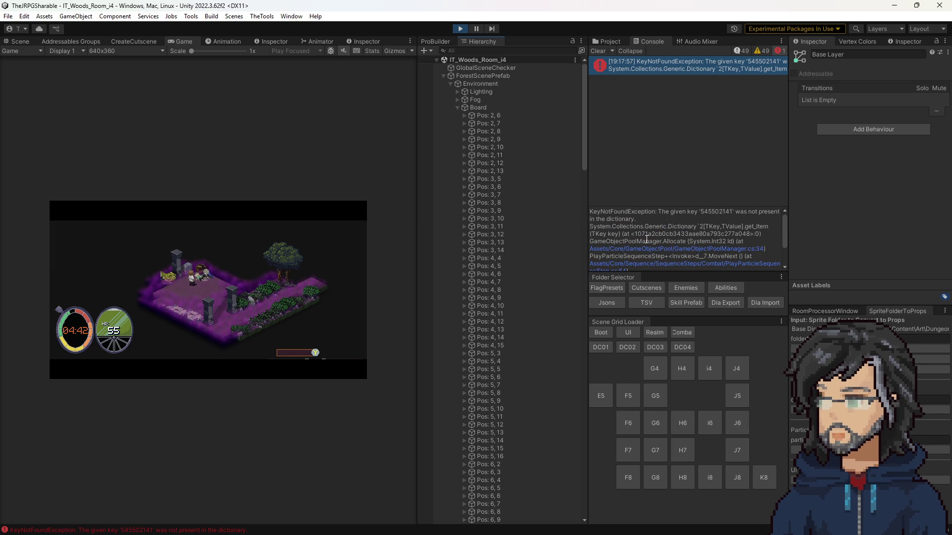
Stop Play, load IT_Goddess_Realm and copy its ParticlePools object with the interact pool.
{"action": "left_click", "coordinate": [461, 28]}
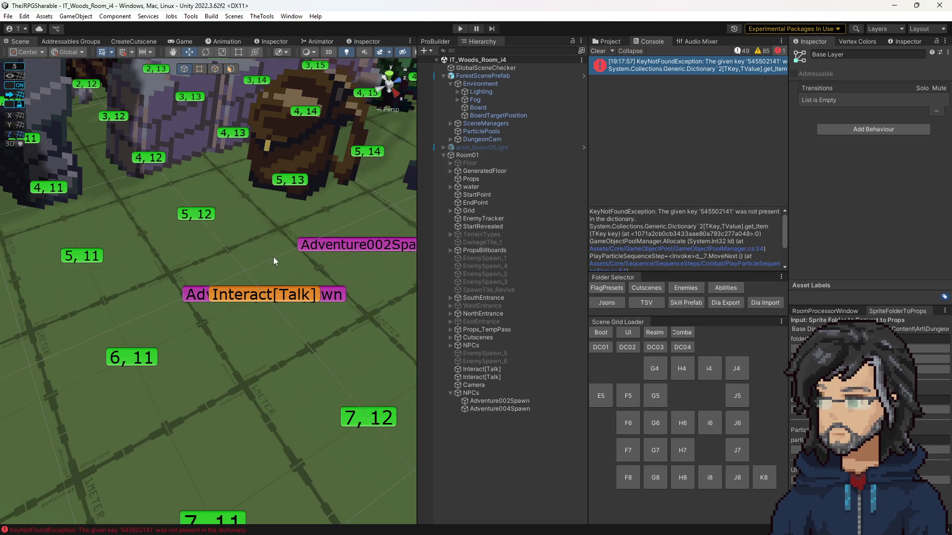
{"action": "scroll", "coordinate": [281, 269], "scroll_direction": "down", "scroll_amount": 8}
{"action": "scroll", "coordinate": [281, 268], "scroll_direction": "up", "scroll_amount": 2}
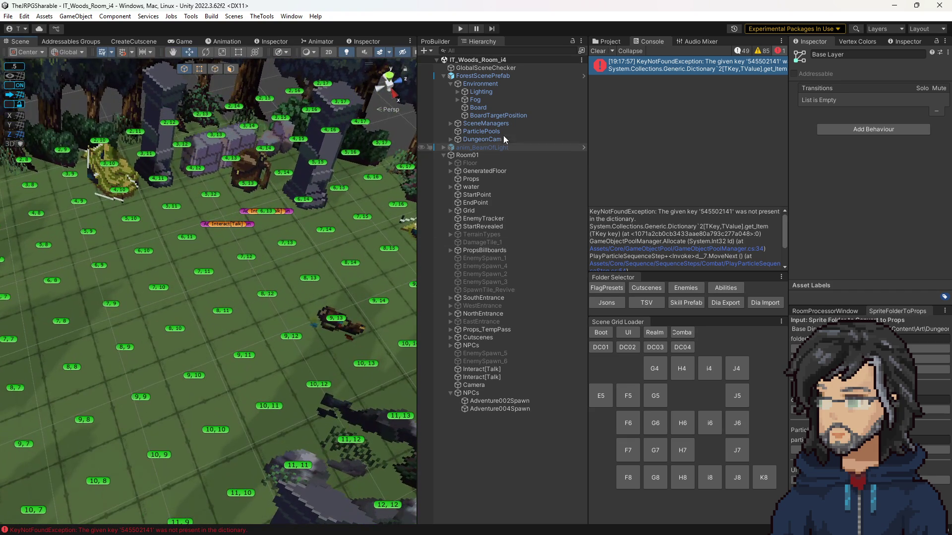
{"action": "left_click", "coordinate": [613, 42]}
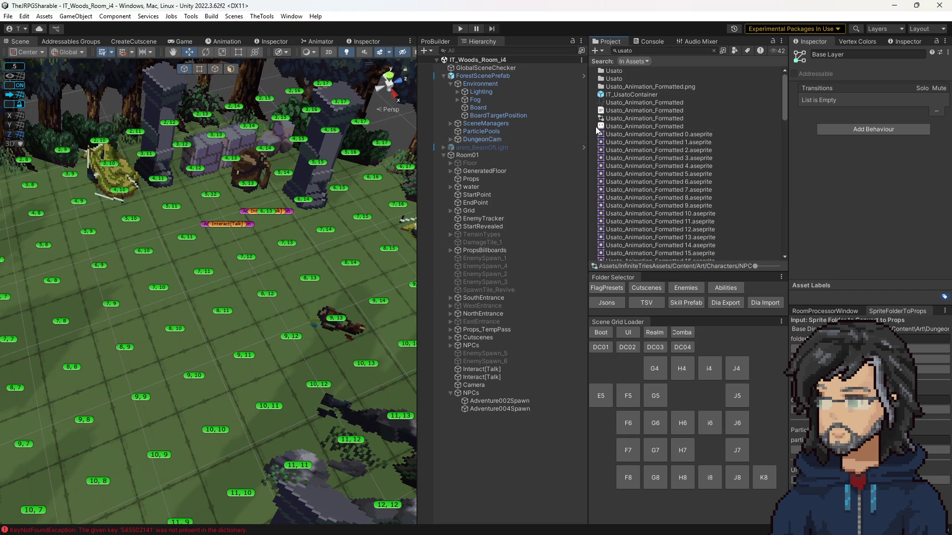
{"action": "left_click", "coordinate": [662, 331]}
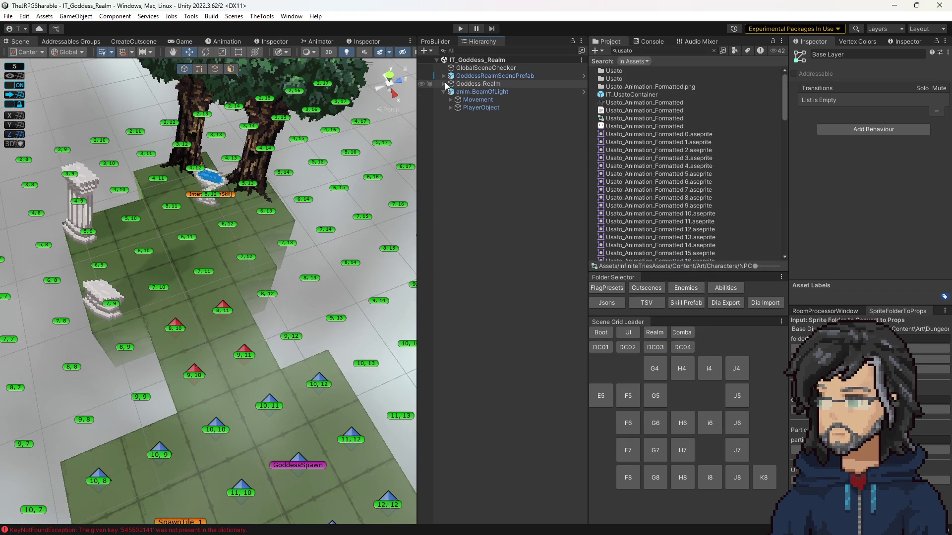
{"action": "left_click", "coordinate": [444, 84]}
{"action": "left_click", "coordinate": [443, 76]}
{"action": "left_click", "coordinate": [451, 100]}
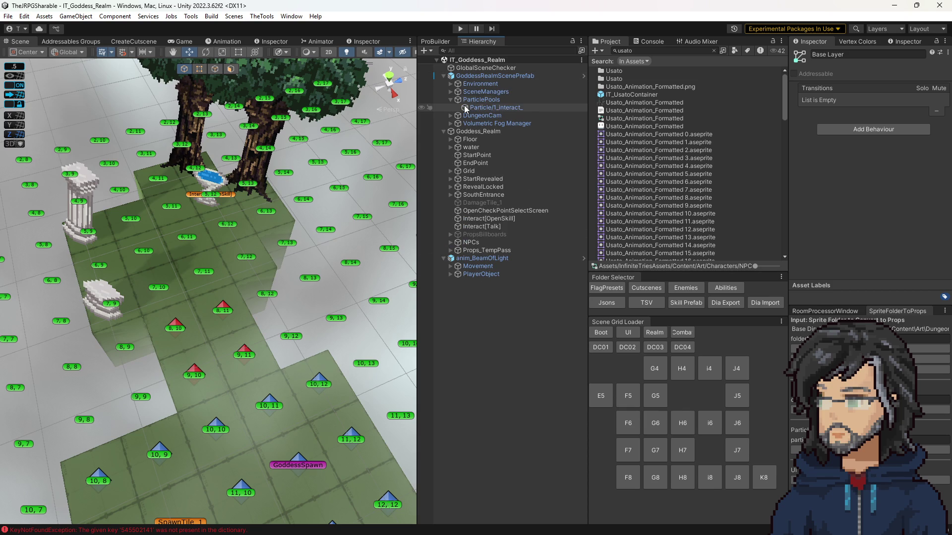
{"action": "left_click", "coordinate": [465, 106]}
{"action": "left_click", "coordinate": [471, 101]}
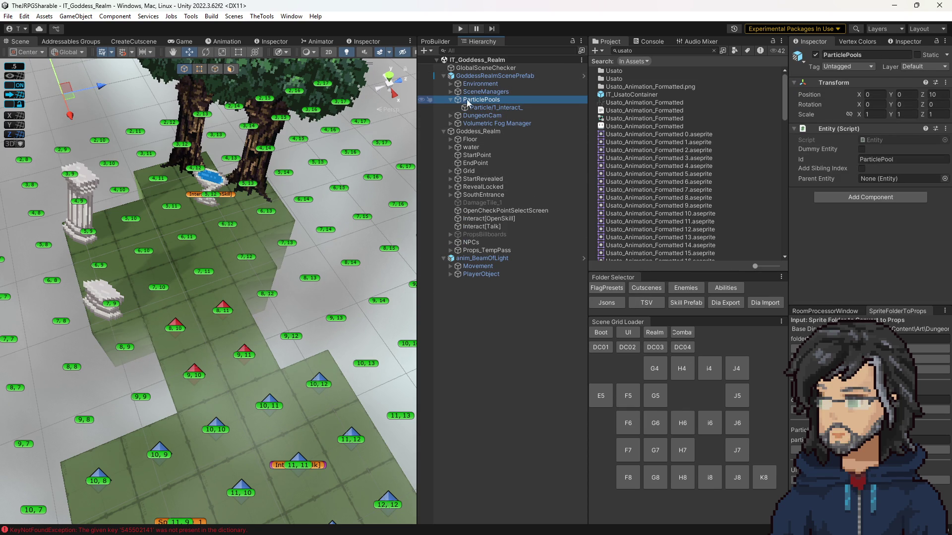
Reload IT_Woods_Room_i4, move Particle/1_interact_ under ForestScenePrefab/ParticlePools, delete the extra copy, and play again.
{"action": "left_click", "coordinate": [709, 369]}
{"action": "left_click", "coordinate": [450, 77]}
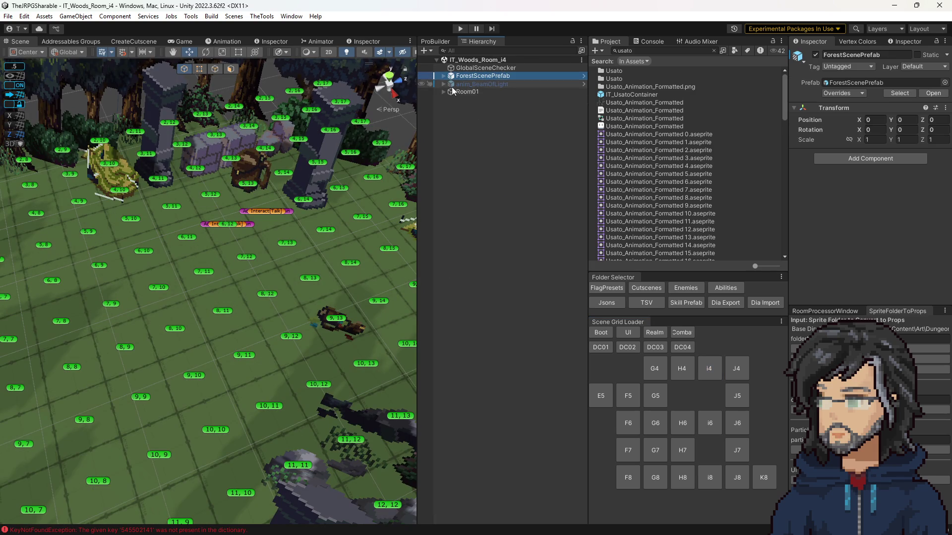
{"action": "left_click", "coordinate": [444, 77]}
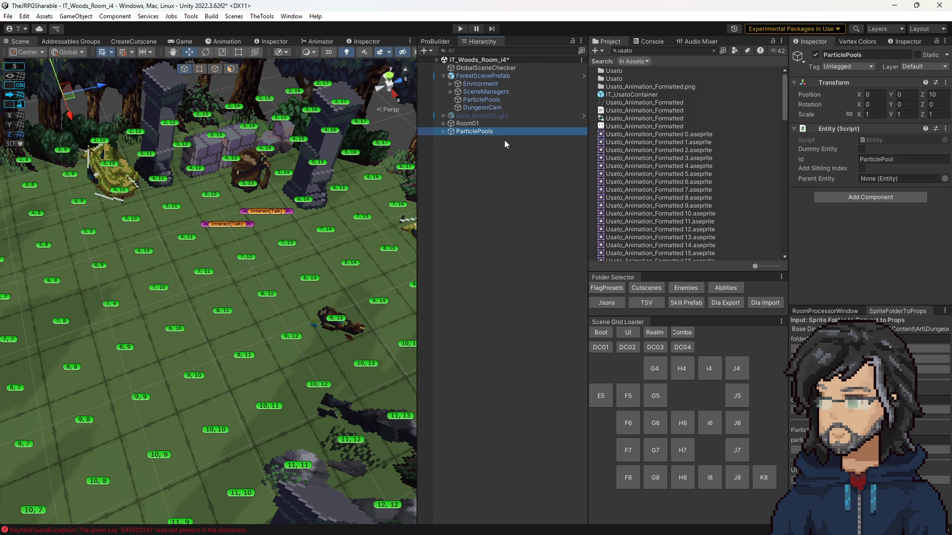
{"action": "left_click_drag", "start_coordinate": [469, 139], "coordinate": [478, 99]}
{"action": "left_click", "coordinate": [468, 139]}
{"action": "key", "text": "Delete"}
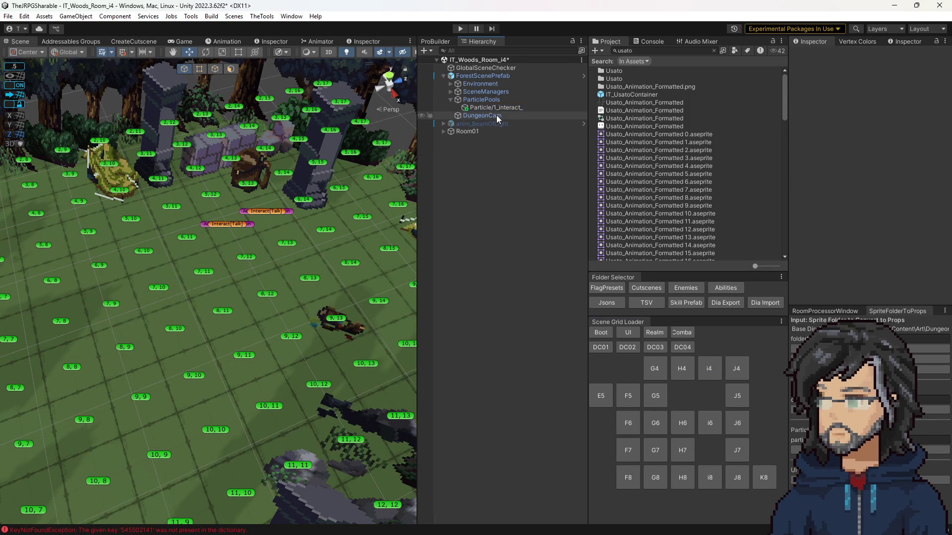
{"action": "left_click", "coordinate": [496, 108]}
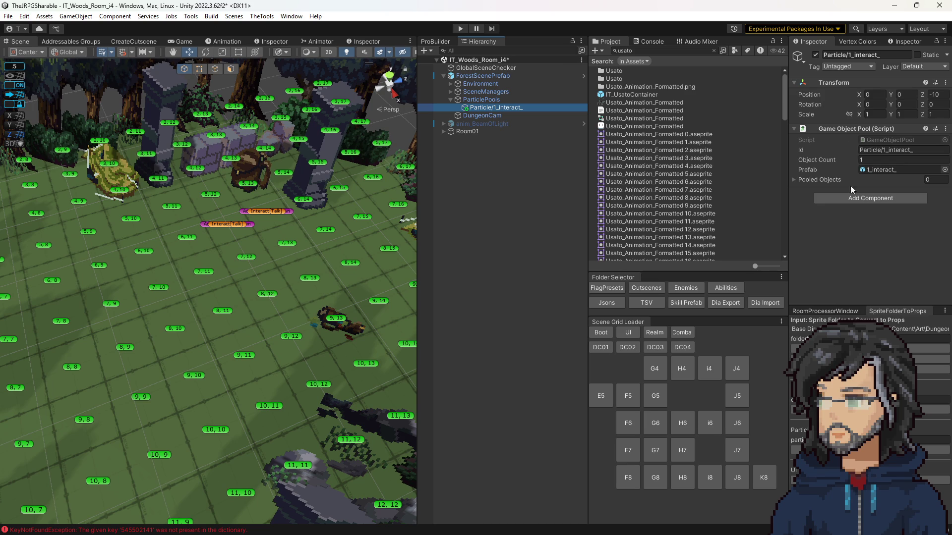
{"action": "left_click", "coordinate": [460, 28]}
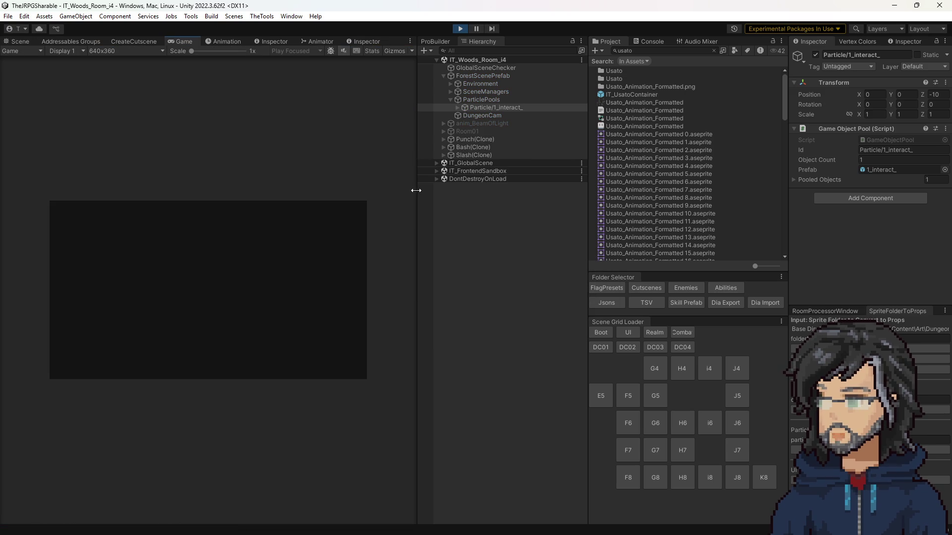
Enlarge the Game view to watch the Woods room play, then drag splitters back to widen Hierarchy and Project.
{"action": "left_click_drag", "start_coordinate": [416, 190], "coordinate": [761, 201]}
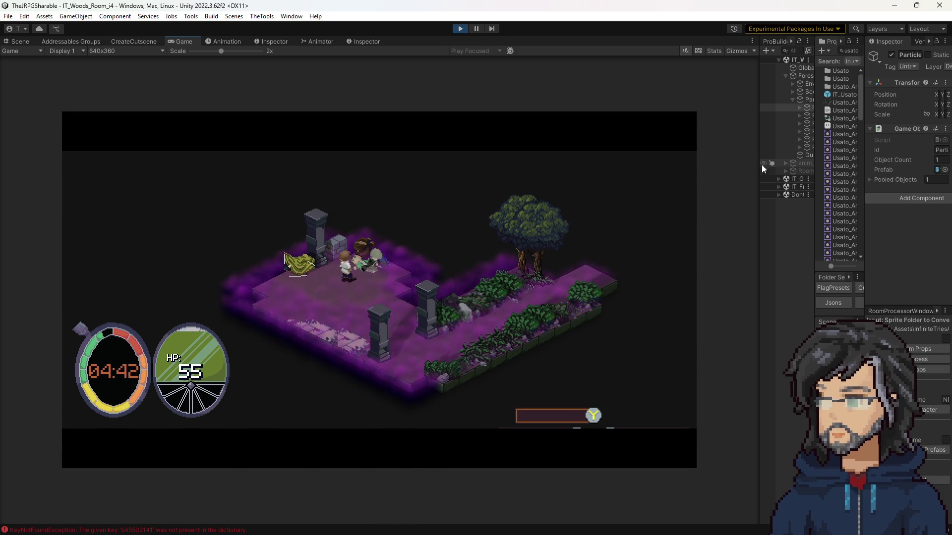
{"action": "left_click_drag", "start_coordinate": [760, 164], "coordinate": [672, 141]}
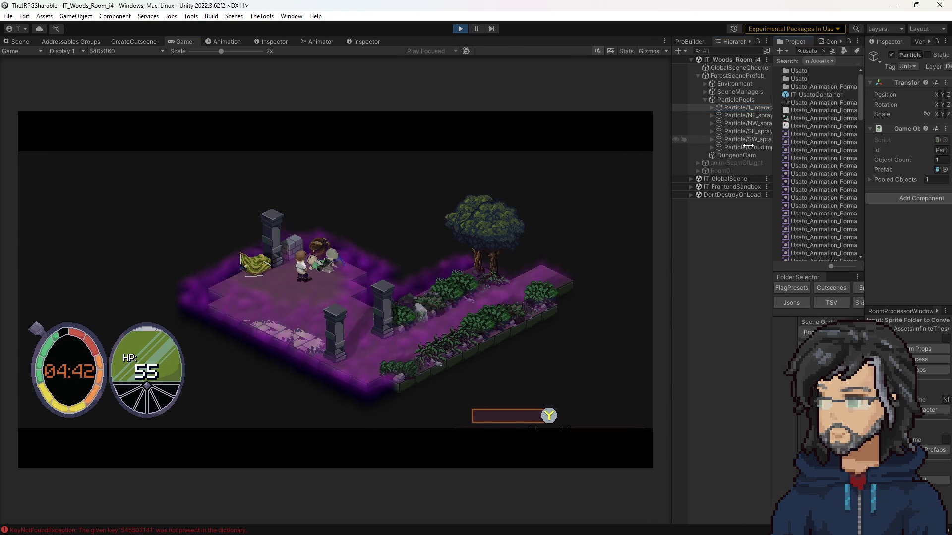
{"action": "left_click_drag", "start_coordinate": [749, 146], "coordinate": [577, 144]}
Expand Particle/1_interact_ and inspect its 1_interact_(Clone) and the pool's Id in the Inspector.
{"action": "scroll", "coordinate": [861, 143], "scroll_direction": "down", "scroll_amount": 5}
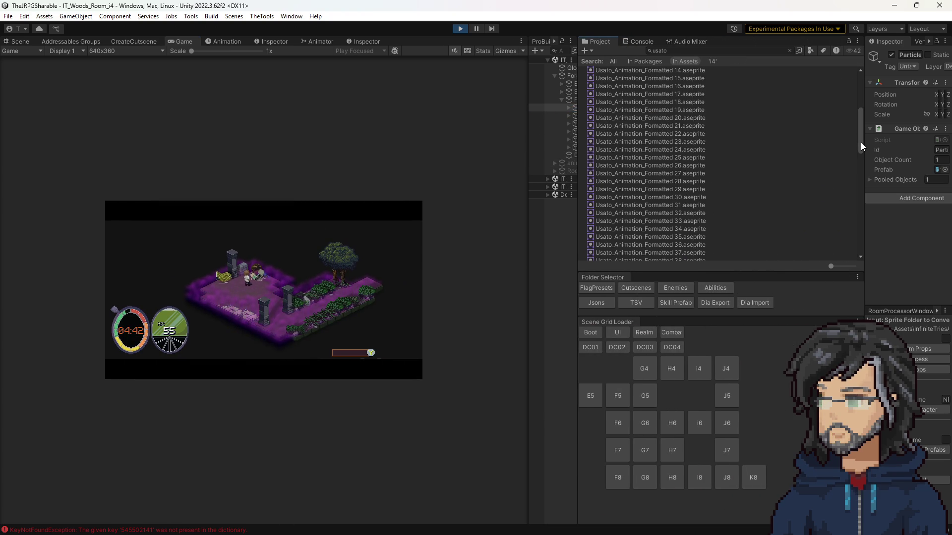
{"action": "left_click_drag", "start_coordinate": [863, 144], "coordinate": [713, 144]}
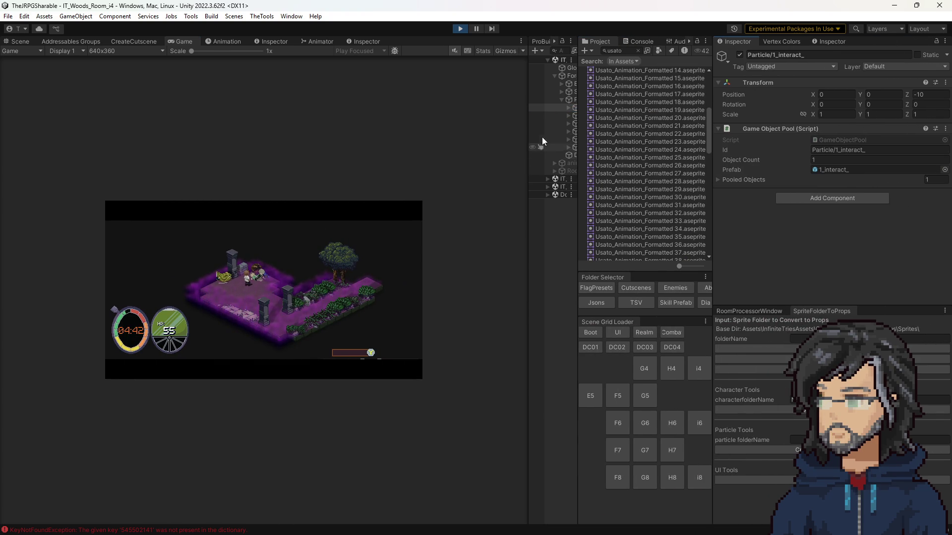
{"action": "left_click_drag", "start_coordinate": [529, 128], "coordinate": [489, 124]}
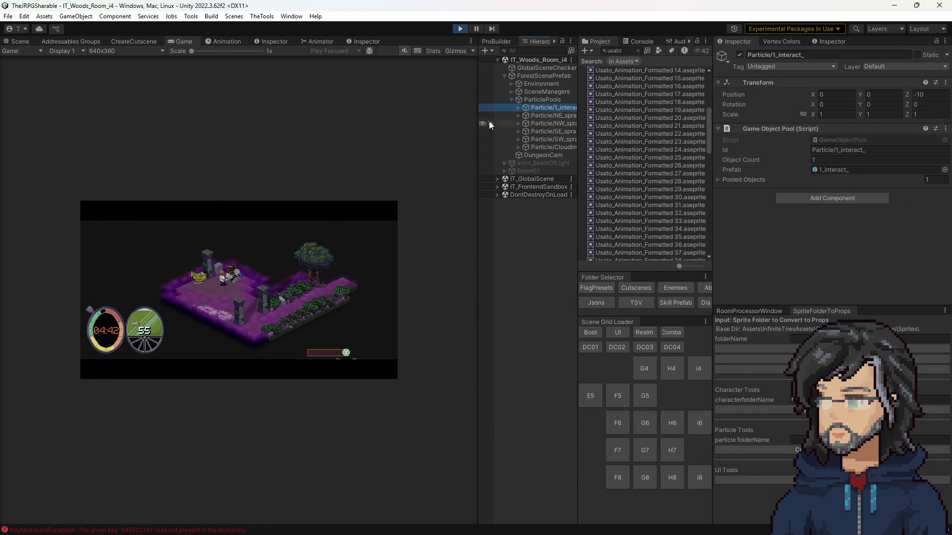
{"action": "left_click", "coordinate": [519, 109]}
{"action": "left_click", "coordinate": [566, 115]}
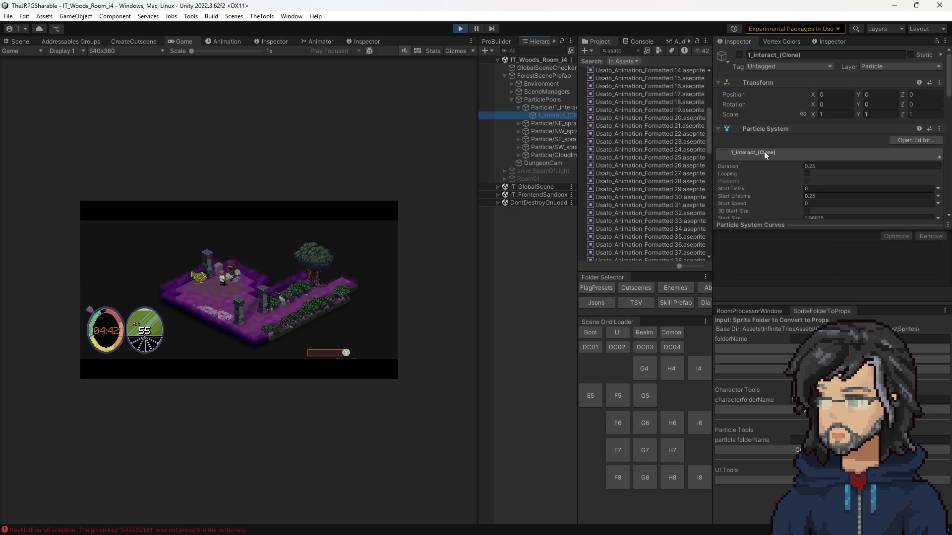
{"action": "left_click", "coordinate": [558, 108]}
{"action": "left_click", "coordinate": [825, 148]}
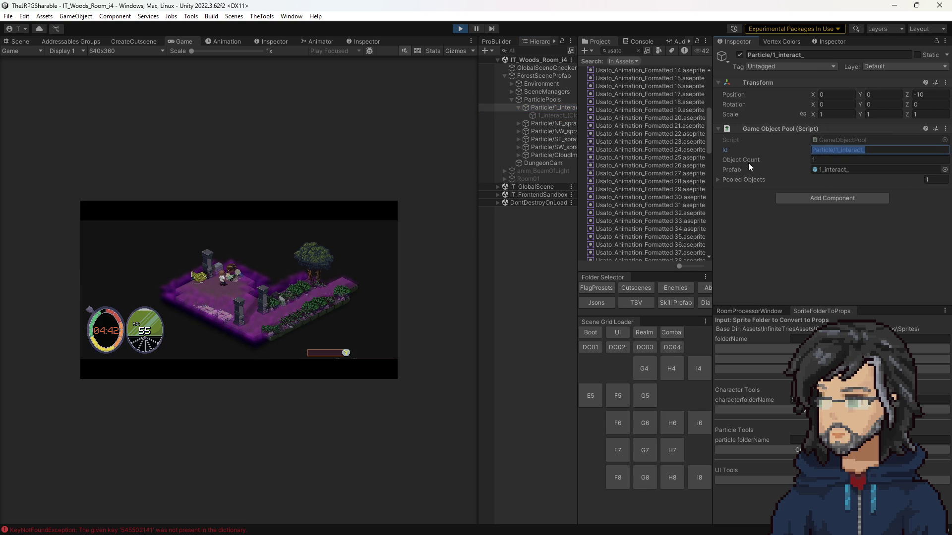
Check the clone and ParticlePools settings, then bring up the KeyNotFoundException in the Console.
{"action": "left_click", "coordinate": [639, 51]}
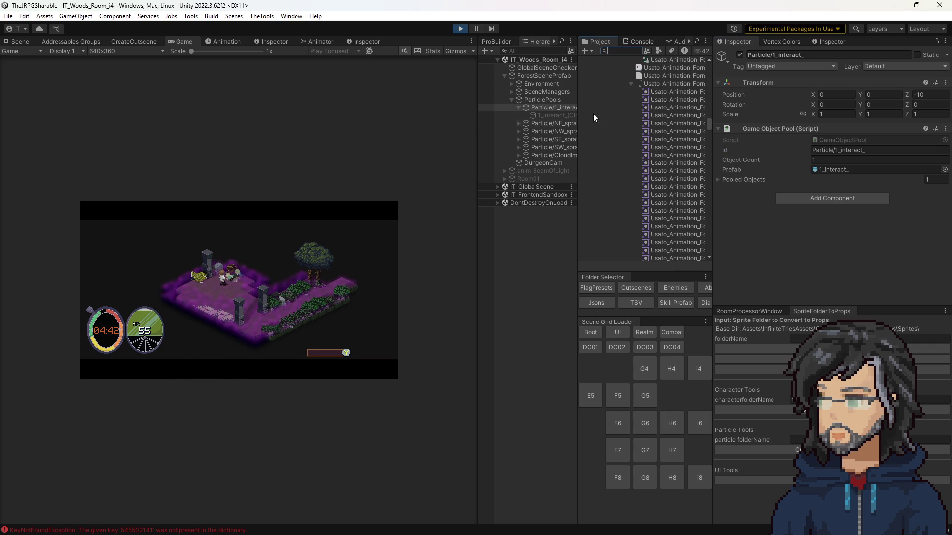
{"action": "left_click", "coordinate": [556, 118]}
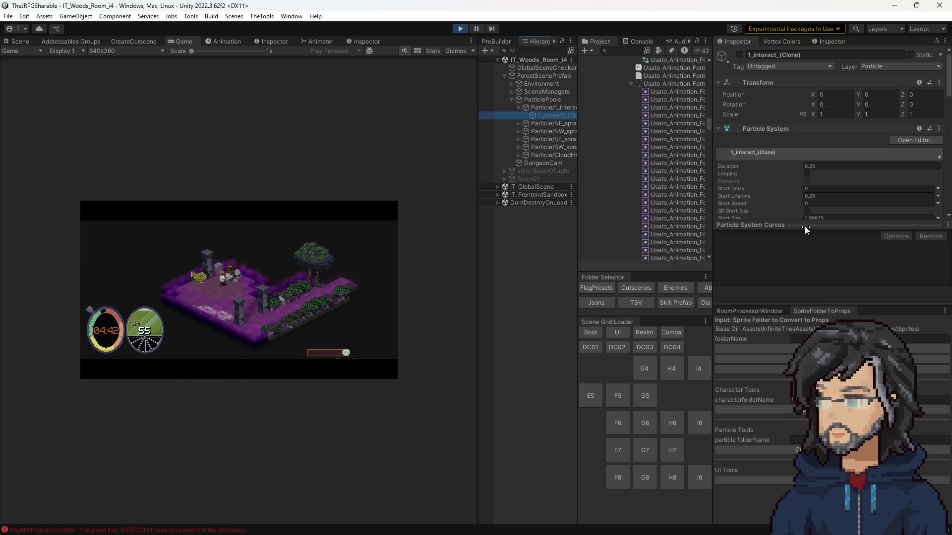
{"action": "scroll", "coordinate": [835, 147], "scroll_direction": "down", "scroll_amount": 5}
{"action": "scroll", "coordinate": [835, 147], "scroll_direction": "down", "scroll_amount": 2}
{"action": "scroll", "coordinate": [823, 156], "scroll_direction": "up", "scroll_amount": 8}
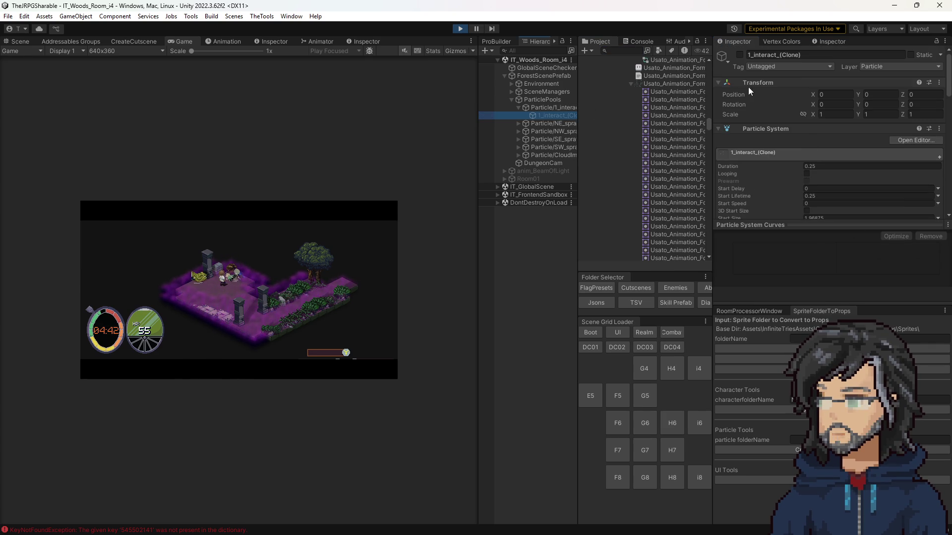
{"action": "left_click", "coordinate": [538, 99]}
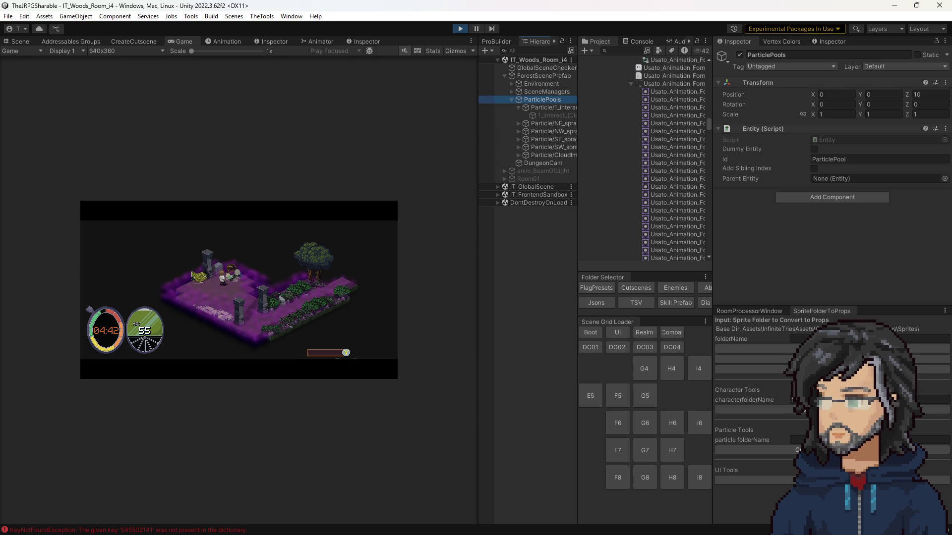
{"action": "left_click", "coordinate": [626, 43]}
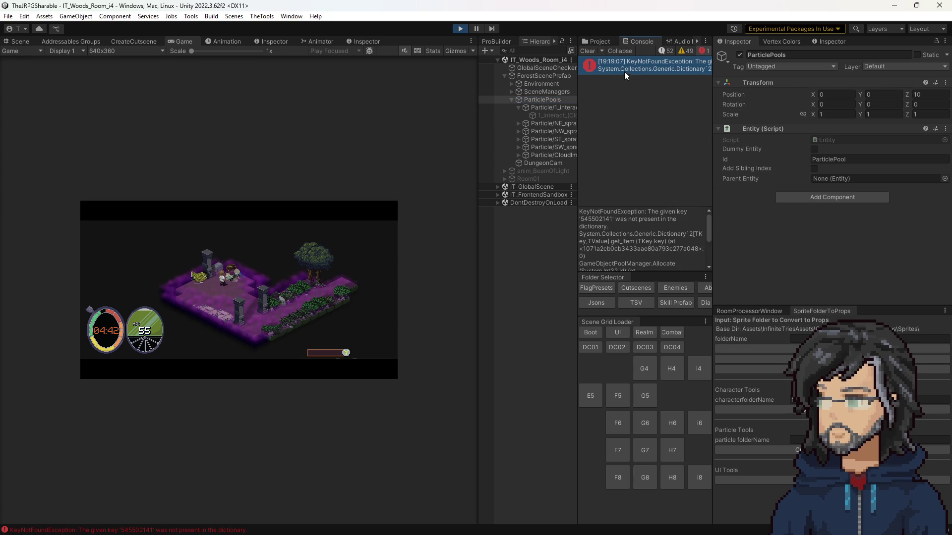
{"action": "scroll", "coordinate": [611, 222], "scroll_direction": "down", "scroll_amount": 2}
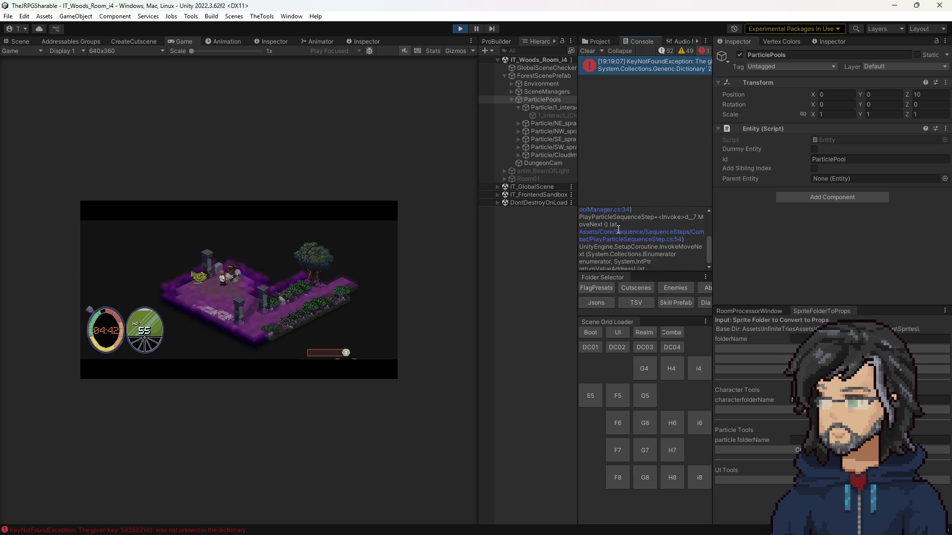
Open GameObjectPoolManager.cs at line 34 and follow m_PoolLookup's Register caller into GameObjectPool.
{"action": "left_click", "coordinate": [643, 262]}
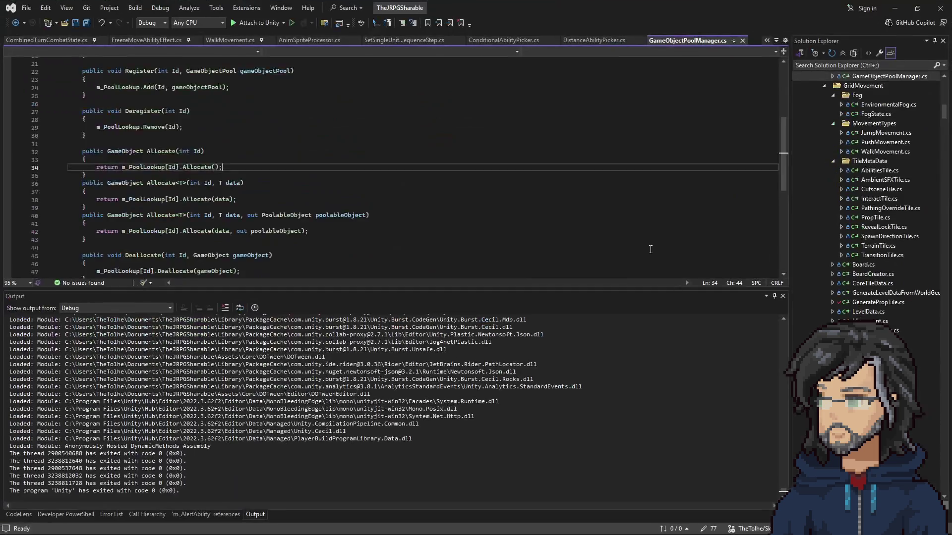
{"action": "double_click", "coordinate": [132, 188]}
{"action": "scroll", "coordinate": [222, 182], "scroll_direction": "up", "scroll_amount": 3}
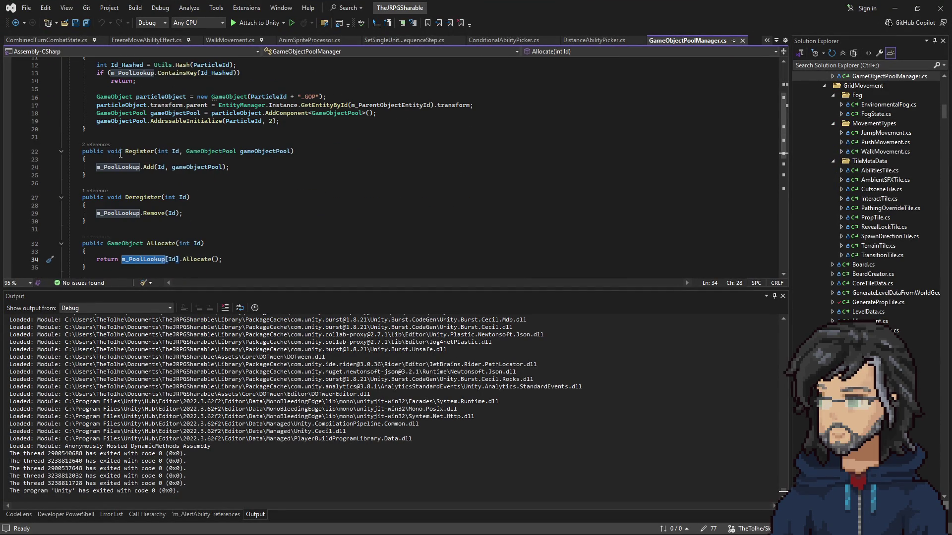
{"action": "left_click", "coordinate": [96, 144]}
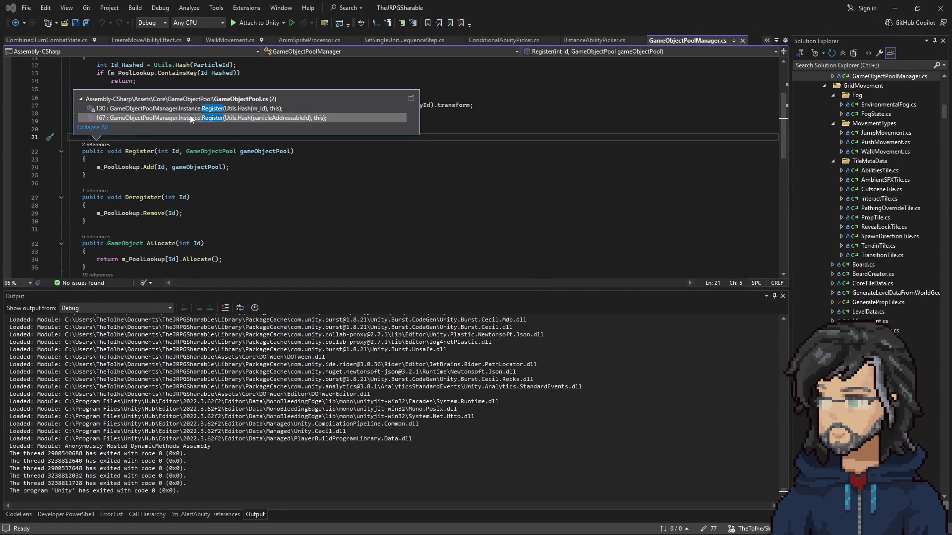
{"action": "double_click", "coordinate": [189, 109]}
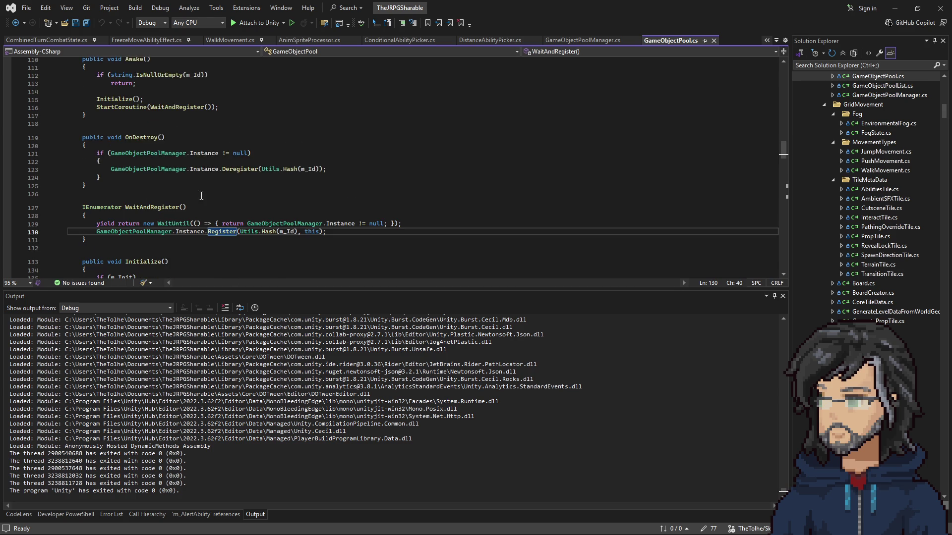
Select lines 110–116 of GameObjectPool's Awake method, then minimize Visual Studio.
{"action": "scroll", "coordinate": [201, 195], "scroll_direction": "up", "scroll_amount": 4}
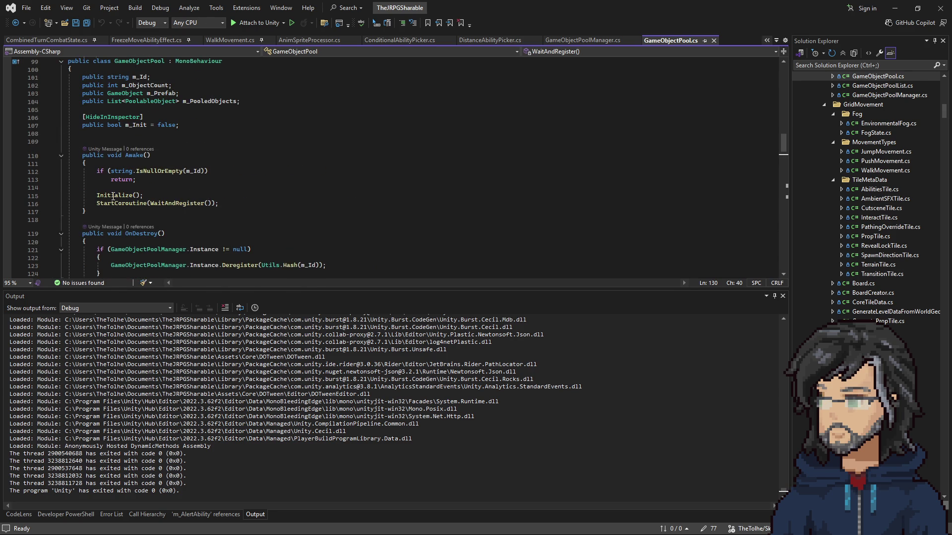
{"action": "mouse_move", "coordinate": [100, 155]}
{"action": "left_mouse_down"}
{"action": "mouse_move", "coordinate": [119, 171]}
{"action": "mouse_move", "coordinate": [219, 204]}
{"action": "left_mouse_up"}
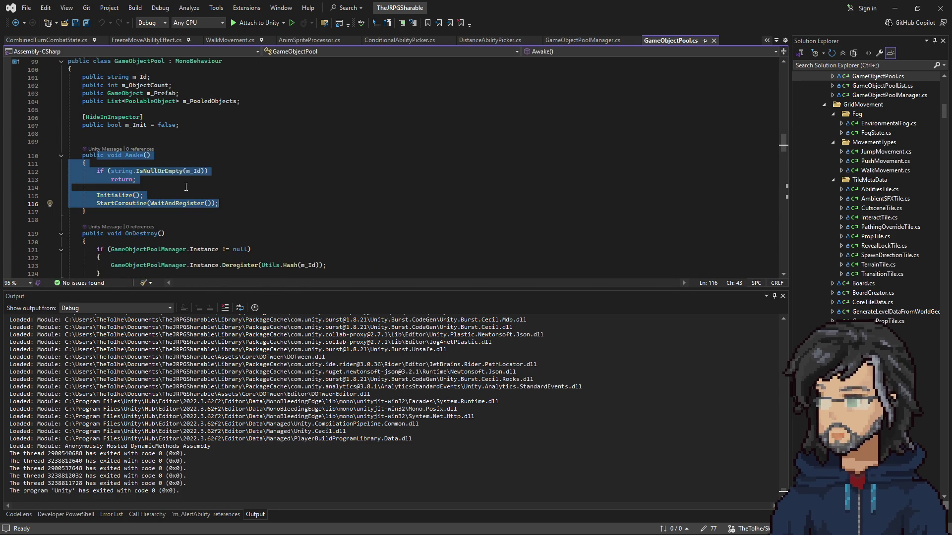
{"action": "scroll", "coordinate": [207, 190], "scroll_direction": "down", "scroll_amount": 3}
{"action": "left_click", "coordinate": [895, 8]}
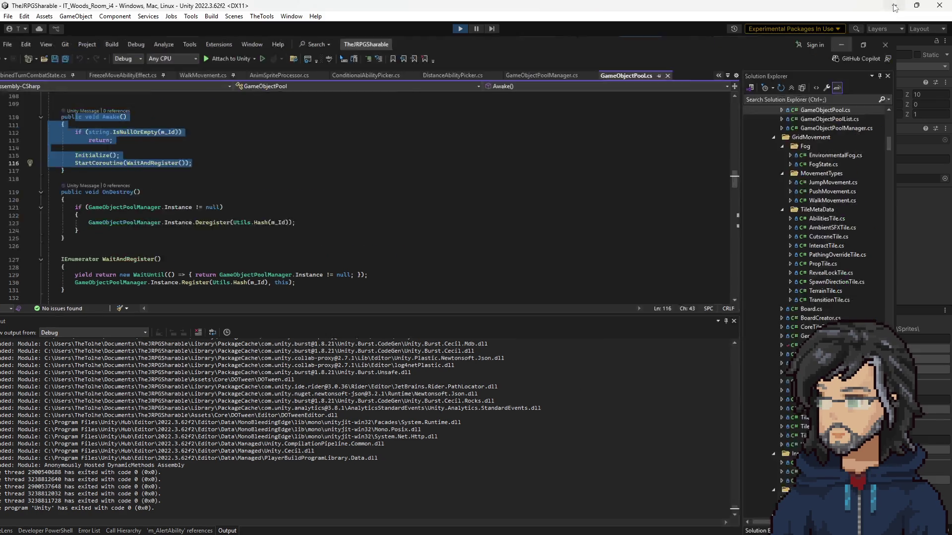
Stop Play, paste Particle/1_interact_'s Id into the Play Particle step's Particle Id, and play.
{"action": "left_click", "coordinate": [461, 29]}
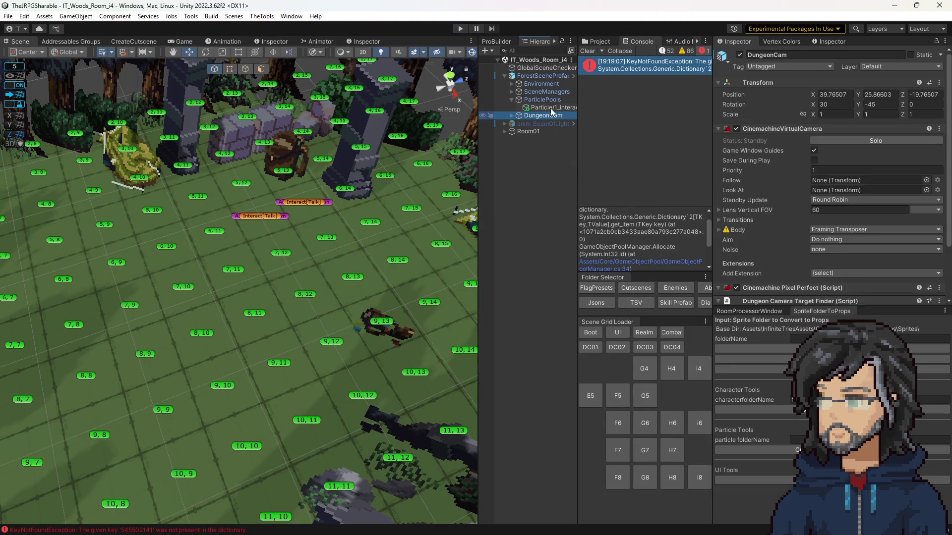
{"action": "left_click", "coordinate": [551, 108]}
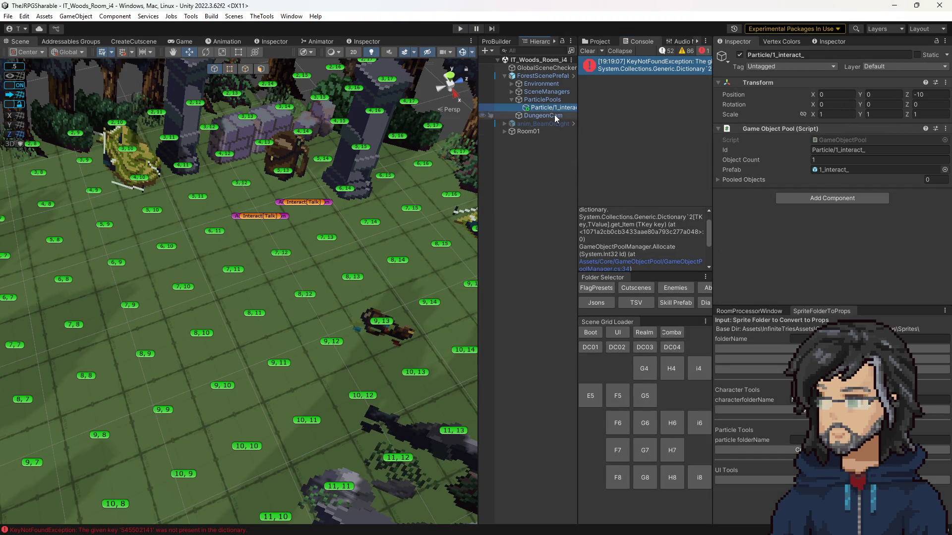
{"action": "left_click", "coordinate": [753, 179]}
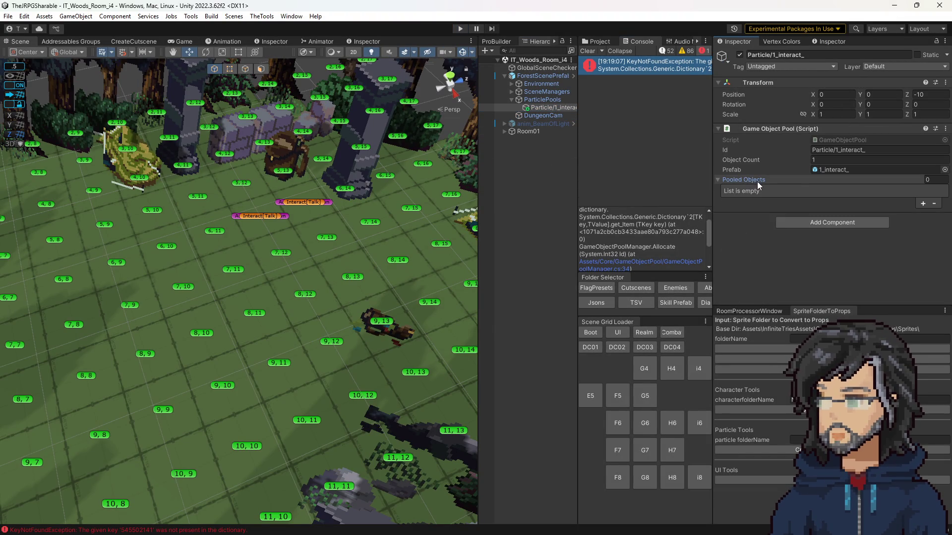
{"action": "left_click", "coordinate": [850, 150]}
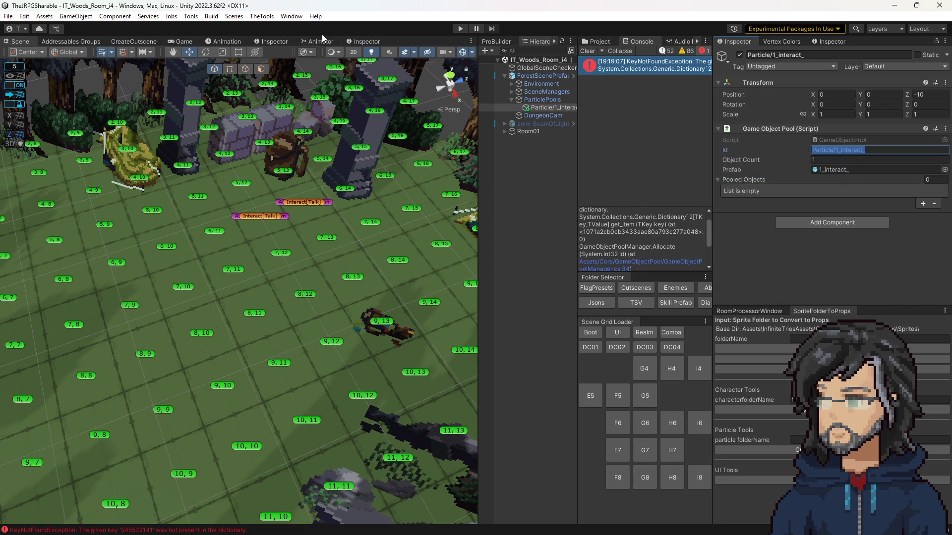
{"action": "left_click", "coordinate": [364, 41]}
{"action": "scroll", "coordinate": [267, 311], "scroll_direction": "down", "scroll_amount": 10}
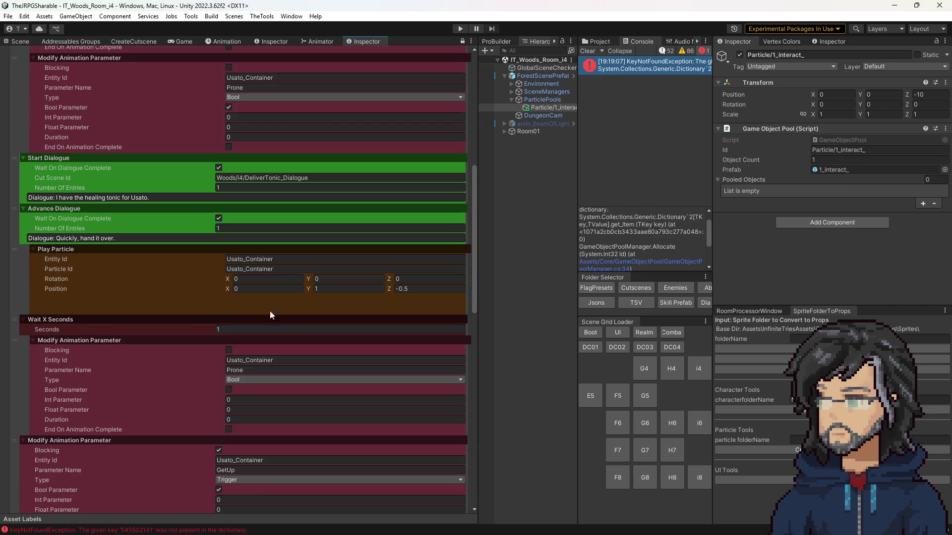
{"action": "left_click", "coordinate": [293, 269]}
{"action": "type", "text": "Particle/1_interact_"}
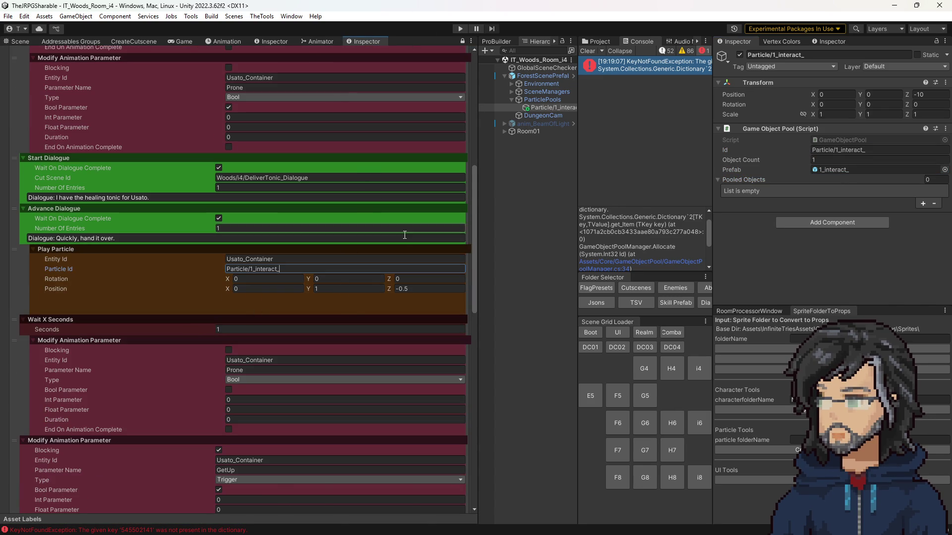
{"action": "left_click", "coordinate": [460, 29]}
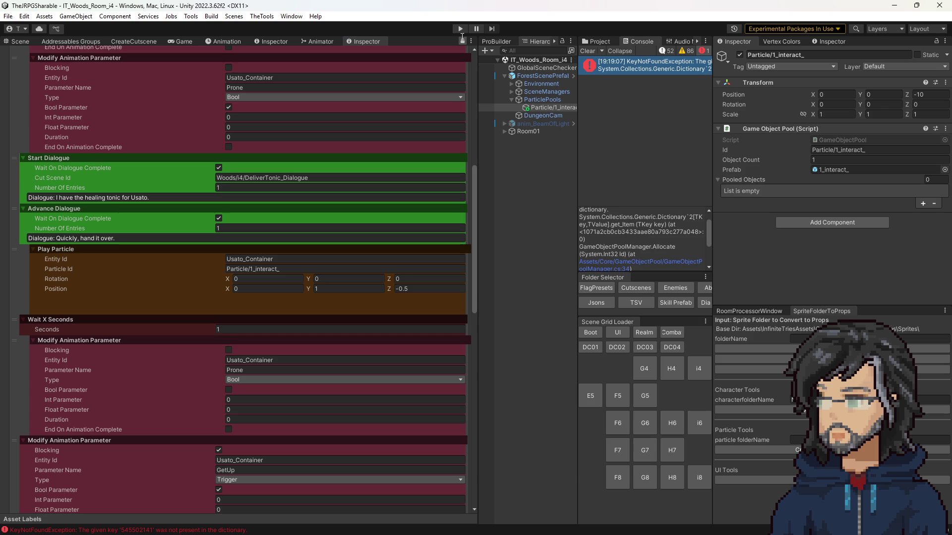
{"action": "left_click", "coordinate": [29, 42]}
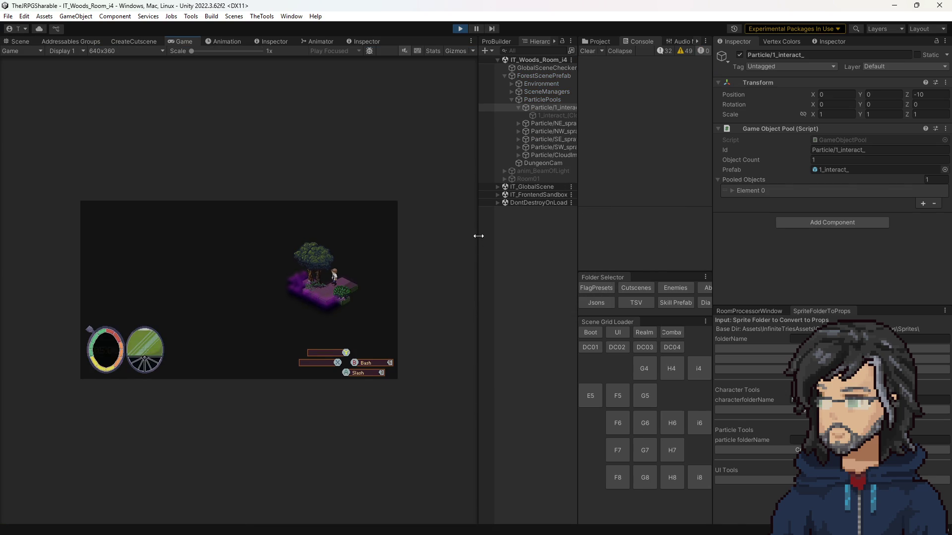
Watch the Usato cutscene in an enlarged Game view, then stop Play mode.
{"action": "left_click_drag", "start_coordinate": [478, 236], "coordinate": [651, 250]}
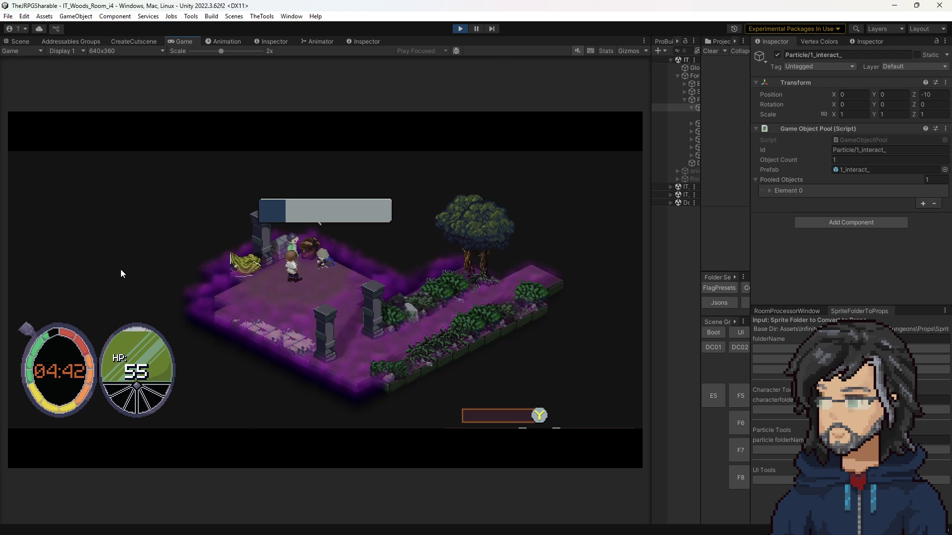
{"action": "left_click", "coordinate": [467, 29]}
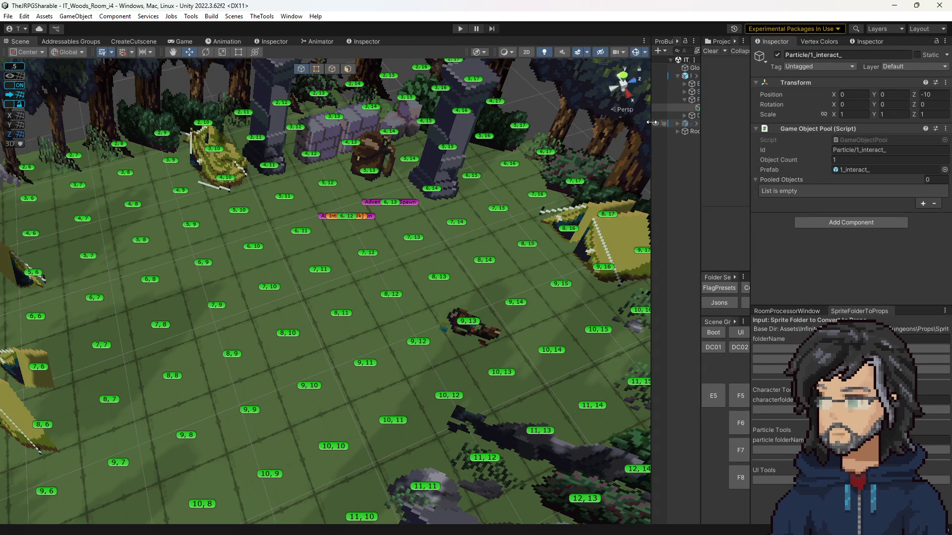
Widen the hierarchy, glance at Usato's animation graph, then select the Play Particle step's Entity Id.
{"action": "left_click_drag", "start_coordinate": [652, 124], "coordinate": [581, 126]}
{"action": "left_click", "coordinate": [317, 41]}
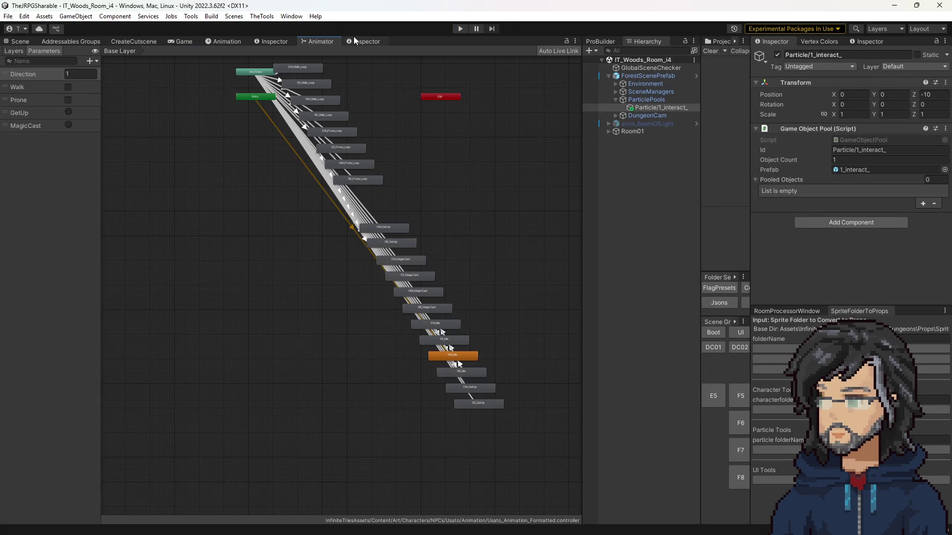
{"action": "left_click", "coordinate": [366, 41]}
{"action": "left_click", "coordinate": [298, 258]}
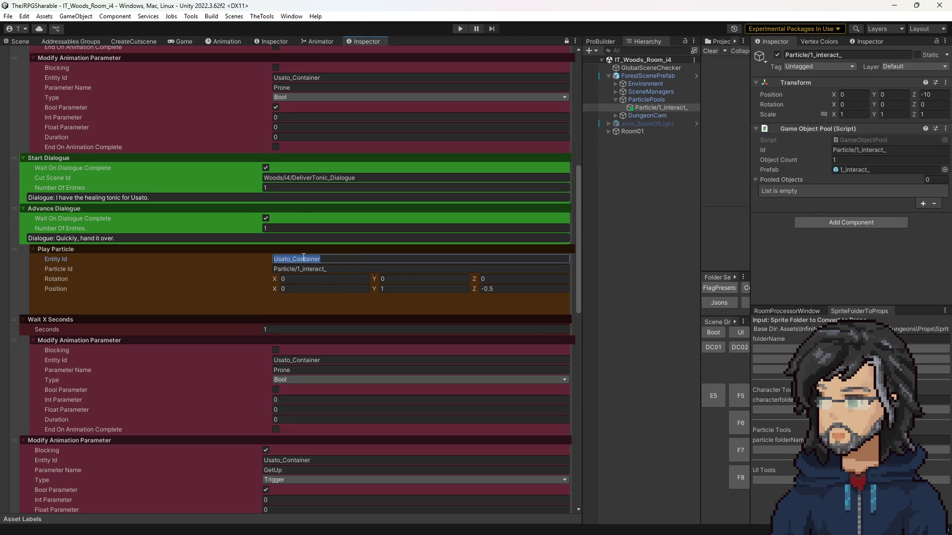
Widen the Console and toggle its warning and info filters to read the log entries.
{"action": "left_click_drag", "start_coordinate": [701, 63], "coordinate": [544, 63]}
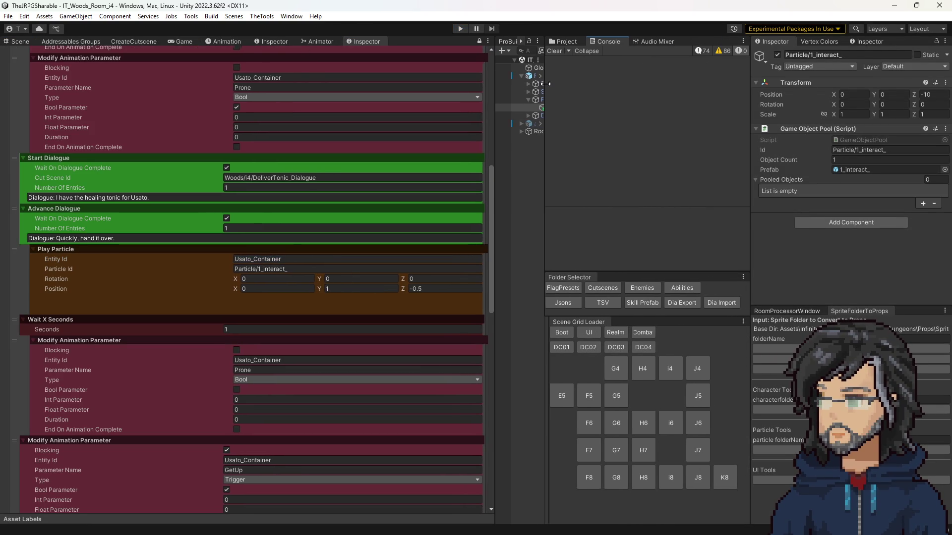
{"action": "left_click", "coordinate": [724, 49]}
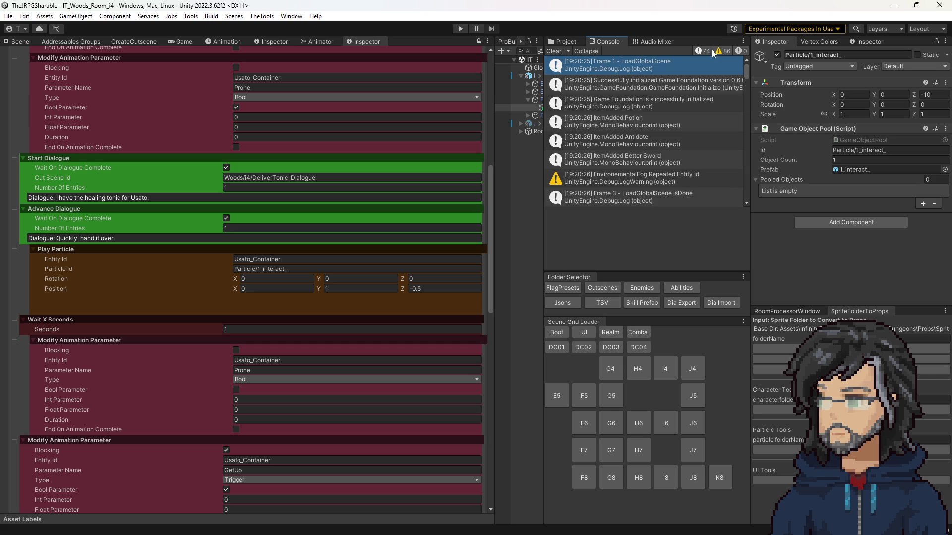
{"action": "left_click", "coordinate": [710, 49]}
{"action": "left_click", "coordinate": [724, 49]}
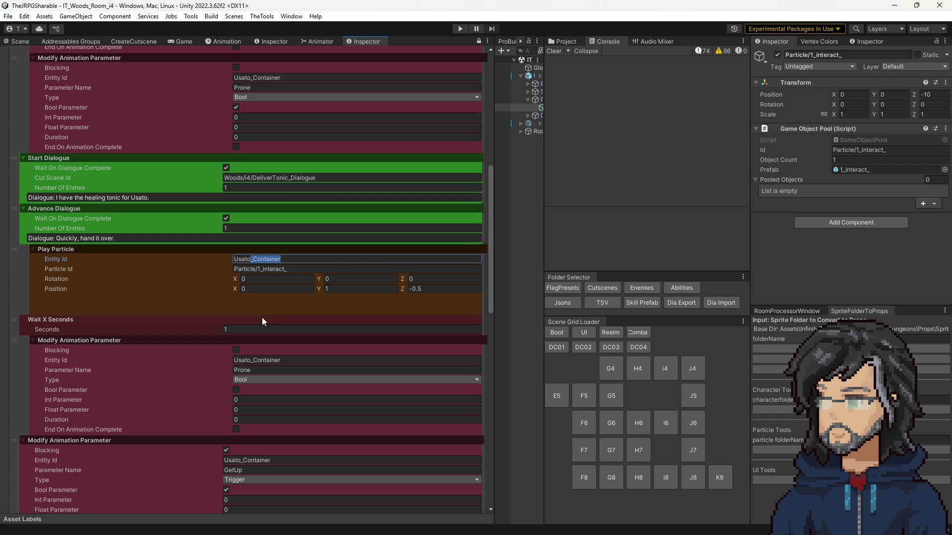
{"action": "left_click", "coordinate": [259, 259]}
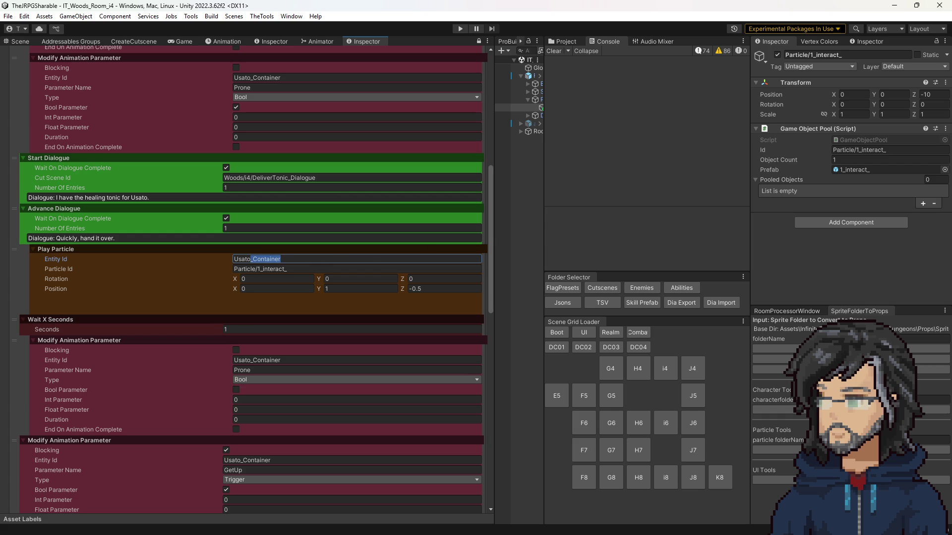
Back in Visual Studio, find and open PlayParticleSequenceStep.cs with a 'playpar' code search.
{"action": "key", "text": "alt+Tab"}
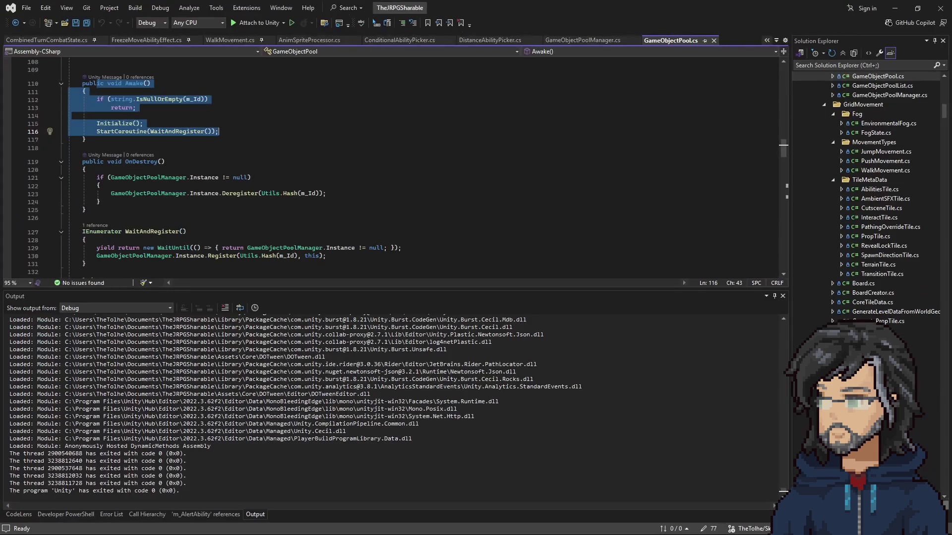
{"action": "left_click", "coordinate": [340, 131]}
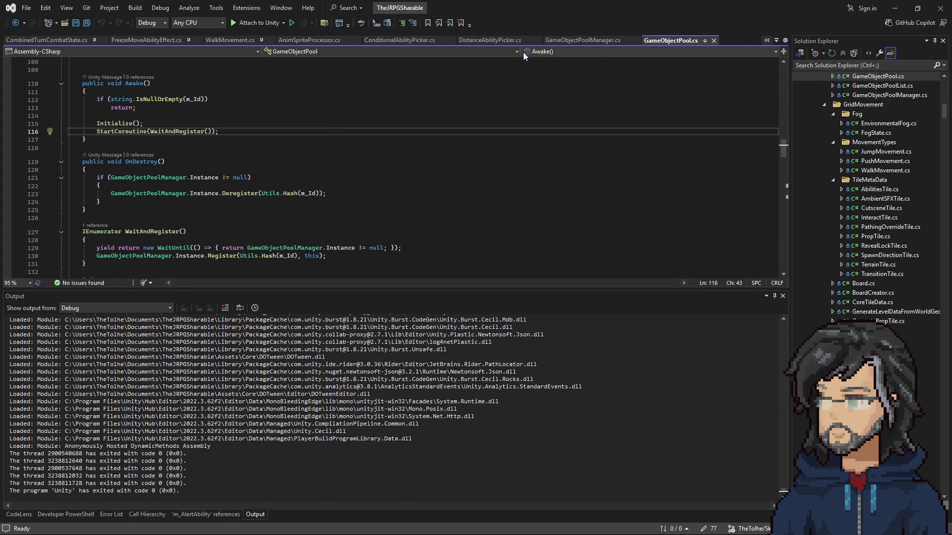
{"action": "left_click", "coordinate": [407, 108]}
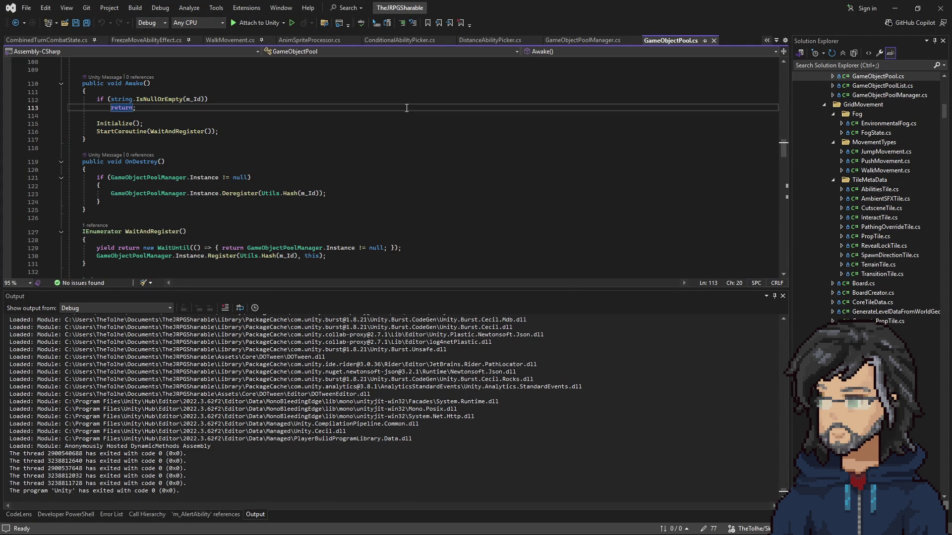
{"action": "key", "text": "ctrl+t"}
{"action": "type", "text": "playpar"}
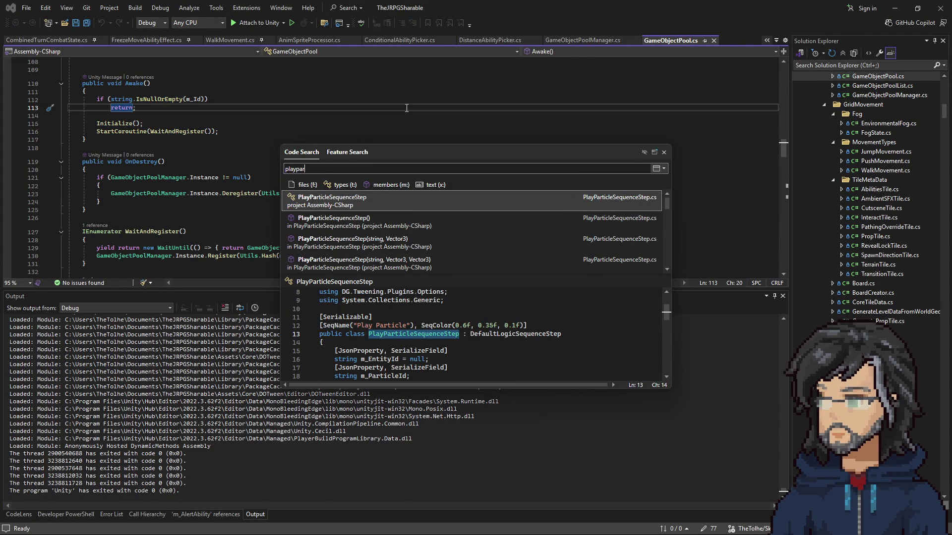
{"action": "key", "text": "Return"}
Highlight m_EntityId and pos usages in Invoke to trace how the particle is positioned.
{"action": "scroll", "coordinate": [266, 212], "scroll_direction": "down", "scroll_amount": 5}
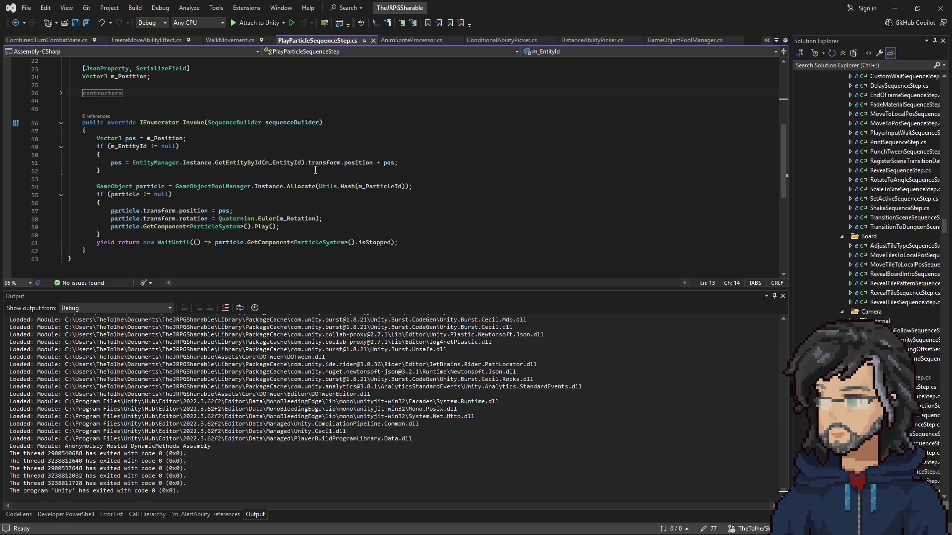
{"action": "left_click", "coordinate": [147, 147]}
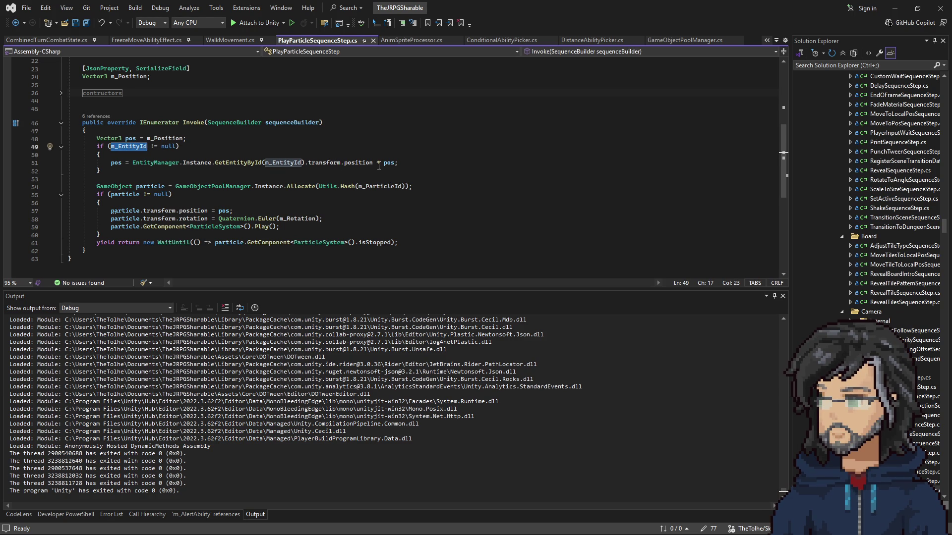
{"action": "mouse_move", "coordinate": [374, 165]}
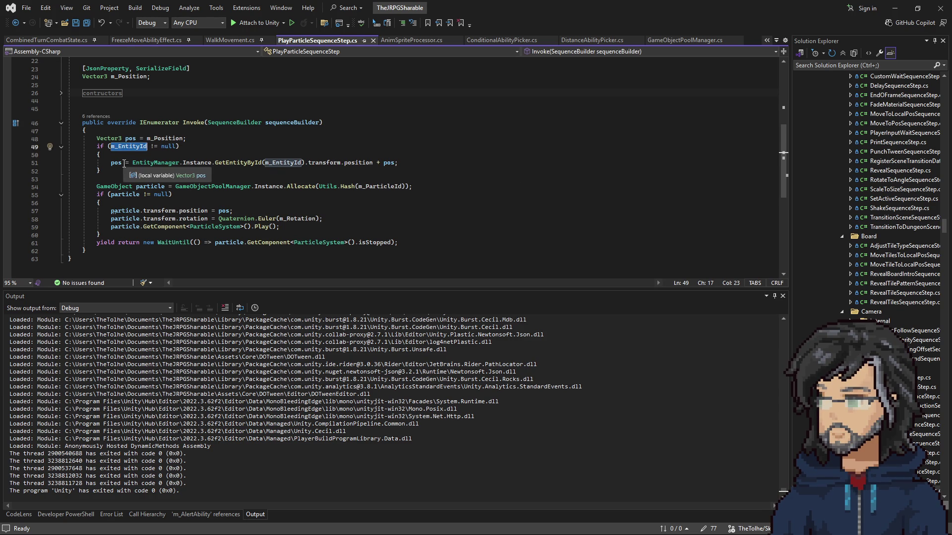
{"action": "scroll", "coordinate": [168, 160], "scroll_direction": "up", "scroll_amount": 2}
{"action": "scroll", "coordinate": [166, 169], "scroll_direction": "up", "scroll_amount": 3}
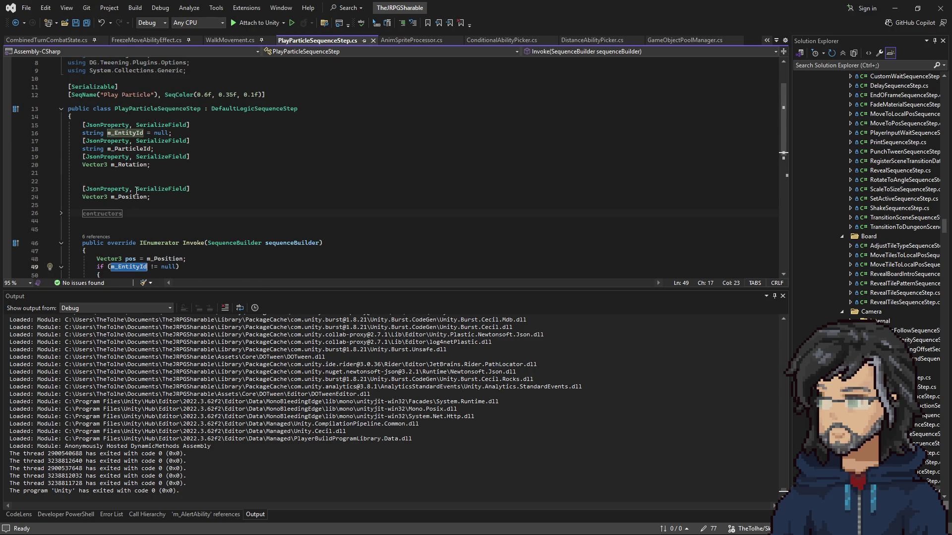
{"action": "scroll", "coordinate": [134, 191], "scroll_direction": "down", "scroll_amount": 4}
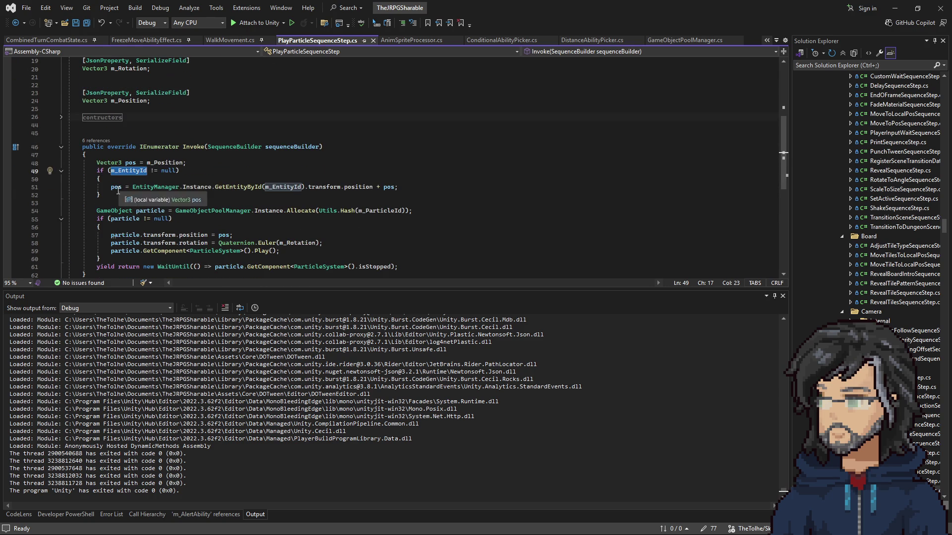
{"action": "double_click", "coordinate": [116, 187]}
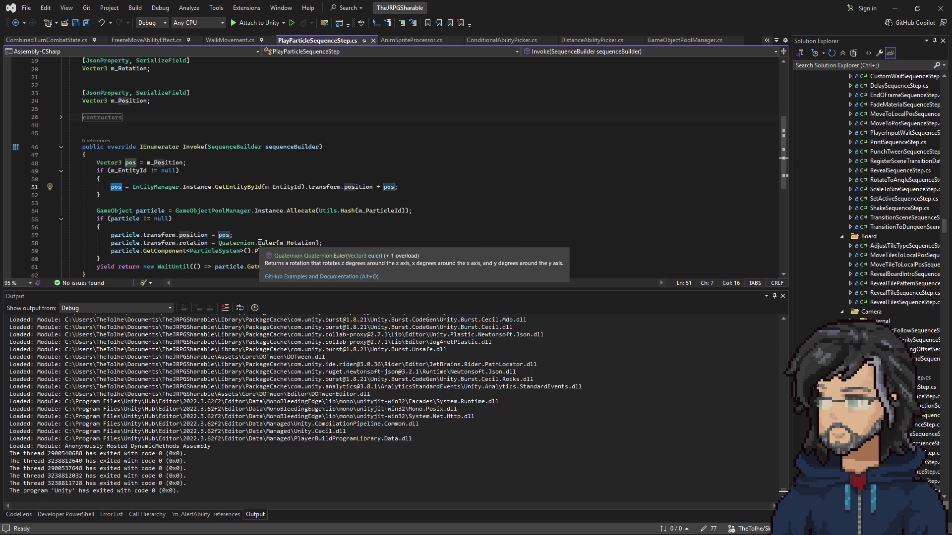